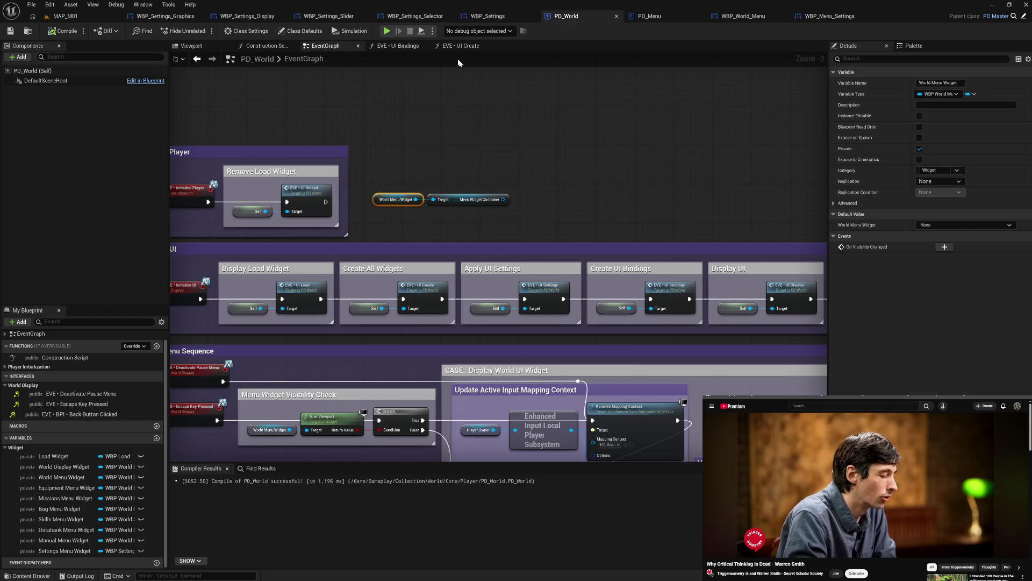
Paste World Menu Widget into the EVE • UI Bindings graph, deleting the unwanted Menu Widget Container node.
left_click(400, 45)
scroll(414, 210, "up", 3)
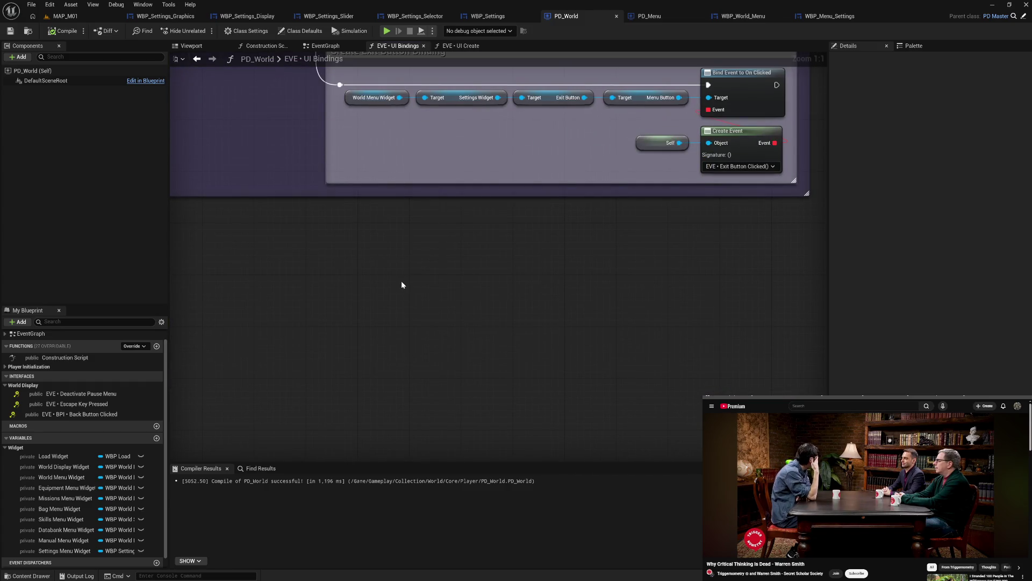
key("ctrl+v")
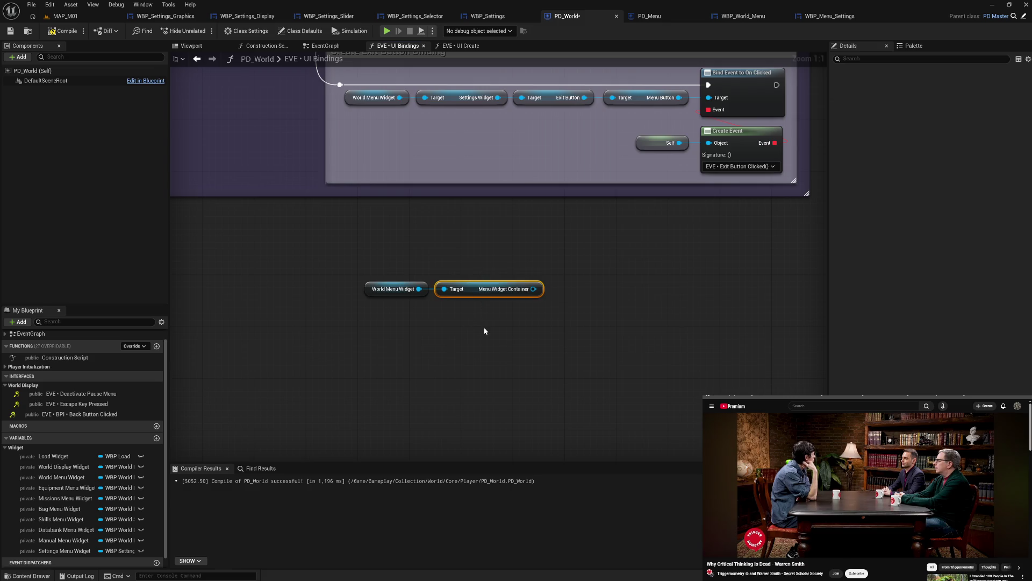
key("Delete")
left_click_drag(419, 289, 447, 293)
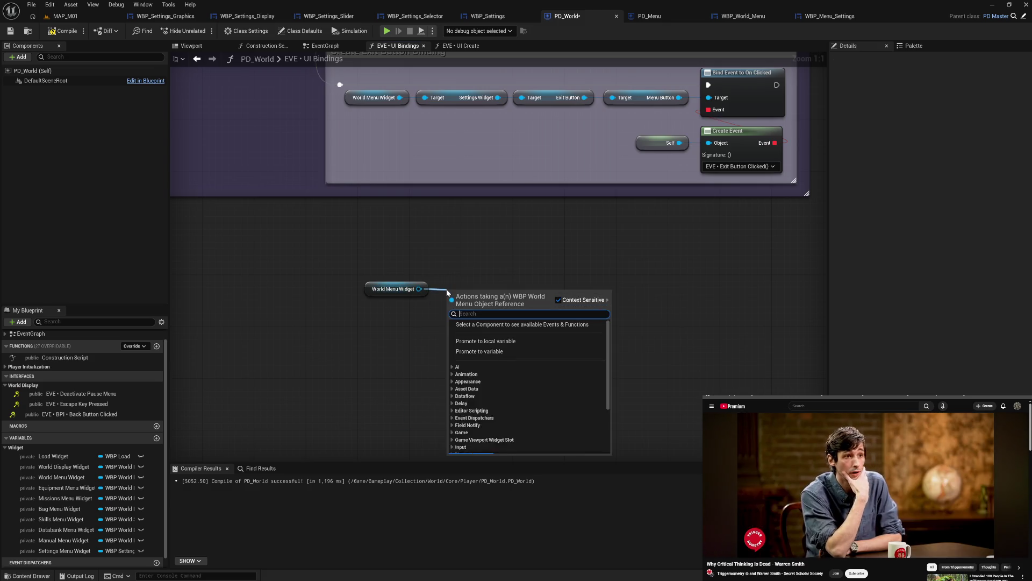
type("get butt")
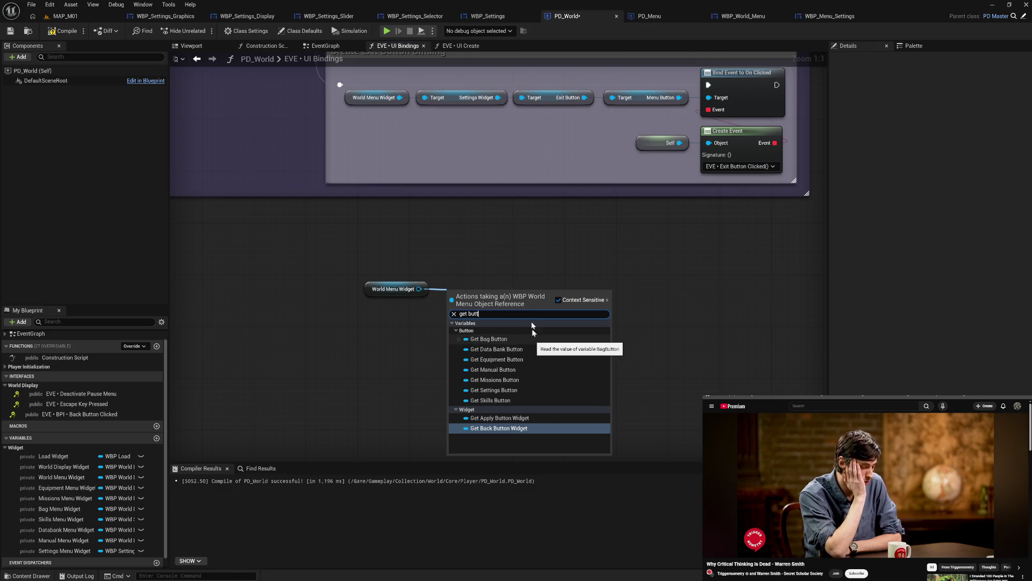
left_click(475, 205)
In EventGraph, select World Menu Widget with its nine widget getter nodes, then return to UI Bindings.
left_click(325, 46)
scroll(446, 290, "up", 3)
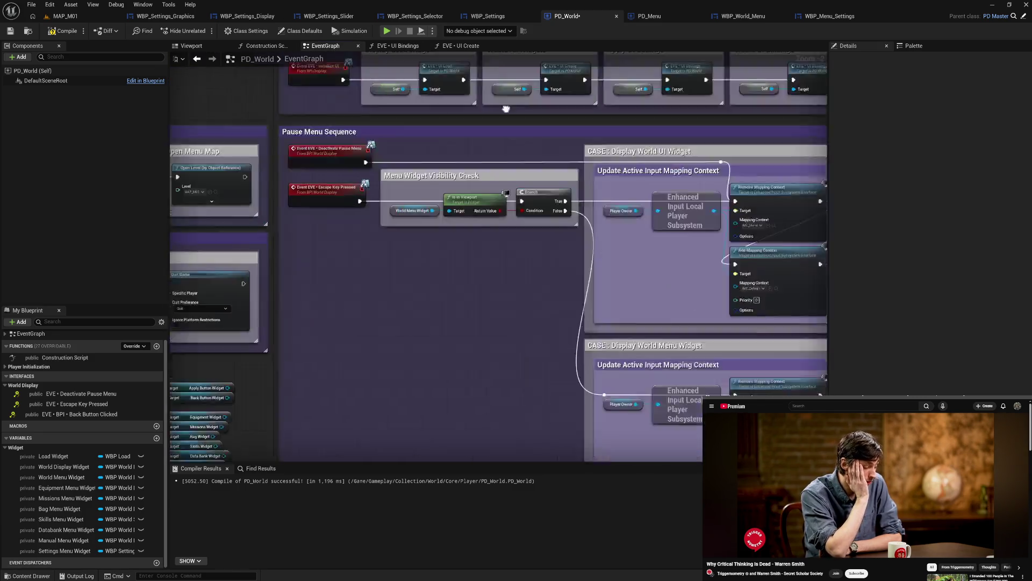
mouse_move(241, 257)
left_mouse_down()
mouse_move(291, 301)
mouse_move(304, 350)
left_mouse_up()
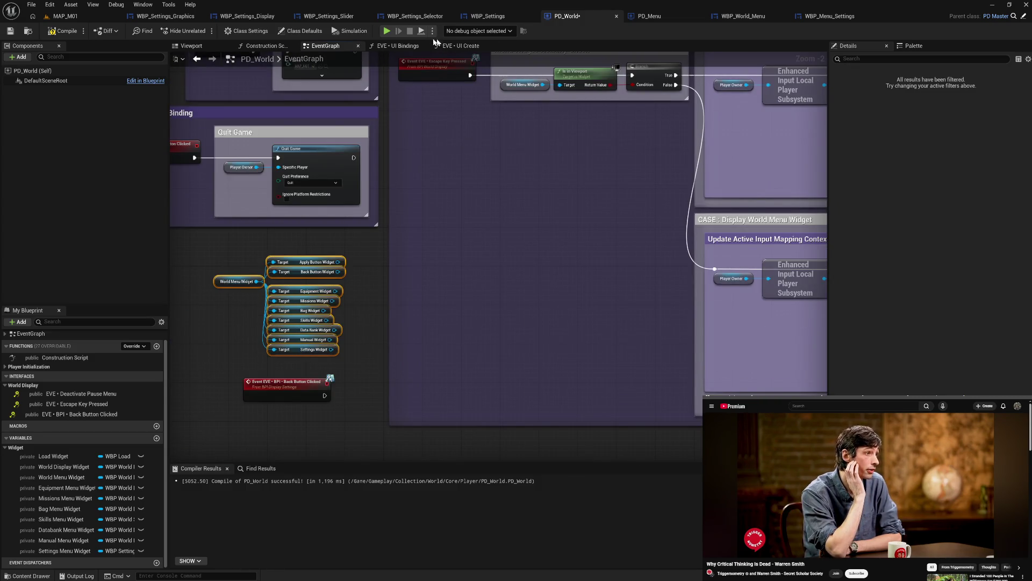
left_click(457, 45)
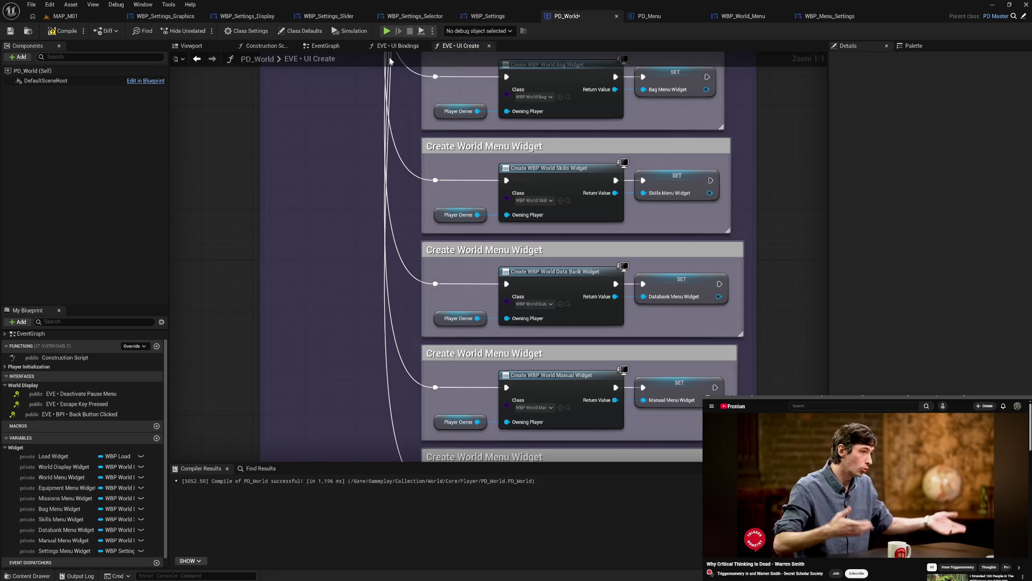
left_click(398, 45)
Paste the nine getter nodes, shift them right and down, and right-align them with Shift+D.
key("ctrl+v")
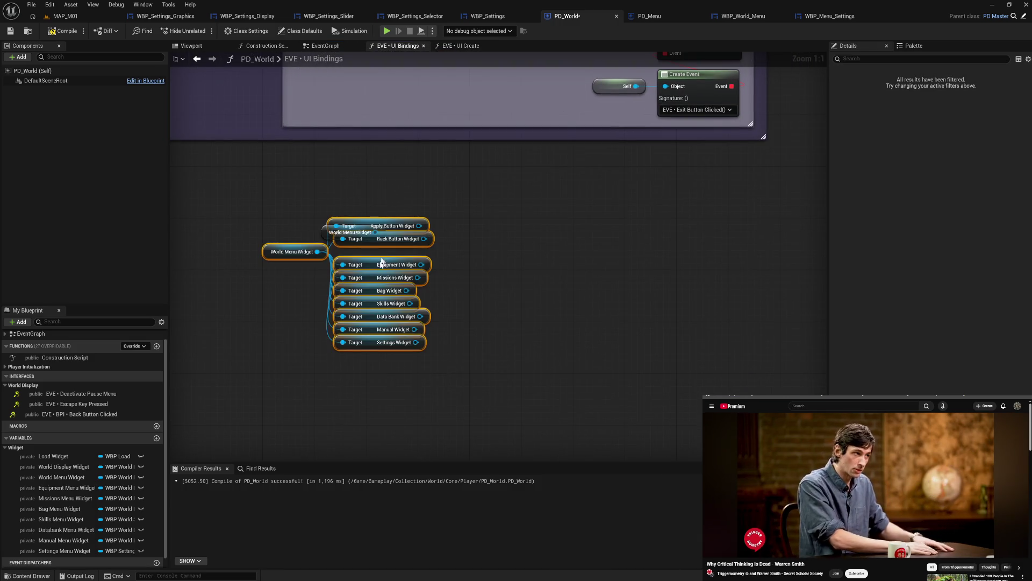
left_click_drag(375, 242, 442, 260)
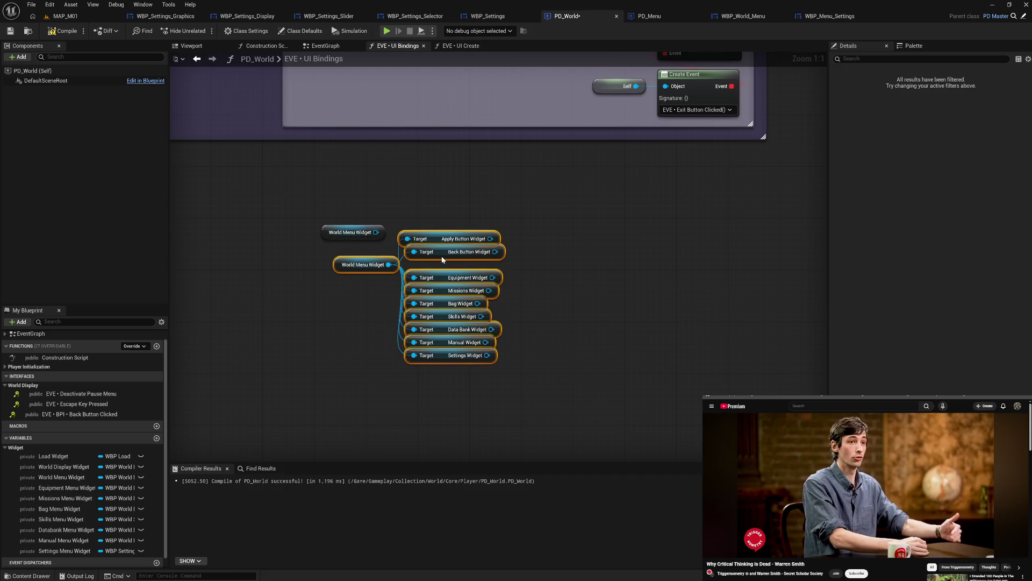
left_click_drag(457, 219, 452, 403)
key("shift+d")
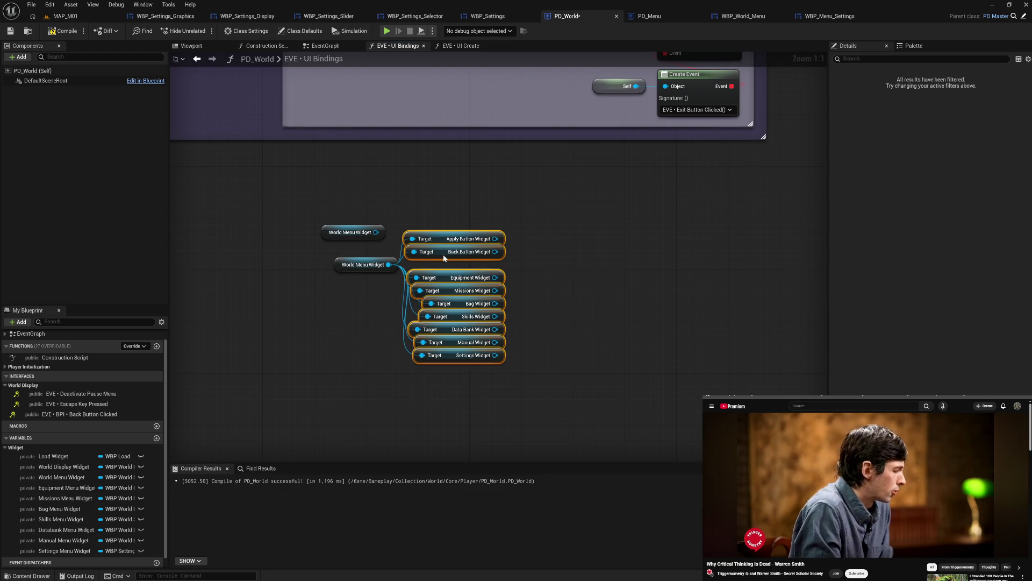
left_click(337, 270)
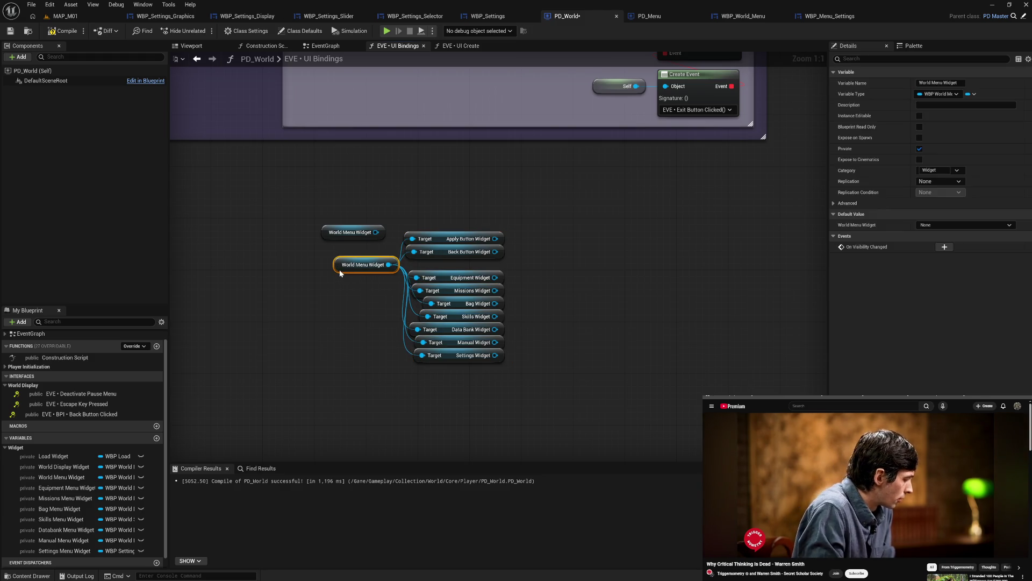
left_click(367, 303)
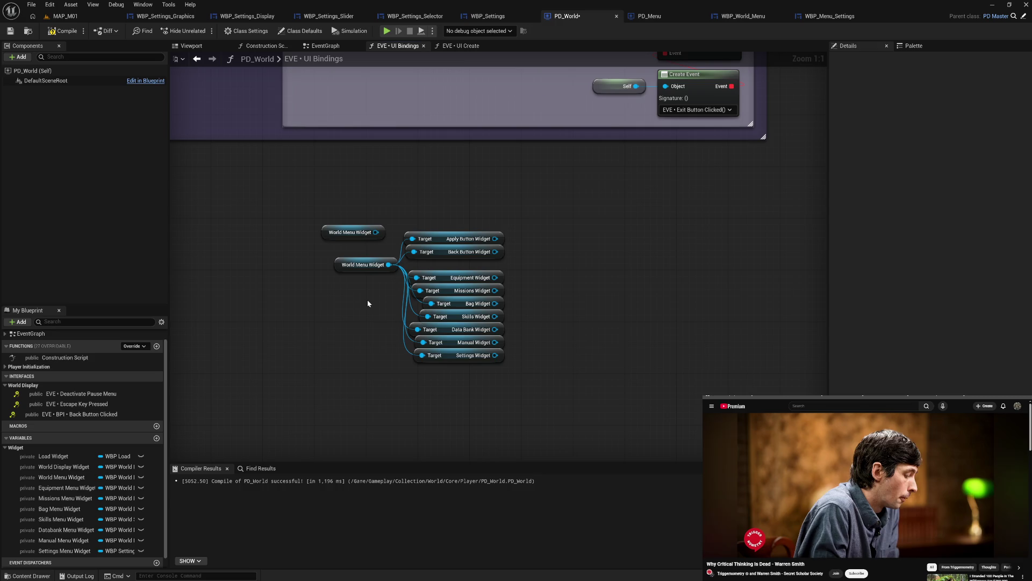
Move the spare World Menu Widget node up-left of the getter group and pan toward Bind Event to On Clicked.
left_click_drag(374, 348, 374, 327)
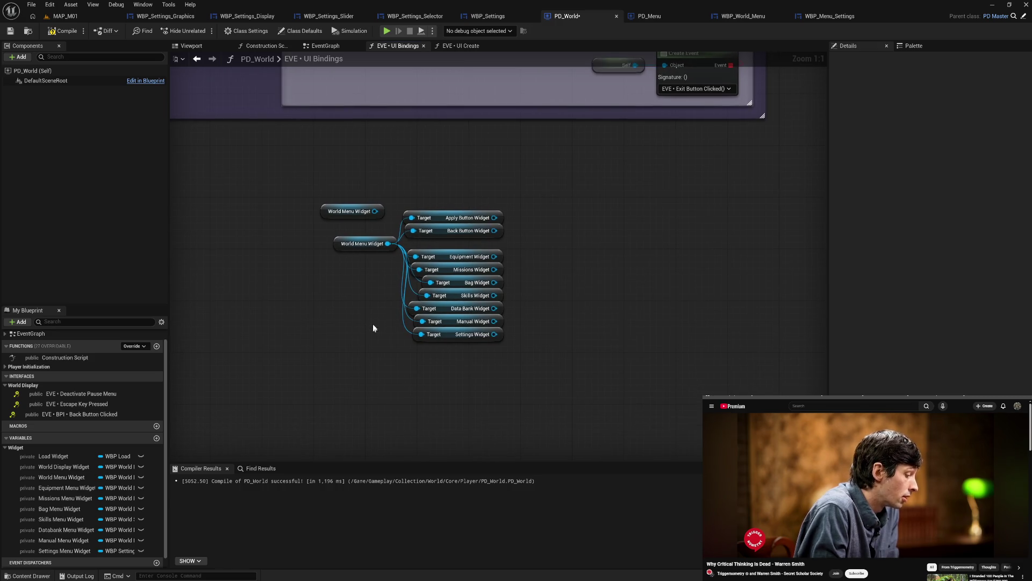
left_click_drag(394, 201, 426, 366)
left_click(405, 381)
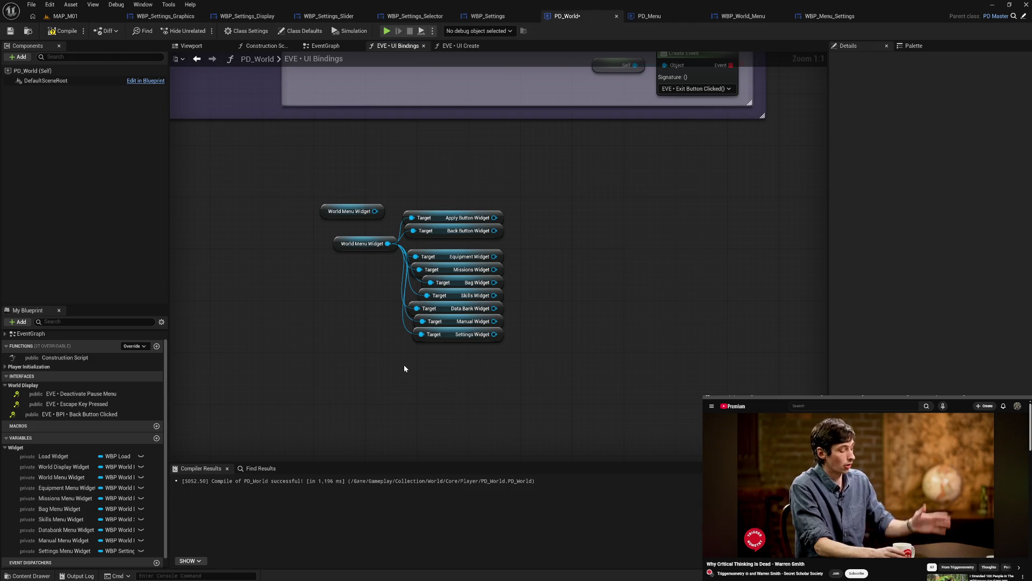
left_click_drag(399, 356, 461, 367)
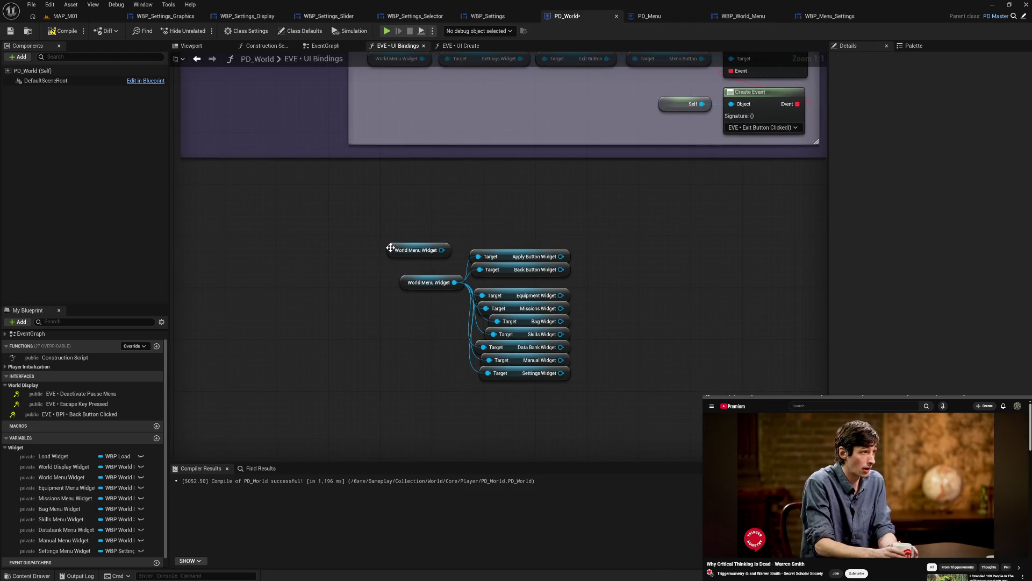
mouse_move(390, 248)
left_mouse_down()
mouse_move(327, 259)
mouse_move(322, 284)
mouse_move(310, 209)
left_mouse_up()
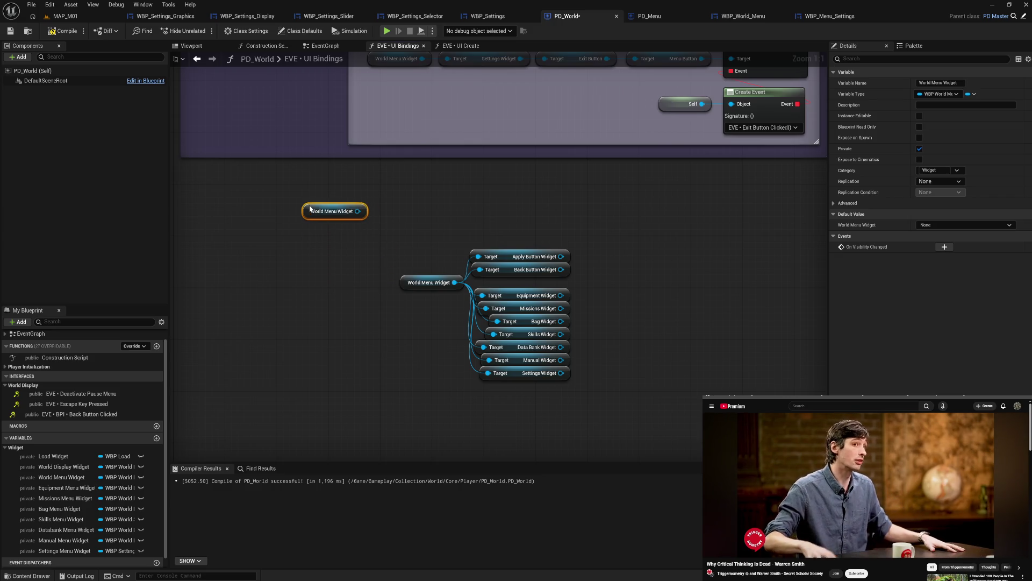
mouse_move(418, 232)
left_mouse_down()
mouse_move(514, 410)
mouse_move(558, 413)
left_mouse_up()
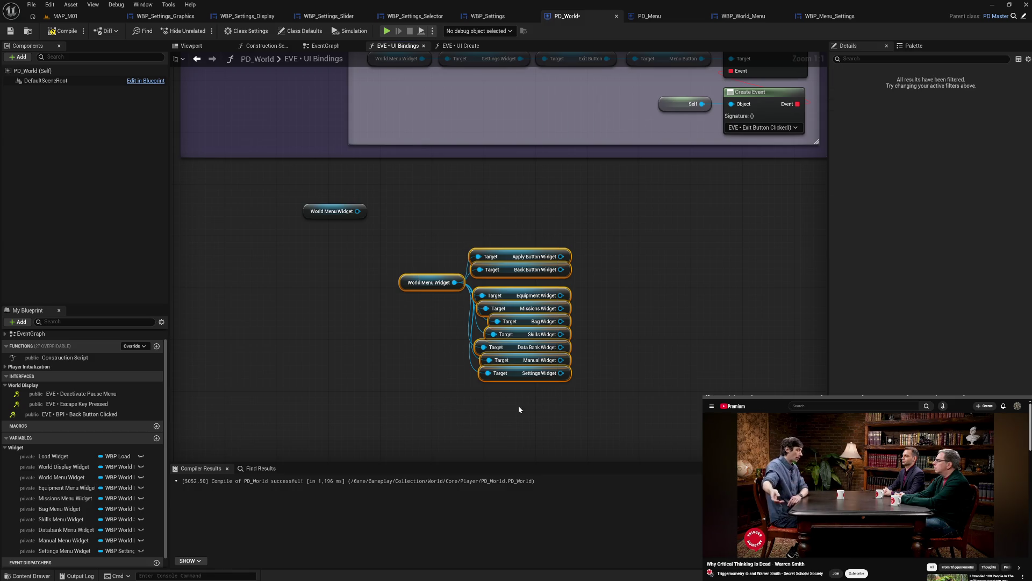
left_click(518, 405)
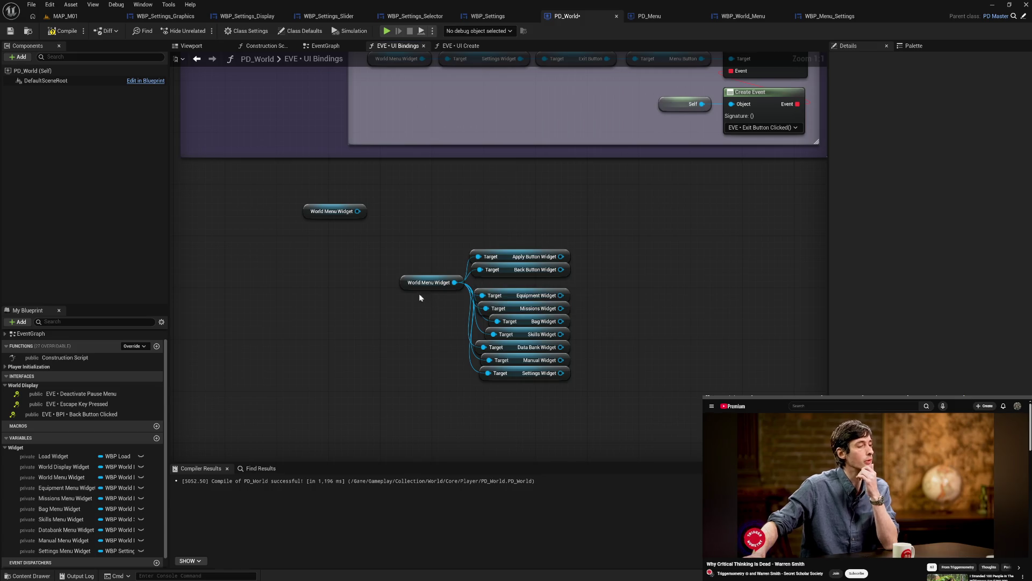
left_click_drag(406, 347, 304, 385)
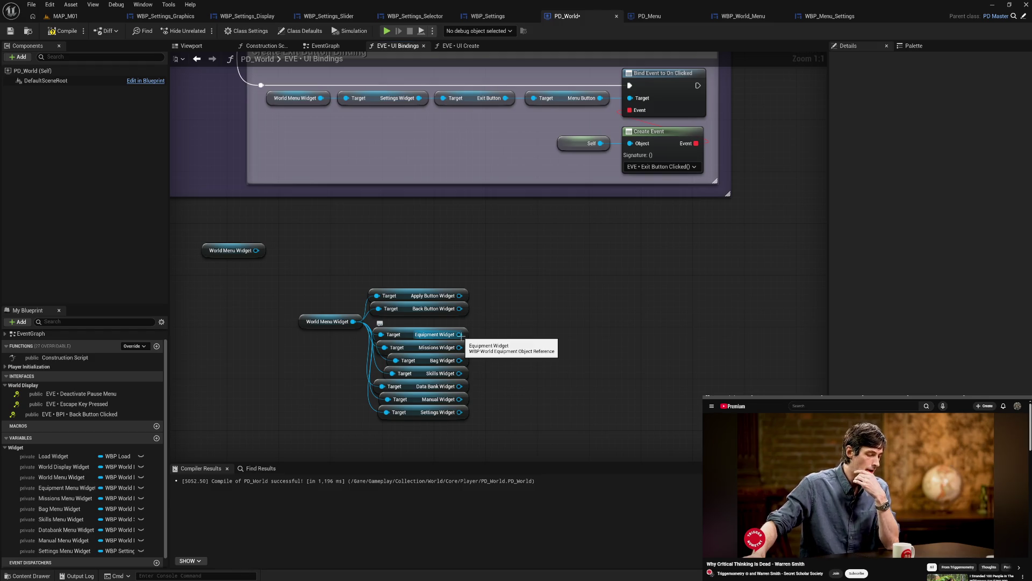
Duplicate the Bind Event to On Clicked and Create Event (Exit Button Clicked) nodes beside the getter column.
left_click(671, 92)
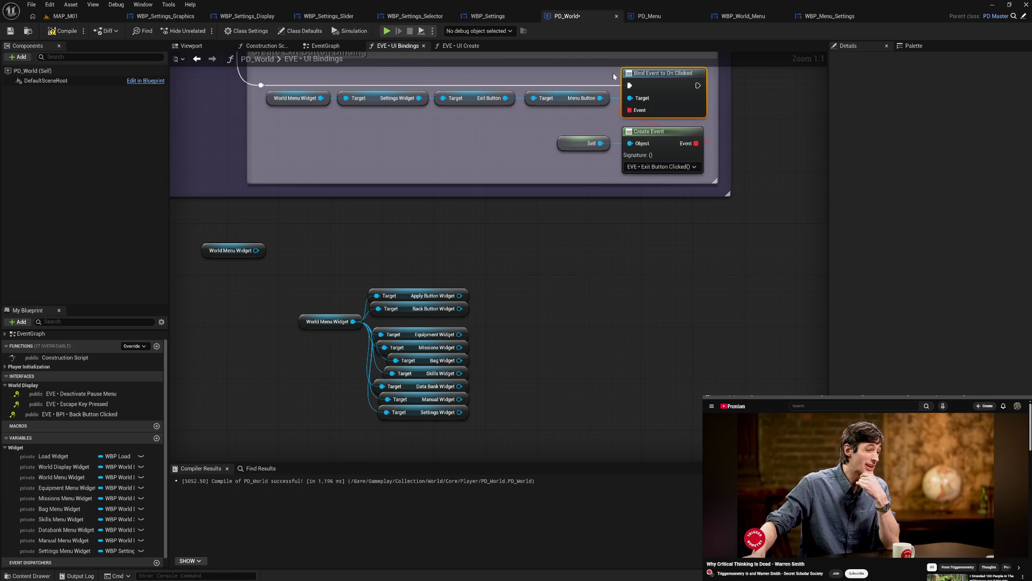
left_click(653, 134, "ctrl")
key("ctrl+c")
key("ctrl+v")
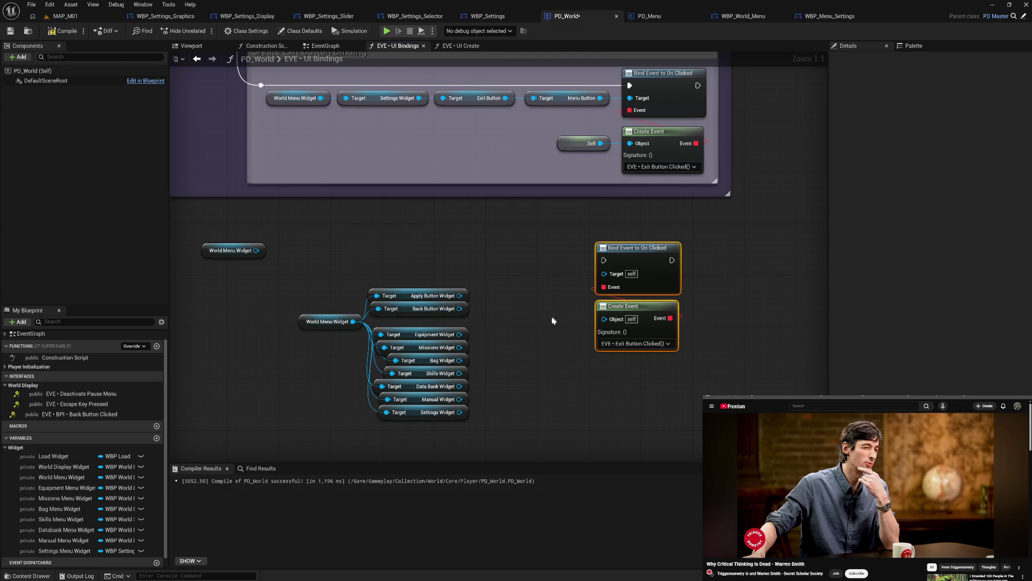
left_click_drag(460, 334, 611, 277)
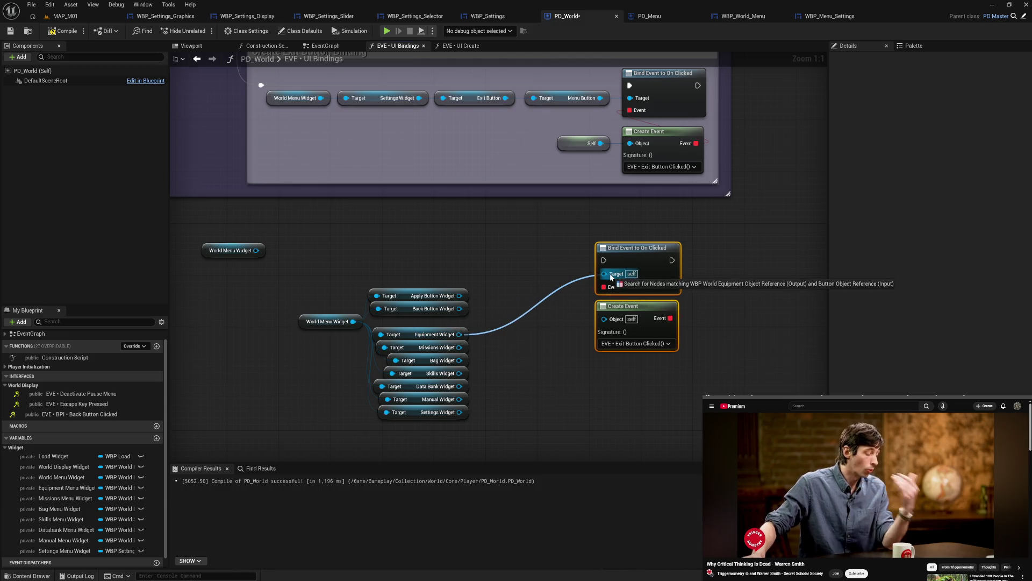
left_click_drag(611, 277, 497, 329)
left_click(499, 300)
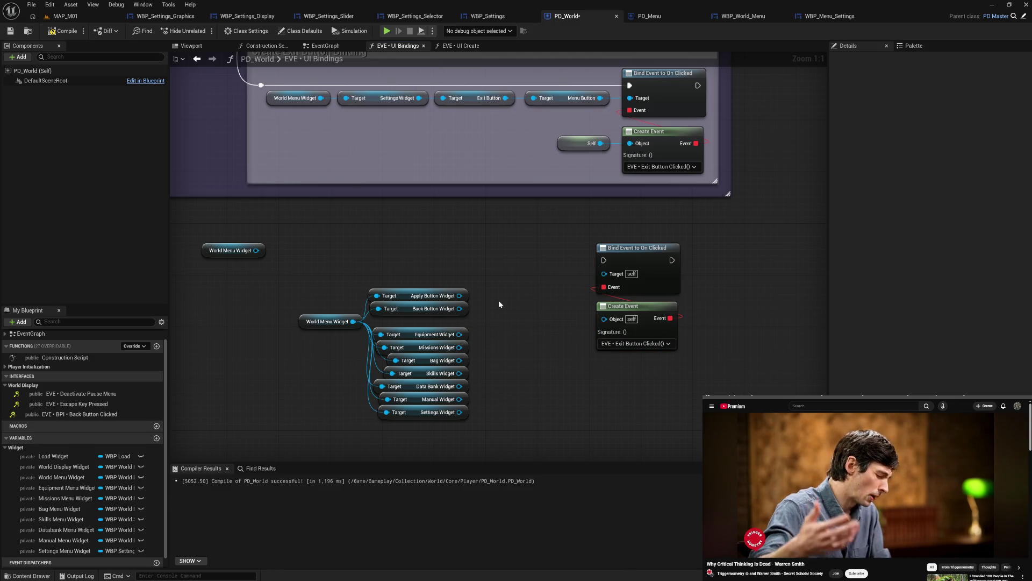
left_click_drag(256, 249, 306, 240)
Add a Get Equipment Button node from the spare World Menu Widget, placed before the copied Bind Event.
type("g")
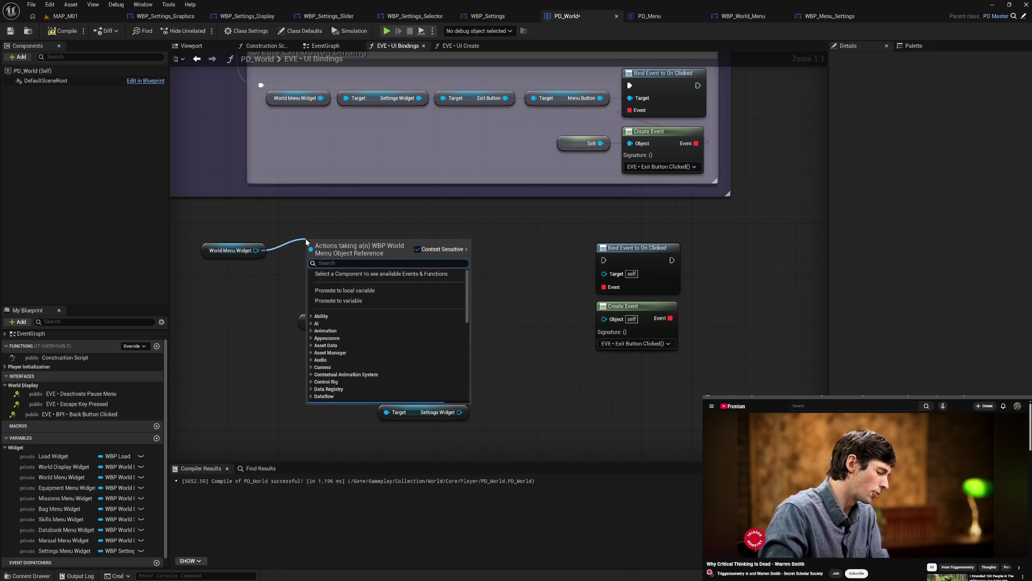
type("et butt")
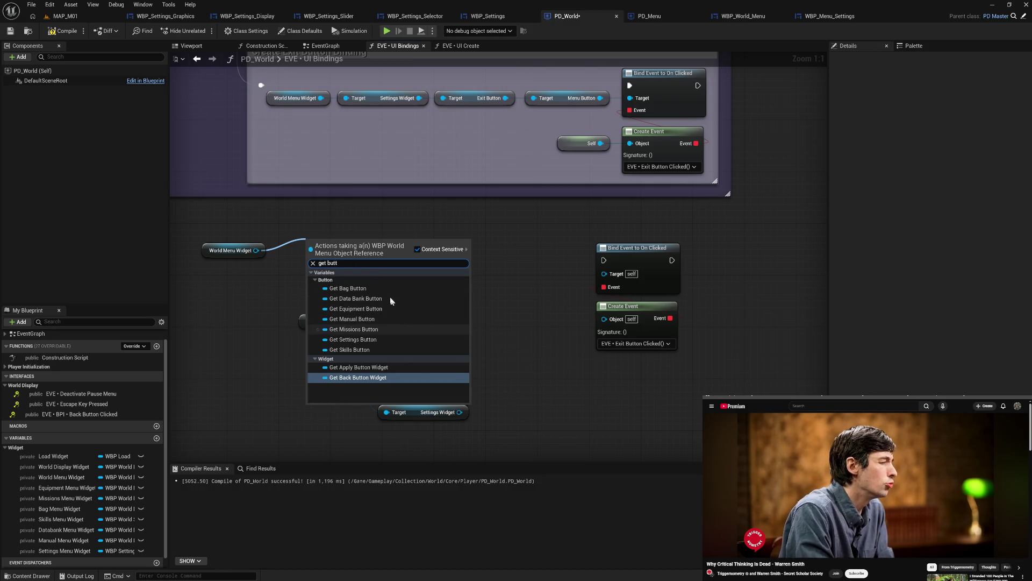
left_click(271, 305)
mouse_move(209, 252)
left_mouse_down()
mouse_move(396, 264)
mouse_move(498, 255)
left_mouse_up()
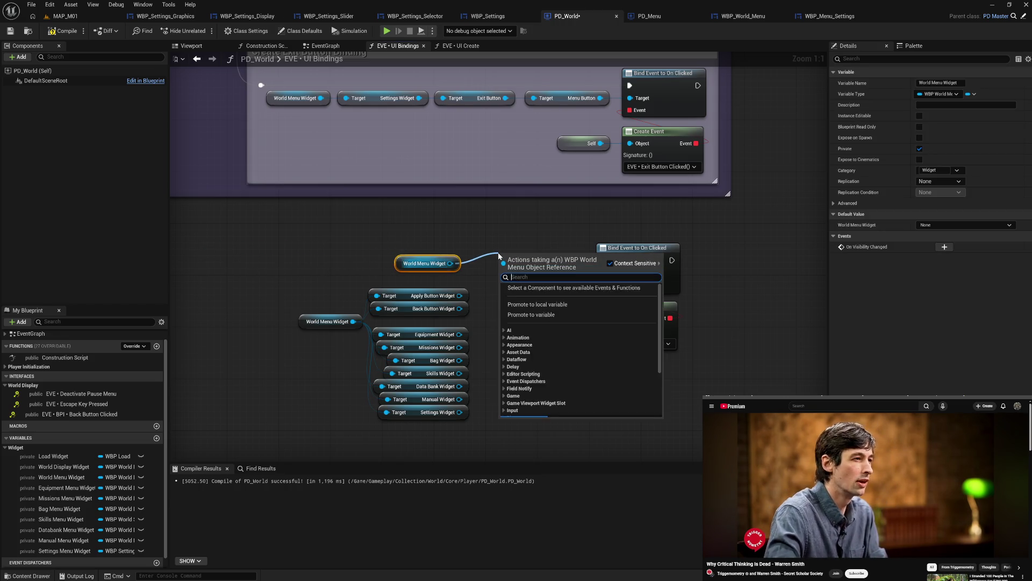
type("get bu")
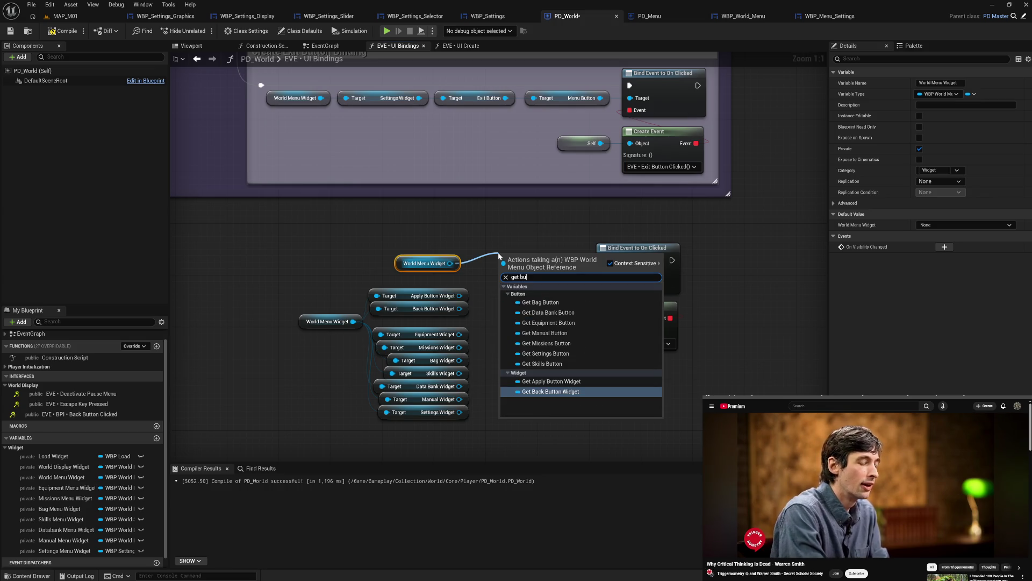
left_click(549, 323)
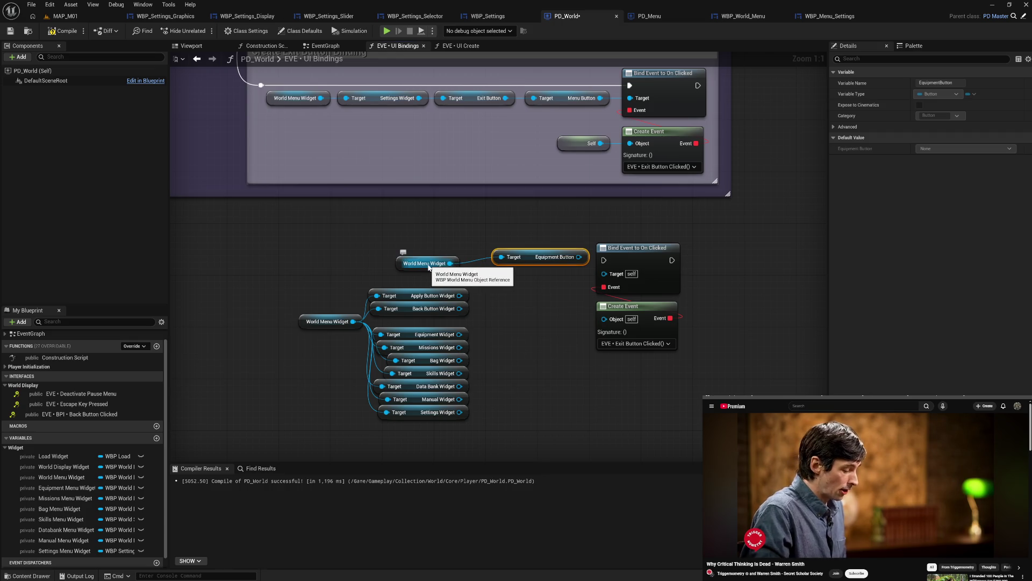
left_click_drag(404, 266, 430, 259)
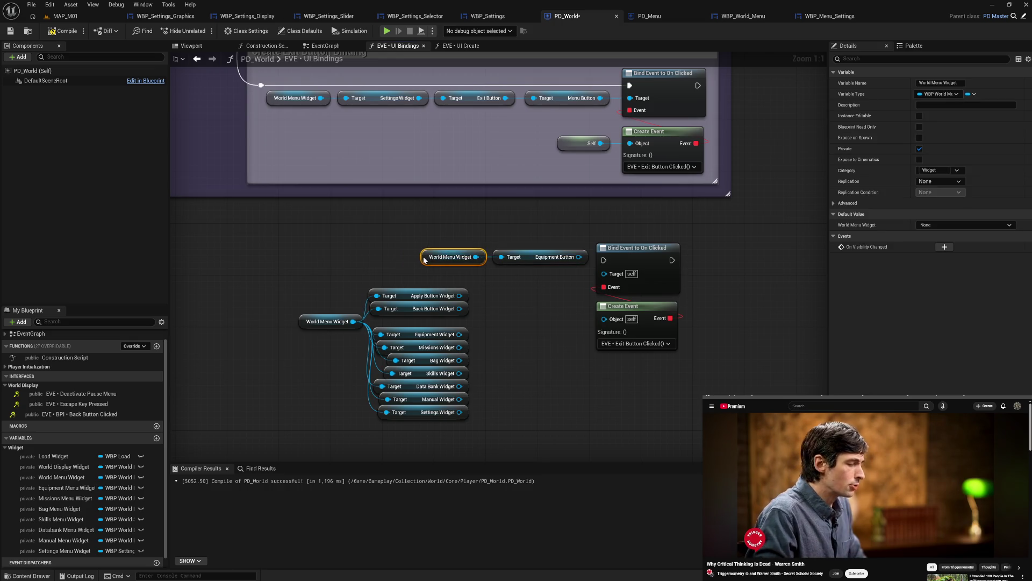
mouse_move(346, 299)
left_mouse_down()
mouse_move(400, 411)
mouse_move(423, 412)
mouse_move(292, 342)
left_mouse_up()
left_click(450, 250)
Paste a second World Menu Widget and add a Missions Button getter from it.
key("ctrl+c")
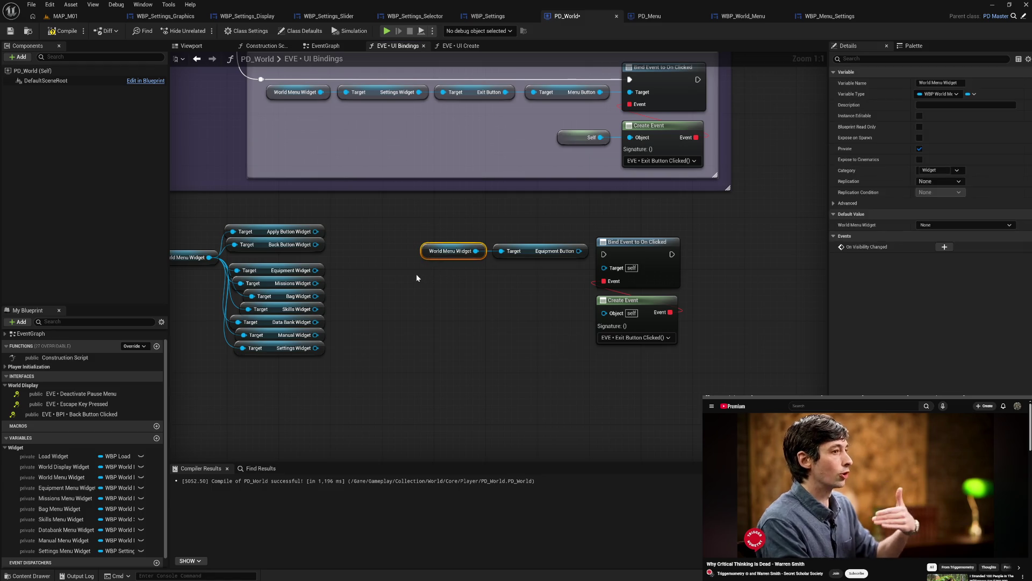
key("ctrl+v")
mouse_move(419, 276)
left_mouse_down()
mouse_move(427, 260)
mouse_move(489, 276)
left_mouse_up()
type("get mi")
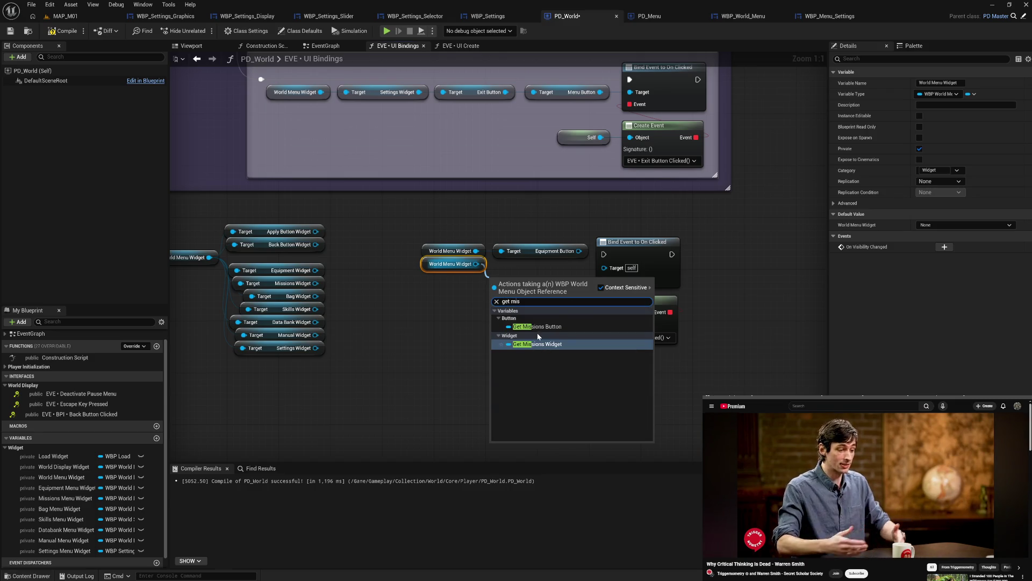
left_click(569, 327)
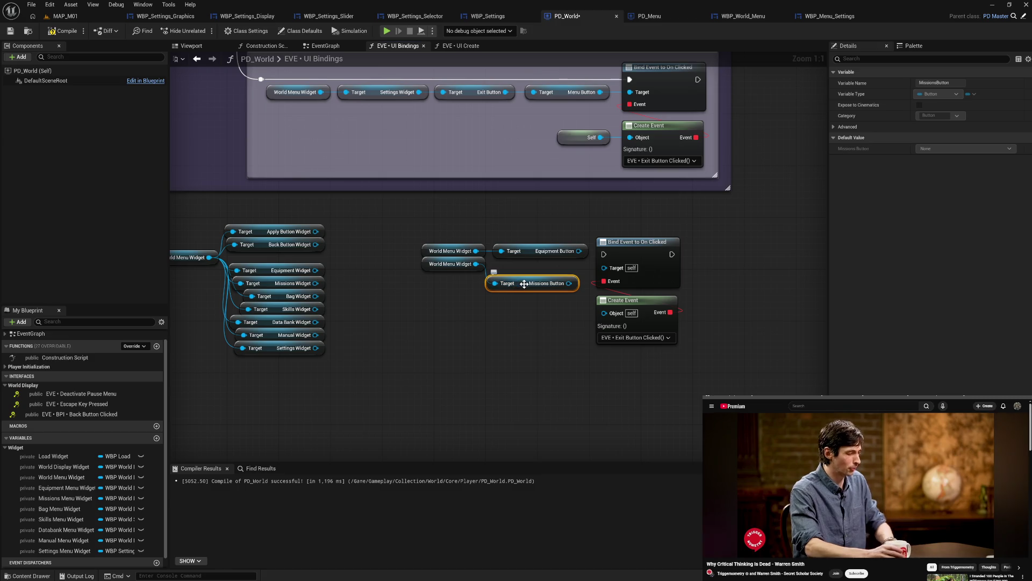
left_click_drag(523, 286, 530, 268)
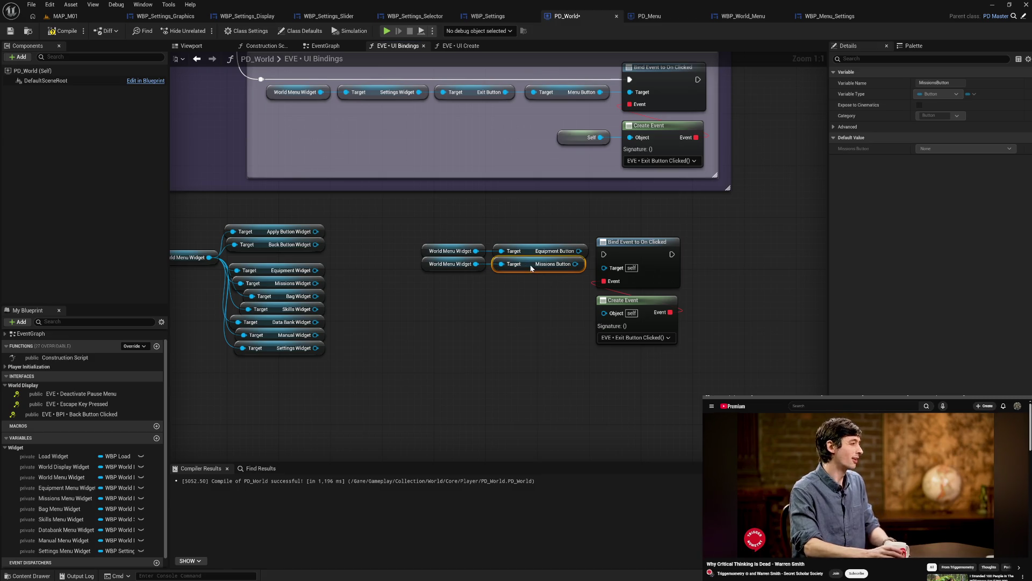
Duplicate World Menu Widget with Ctrl+W and add a Bag Button getter below.
left_click(452, 264)
key("ctrl+w")
mouse_move(422, 291)
left_mouse_down()
mouse_move(428, 280)
mouse_move(504, 284)
left_mouse_up()
type("get")
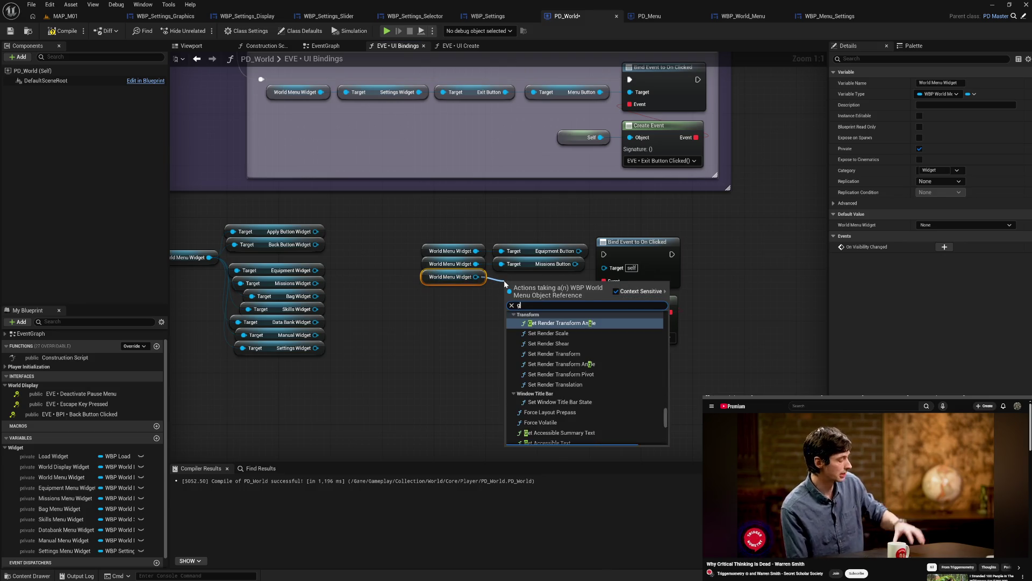
type(" vis")
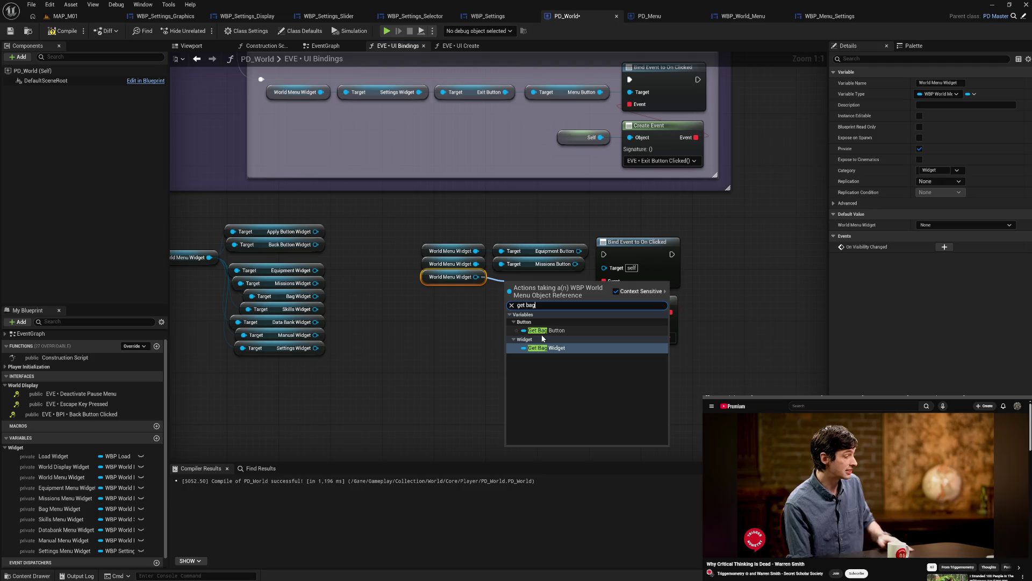
key("Escape")
left_click(529, 281)
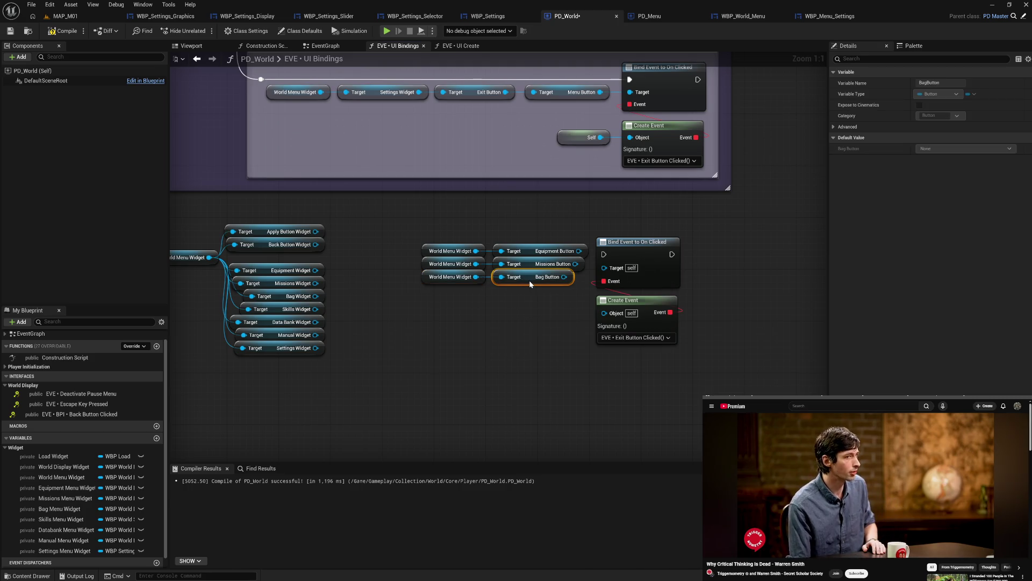
Paste another World Menu Widget and add a Skills Button getter under Bag Button.
left_click(430, 276)
key("ctrl+c")
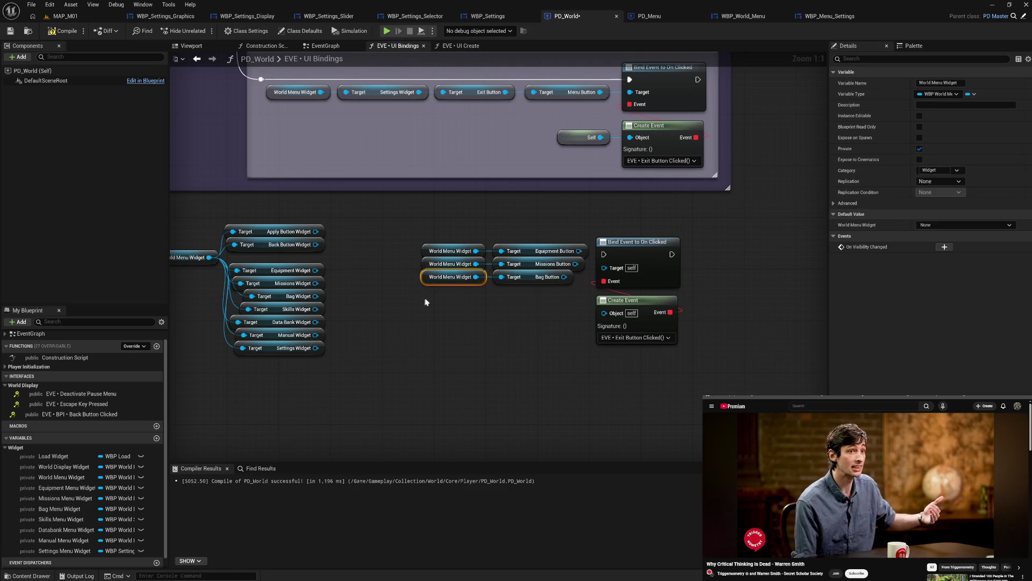
key("ctrl+v")
left_click_drag(433, 298, 514, 307)
type("get")
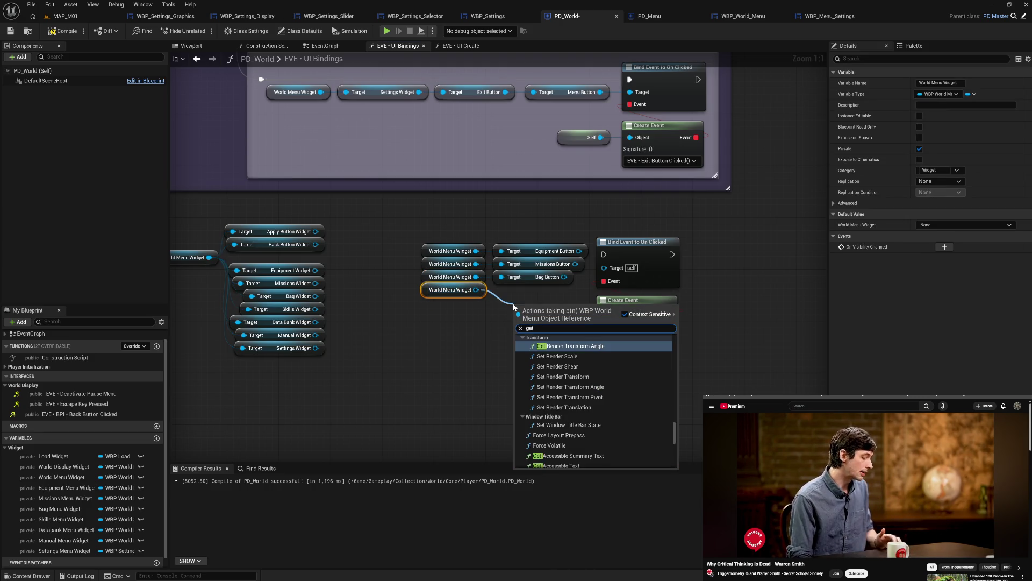
type(" skills")
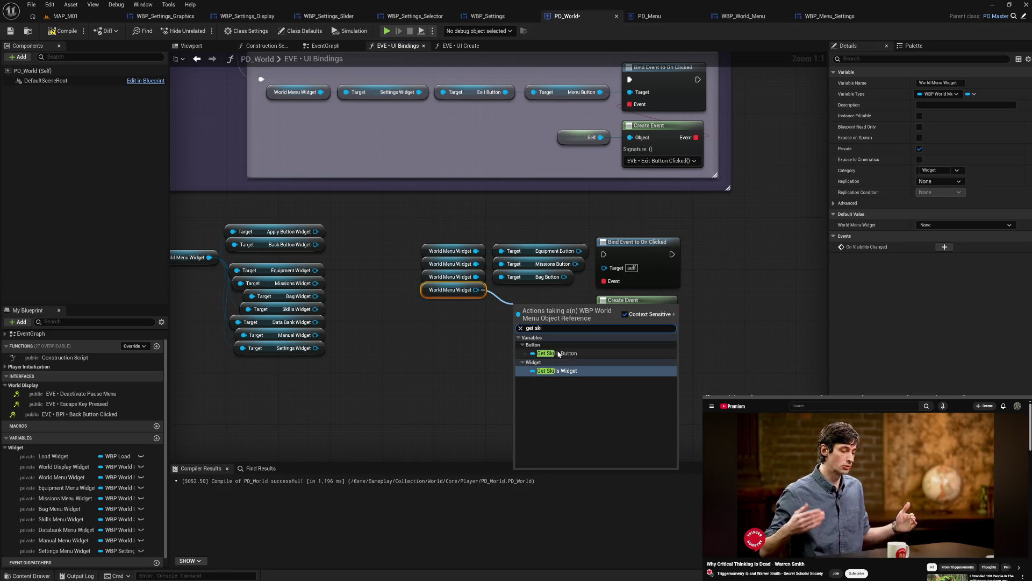
key("Return")
left_click_drag(548, 310, 529, 291)
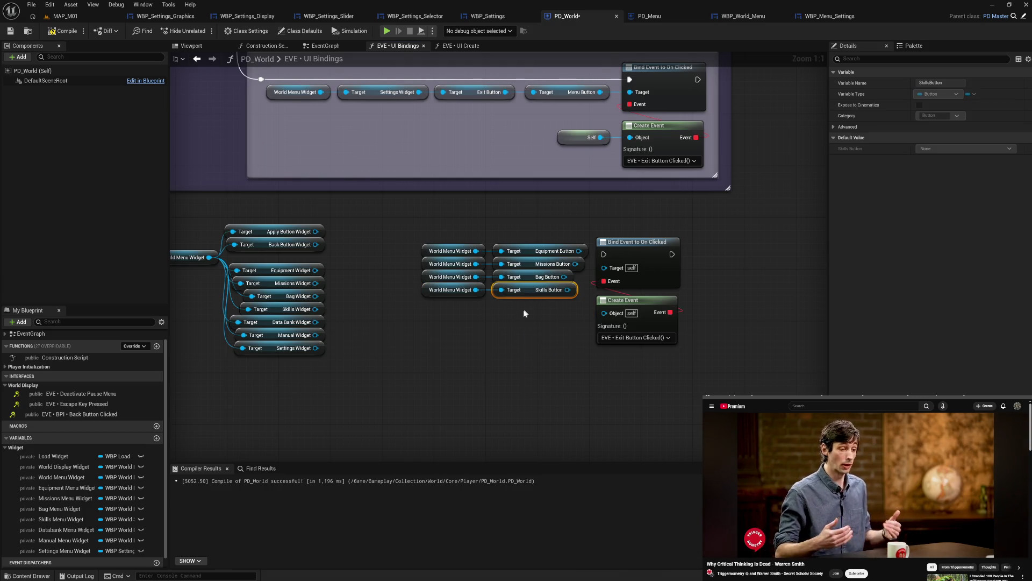
Duplicate World Menu Widget and add an aligned Data Bank Button getter.
left_click(425, 294)
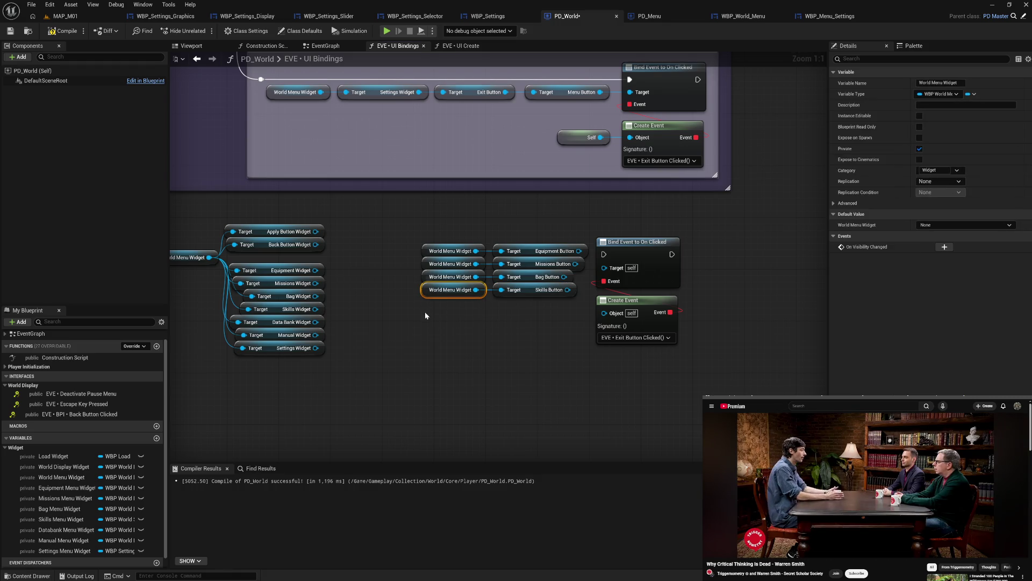
key("ctrl+w")
mouse_move(429, 315)
left_mouse_down()
mouse_move(429, 305)
mouse_move(506, 318)
left_mouse_up()
type("get")
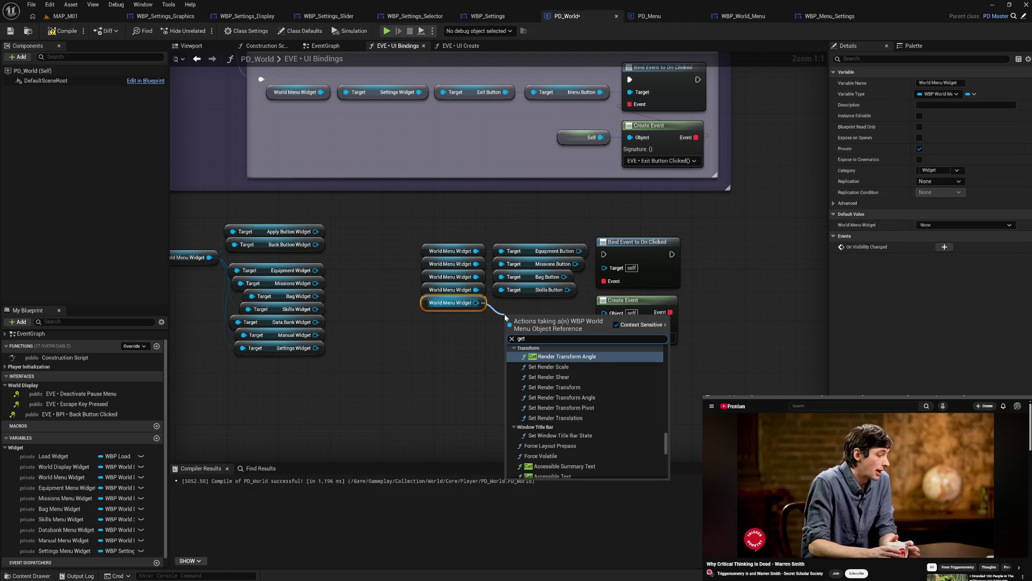
type(" data")
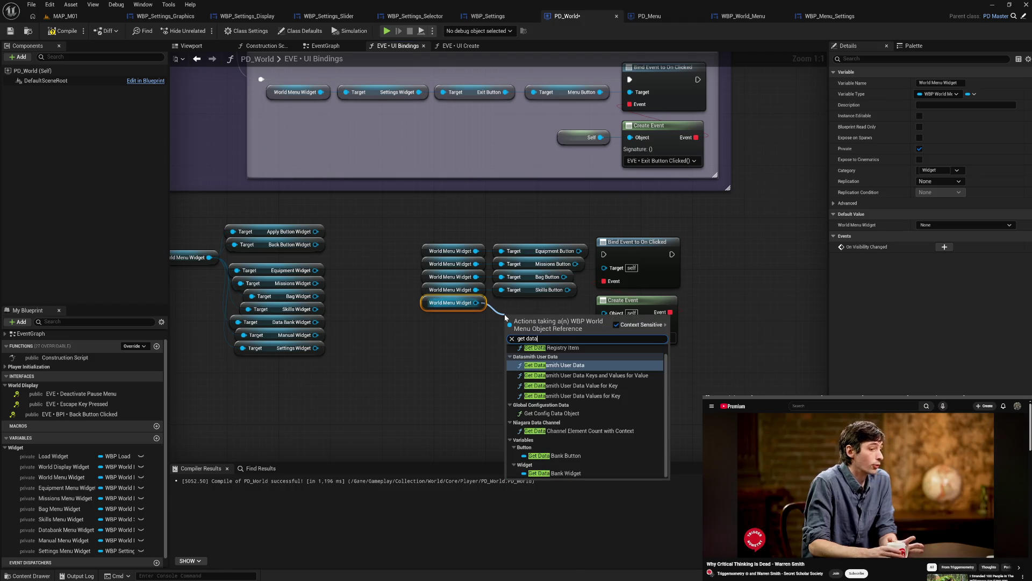
key("Down")
key("Down")
key("Down")
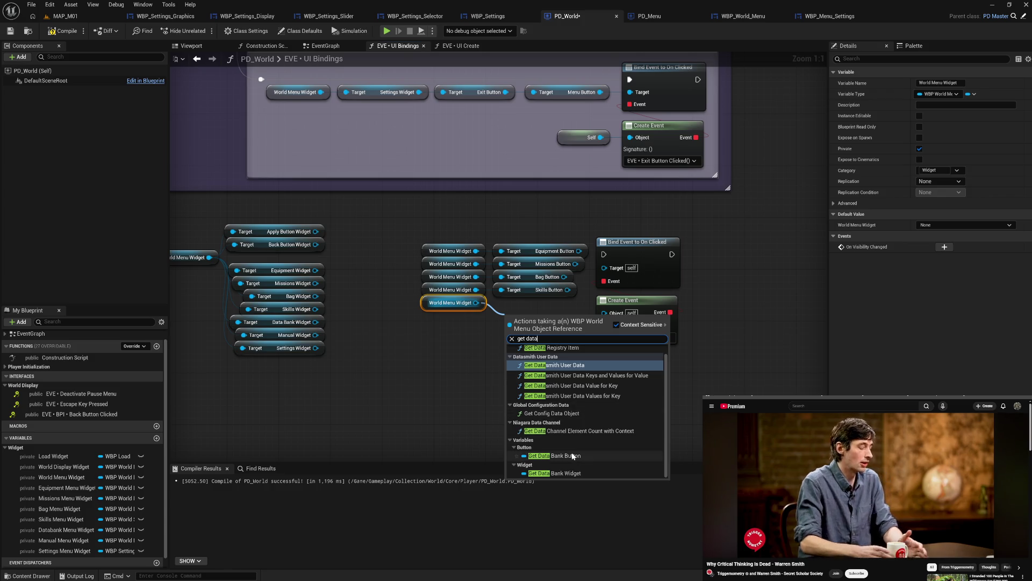
key("Return")
left_click_drag(538, 319, 531, 306)
Paste another World Menu Widget and add an aligned Manual Button getter.
left_click(427, 305)
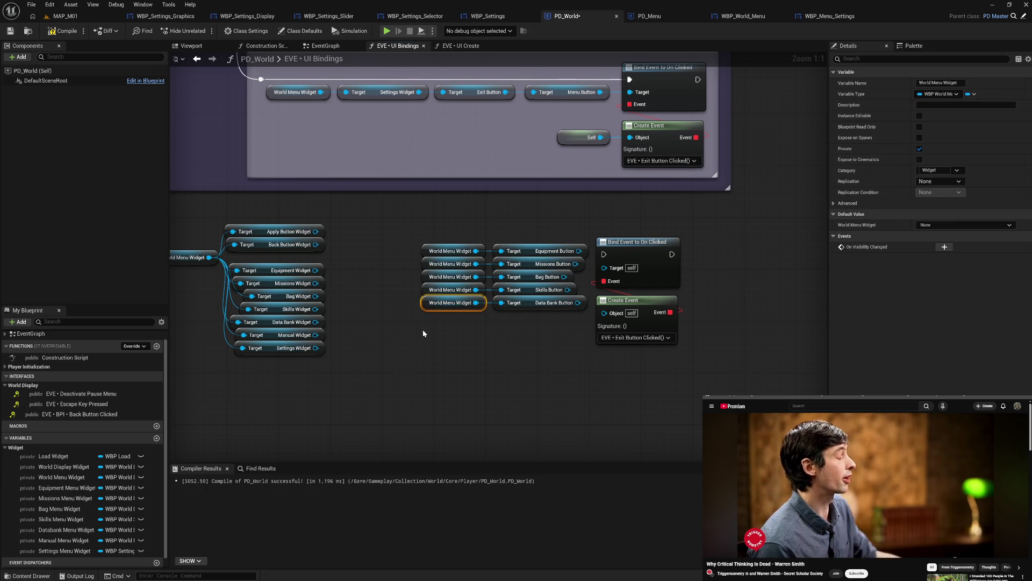
key("ctrl+c")
key("ctrl+v")
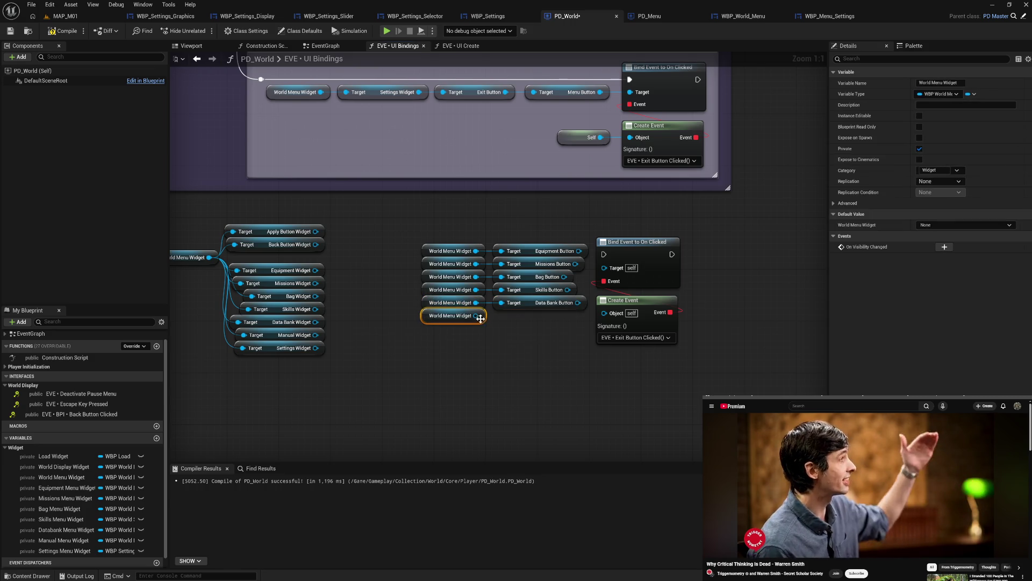
left_click_drag(476, 316, 505, 327)
type("get man")
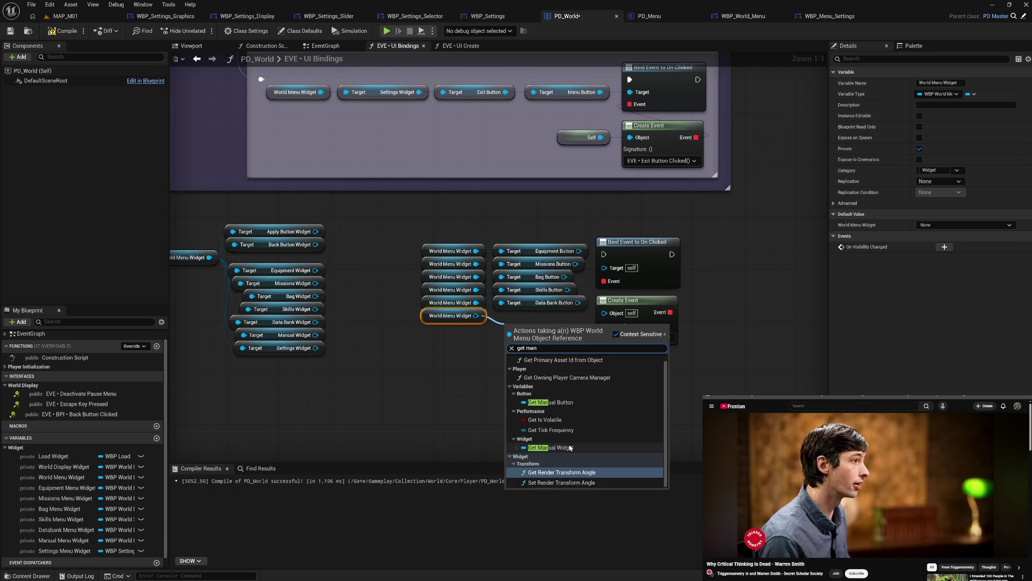
left_click(575, 402)
left_click_drag(534, 325, 531, 321)
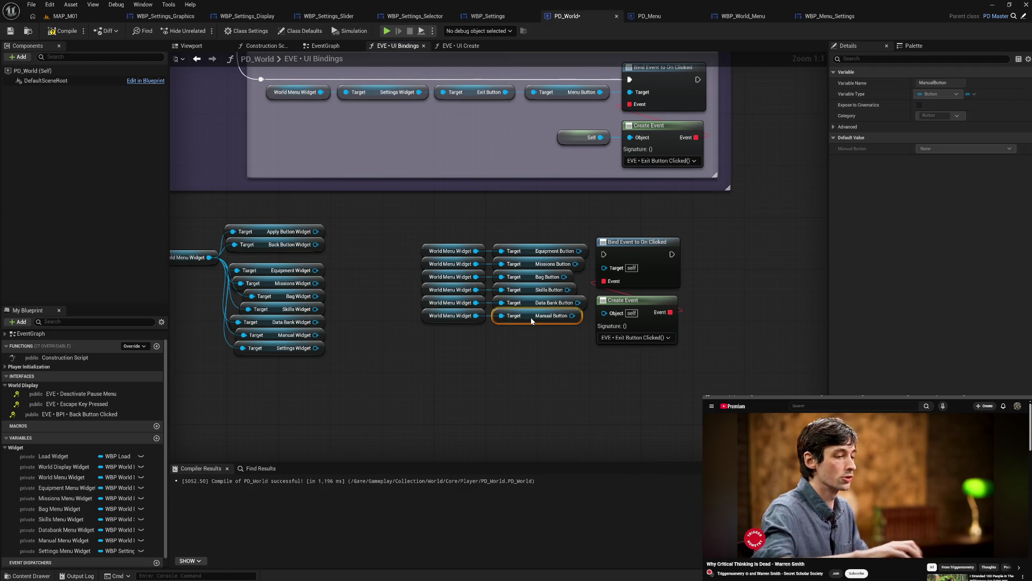
Add a Settings Button getter from the bottom World Menu Widget, placed below Manual Button.
left_click(424, 321)
mouse_move(427, 346)
left_mouse_down()
mouse_move(426, 333)
mouse_move(515, 338)
left_mouse_up()
type("get sett")
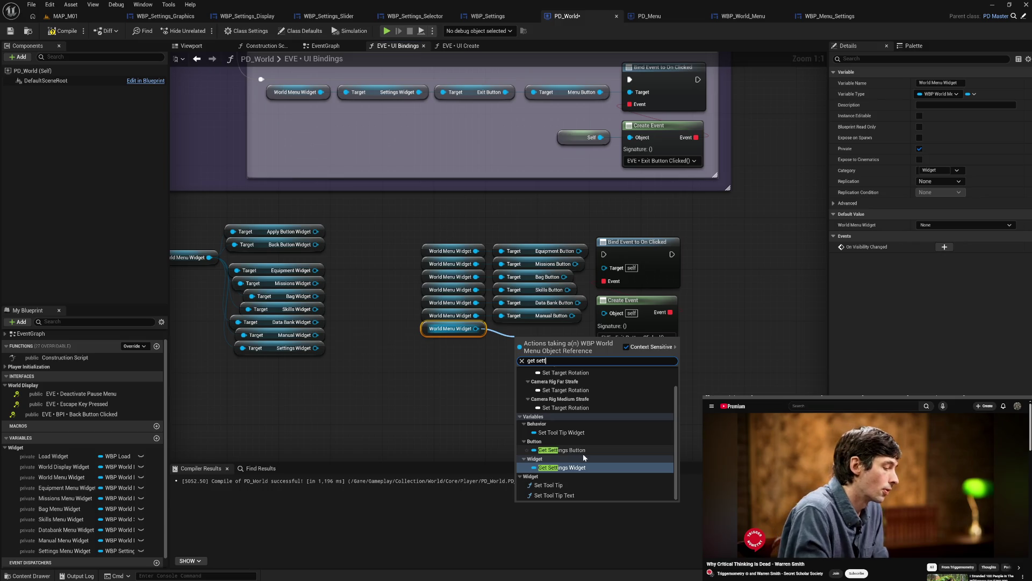
left_click(581, 451)
left_click_drag(548, 342, 530, 333)
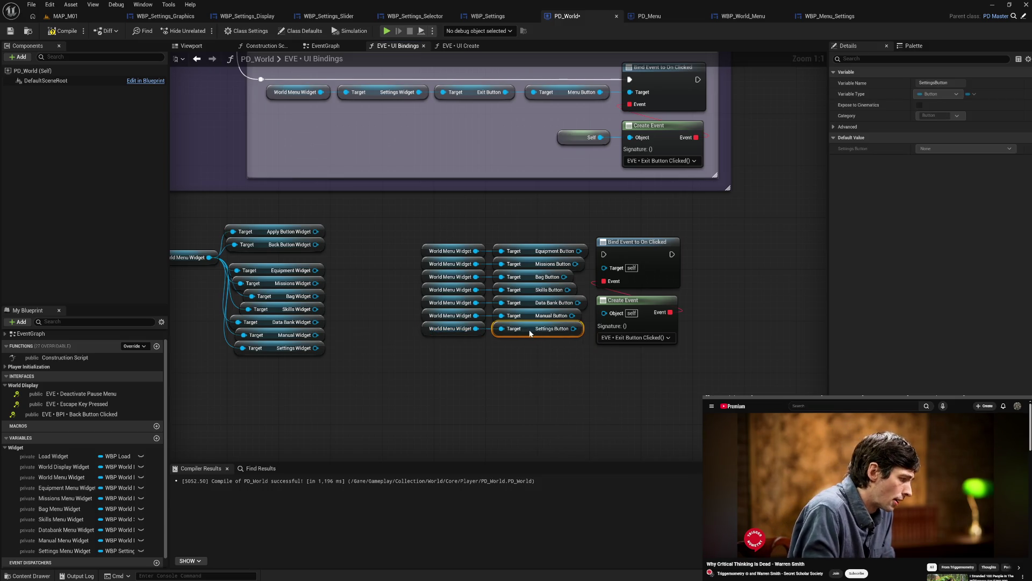
left_click_drag(592, 221, 672, 354)
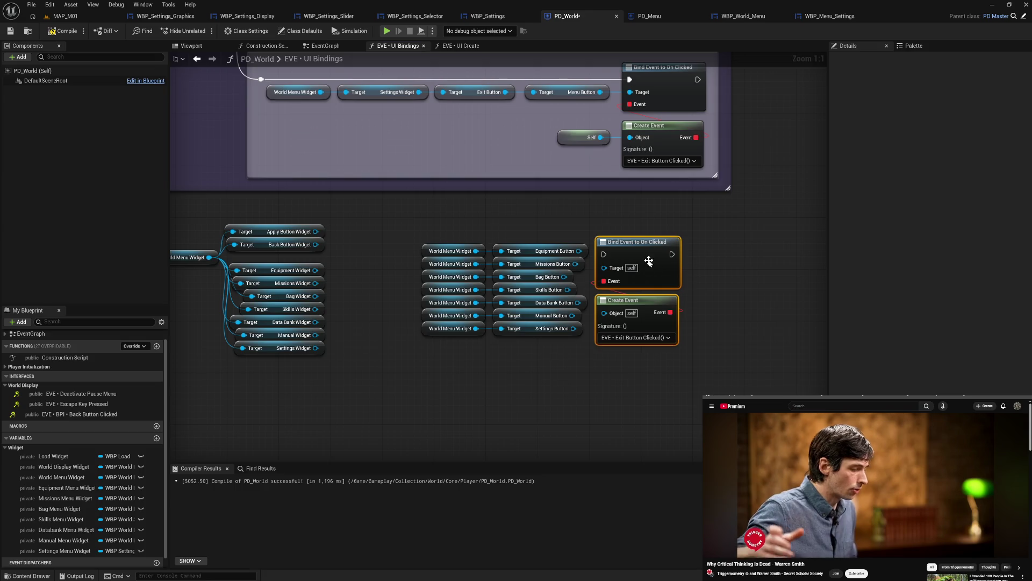
Wire the Equipment Button getter into the Bind Event to On Clicked Target and move the group down.
mouse_move(647, 281)
left_mouse_down()
mouse_move(761, 275)
mouse_move(659, 377)
mouse_move(693, 374)
left_mouse_up()
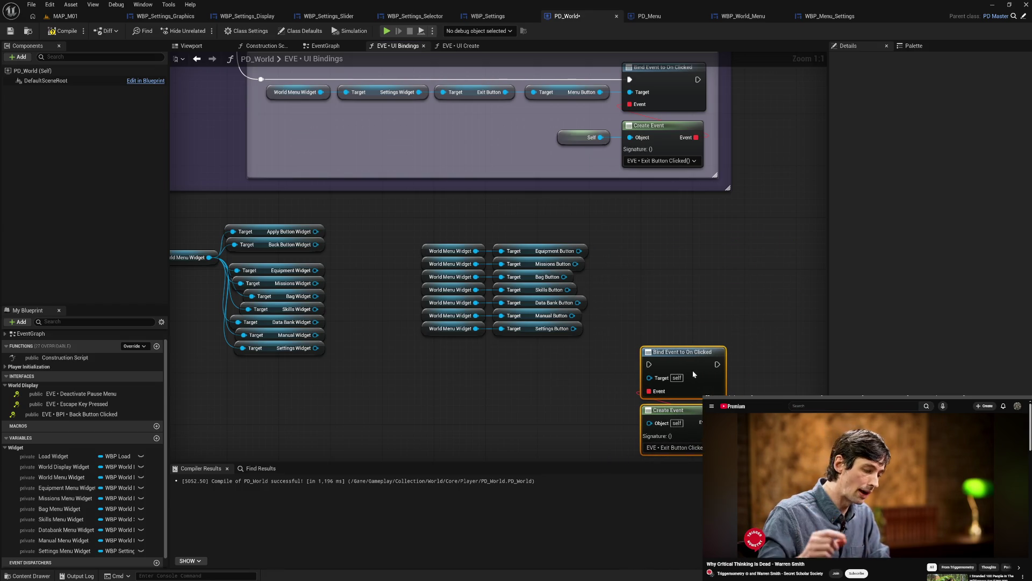
left_click_drag(579, 251, 657, 369)
mouse_move(491, 244)
left_mouse_down()
mouse_move(534, 260)
mouse_move(550, 362)
mouse_move(576, 376)
left_mouse_up()
left_click(650, 360, "ctrl")
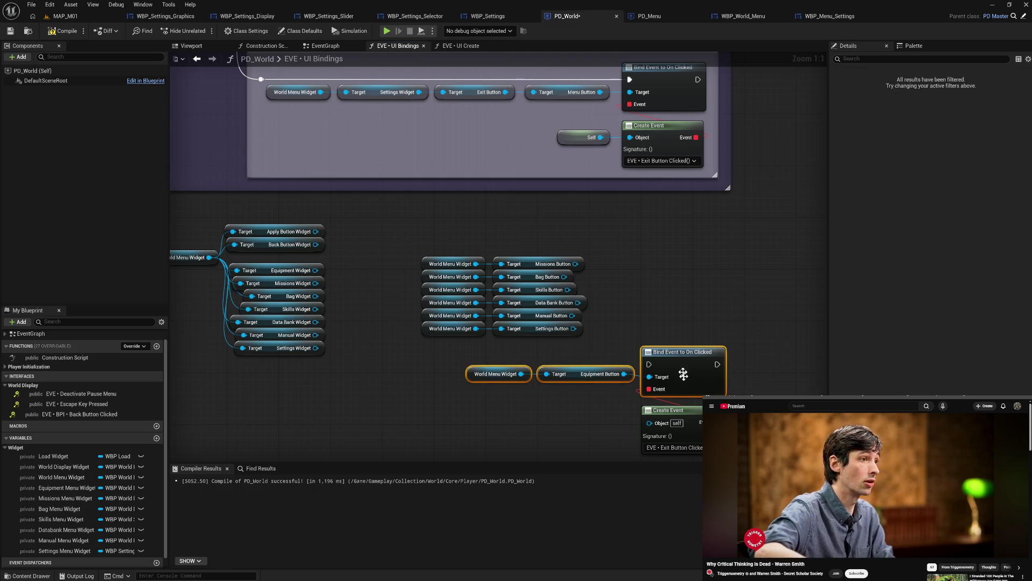
left_click_drag(650, 360, 685, 374)
left_click(602, 430)
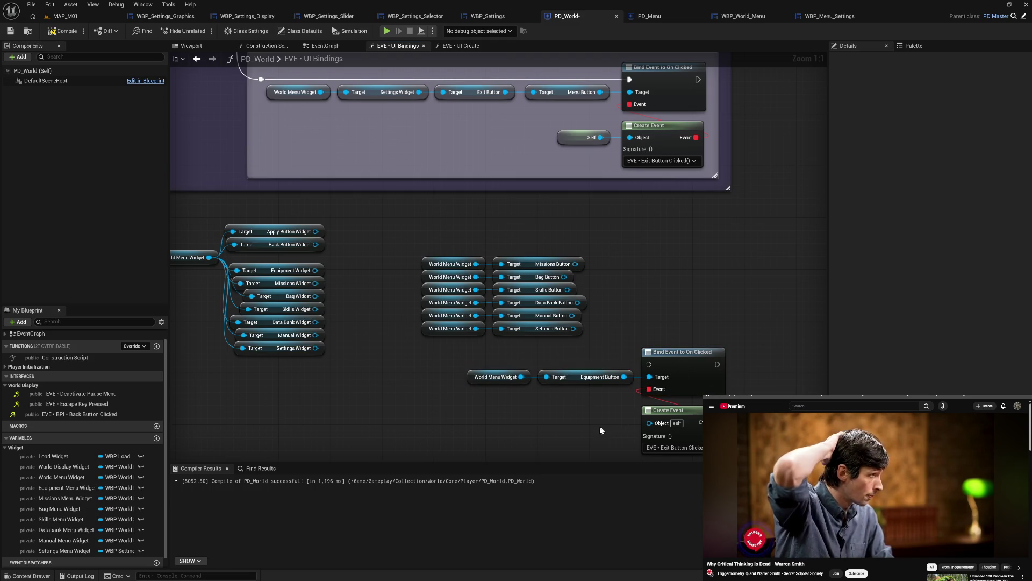
left_click_drag(582, 440, 590, 359)
Reset the Create Event signature to None and place a Self node feeding its Object input.
right_click(548, 374)
left_click(693, 373)
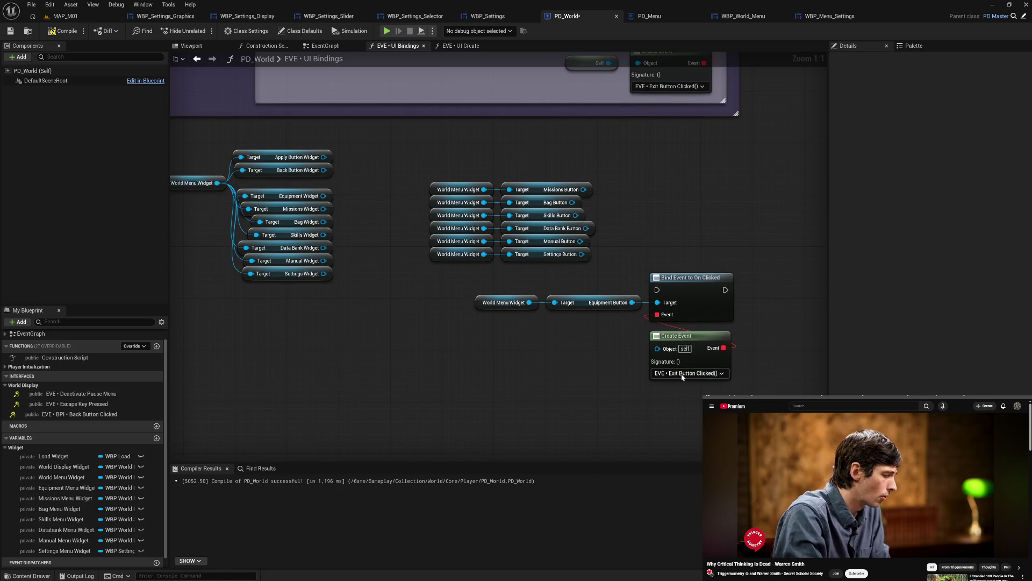
left_click(694, 372)
left_click(675, 391)
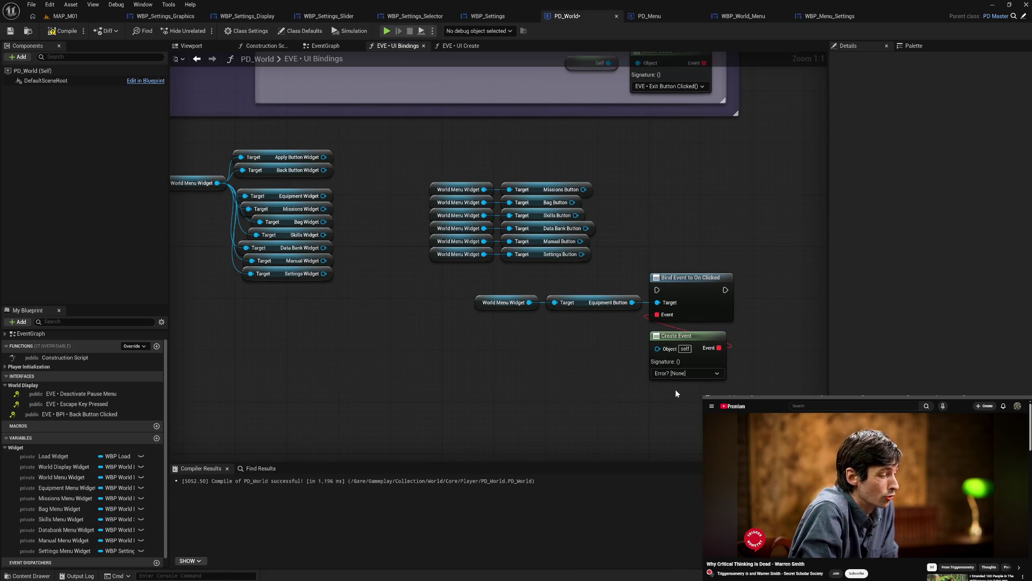
scroll(609, 288, "up", 2)
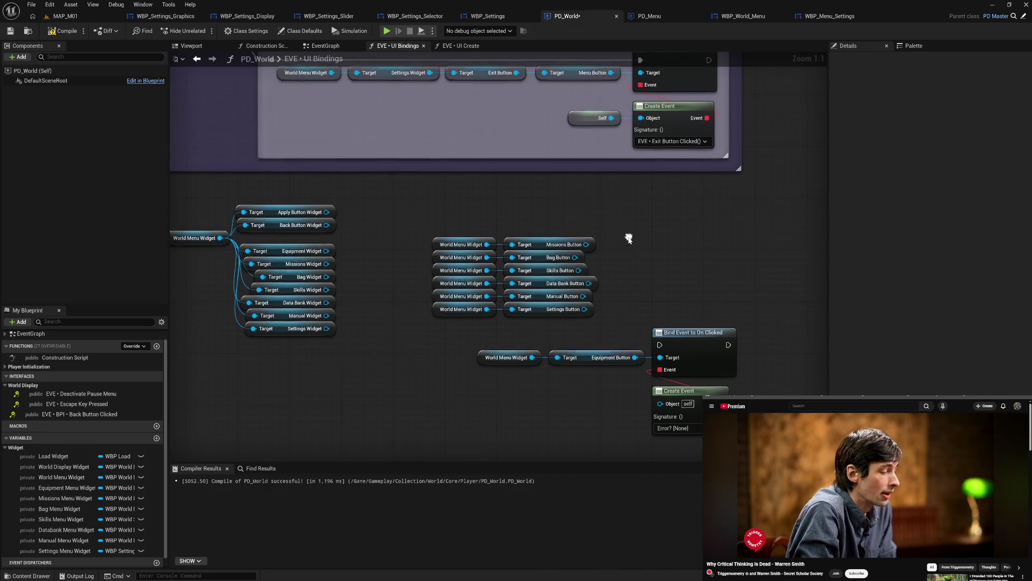
mouse_move(575, 107)
left_mouse_down()
mouse_move(576, 330)
mouse_move(666, 328)
left_mouse_up()
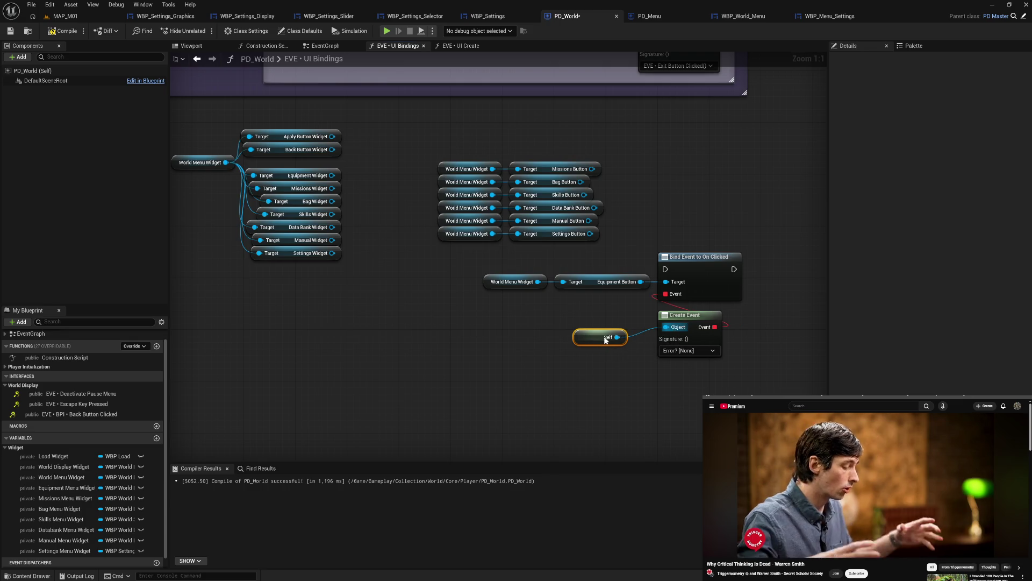
left_click_drag(606, 339, 618, 334)
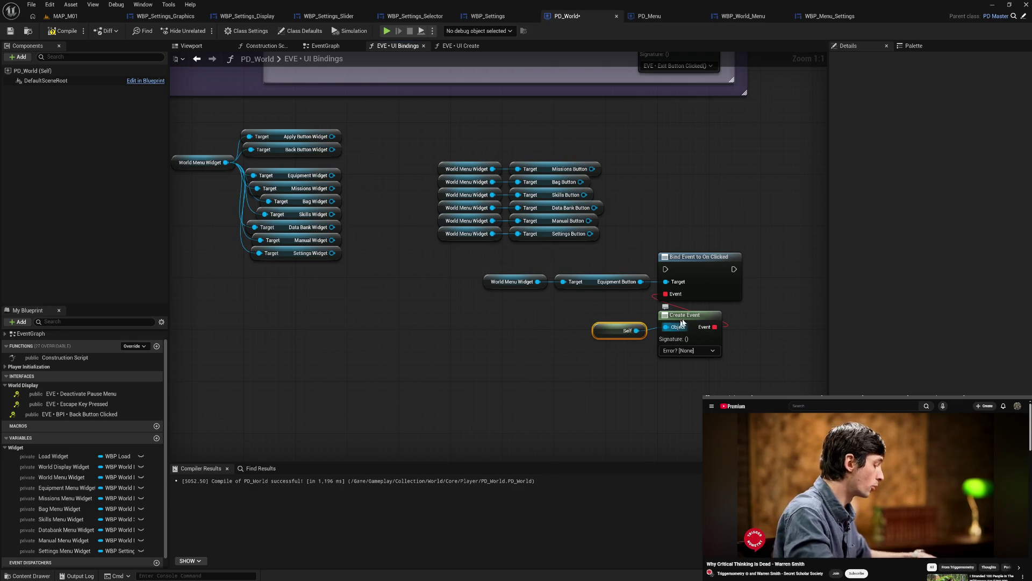
left_click(689, 319)
left_click(612, 355)
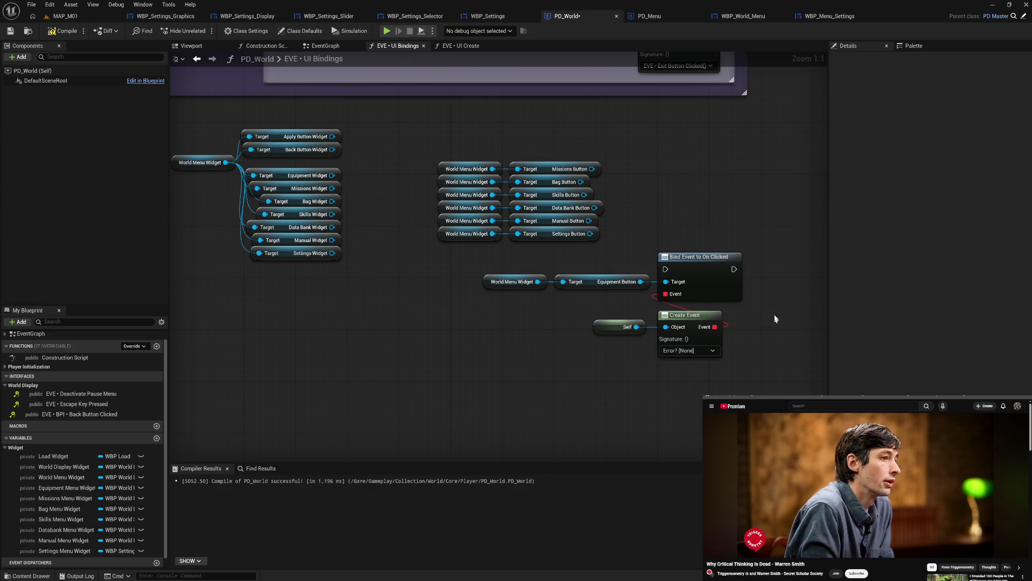
left_click_drag(756, 295, 611, 343)
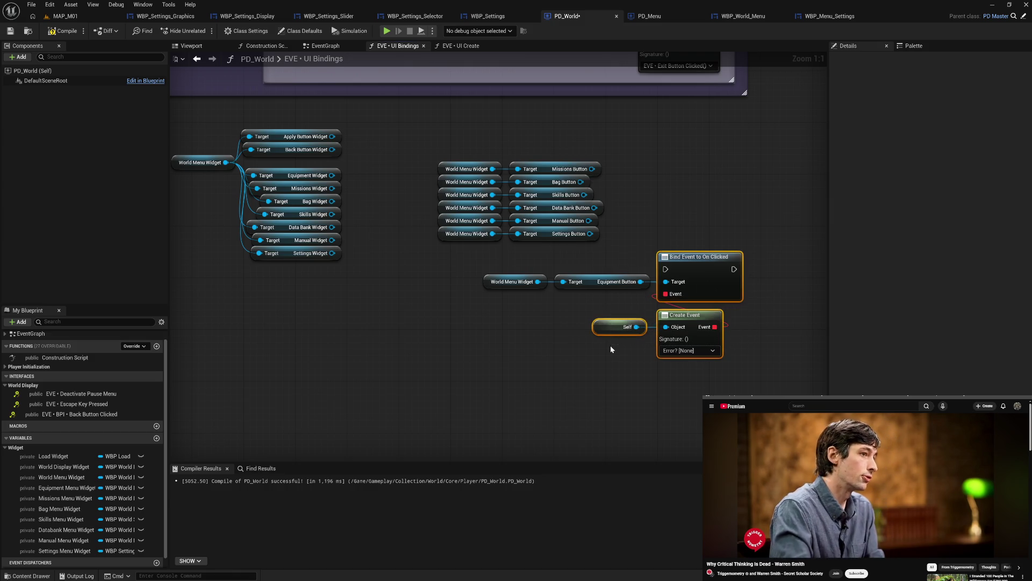
Paste a copy of the binding nodes and wire the Missions Button getter into its Target, straightened with Q.
key("ctrl+c")
key("ctrl+v")
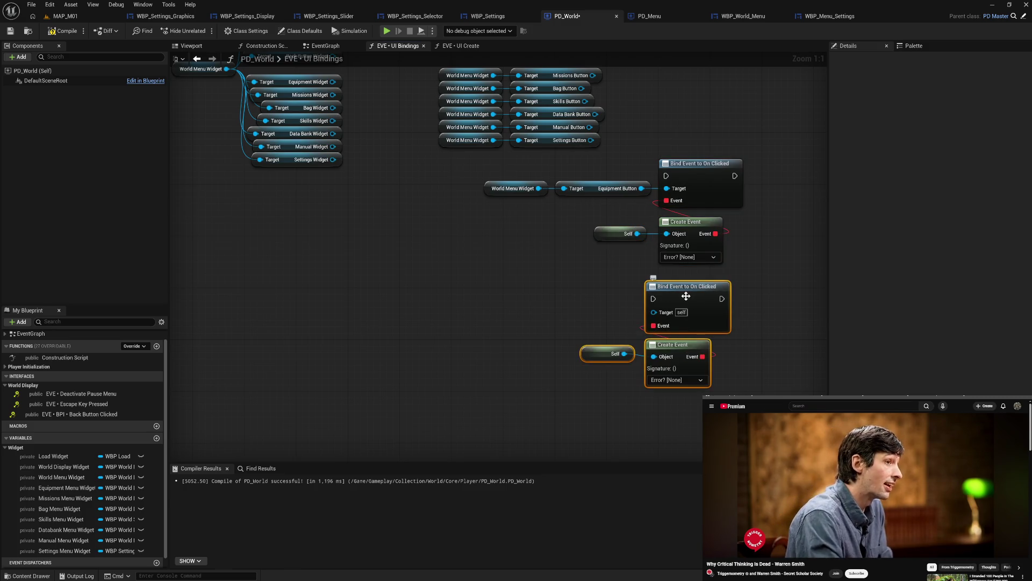
left_click_drag(686, 298, 699, 301)
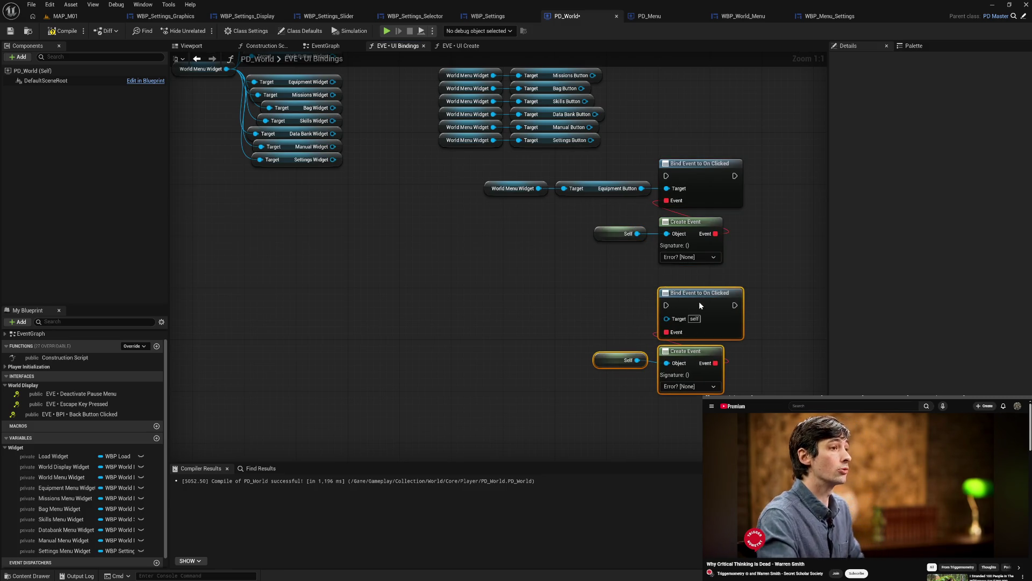
mouse_move(482, 110)
left_mouse_down()
mouse_move(545, 135)
mouse_move(597, 379)
mouse_move(676, 381)
left_mouse_up()
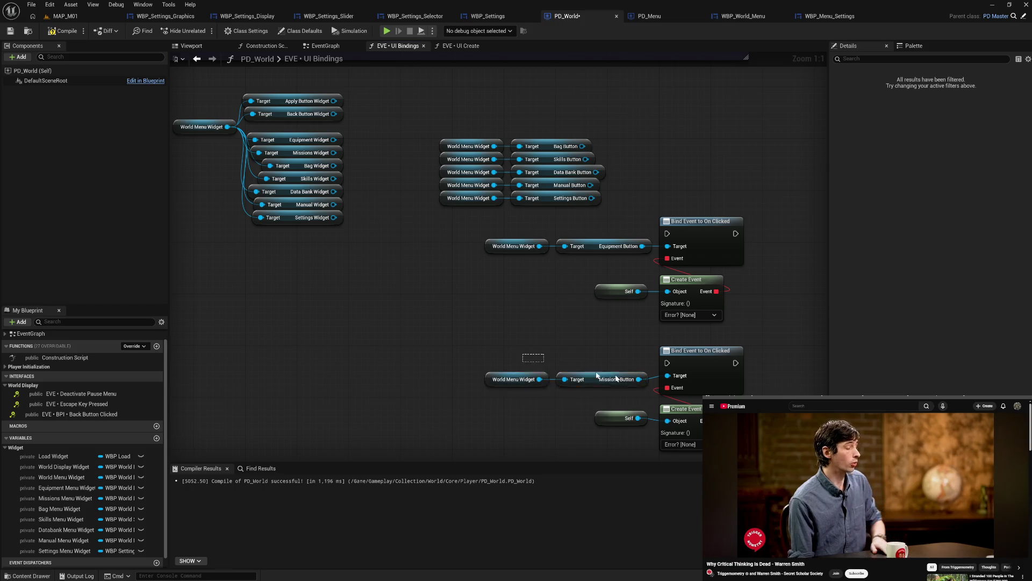
left_click(702, 371, "shift")
key("q")
left_click(609, 349)
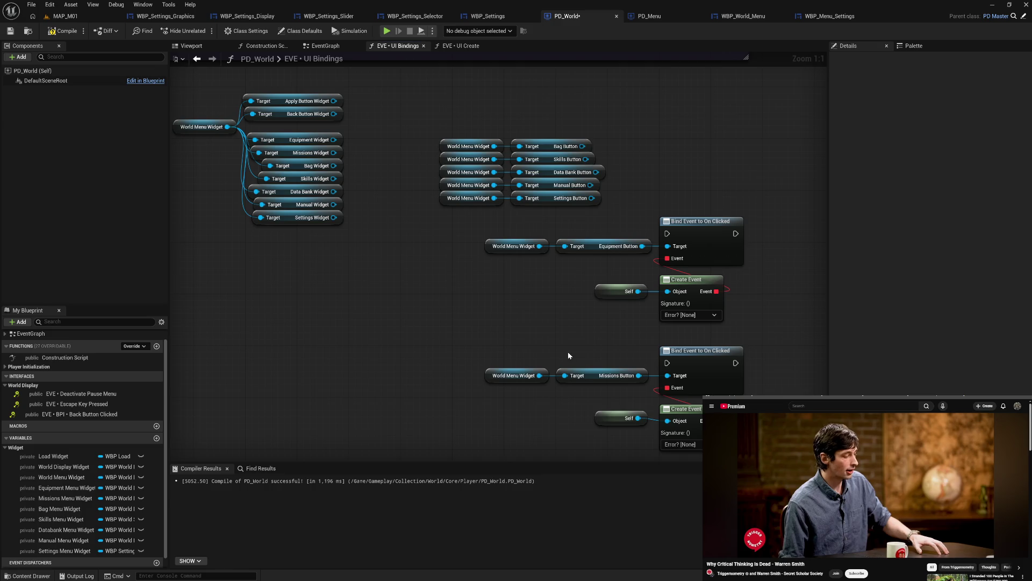
left_click_drag(568, 352, 568, 295)
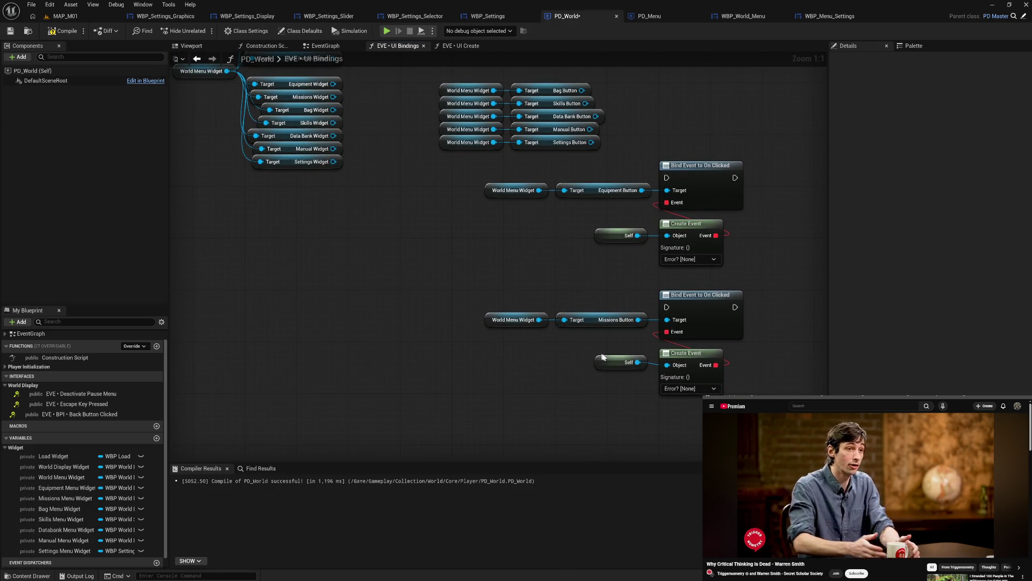
Duplicate the Missions binding set below for the Bag Button, aligning Self with the Object pin.
mouse_move(588, 355)
left_mouse_down()
mouse_move(704, 389)
mouse_move(696, 365)
left_mouse_up()
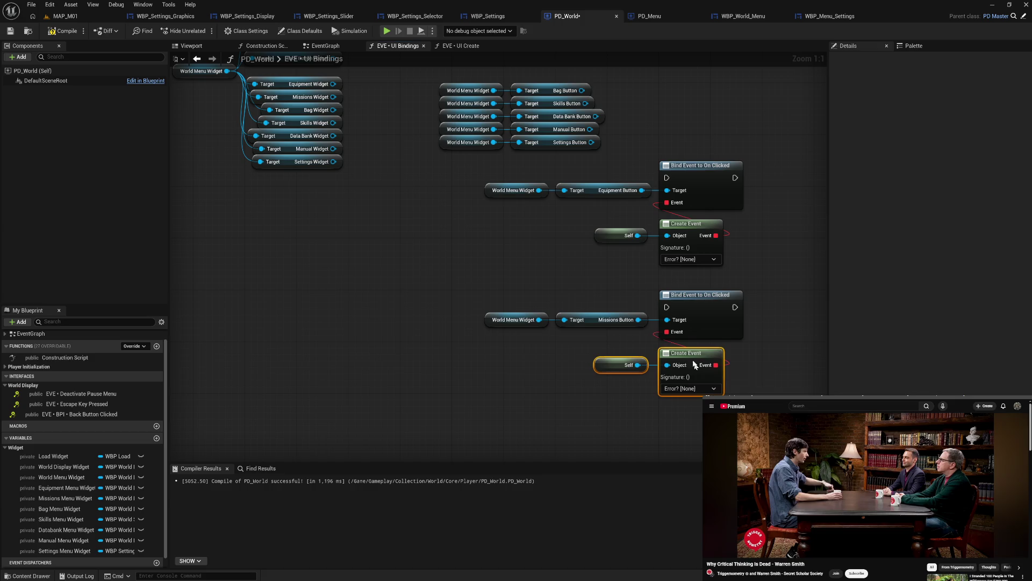
left_click_drag(668, 286, 694, 395)
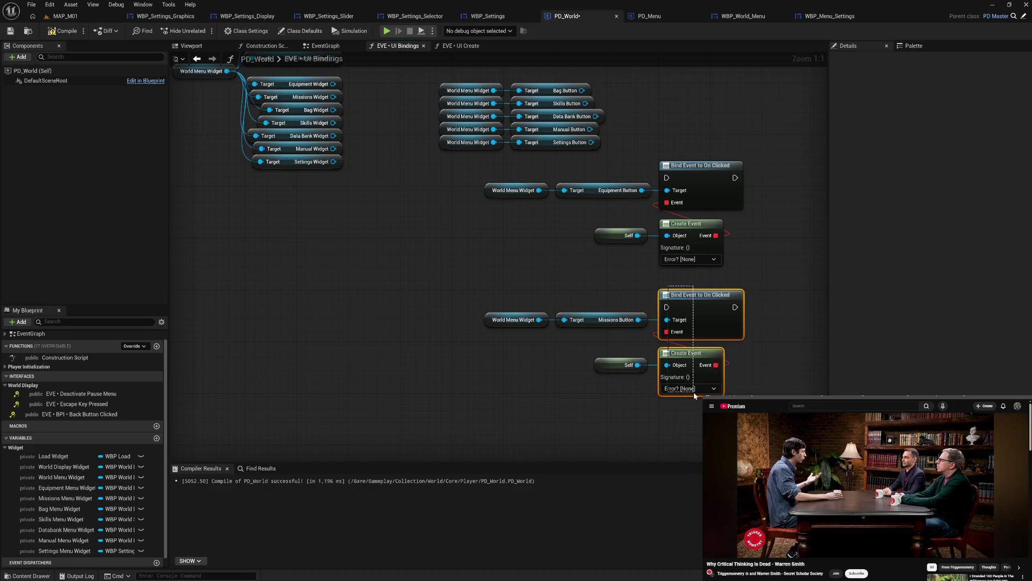
scroll(618, 425, "down", 3)
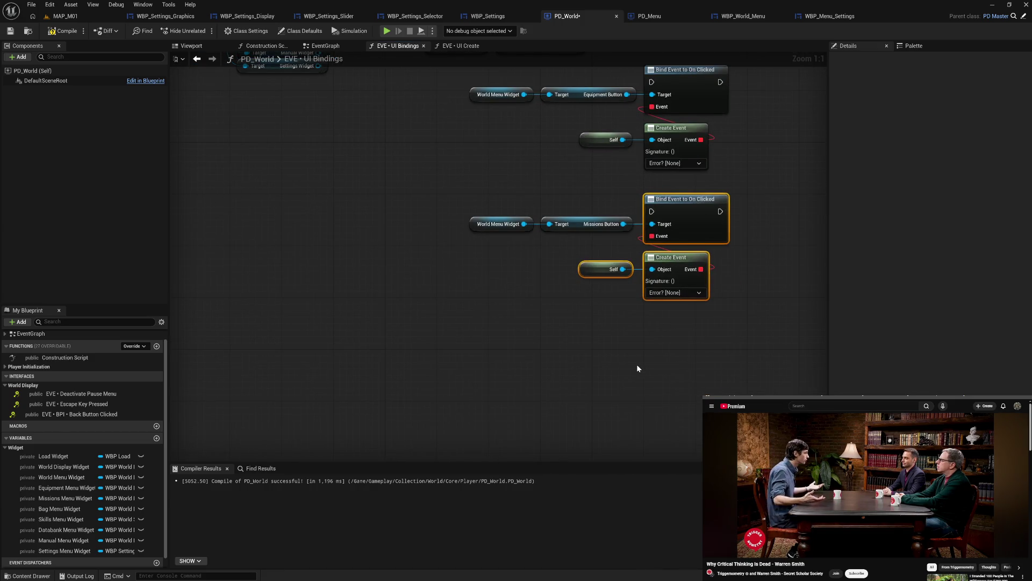
key("ctrl+d")
mouse_move(689, 331)
left_mouse_down()
mouse_move(675, 322)
mouse_move(676, 335)
left_mouse_up()
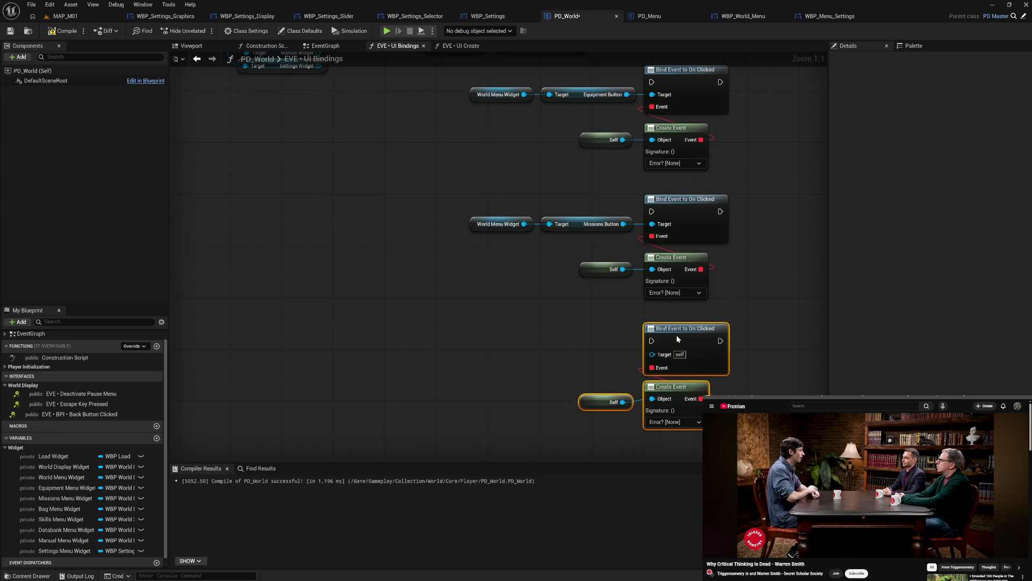
left_click_drag(584, 293, 596, 327)
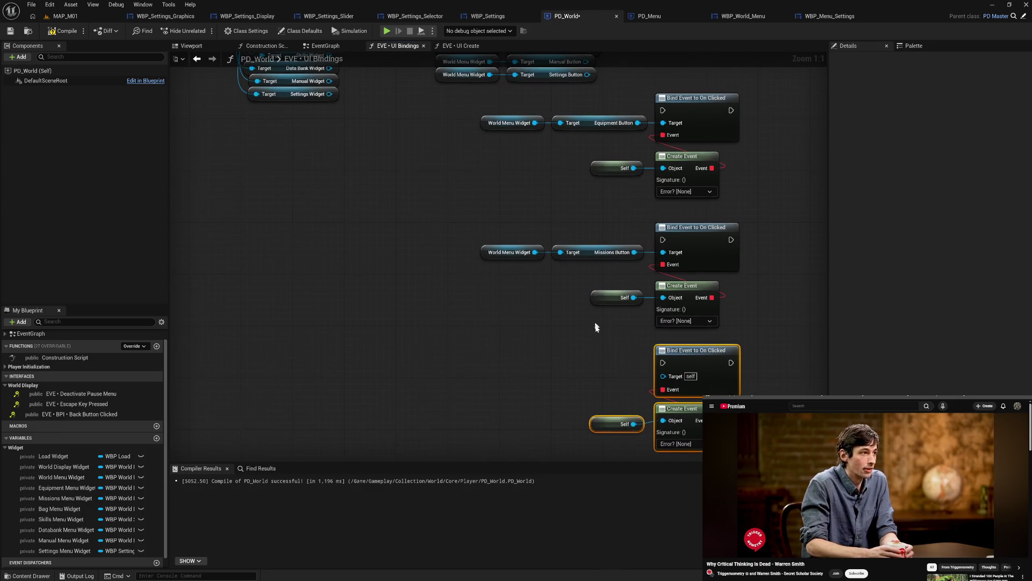
left_click(689, 412)
key("q")
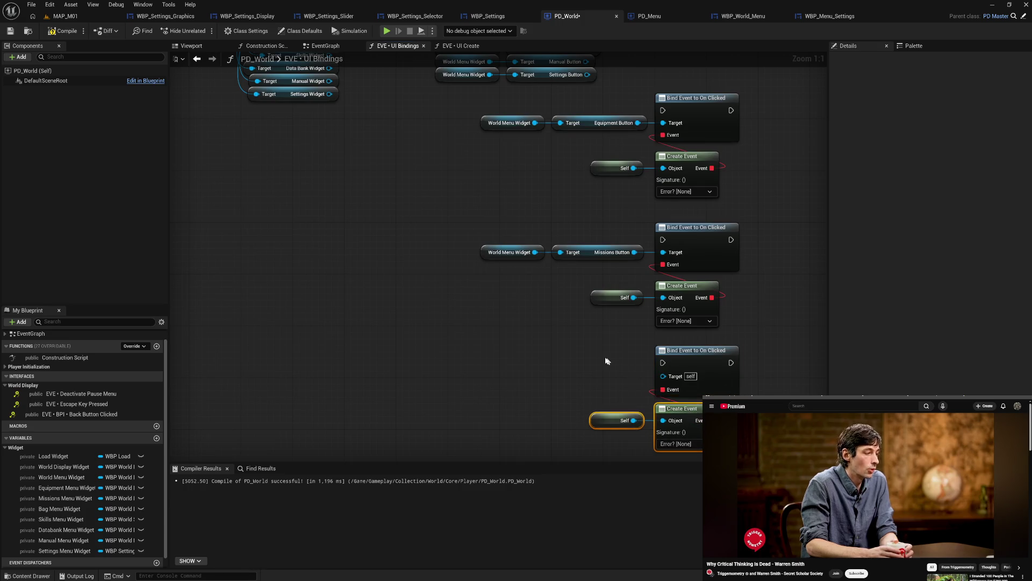
left_click(606, 361)
left_click_drag(604, 360, 608, 453)
mouse_move(594, 139)
left_mouse_down()
mouse_move(474, 100)
mouse_move(540, 122)
mouse_move(596, 397)
mouse_move(597, 304)
mouse_move(667, 303)
left_mouse_up()
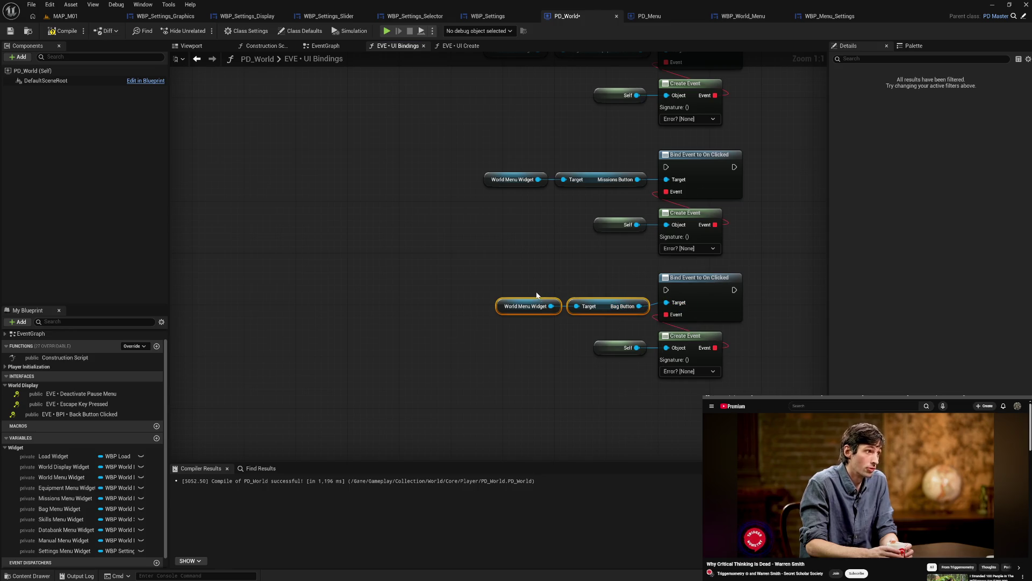
Line up the Bag Button getters, then duplicate the Bag binding and Create Event nodes below.
key("q")
left_click(620, 333)
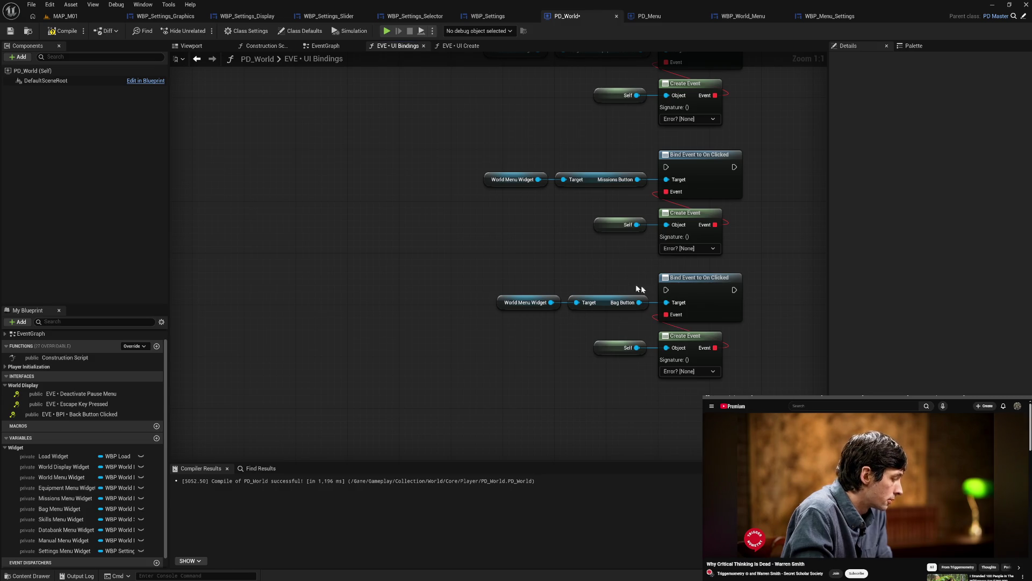
left_click_drag(762, 322, 651, 360)
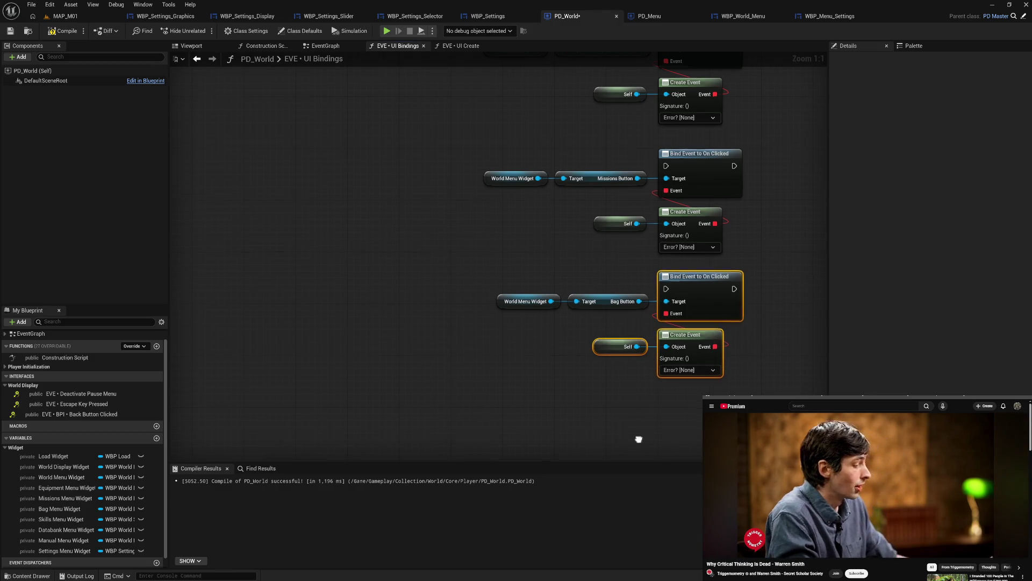
left_click_drag(639, 438, 615, 381)
key("ctrl+c")
key("ctrl+v")
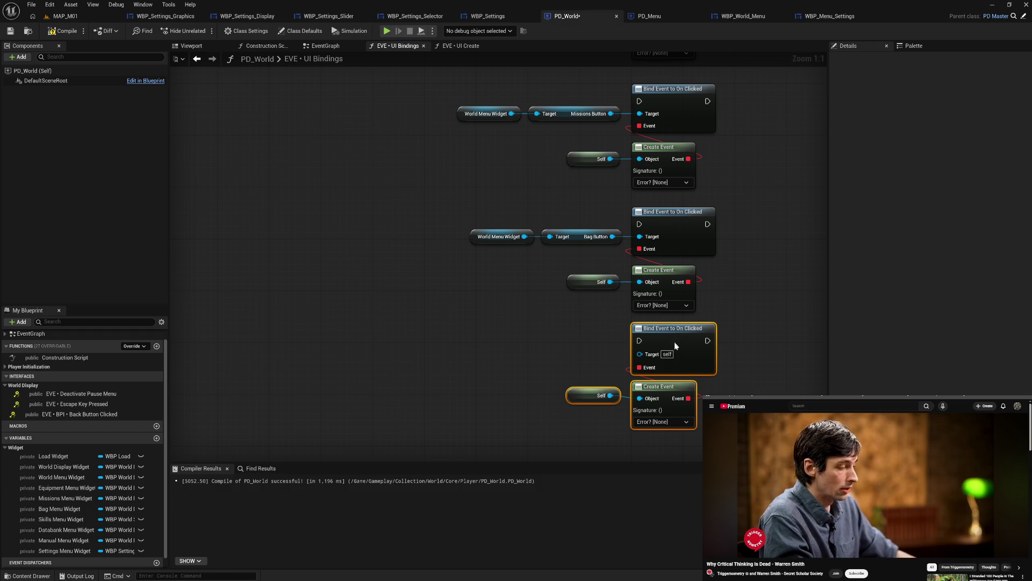
left_click_drag(676, 346, 676, 352)
left_click_drag(553, 395, 650, 422)
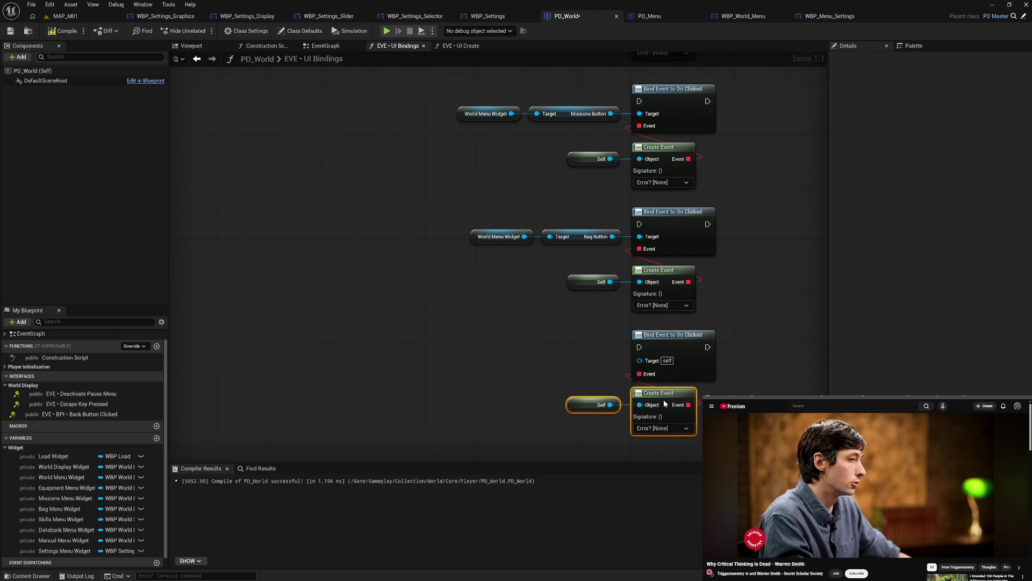
left_click(597, 303)
left_click_drag(576, 281, 590, 443)
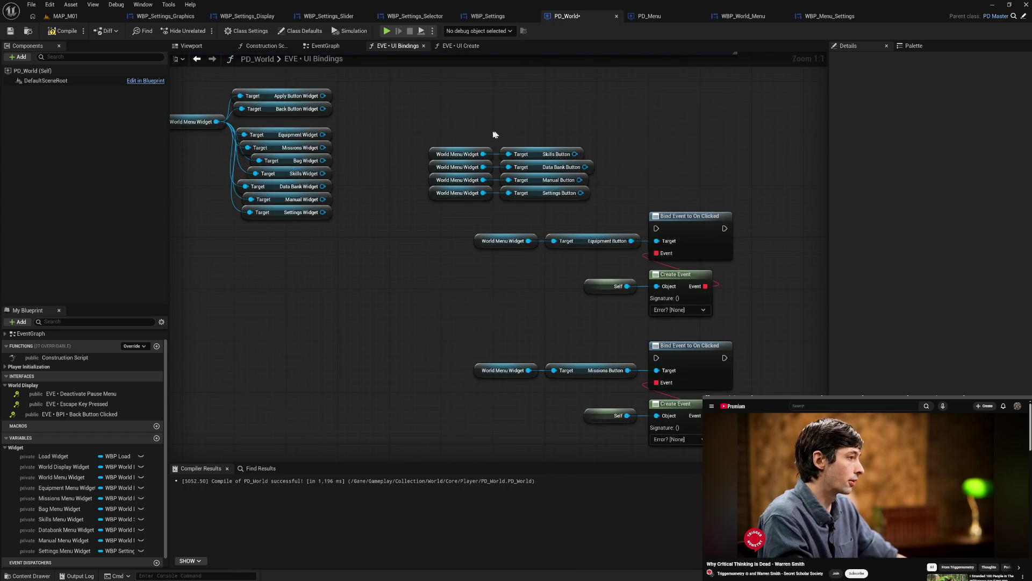
Place the Skills Button getters beside the new binding and straighten them into Target.
mouse_move(521, 147)
left_mouse_down()
mouse_move(553, 338)
mouse_move(586, 378)
mouse_move(588, 414)
mouse_move(592, 329)
mouse_move(593, 338)
left_mouse_up()
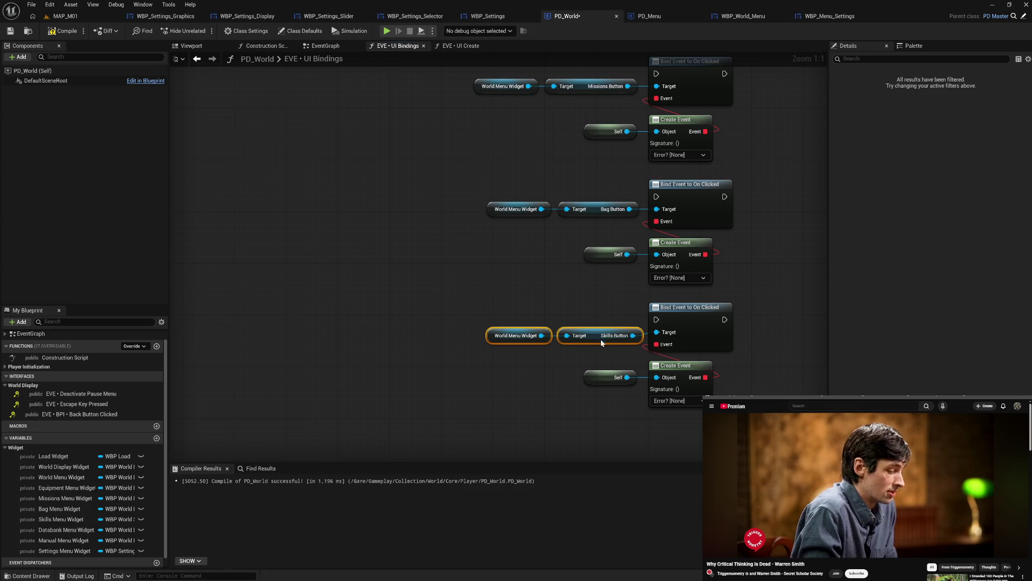
left_click_drag(592, 340, 590, 340)
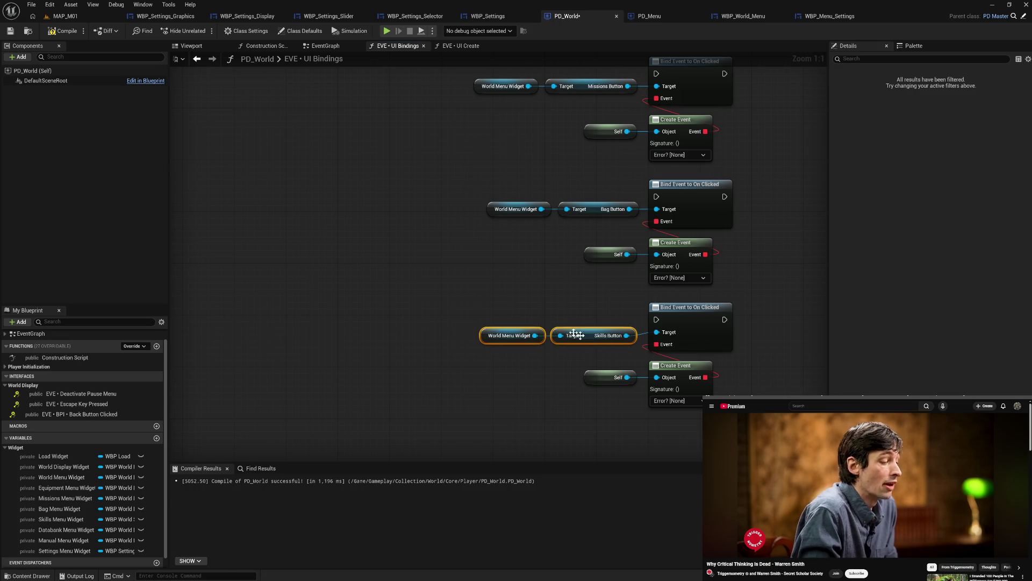
left_click(704, 340)
key("q")
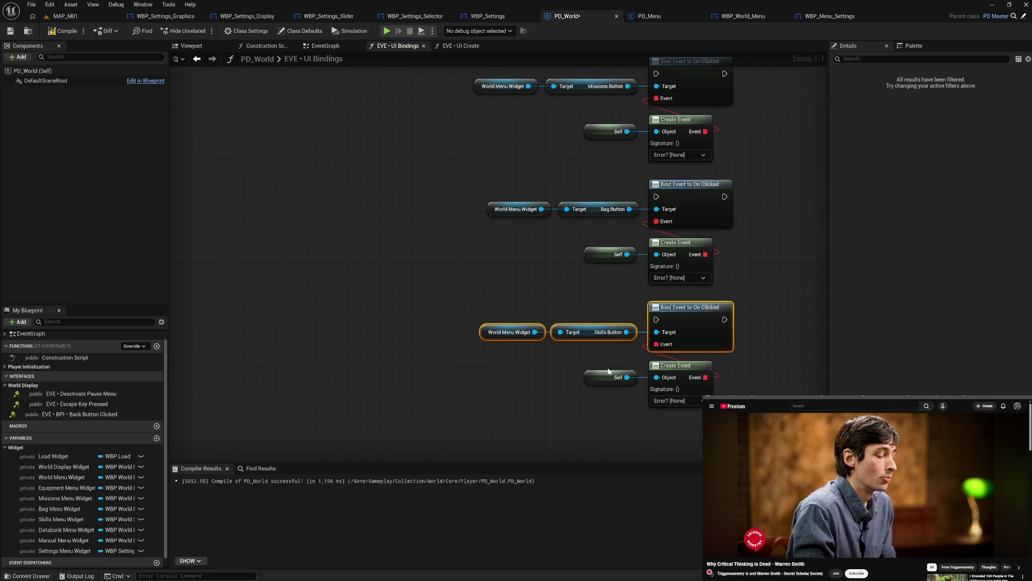
Duplicate the Skills binding group and line up its Self node with the Object pin.
left_click(608, 366)
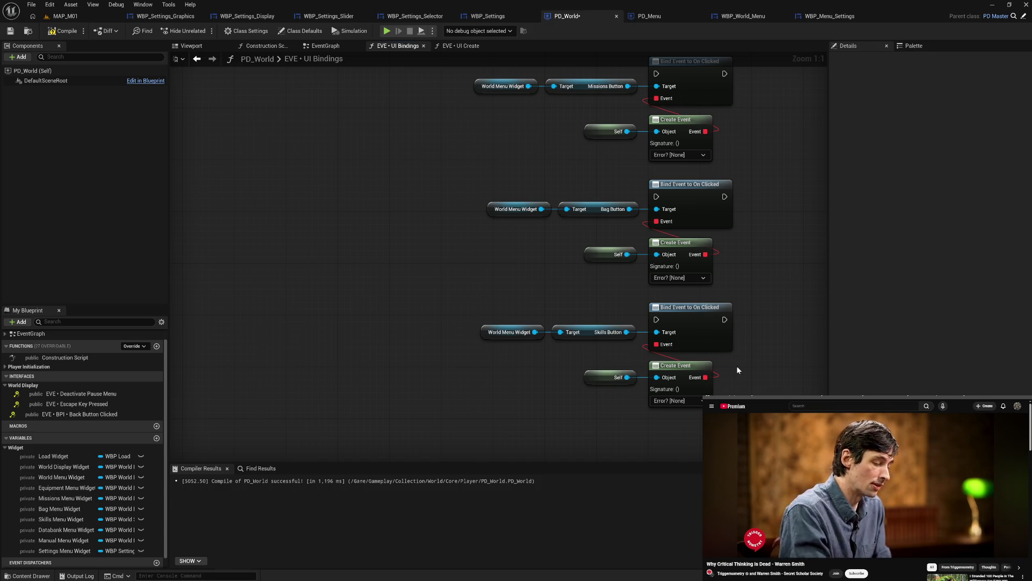
left_click_drag(745, 355, 616, 394)
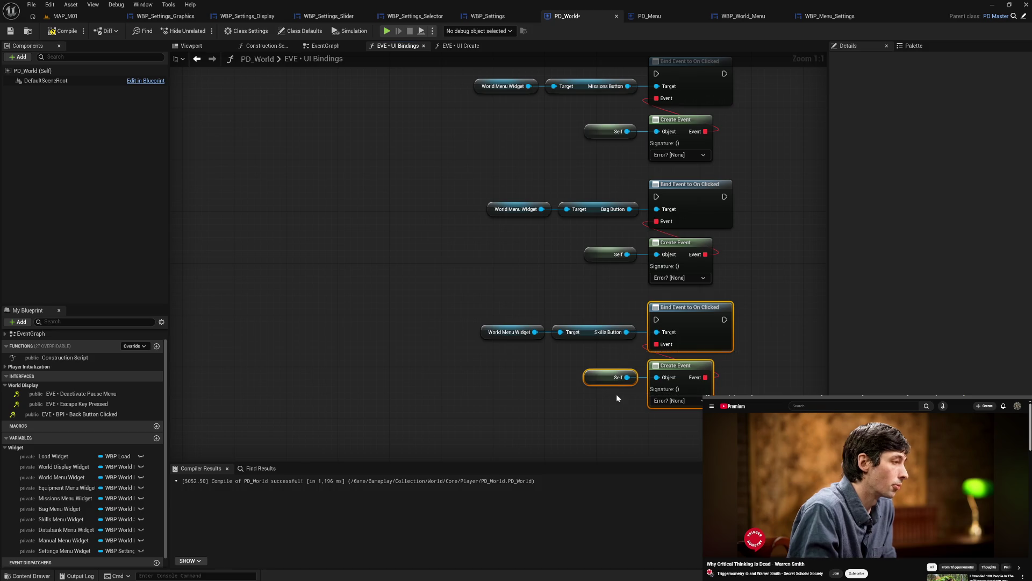
key("ctrl+c")
key("ctrl+v")
left_click_drag(664, 324, 671, 330)
left_click_drag(562, 375, 562, 378)
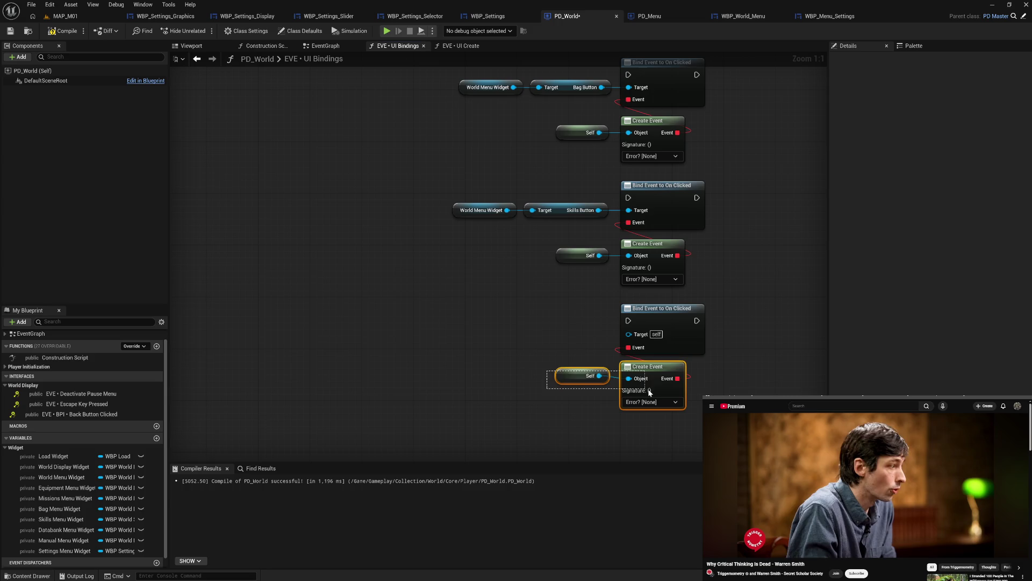
left_click(574, 302)
Move the Data Bank Button getters beside the empty binding and align them with Target.
scroll(589, 460, "up", 10)
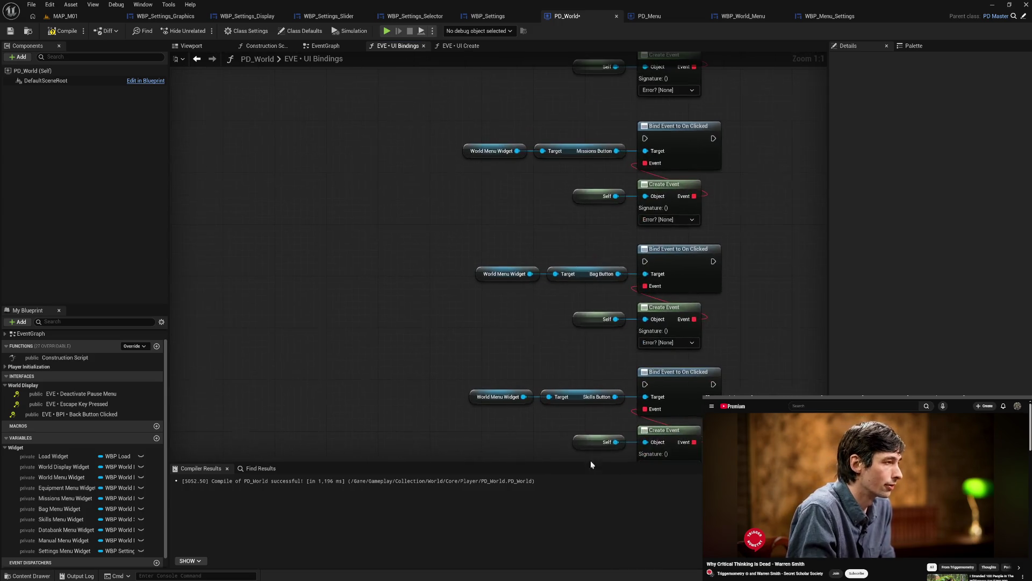
left_click_drag(466, 149, 589, 200)
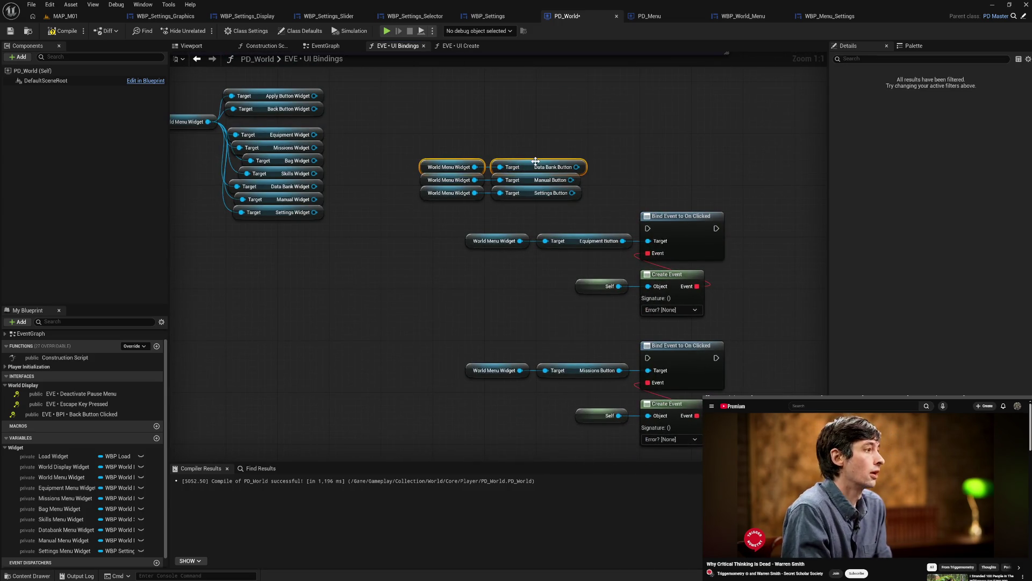
scroll(559, 430, "down", 5)
mouse_move(559, 561)
left_mouse_down()
mouse_move(576, 340)
mouse_move(648, 337)
left_mouse_up()
left_click(673, 329, "ctrl")
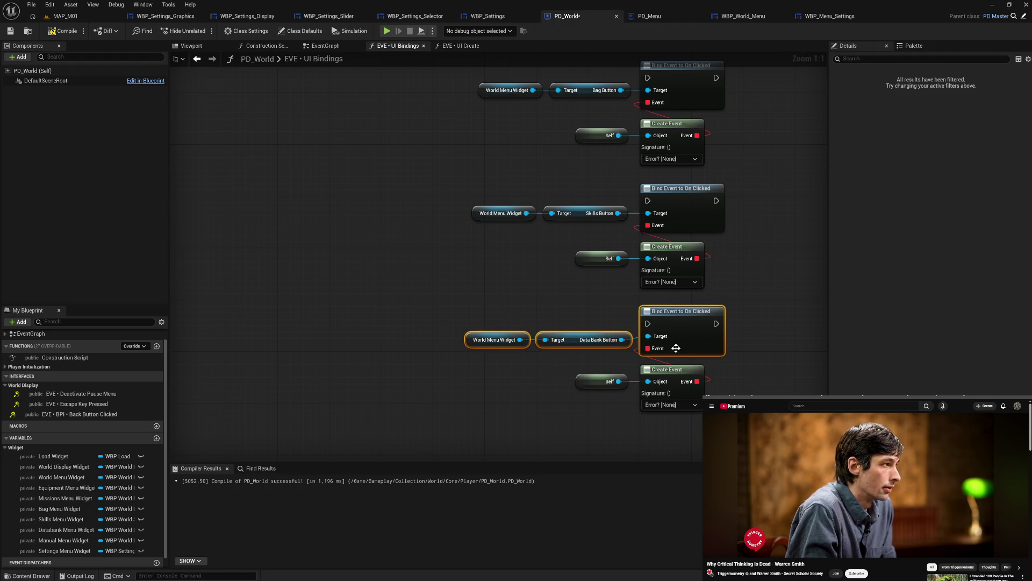
key("q")
left_click(576, 372)
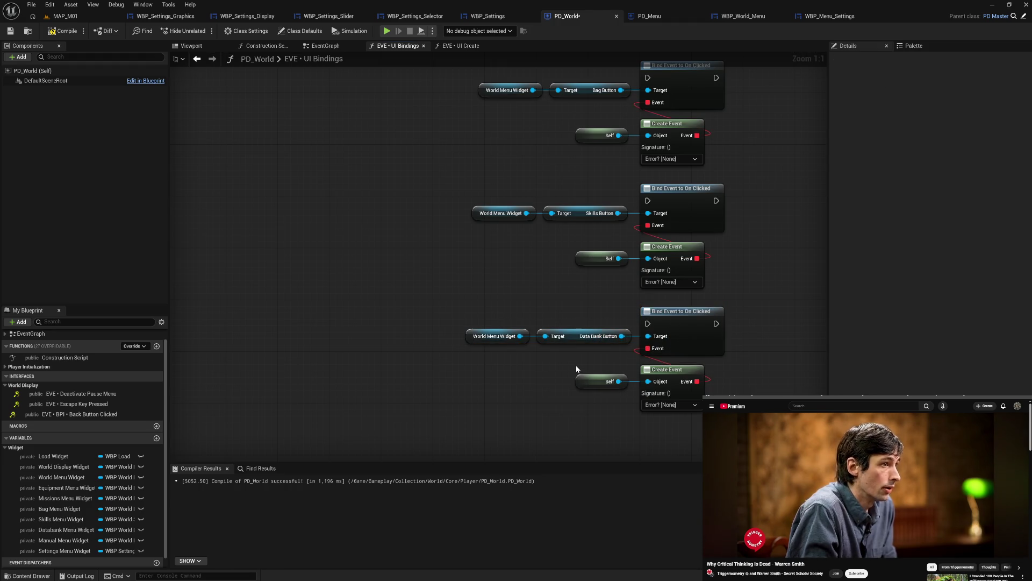
Nudge the duplicated Data Bank binding, Self and Create Event nodes into place.
mouse_move(570, 289)
left_mouse_down()
mouse_move(579, 396)
mouse_move(551, 297)
left_mouse_up()
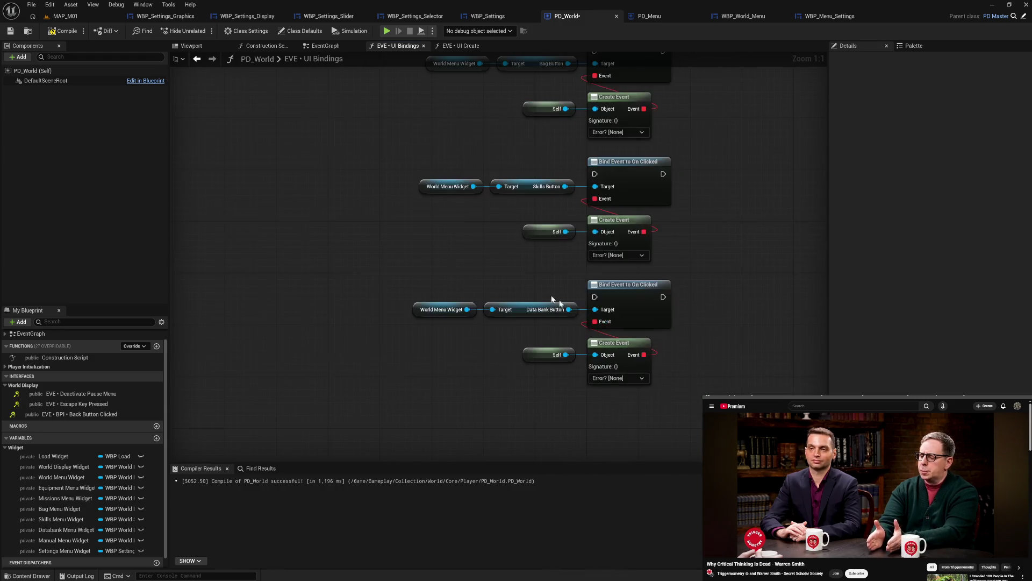
mouse_move(684, 325)
left_mouse_down()
mouse_move(550, 375)
mouse_move(531, 343)
mouse_move(560, 360)
left_mouse_up()
left_click_drag(596, 326, 599, 314)
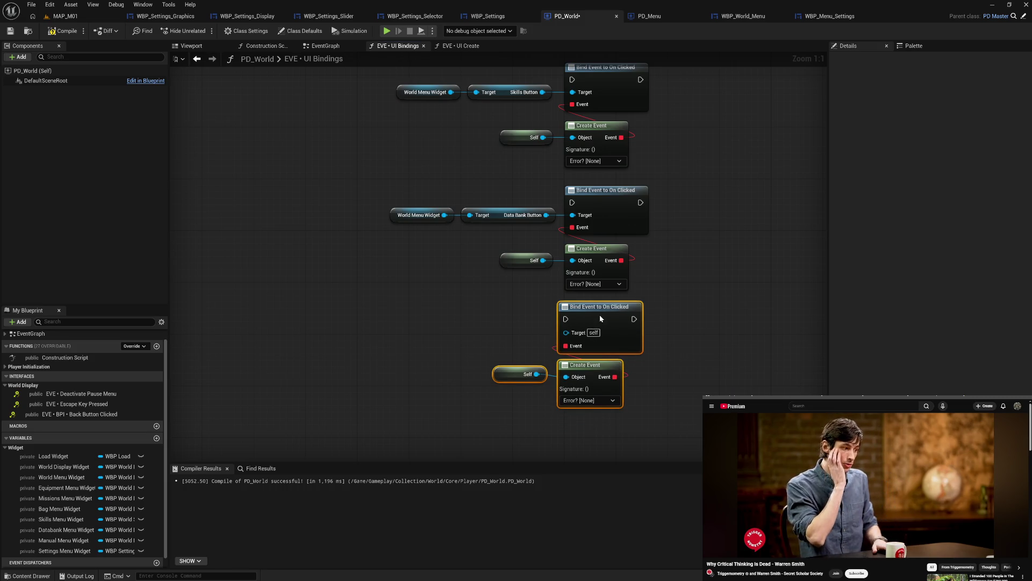
mouse_move(521, 315)
left_mouse_down()
mouse_move(523, 341)
mouse_move(523, 328)
left_mouse_up()
left_click_drag(486, 410, 604, 447)
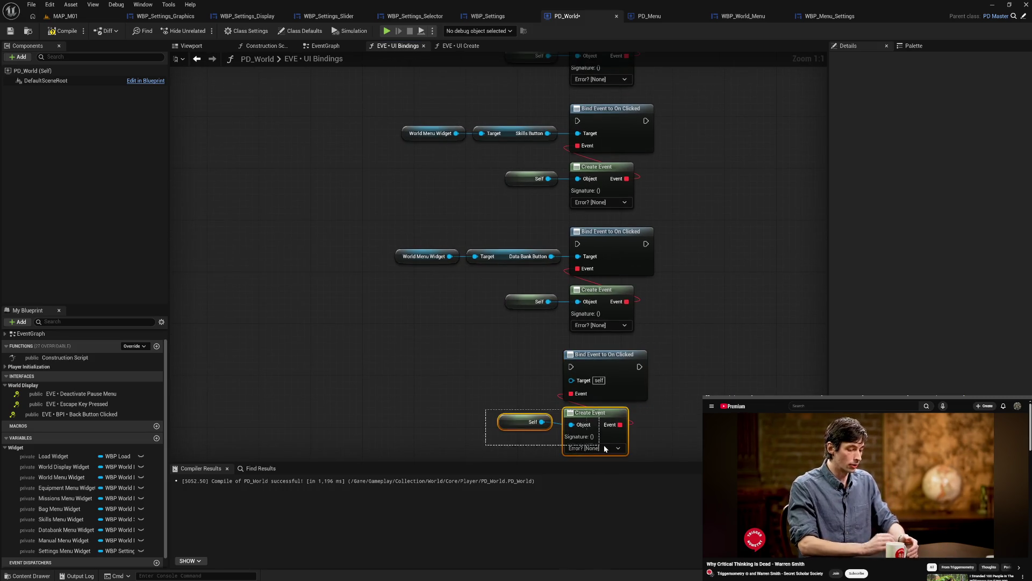
mouse_move(504, 166)
left_mouse_down()
mouse_move(526, 210)
mouse_move(493, 119)
mouse_move(465, 152)
mouse_move(551, 417)
mouse_move(531, 456)
mouse_move(518, 320)
mouse_move(605, 310)
left_mouse_up()
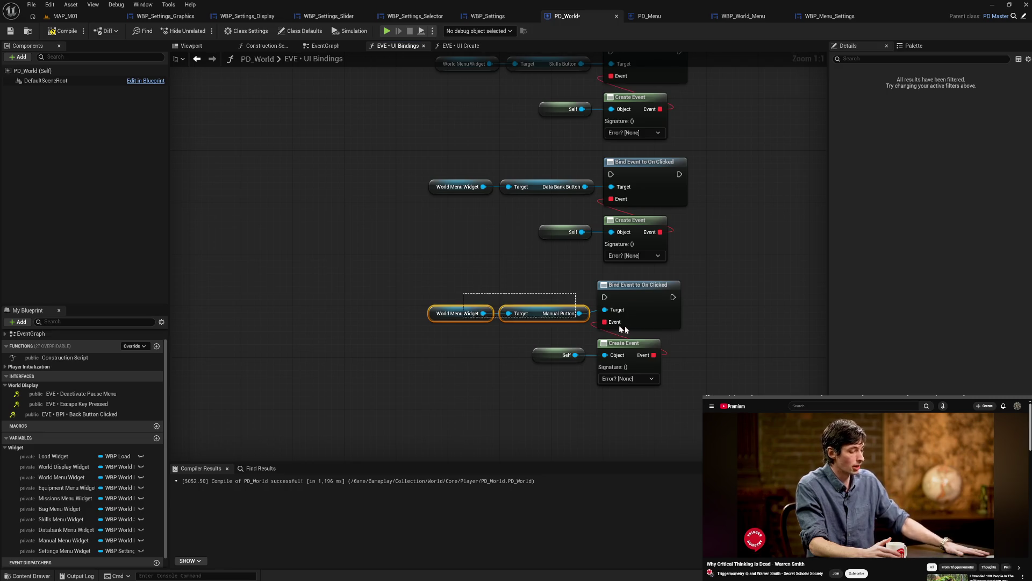
Copy the Manual Button binding nodes and paste a duplicate binding group.
left_click(624, 301)
left_click(541, 298)
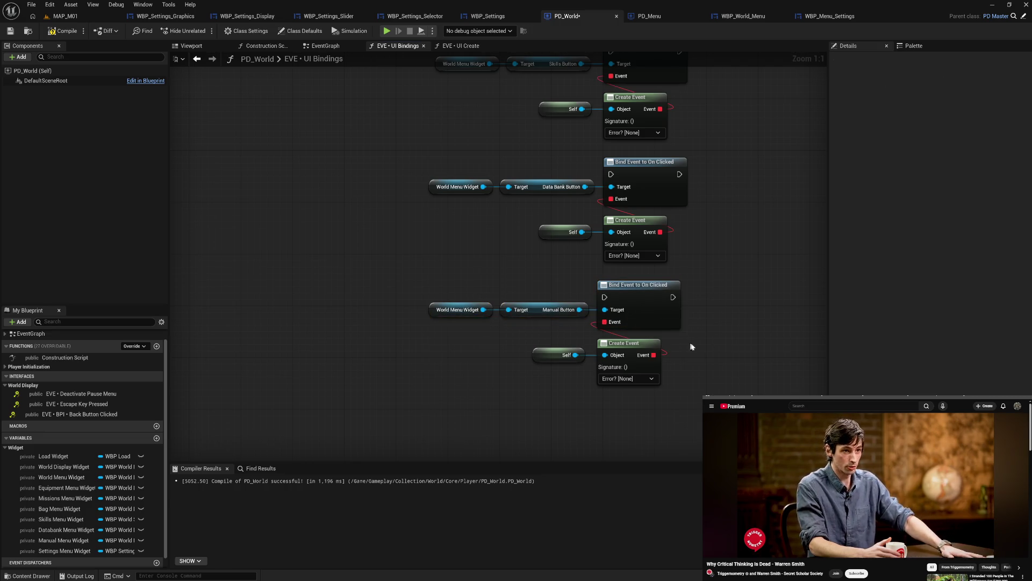
left_click_drag(701, 329, 541, 385)
key("ctrl+c")
key("ctrl+v")
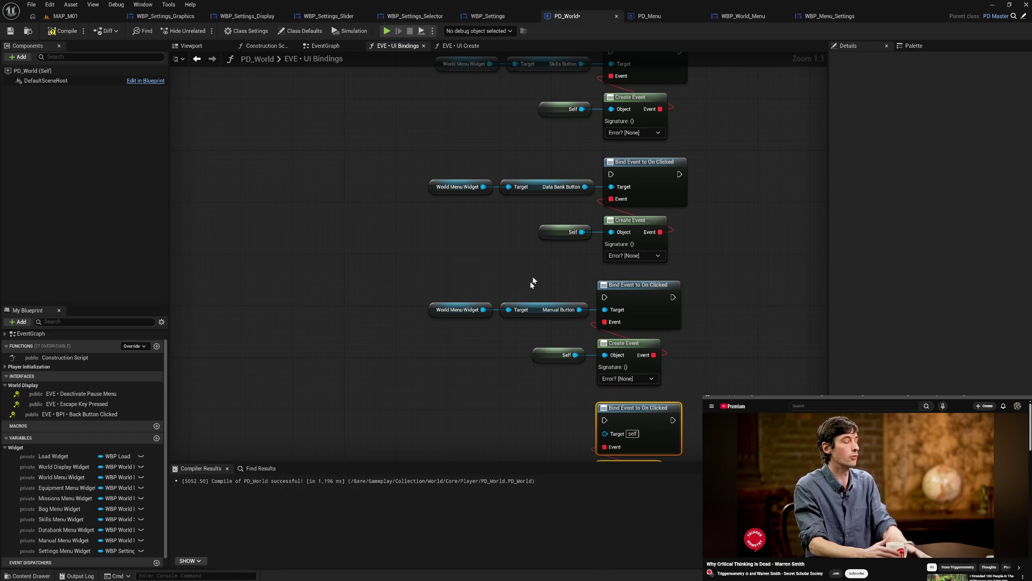
mouse_move(552, 120)
left_mouse_down()
mouse_move(585, 390)
mouse_move(610, 422)
left_mouse_up()
Wire the Settings Button getter into the new bind's Target and straighten Create Event and Self.
mouse_move(547, 157)
left_mouse_down()
mouse_move(478, 190)
mouse_move(530, 222)
left_mouse_up()
left_click_drag(547, 283, 548, 37)
mouse_move(567, 484)
left_mouse_down()
mouse_move(567, 497)
mouse_move(573, 350)
left_mouse_up()
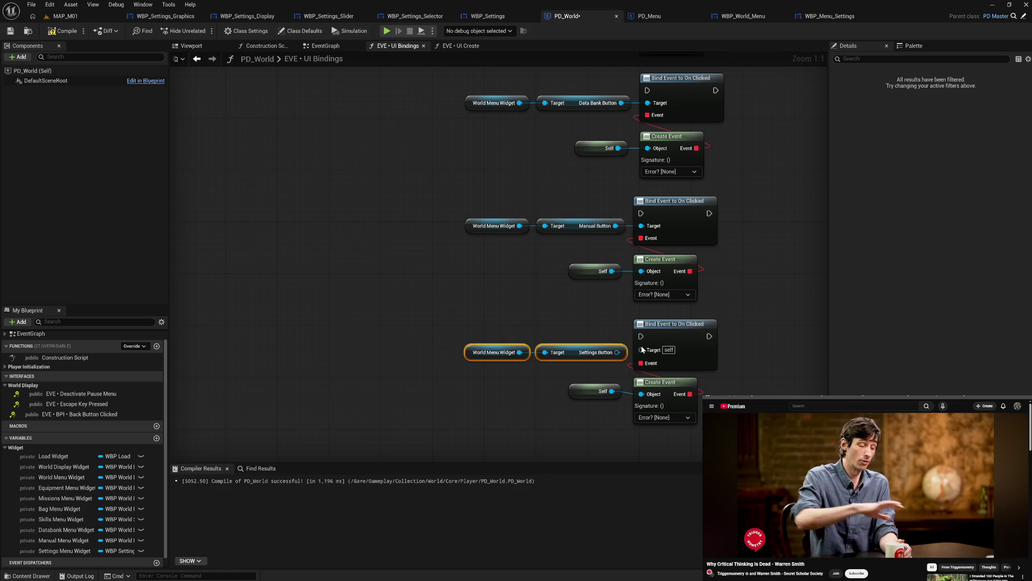
left_click_drag(641, 350, 617, 352)
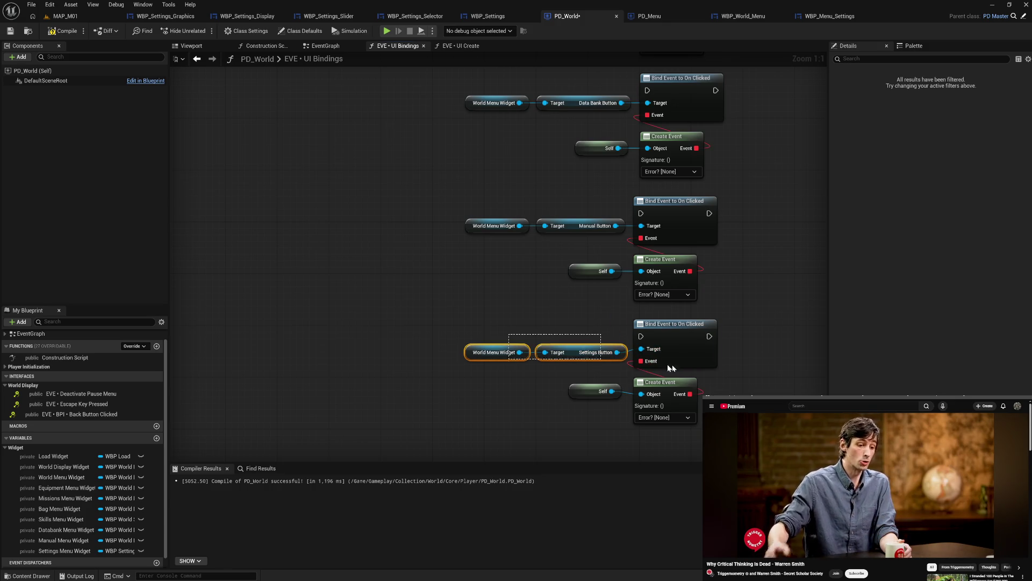
left_click(681, 348, "ctrl")
key("q")
mouse_move(556, 388)
left_mouse_down()
mouse_move(674, 397)
mouse_move(666, 391)
left_mouse_up()
key("q")
left_click(751, 351)
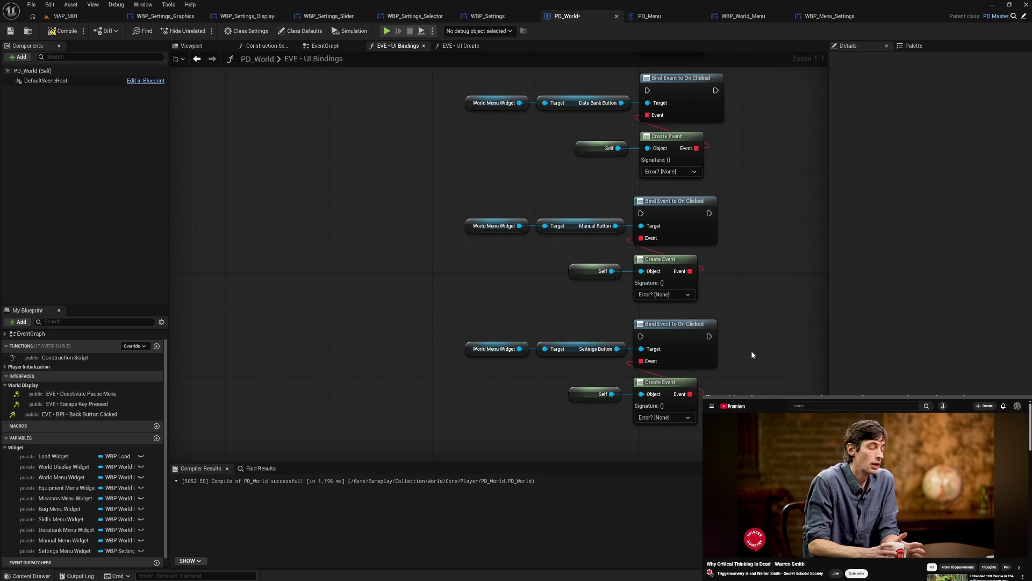
mouse_move(475, 158)
left_mouse_down()
mouse_move(528, 248)
mouse_move(533, 368)
mouse_move(507, 237)
left_mouse_up()
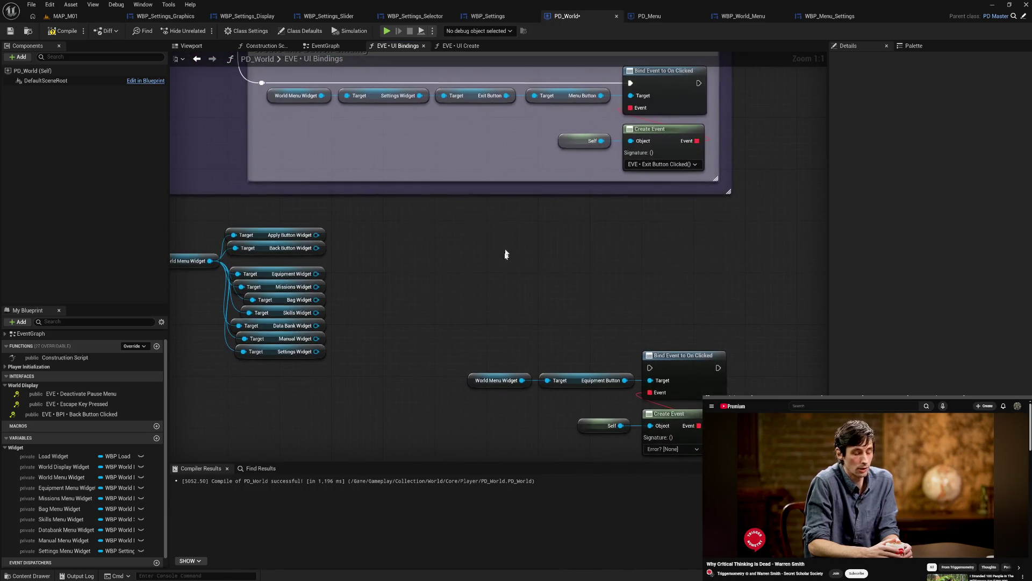
mouse_move(499, 344)
left_mouse_down()
mouse_move(486, 242)
mouse_move(658, 306)
mouse_move(679, 344)
mouse_move(679, 312)
left_mouse_up()
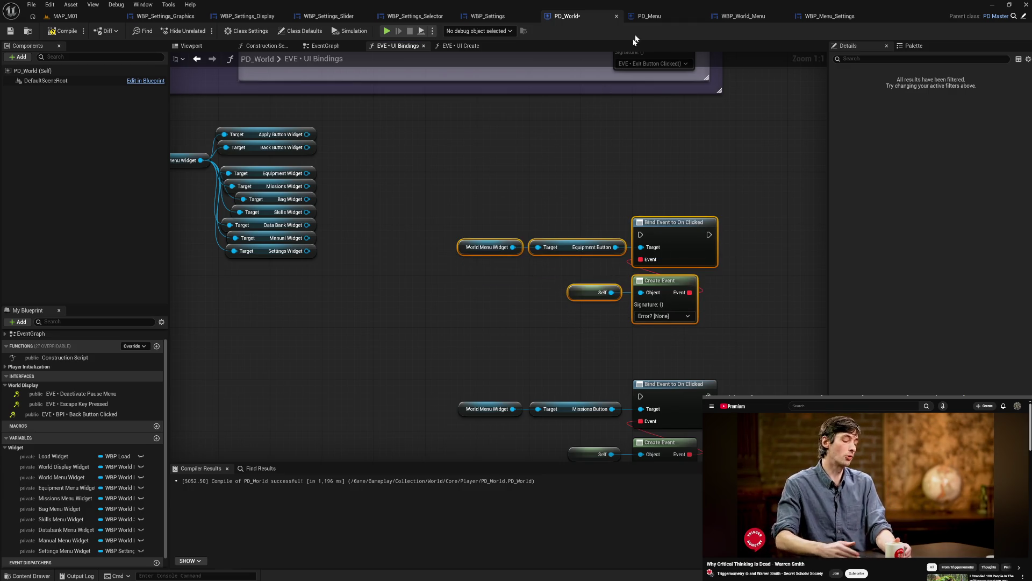
left_click(649, 17)
left_click(103, 397)
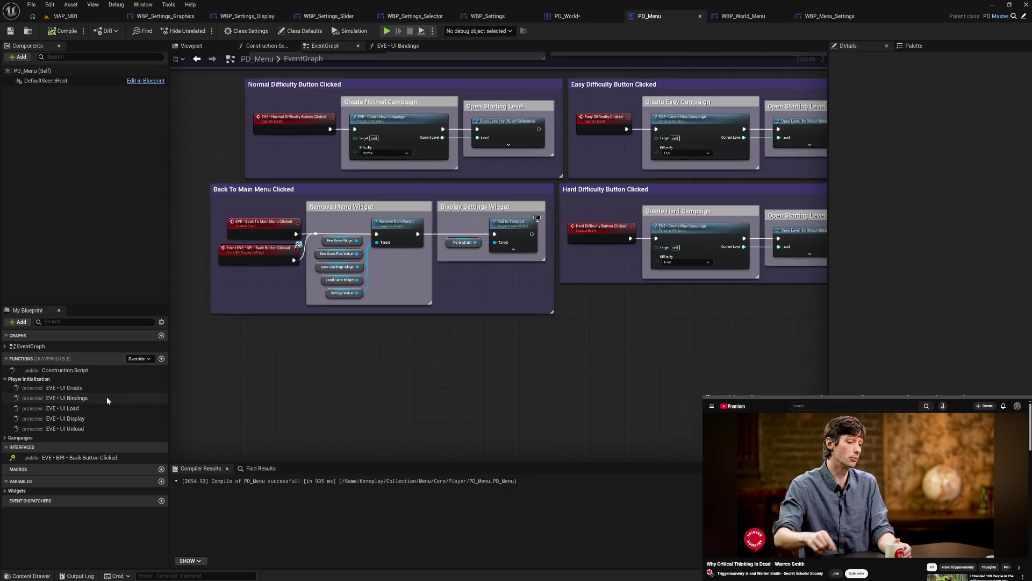
double_click(102, 399)
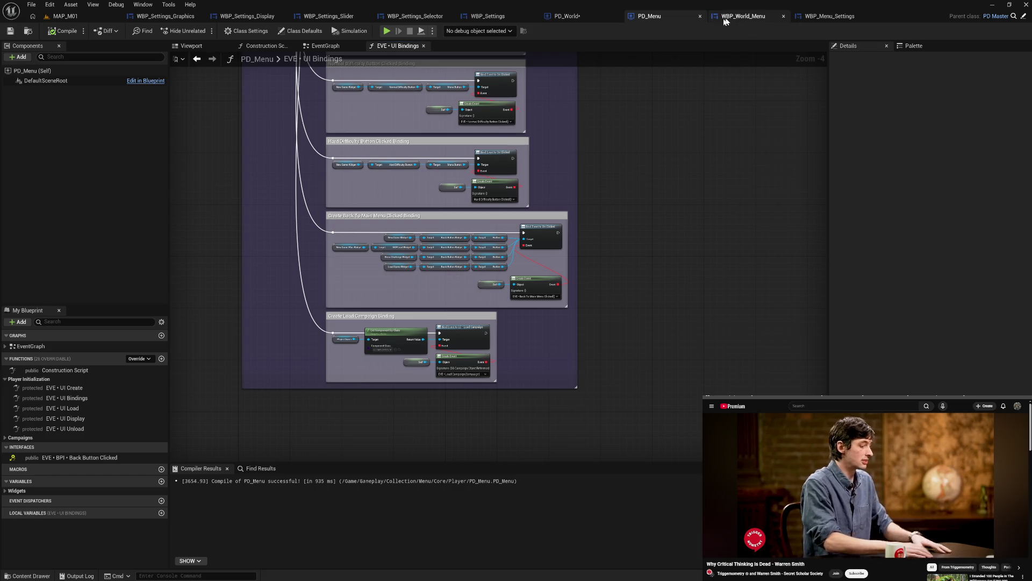
left_click(570, 16)
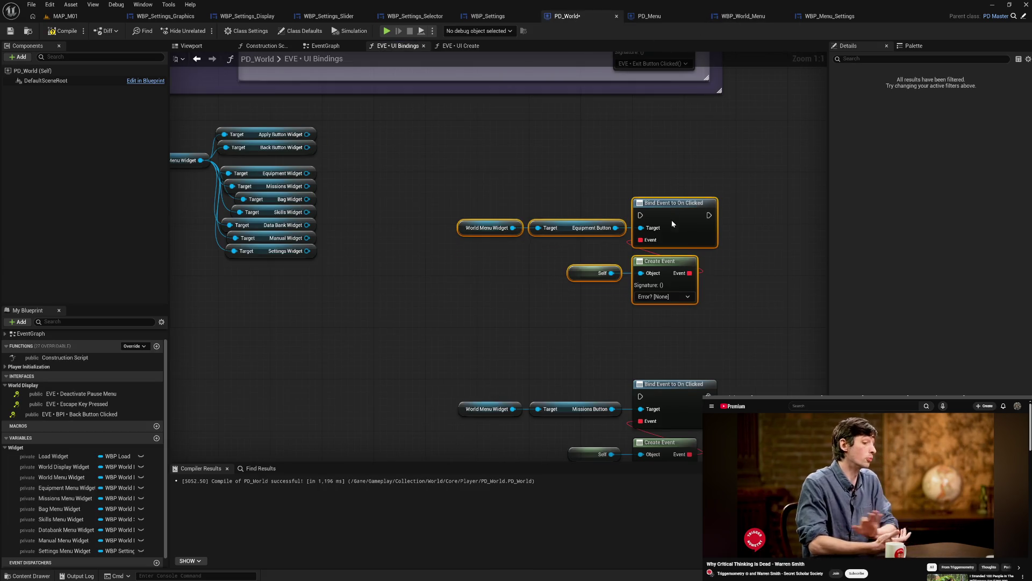
Wrap the Equipment Button binding nodes in an 'Equipment Binding' comment and tidy its position.
type("cEquipment Binding")
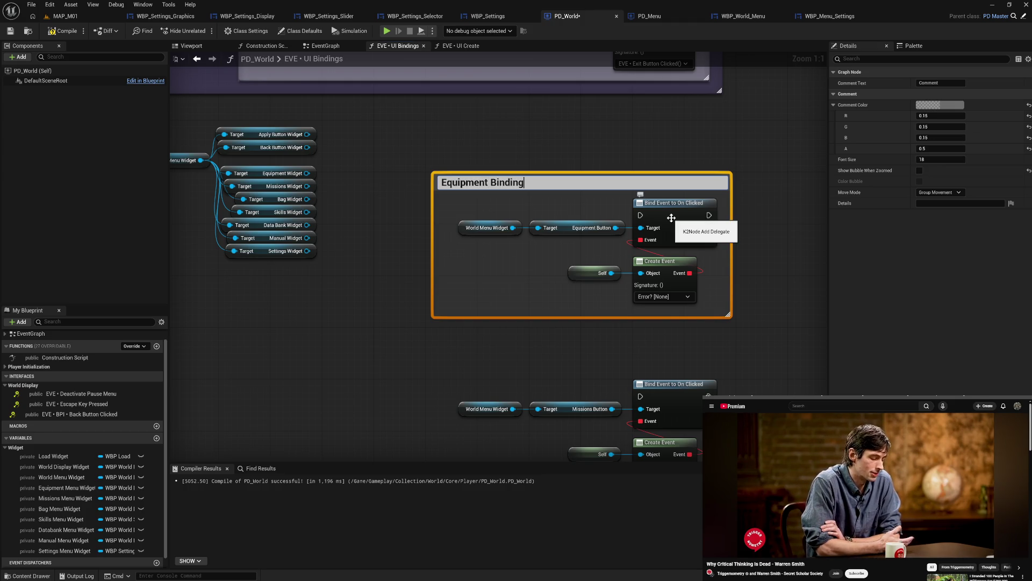
key("Return")
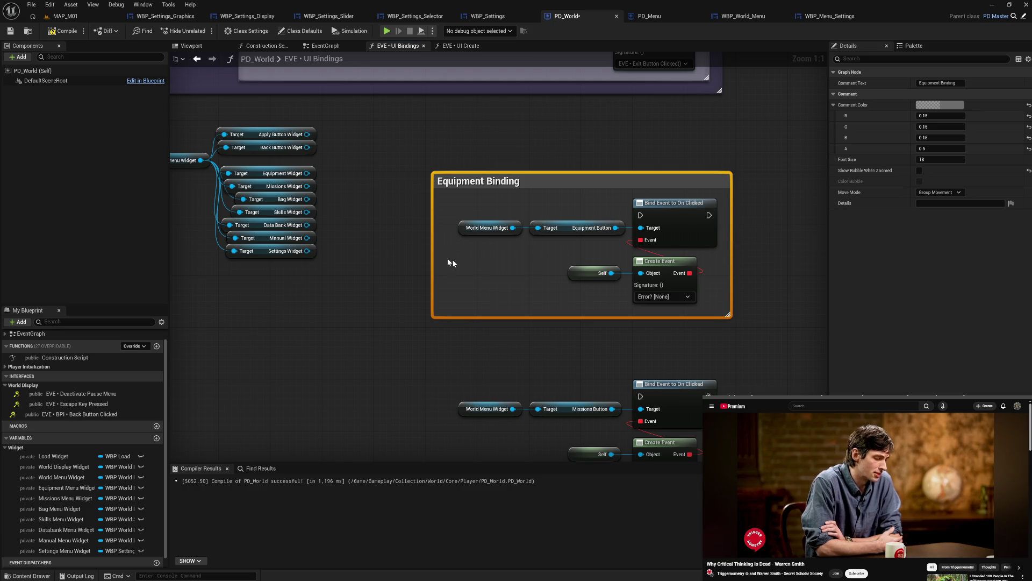
left_click_drag(432, 245, 445, 243)
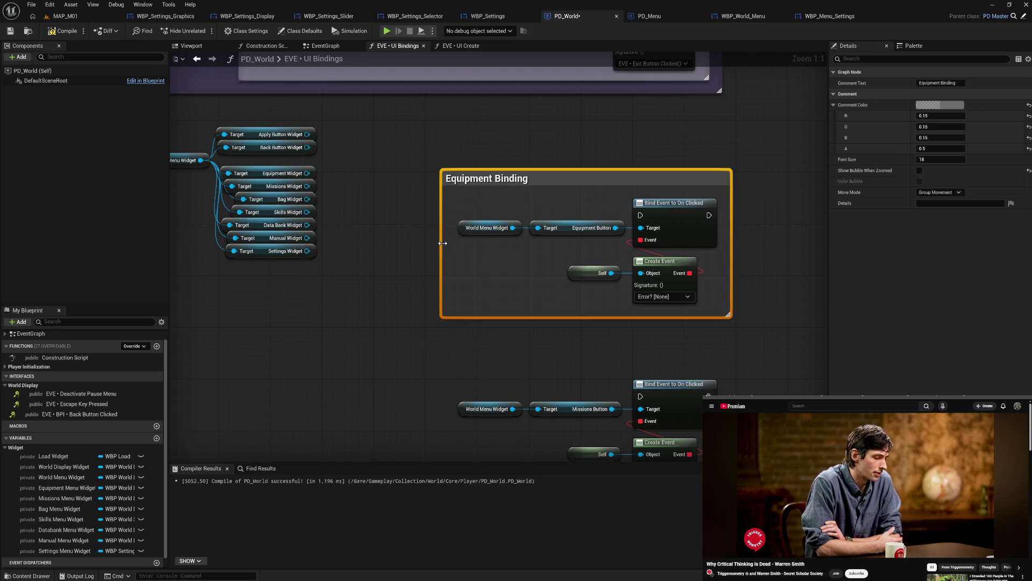
mouse_move(529, 178)
left_mouse_down()
mouse_move(534, 125)
mouse_move(518, 111)
mouse_move(671, 237)
left_mouse_up()
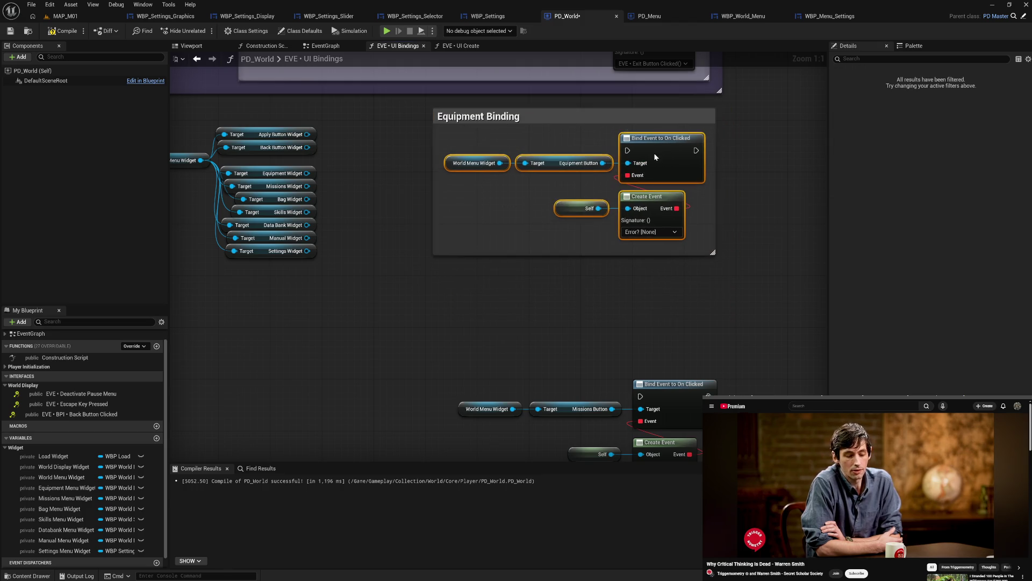
left_click_drag(652, 155, 654, 152)
left_click(521, 311)
Wrap the Missions Button bind, Create Event and Self nodes in a 'Missions Binding' comment.
scroll(522, 314, "down", 3)
left_click_drag(469, 276, 699, 371)
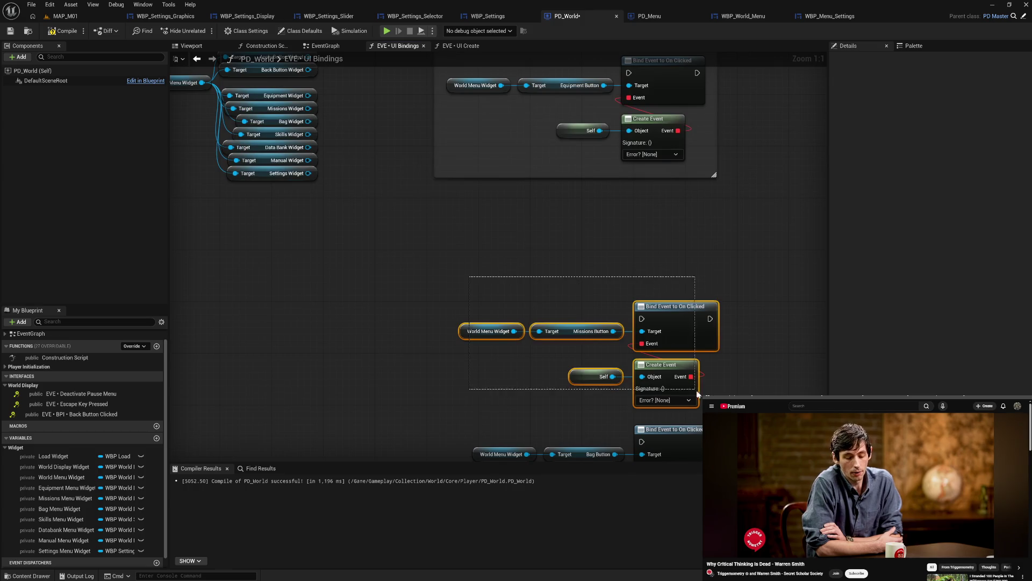
left_click_drag(680, 324, 699, 289)
type("c")
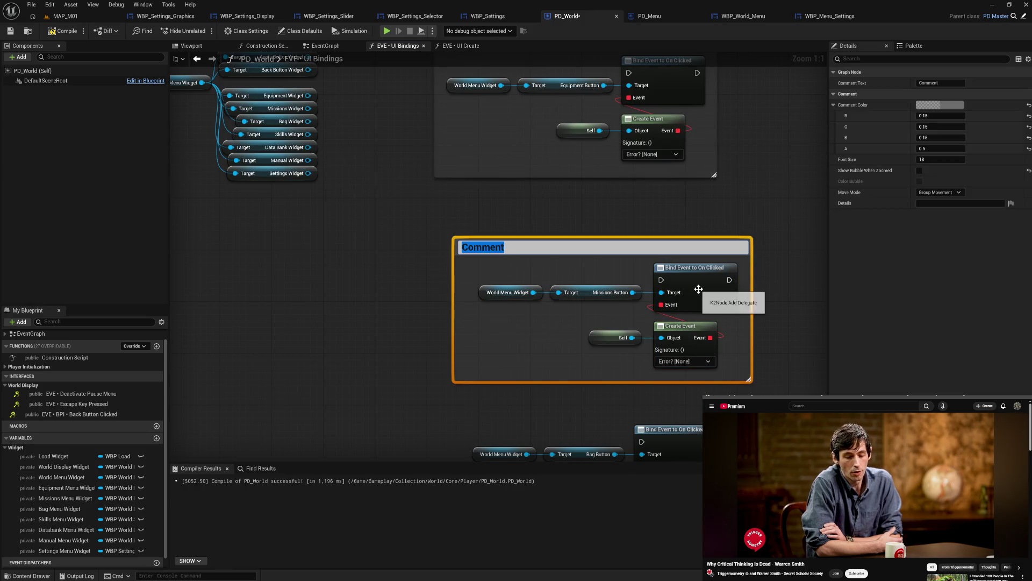
type("Missions")
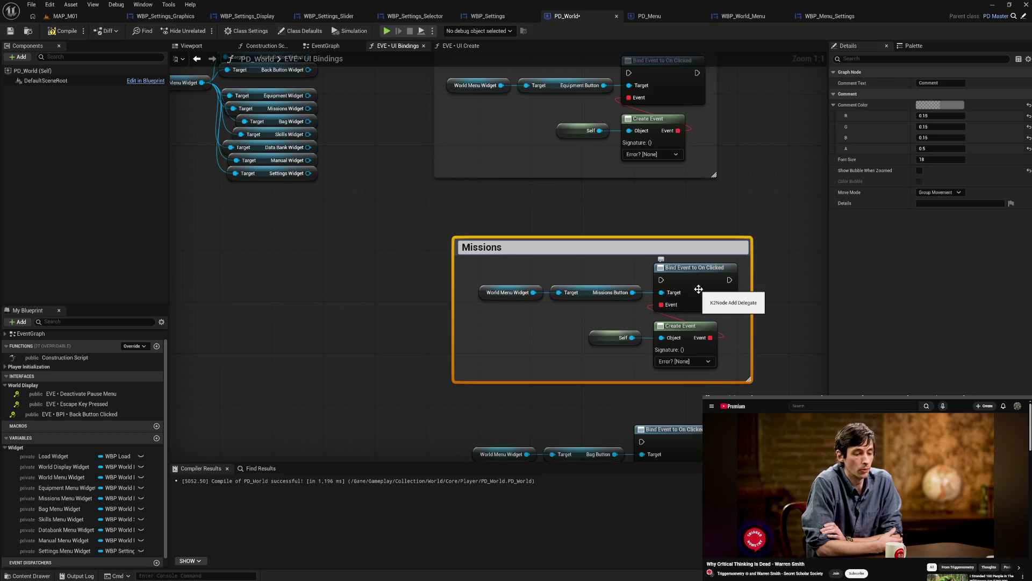
type(" Binding")
key("Return")
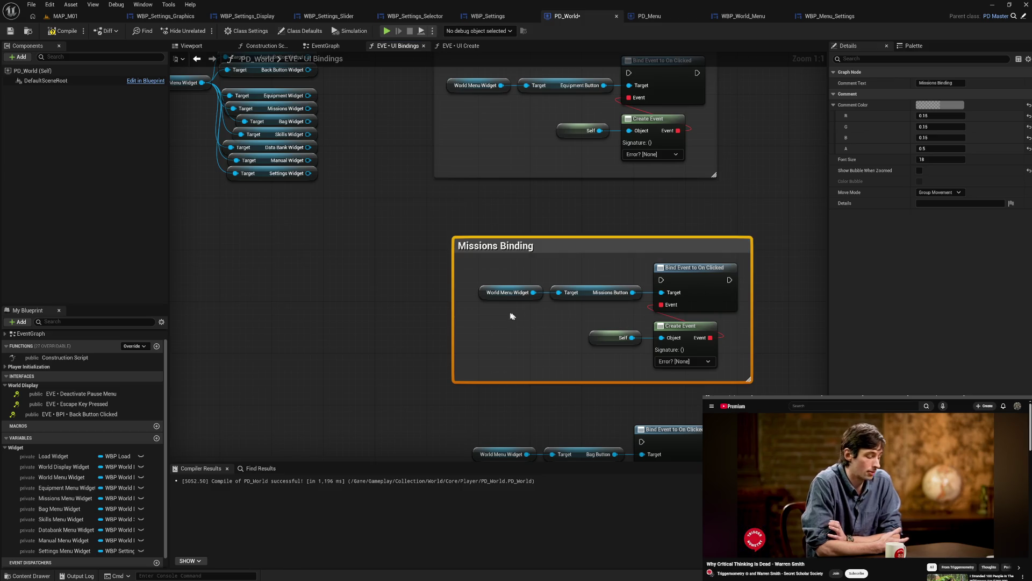
left_click_drag(454, 297, 467, 303)
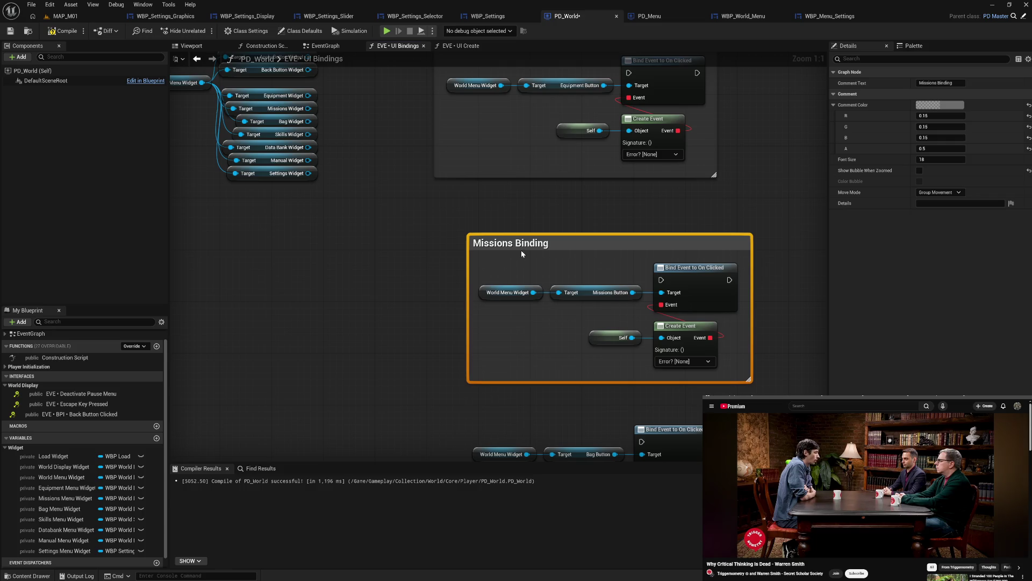
mouse_move(519, 244)
left_mouse_down()
mouse_move(491, 196)
mouse_move(705, 332)
left_mouse_up()
left_click_drag(653, 241, 652, 239)
left_click(508, 293)
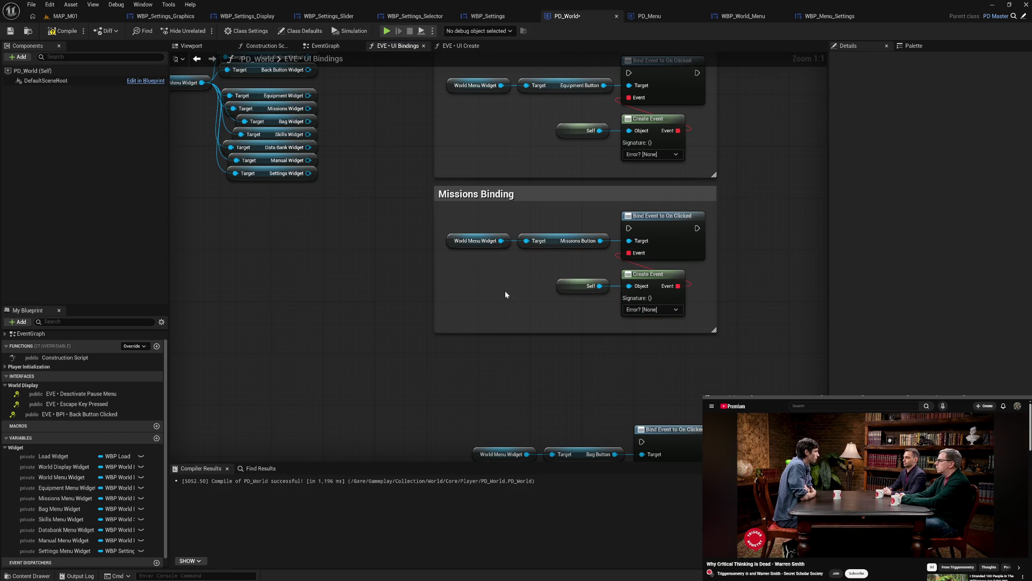
mouse_move(512, 350)
left_mouse_down()
mouse_move(452, 204)
mouse_move(682, 320)
left_mouse_up()
Wrap the Bag Button binding nodes in a 'Bag Binding' comment and trim its edge.
left_click_drag(661, 261, 660, 222)
left_click_drag(512, 178, 495, 266)
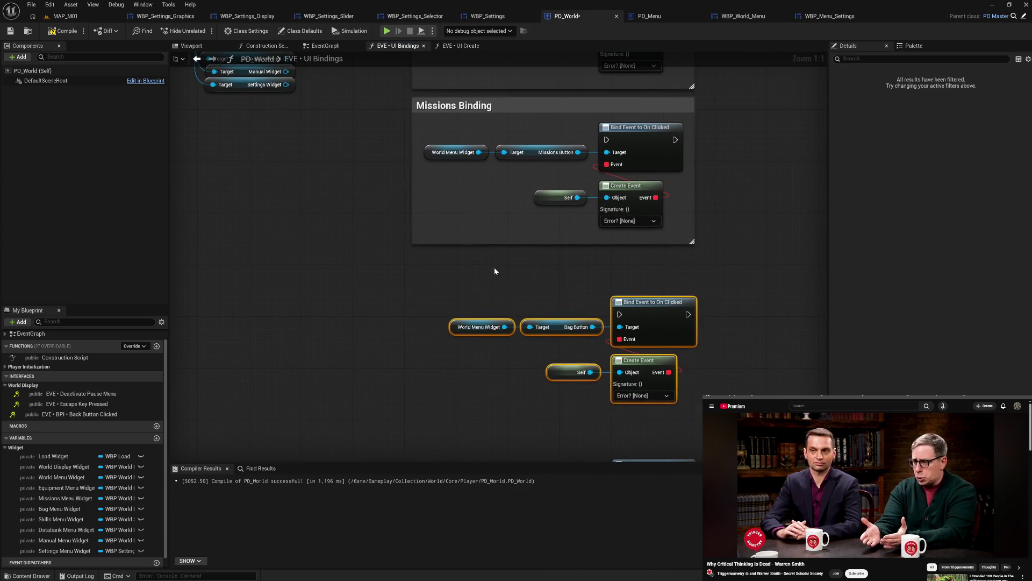
type("cBa")
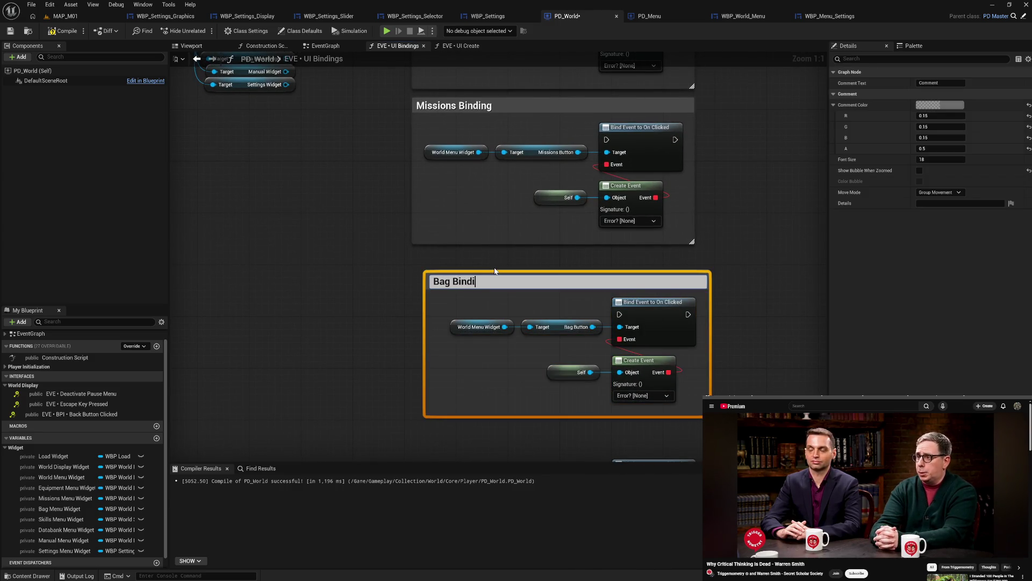
type("ng")
key("Return")
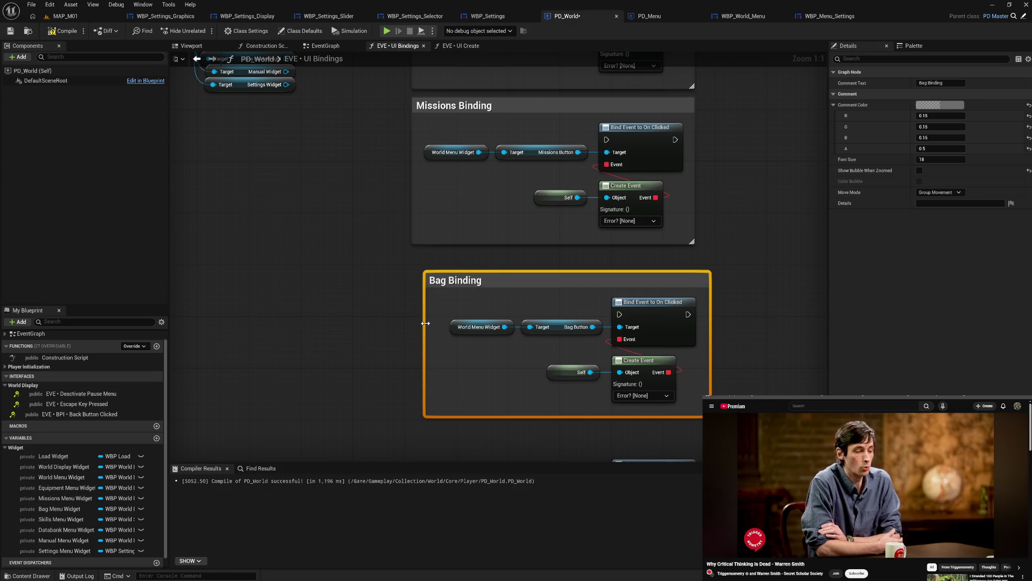
left_click_drag(426, 323, 434, 326)
left_click_drag(499, 287, 482, 263)
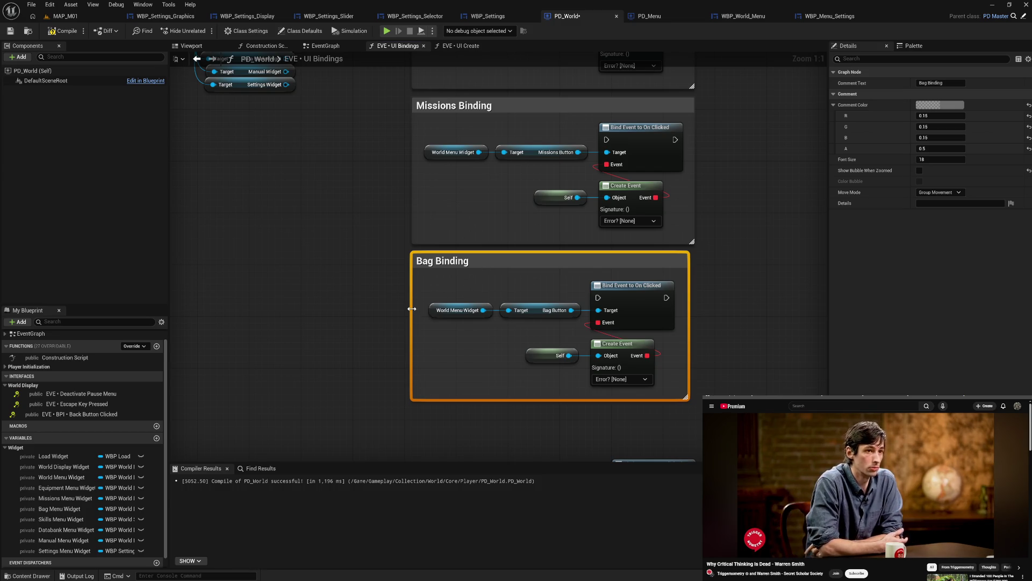
left_click_drag(412, 309, 416, 310)
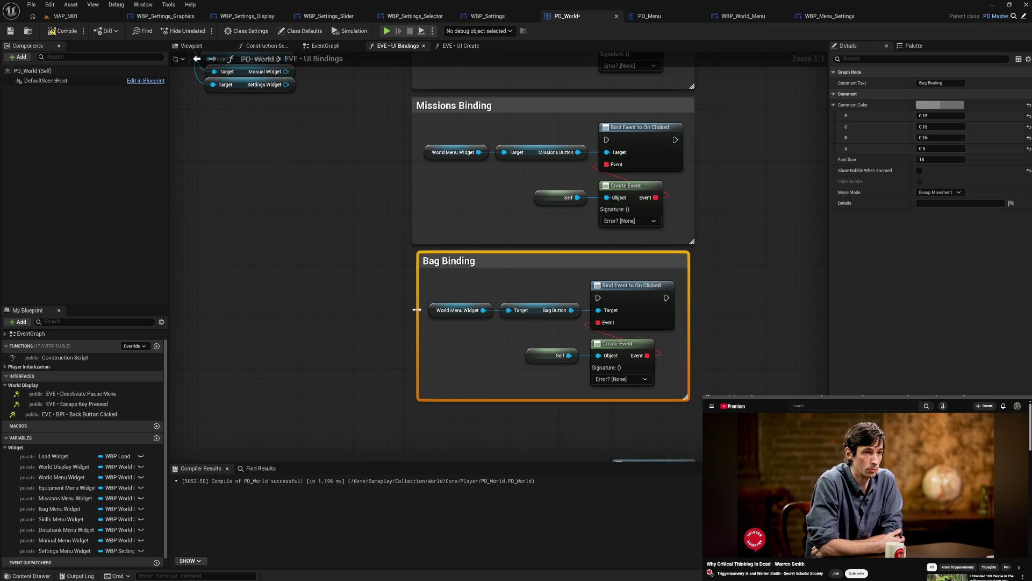
left_click(450, 273)
Group the Skills Button binding nodes in a 'Skills Button' comment and resize it.
left_click_drag(450, 273, 423, 125)
left_click_drag(446, 297, 679, 414)
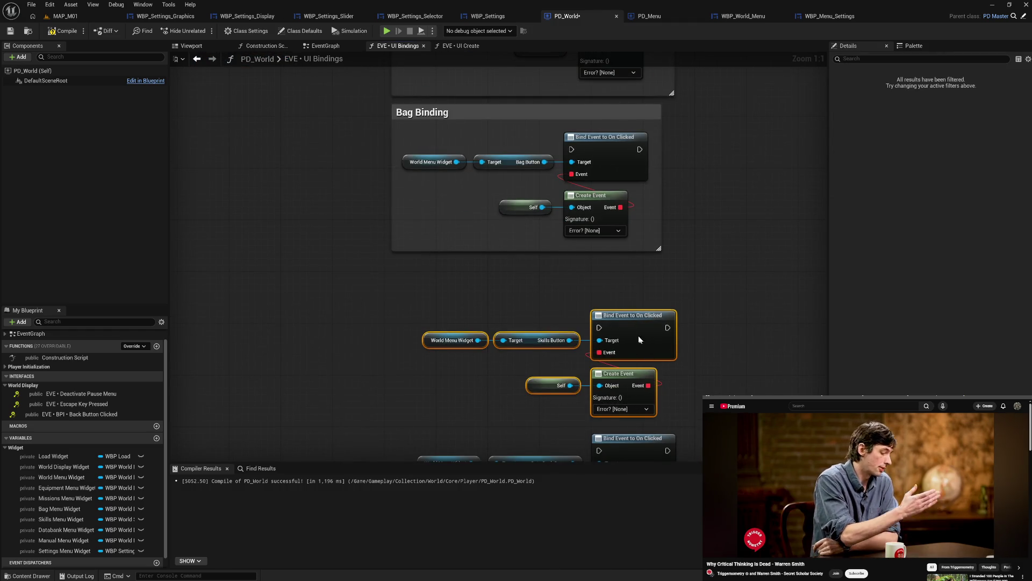
left_click_drag(638, 336, 599, 310)
key("c")
type("Skills Bu")
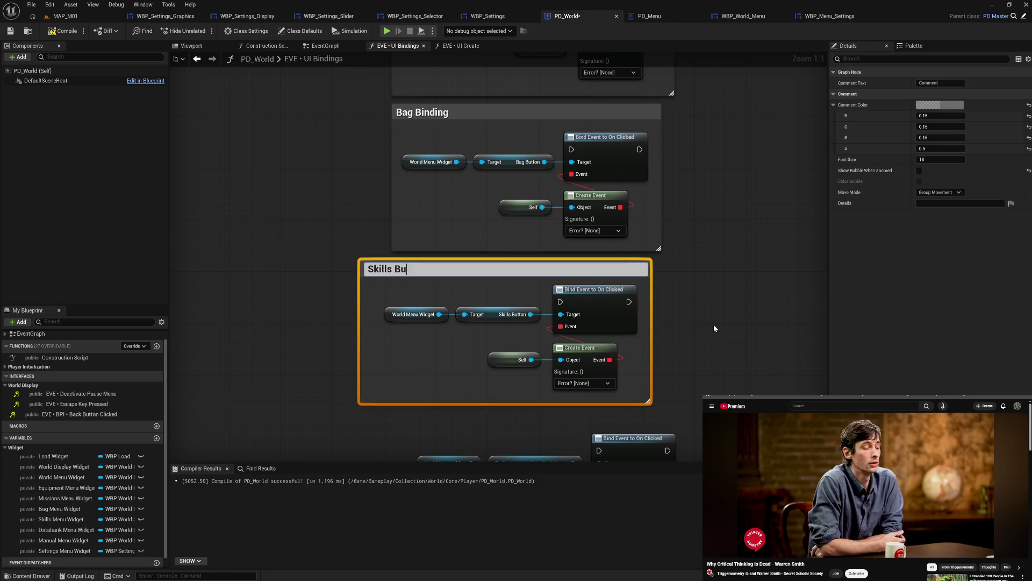
type("tton")
key("Return")
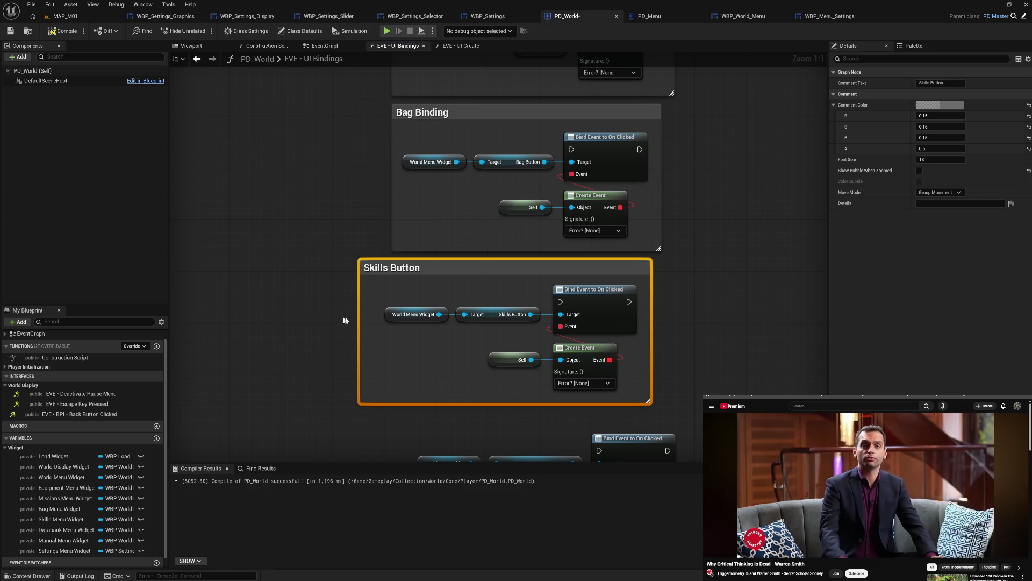
left_click_drag(357, 317, 374, 314)
left_click_drag(394, 268, 609, 386)
left_click(608, 308)
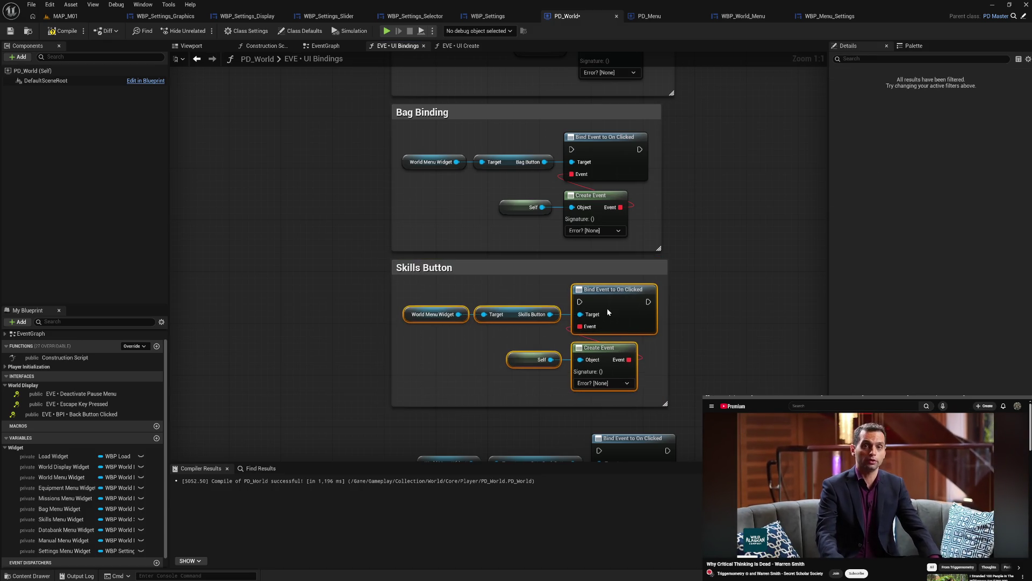
left_click(717, 376)
Wrap the Data Bank Button binding in a comment titled 'Databank Binding' and resize it.
left_click_drag(717, 377, 688, 275)
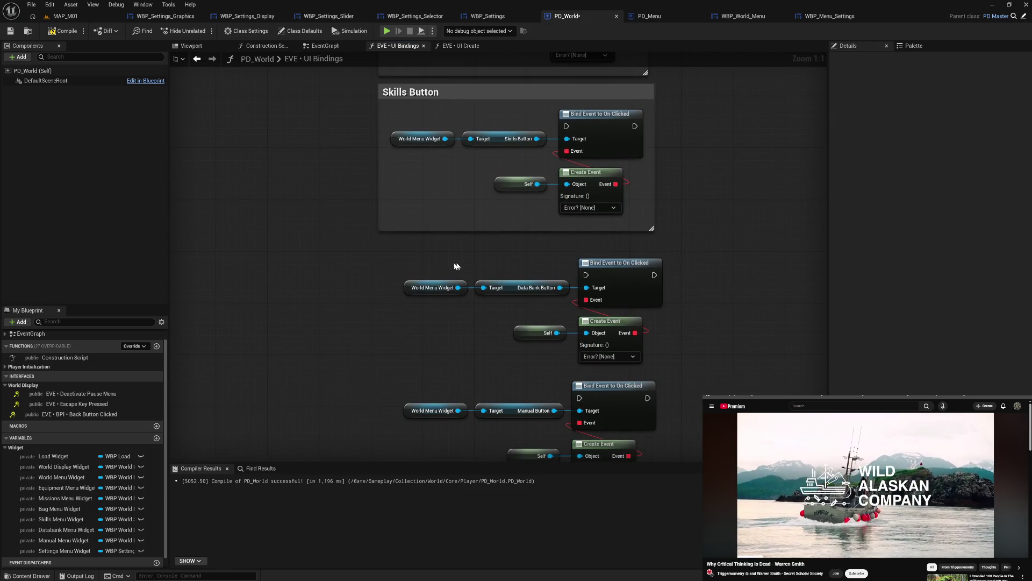
left_click_drag(454, 266, 645, 366)
left_click_drag(631, 281, 623, 282)
type("c")
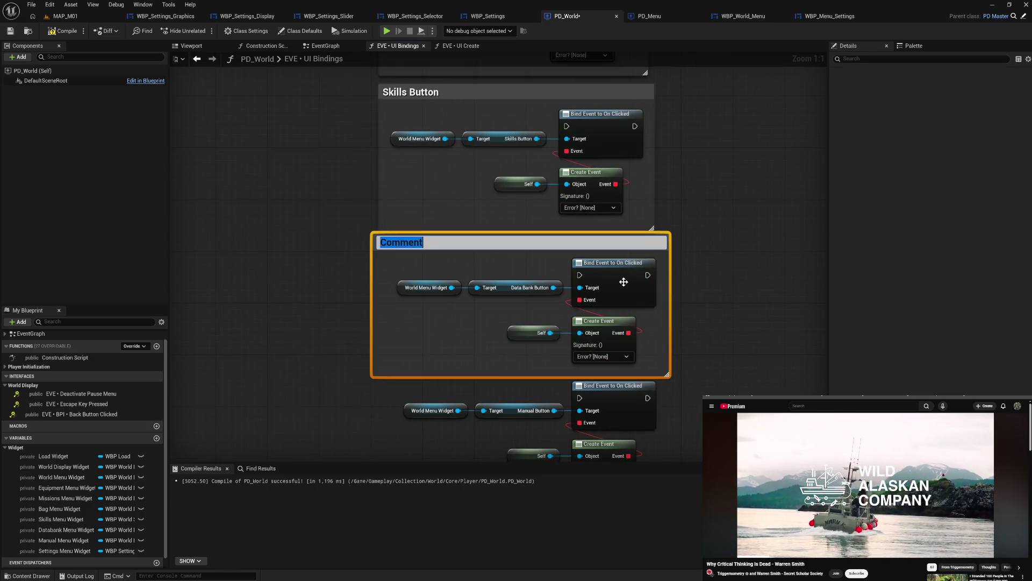
type("Data Ban")
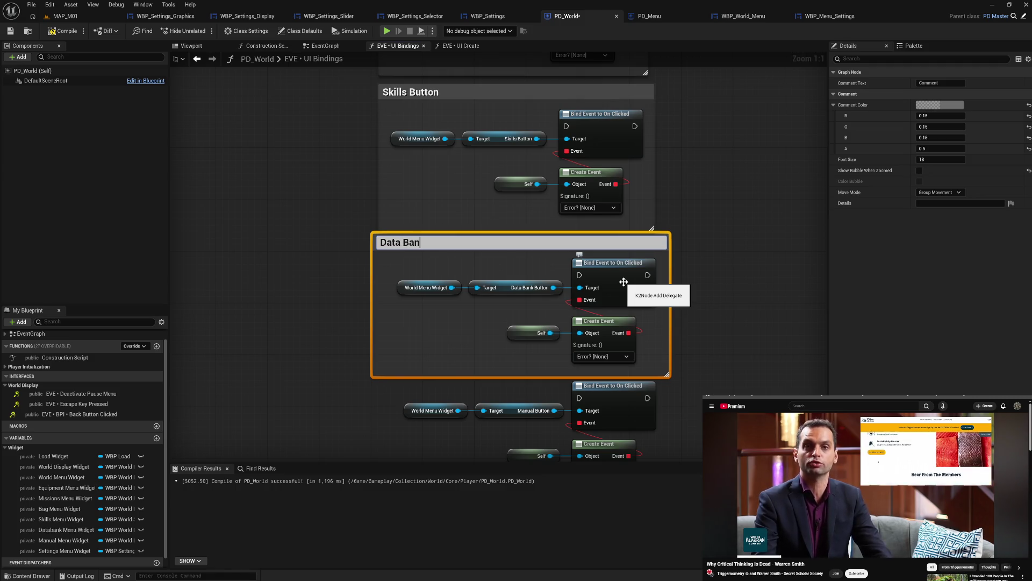
type("g")
key("Return")
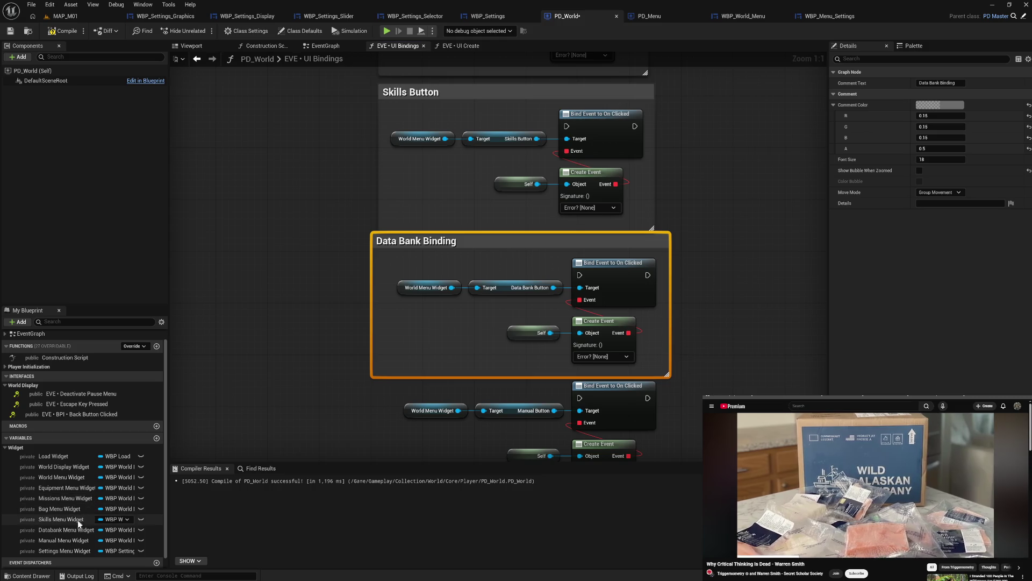
double_click(438, 243)
left_click(406, 243)
type("b")
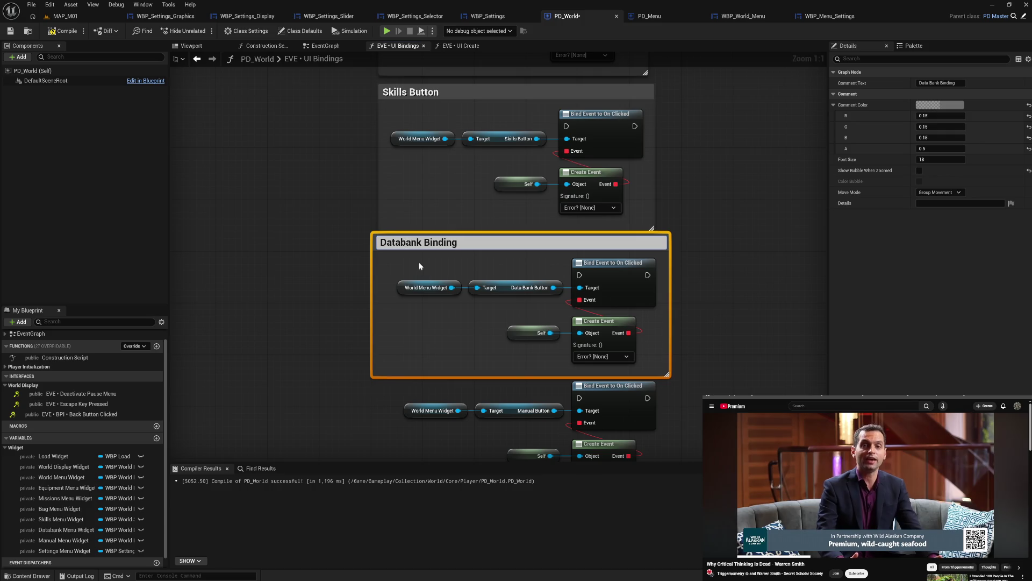
left_click(420, 266)
mouse_move(373, 264)
left_mouse_down()
mouse_move(387, 269)
mouse_move(406, 246)
mouse_move(483, 301)
mouse_move(593, 327)
left_mouse_up()
Wrap the Settings Button binding nodes in a 'Settings Binding' comment and reposition it.
scroll(605, 299, "down", 5)
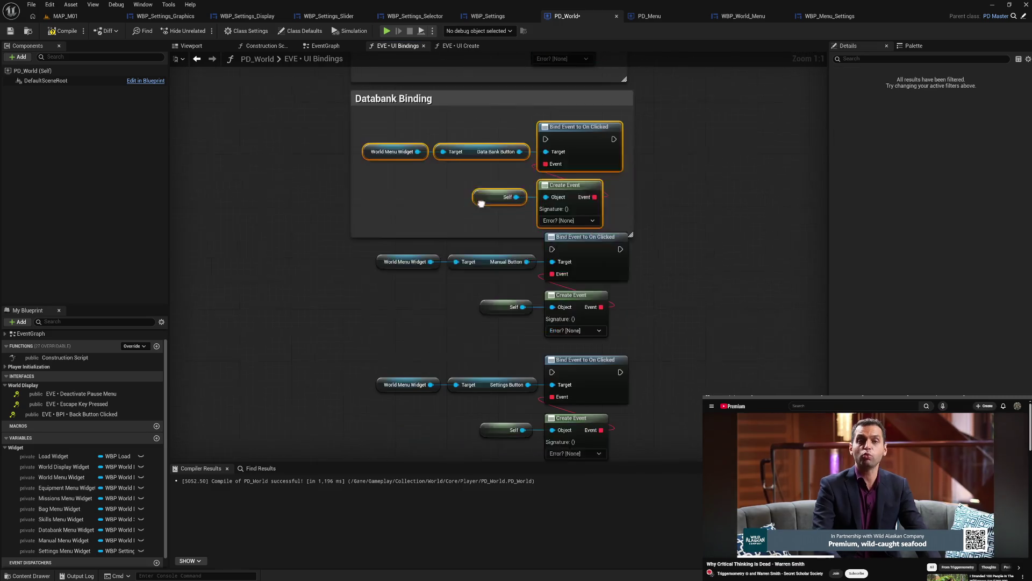
left_click_drag(405, 237, 596, 336)
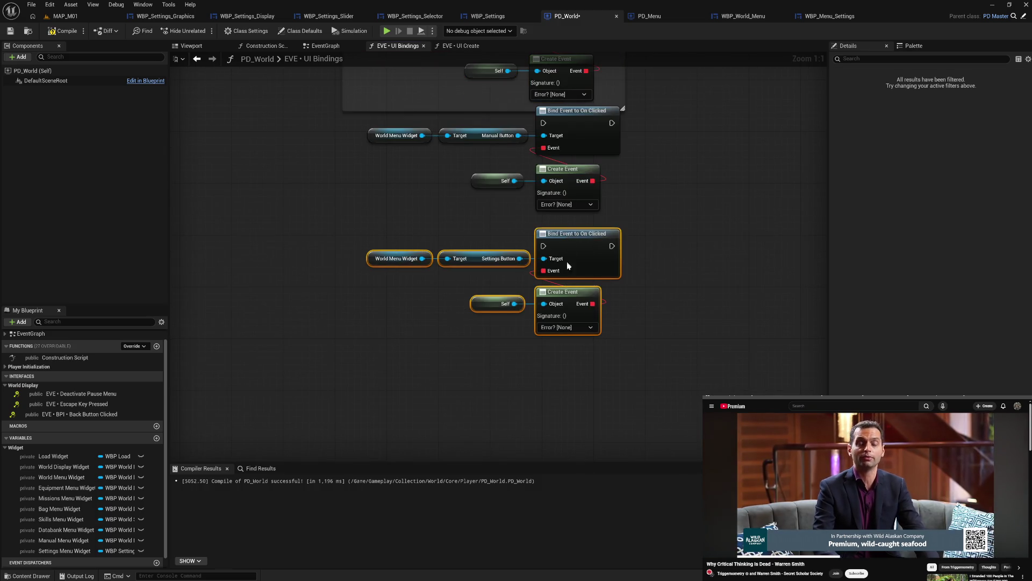
left_click_drag(570, 242, 563, 287)
type("c")
type("etti")
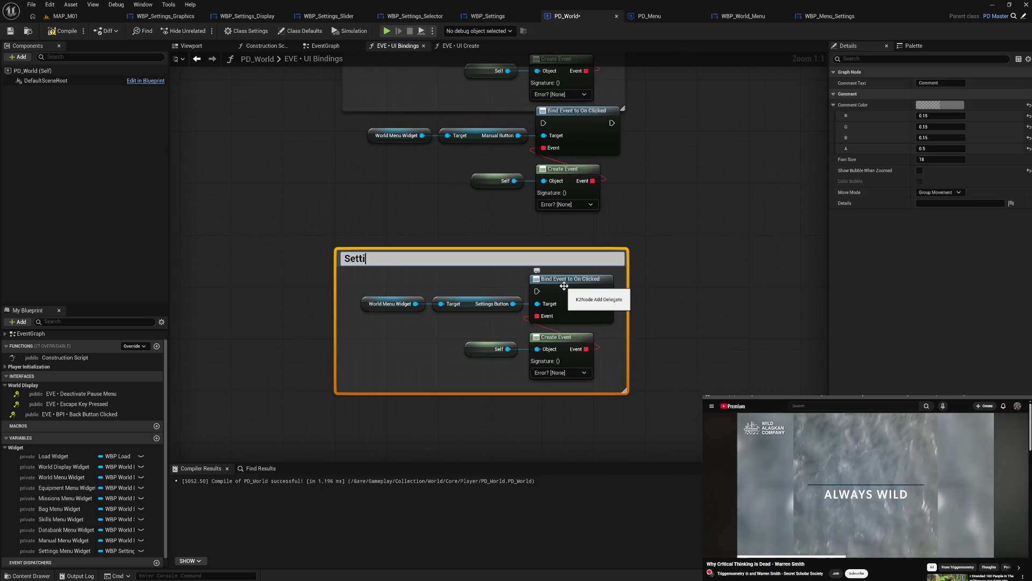
type("Binding")
key("Return")
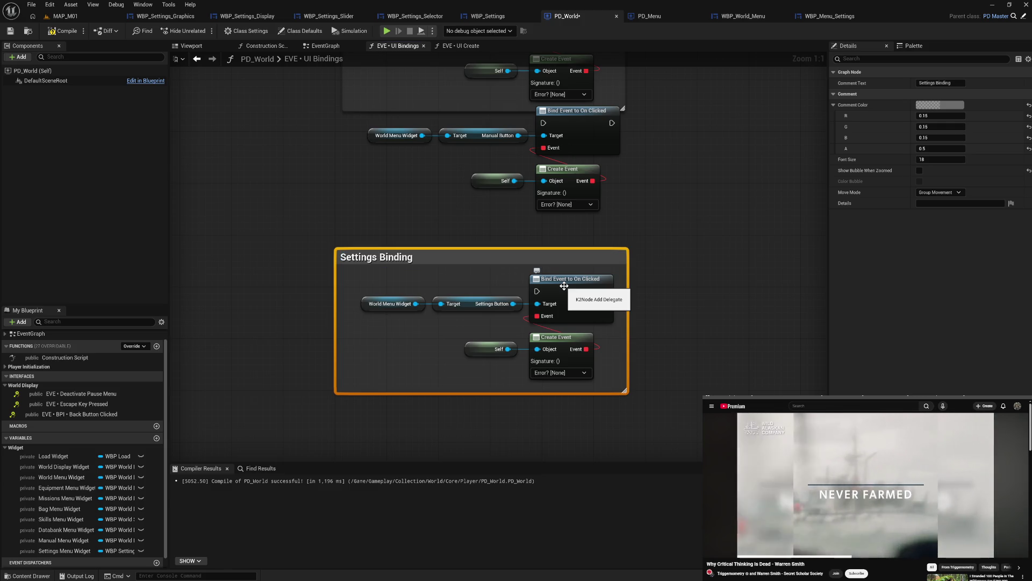
left_click_drag(337, 296, 353, 289)
left_click_drag(430, 250, 416, 259)
left_click(415, 259)
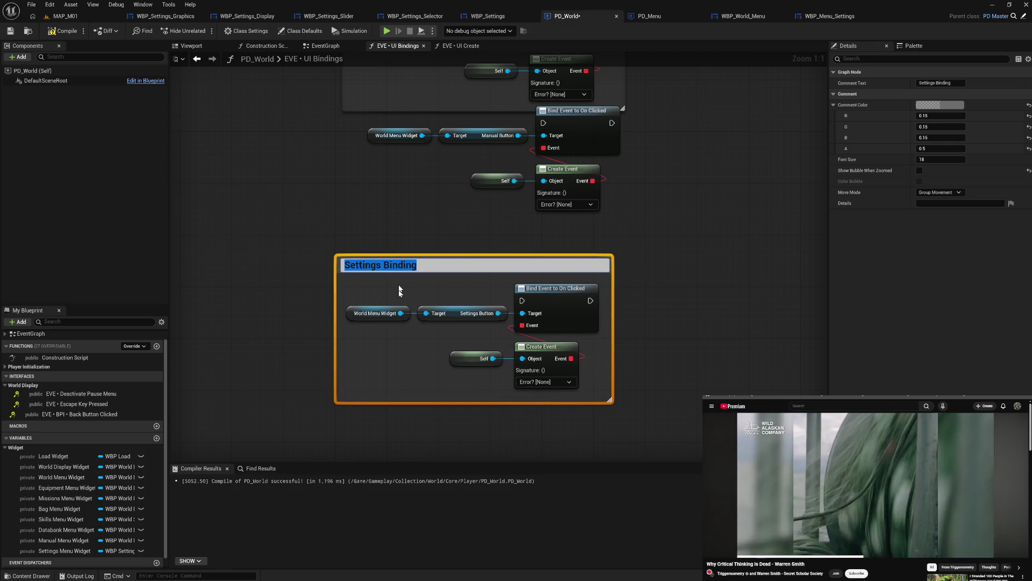
left_click(546, 301)
Wrap the Manual Button binding nodes in a 'Manual Binding' comment and align them.
scroll(502, 231, "up", 5)
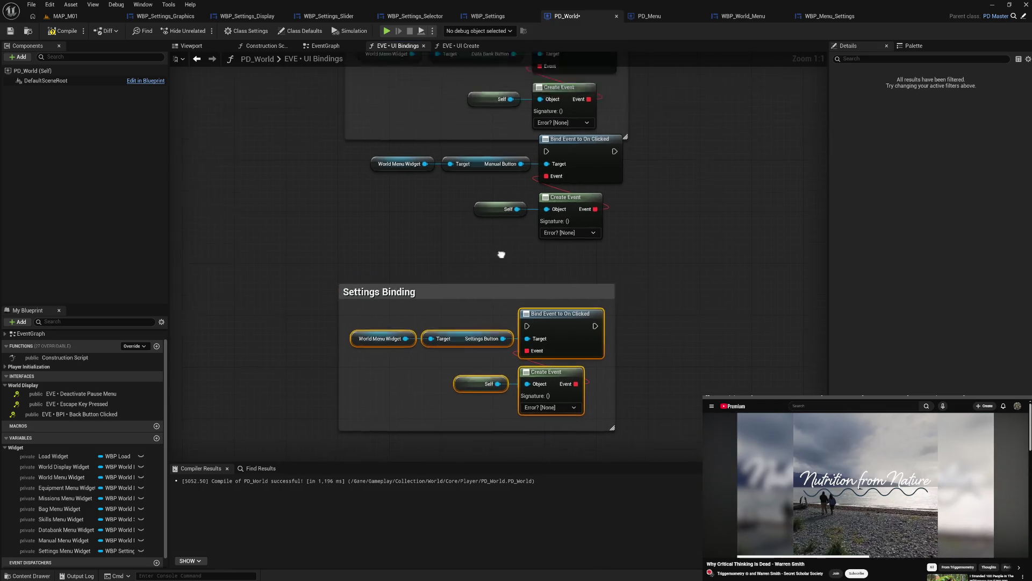
left_click_drag(411, 229, 554, 323)
left_click_drag(593, 245, 591, 271)
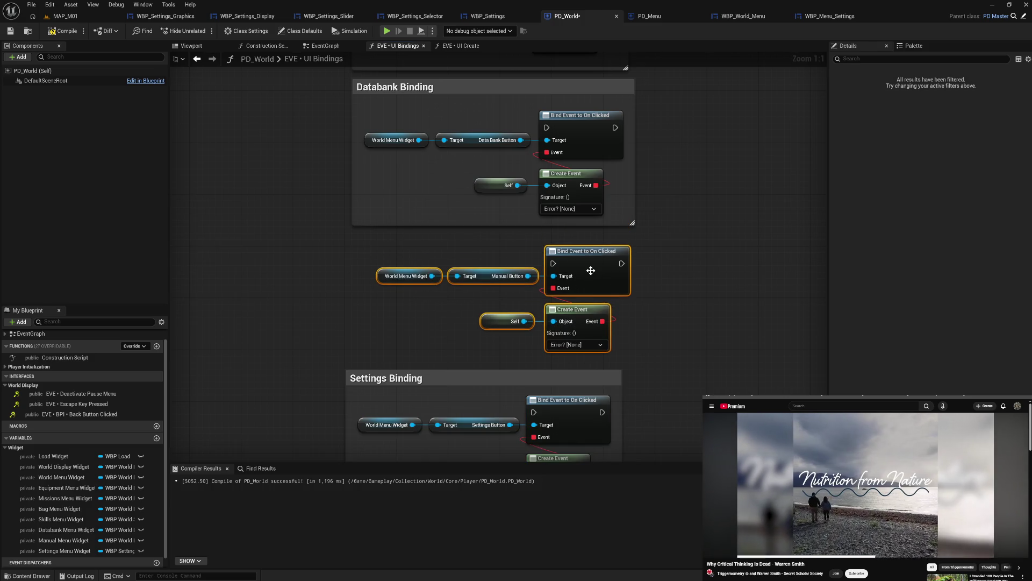
type("cM")
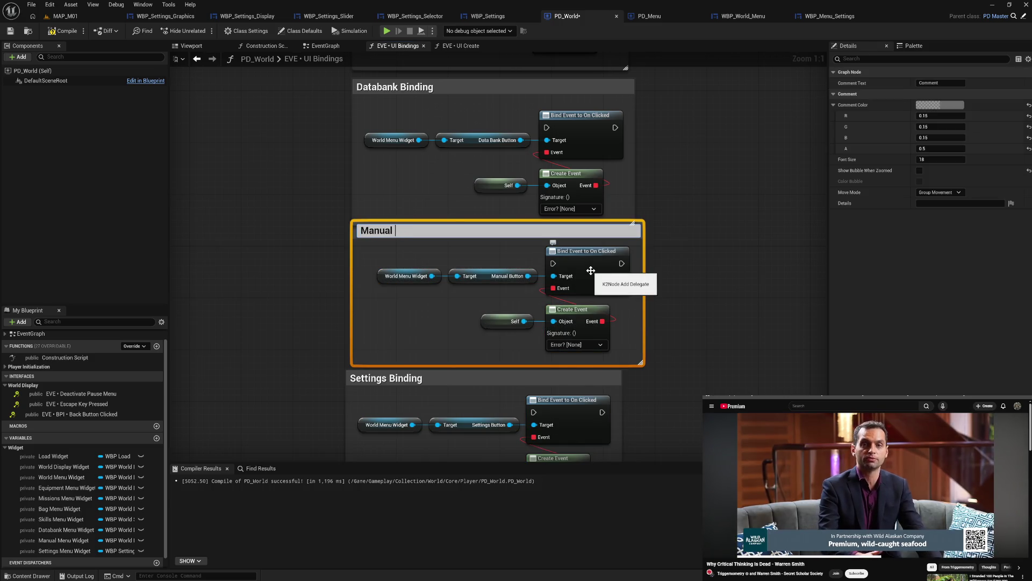
key("Return")
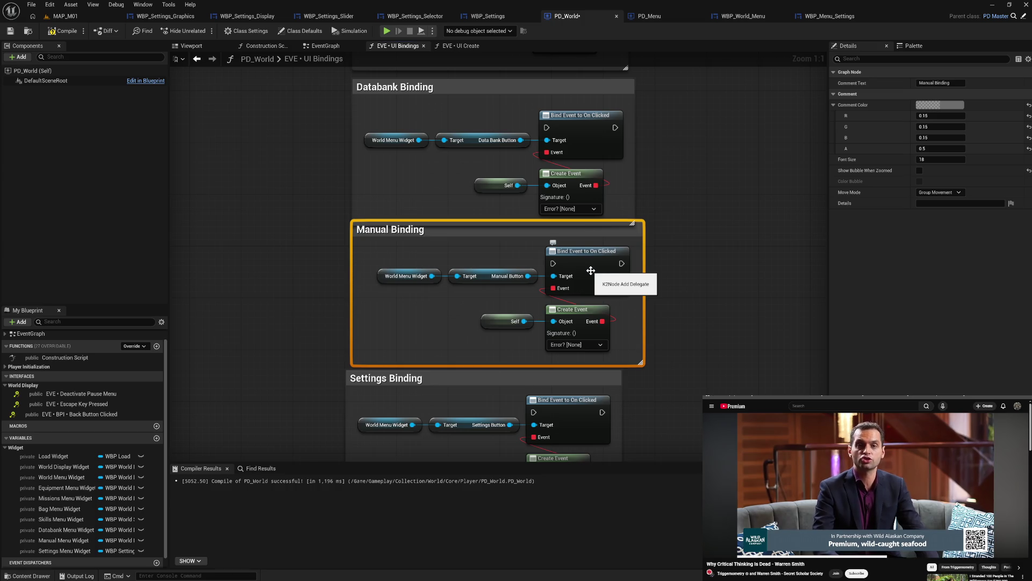
left_click_drag(353, 292, 365, 292)
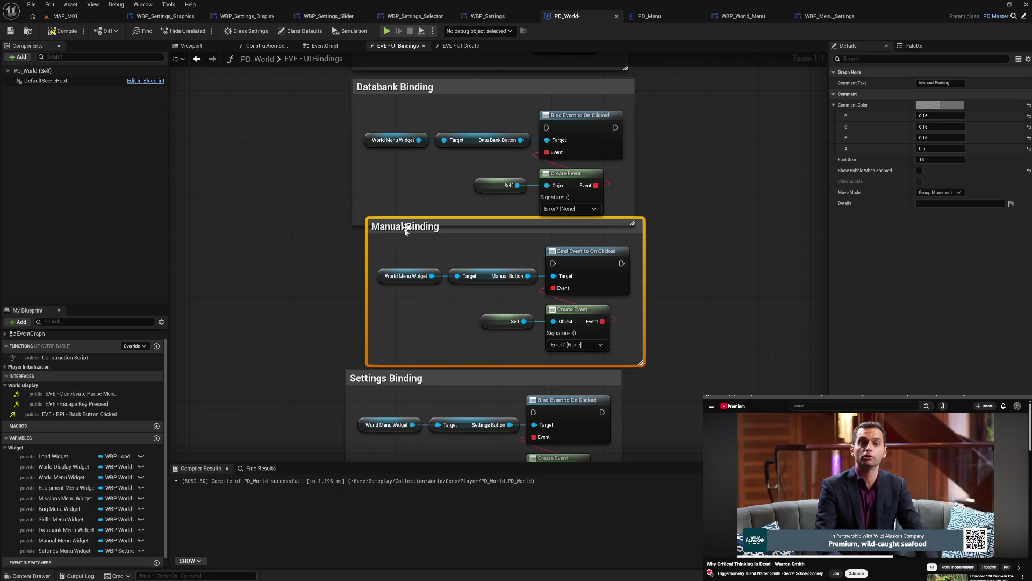
mouse_move(406, 231)
left_mouse_down()
mouse_move(393, 246)
mouse_move(484, 299)
mouse_move(538, 293)
mouse_move(516, 322)
mouse_move(570, 344)
left_mouse_up()
left_click_drag(569, 297, 564, 285)
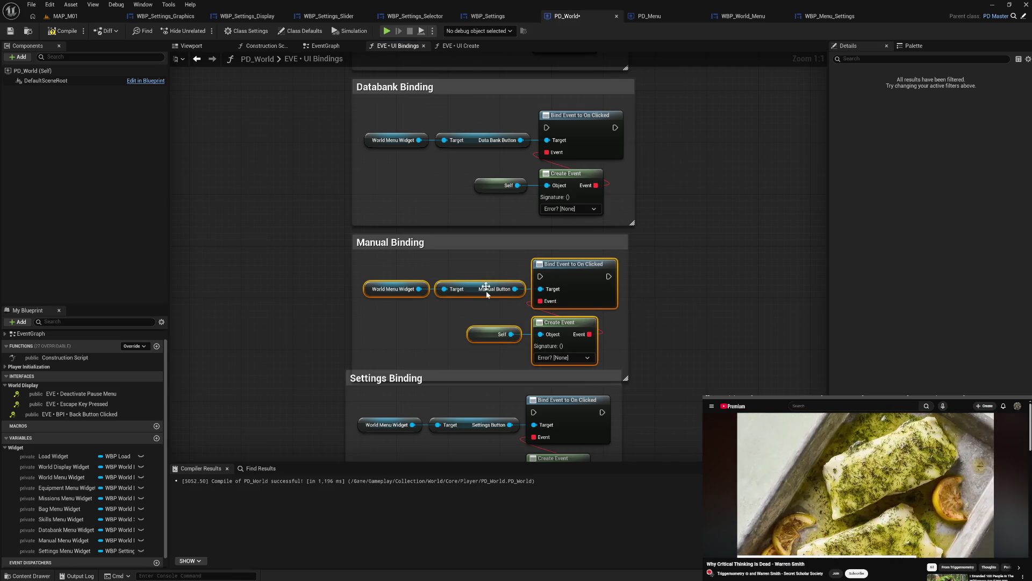
Realign the Settings Binding group and select all the binding comment boxes.
scroll(486, 294, "down", 3)
left_click(469, 296)
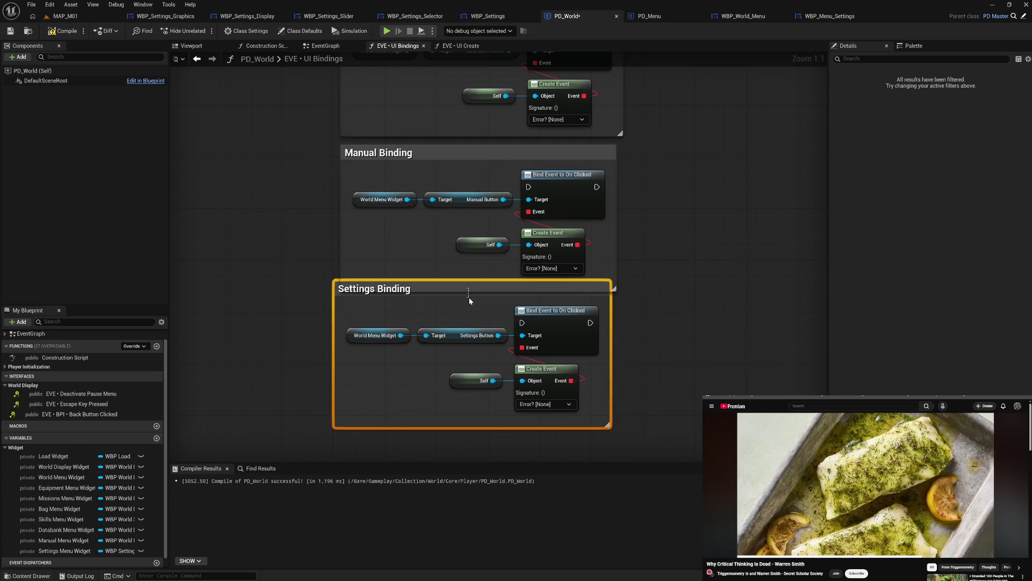
left_click_drag(336, 292, 343, 319)
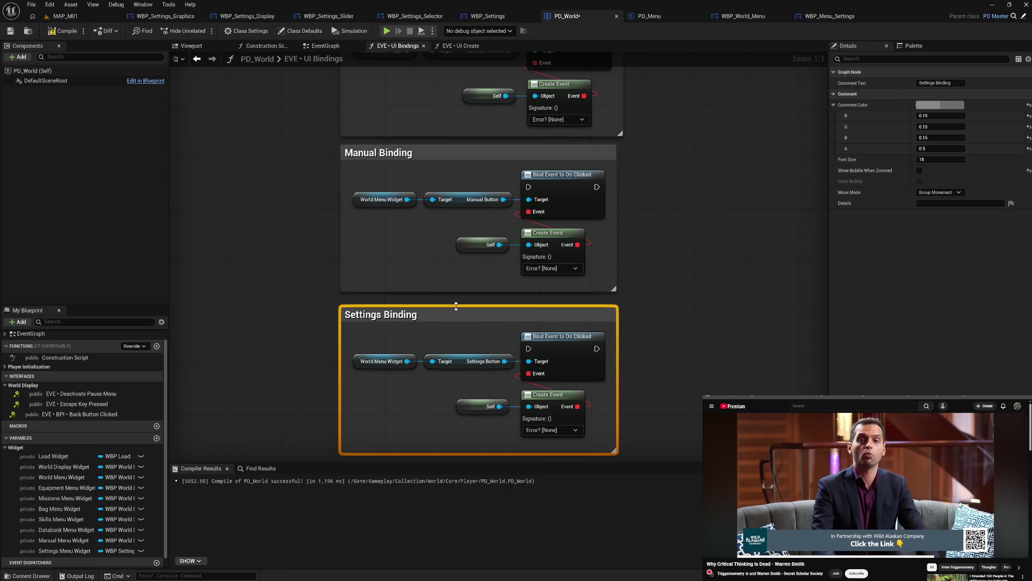
left_click_drag(458, 315, 461, 302)
left_click(434, 256)
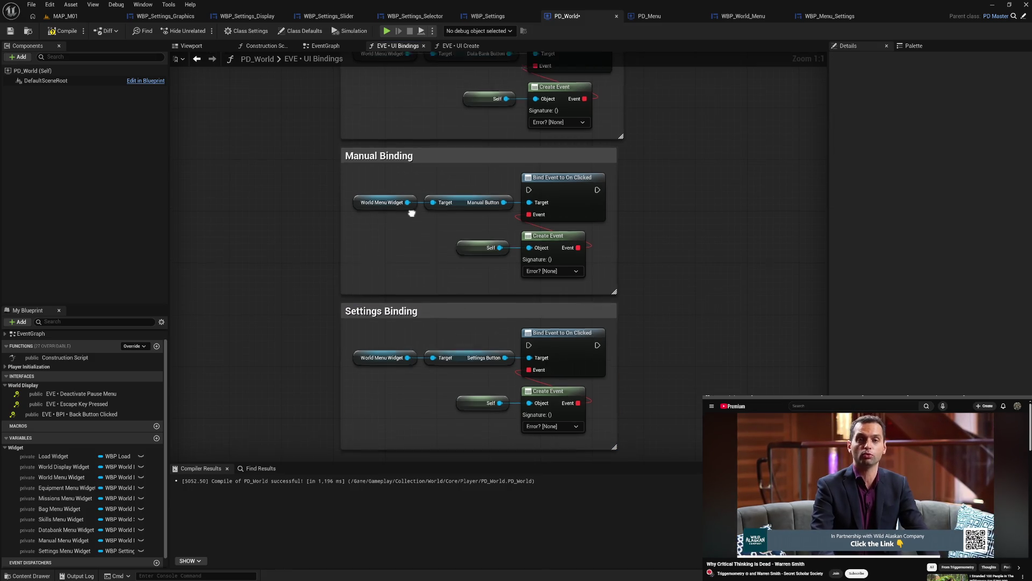
left_click_drag(434, 54, 456, 231)
left_click_drag(420, 374, 452, 166)
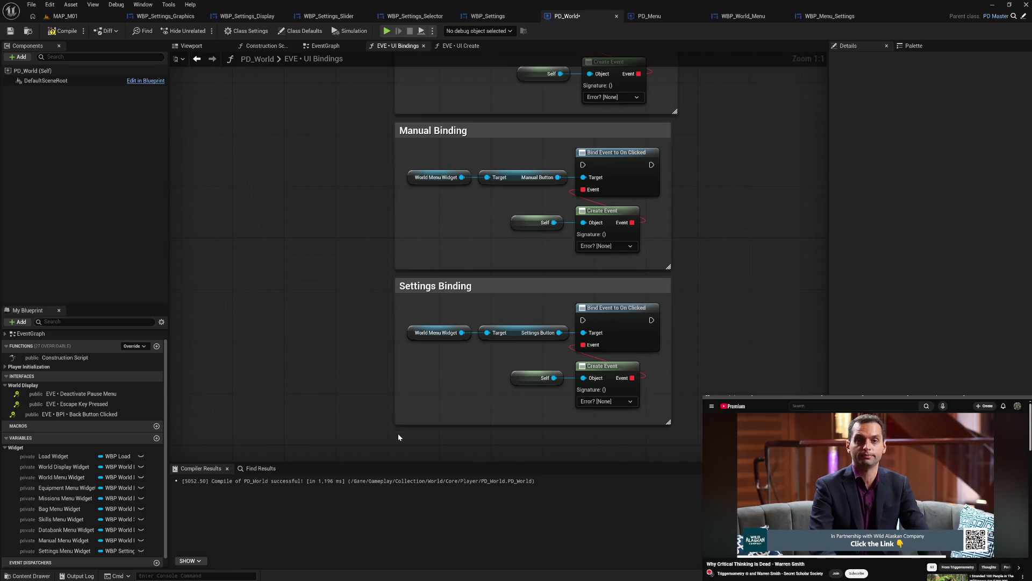
mouse_move(393, 418)
left_mouse_down()
mouse_move(407, 3)
mouse_move(396, 201)
left_mouse_up()
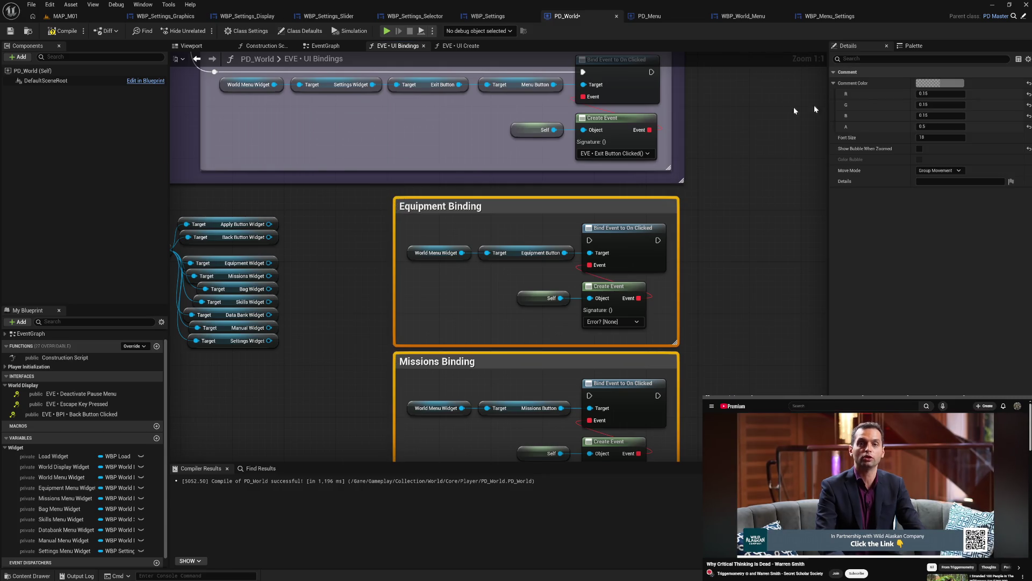
Make the selected binding comments white and move the Equipment and Missions bindings up-left.
left_click(940, 83)
left_click(828, 247)
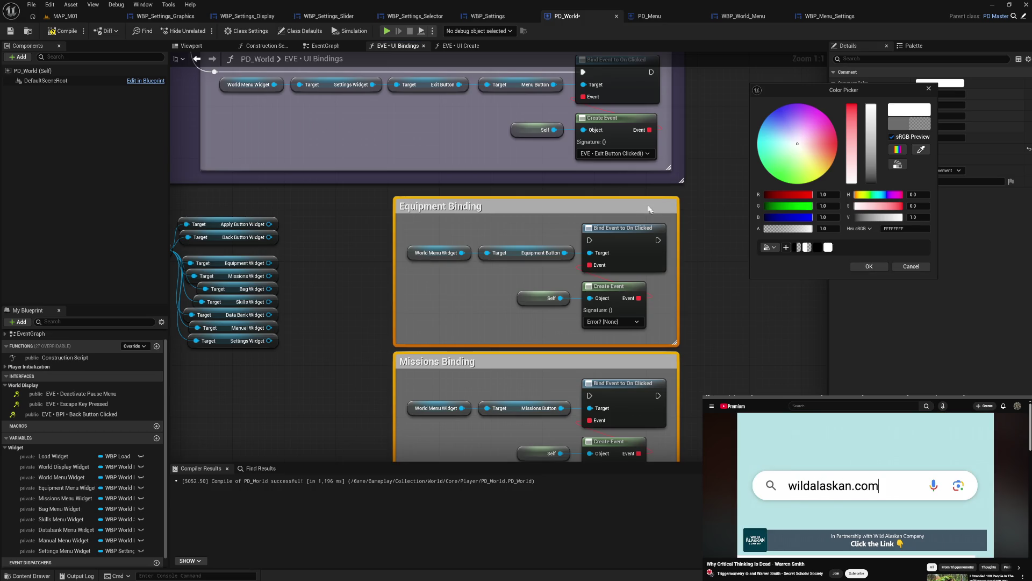
mouse_move(649, 209)
left_mouse_down()
mouse_move(645, 187)
mouse_move(527, 196)
mouse_move(537, 188)
left_mouse_up()
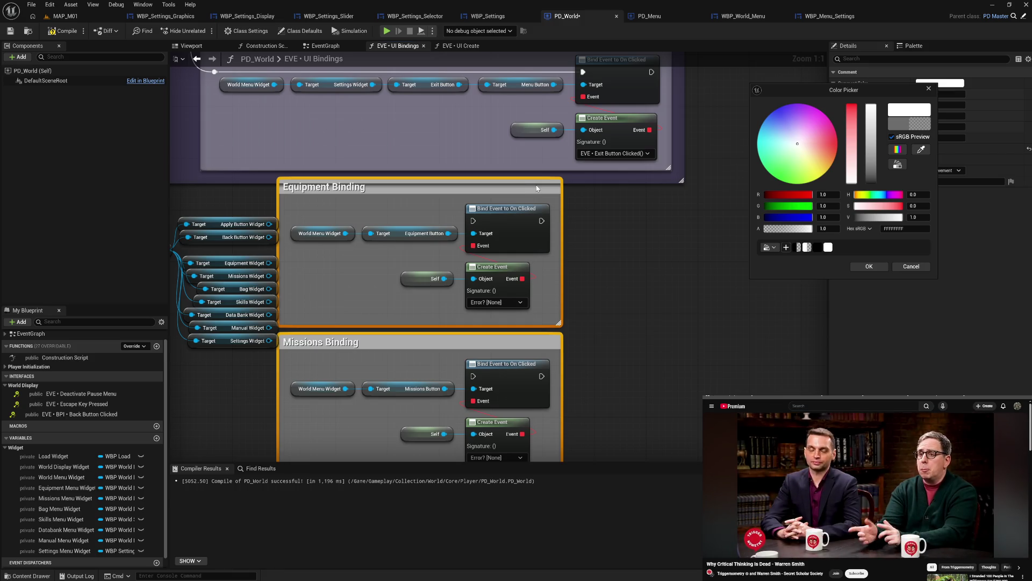
Move the World Menu Widget getters up-left and shift Equipment Binding left into alignment.
left_click_drag(355, 186, 608, 169)
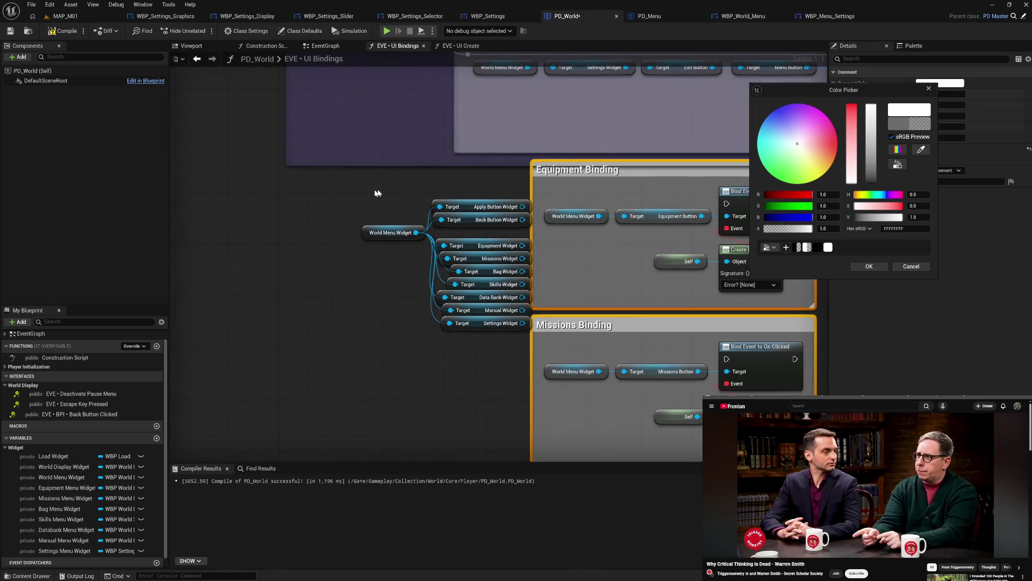
left_click_drag(378, 193, 491, 345)
mouse_move(471, 300)
left_mouse_down()
mouse_move(406, 210)
mouse_move(369, 196)
left_mouse_up()
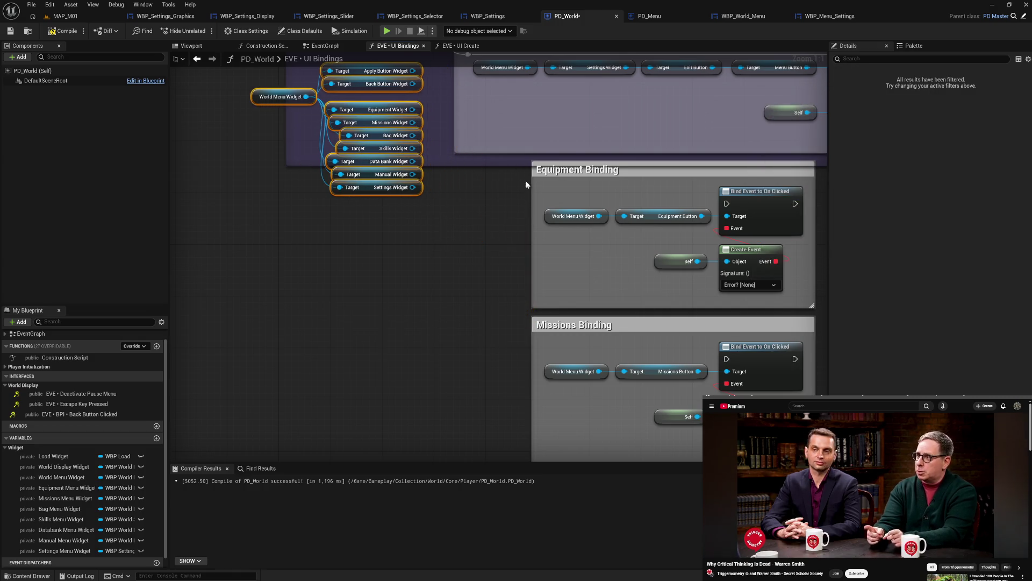
mouse_move(529, 172)
left_mouse_down()
mouse_move(527, 502)
mouse_move(538, 369)
mouse_move(528, 311)
mouse_move(482, 366)
mouse_move(462, 453)
left_mouse_up()
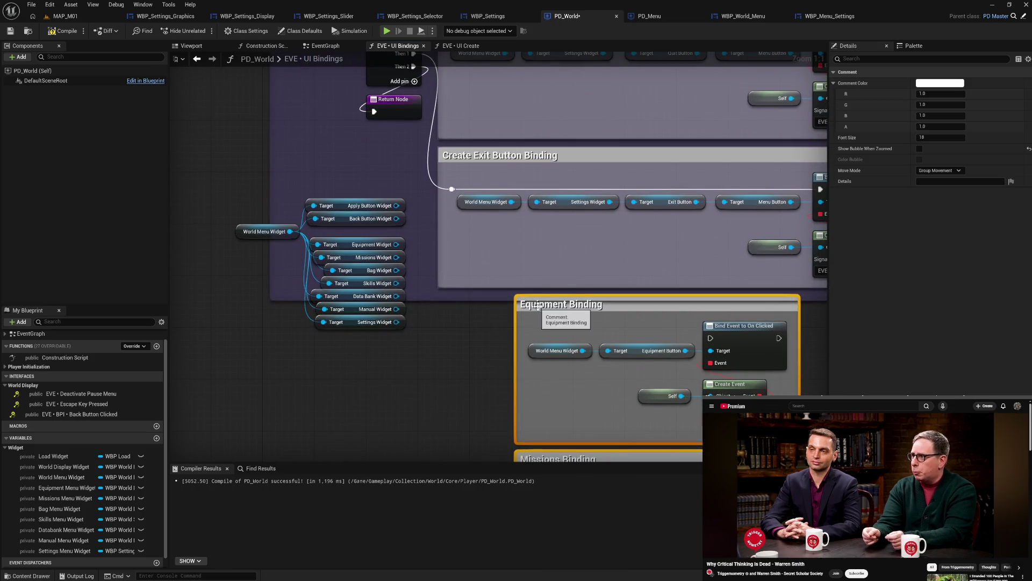
mouse_move(535, 309)
left_mouse_down()
mouse_move(451, 309)
mouse_move(461, 305)
mouse_move(415, 442)
mouse_move(398, 163)
mouse_move(389, 410)
mouse_move(389, 146)
mouse_move(403, 400)
mouse_move(395, 110)
mouse_move(382, 417)
mouse_move(380, 184)
mouse_move(384, 313)
left_mouse_up()
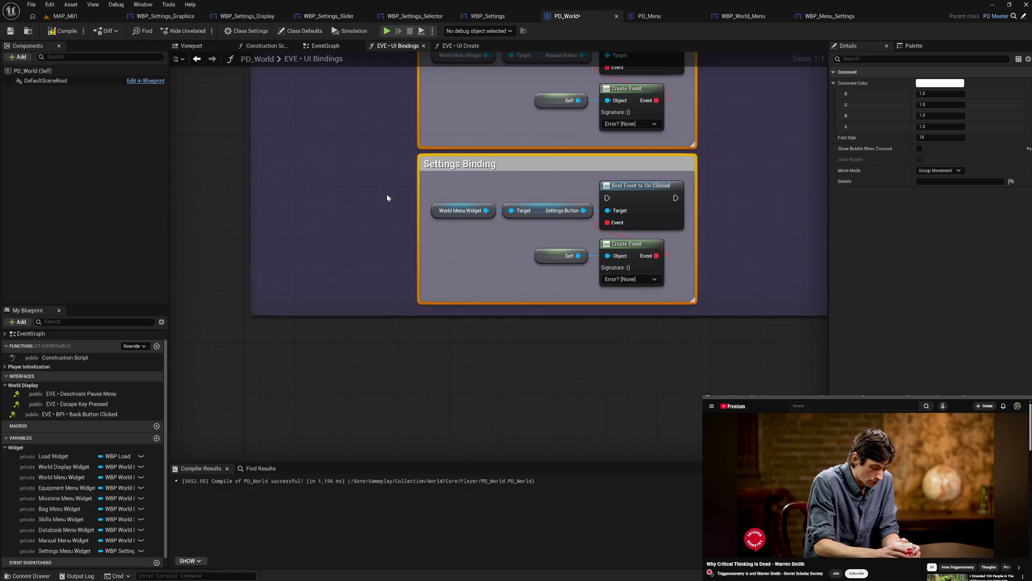
Move the Return Node aside and add six more outputs to the Sequence node.
mouse_move(387, 198)
left_mouse_down()
mouse_move(358, 219)
mouse_move(378, 305)
mouse_move(367, 417)
left_mouse_up()
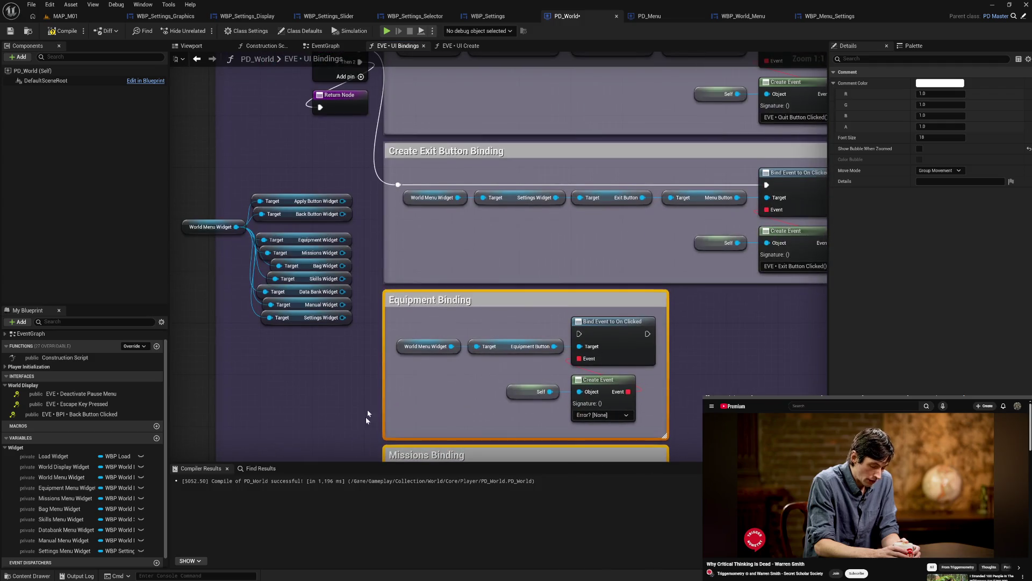
left_click_drag(322, 144, 366, 235)
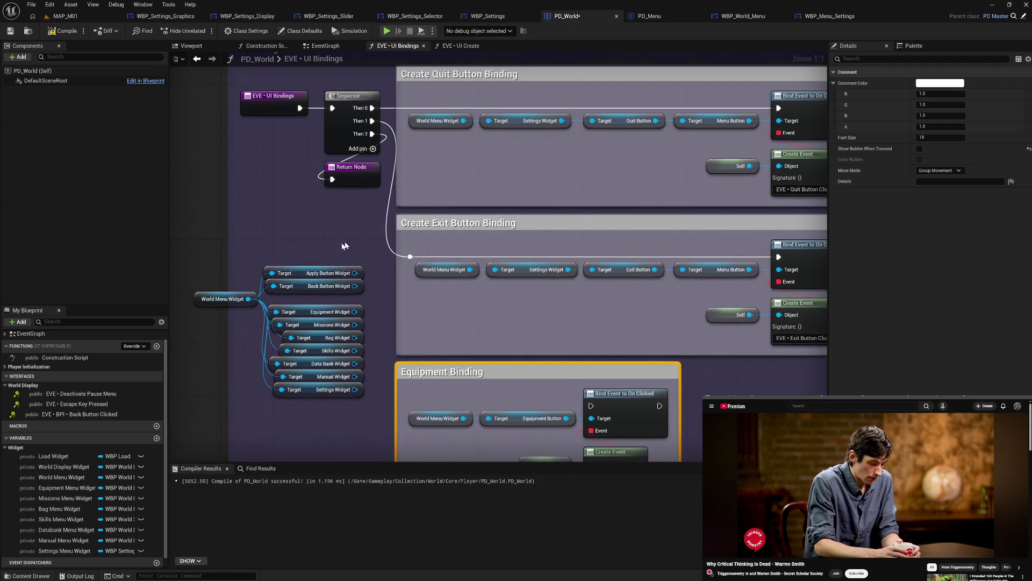
mouse_move(349, 172)
left_mouse_down()
mouse_move(240, 171)
mouse_move(264, 165)
left_mouse_up()
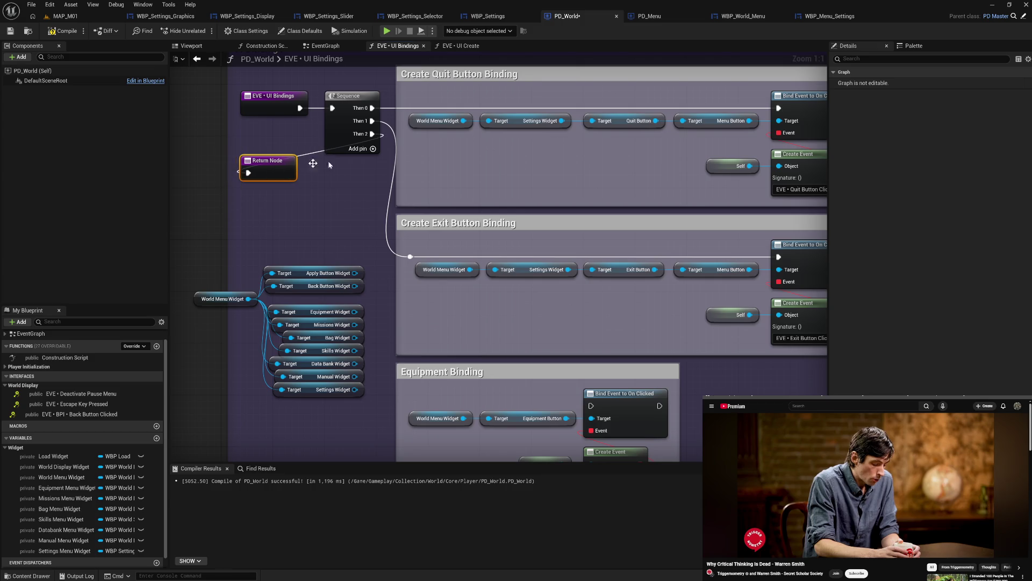
left_click(374, 149)
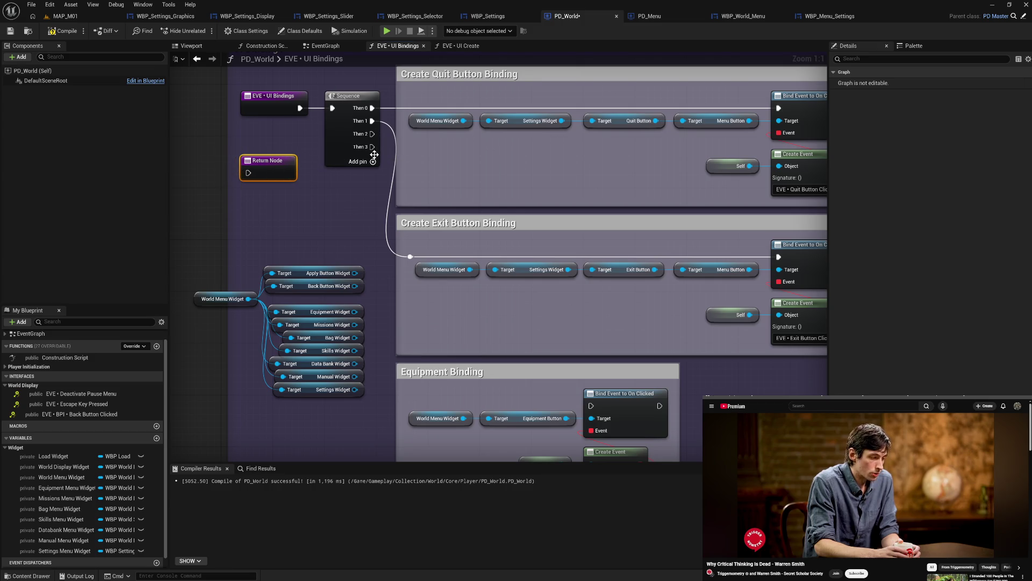
left_click(373, 161)
left_click(373, 174)
left_click(373, 186)
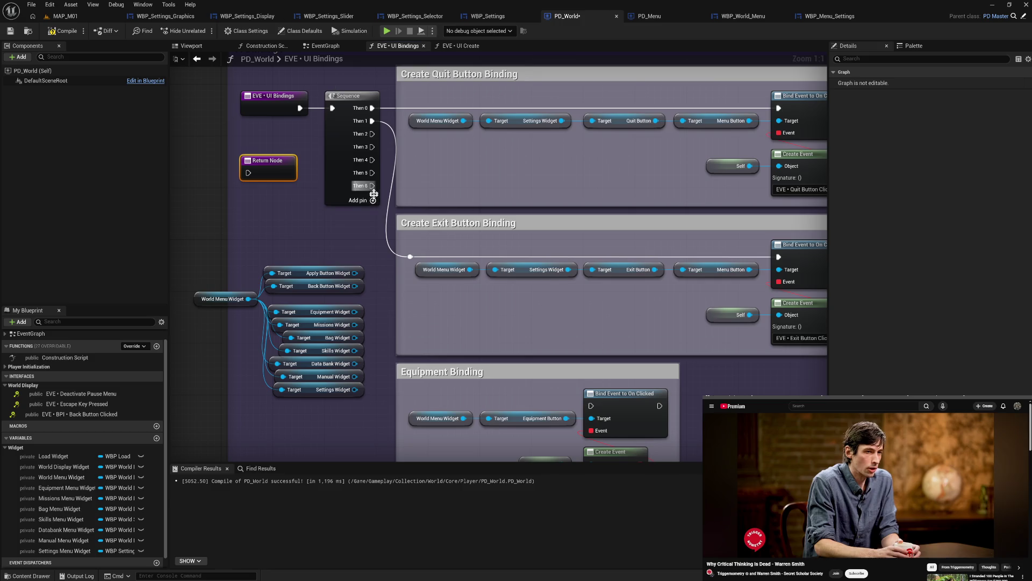
left_click(373, 200)
left_click(373, 214)
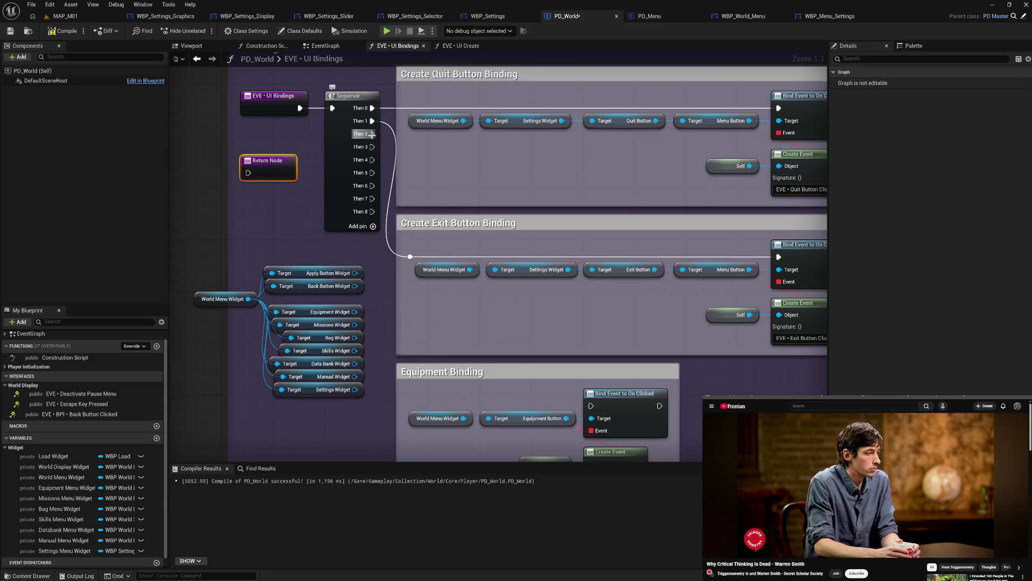
Wire Sequence outputs Then 2–5 to the Equipment, Missions, Bag and Skills bind events.
mouse_move(371, 135)
left_mouse_down()
mouse_move(492, 363)
mouse_move(591, 405)
left_mouse_up()
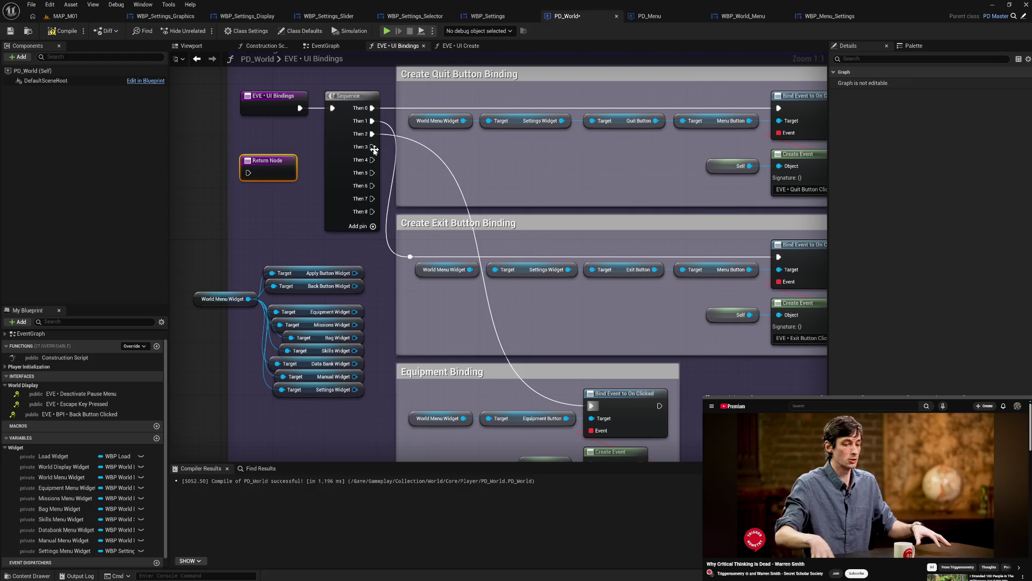
mouse_move(373, 147)
left_mouse_down()
mouse_move(443, 435)
mouse_move(519, 426)
mouse_move(591, 342)
left_mouse_up()
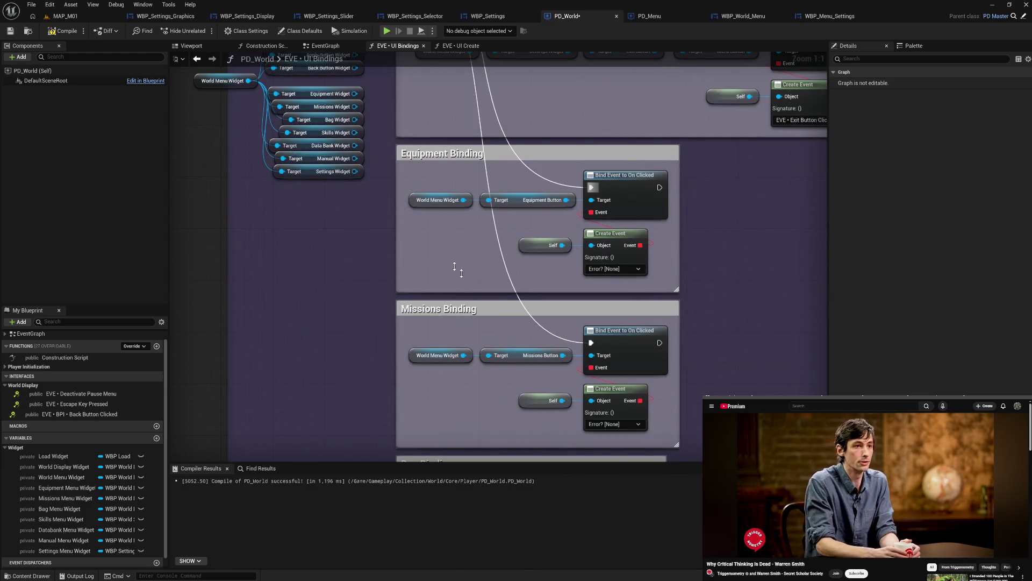
left_click_drag(454, 266, 439, 460)
left_click(365, 262)
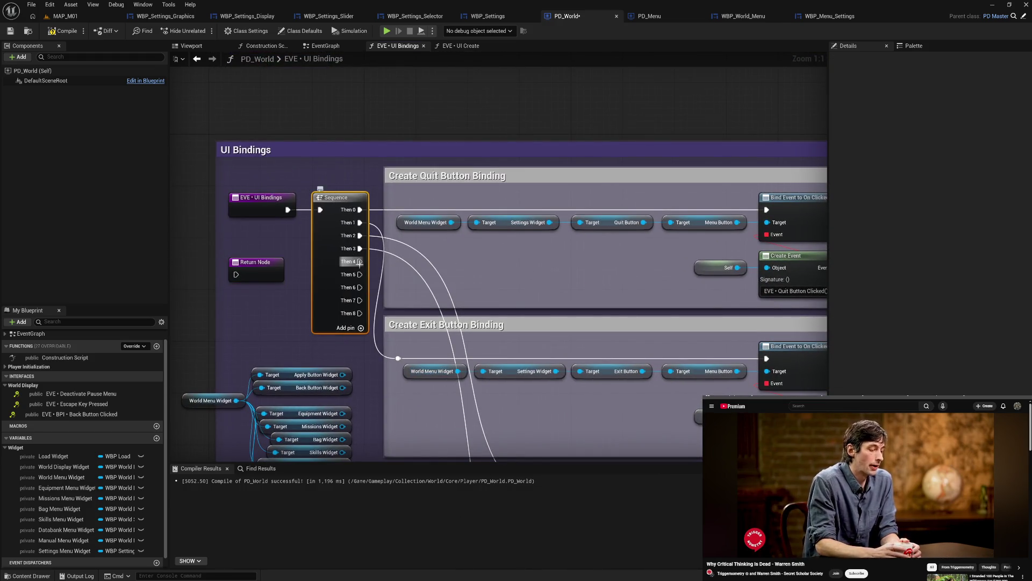
mouse_move(359, 262)
left_mouse_down()
mouse_move(425, 430)
mouse_move(409, 454)
mouse_move(524, 356)
mouse_move(561, 365)
mouse_move(564, 352)
left_mouse_up()
left_click_drag(441, 108, 433, 218)
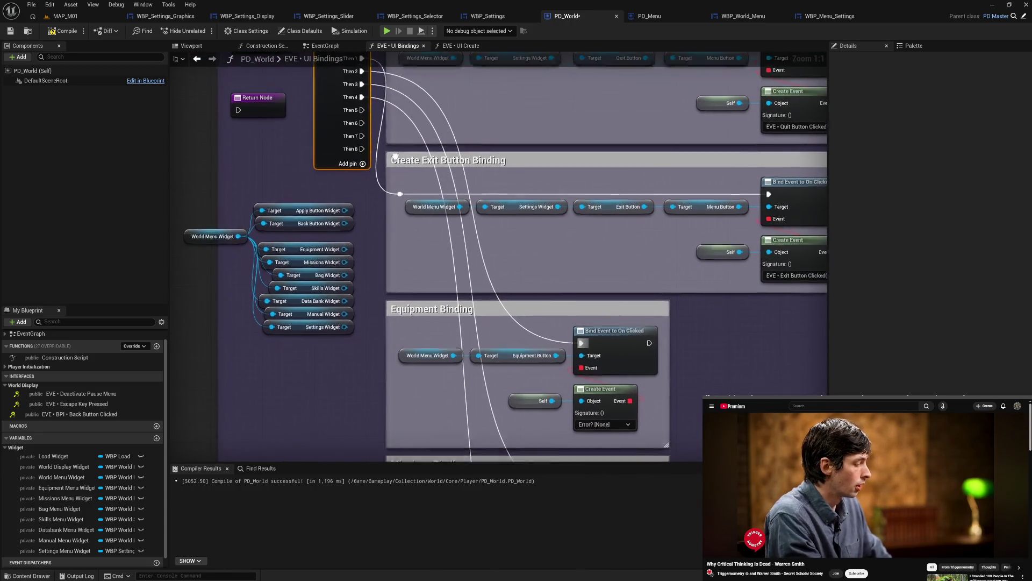
mouse_move(362, 109)
left_mouse_down()
mouse_move(401, 256)
mouse_move(406, 438)
mouse_move(487, 413)
mouse_move(576, 353)
left_mouse_up()
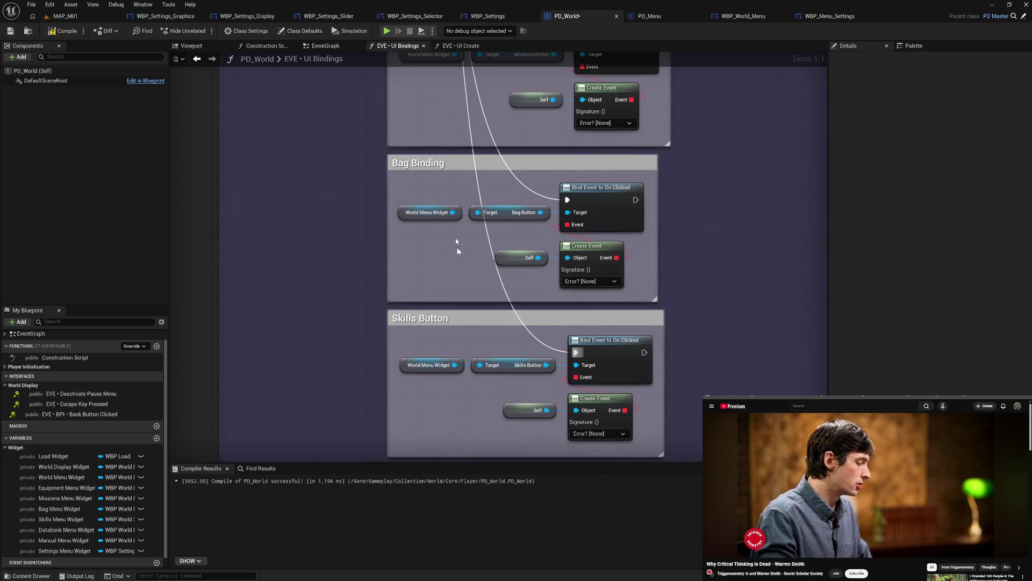
mouse_move(457, 250)
left_mouse_down()
mouse_move(392, 151)
mouse_move(478, 457)
mouse_move(482, 441)
mouse_move(482, 517)
mouse_move(565, 292)
mouse_move(579, 283)
left_mouse_up()
mouse_move(534, 250)
left_mouse_down()
mouse_move(532, 70)
mouse_move(398, 80)
mouse_move(408, 163)
mouse_move(374, 92)
mouse_move(422, 231)
mouse_move(492, 552)
mouse_move(479, 551)
mouse_move(492, 428)
mouse_move(537, 288)
mouse_move(586, 228)
mouse_move(533, 59)
mouse_move(483, 59)
mouse_move(443, 172)
mouse_move(465, 226)
mouse_move(476, 457)
mouse_move(565, 456)
mouse_move(574, 439)
mouse_move(574, 487)
mouse_move(635, 333)
left_mouse_up()
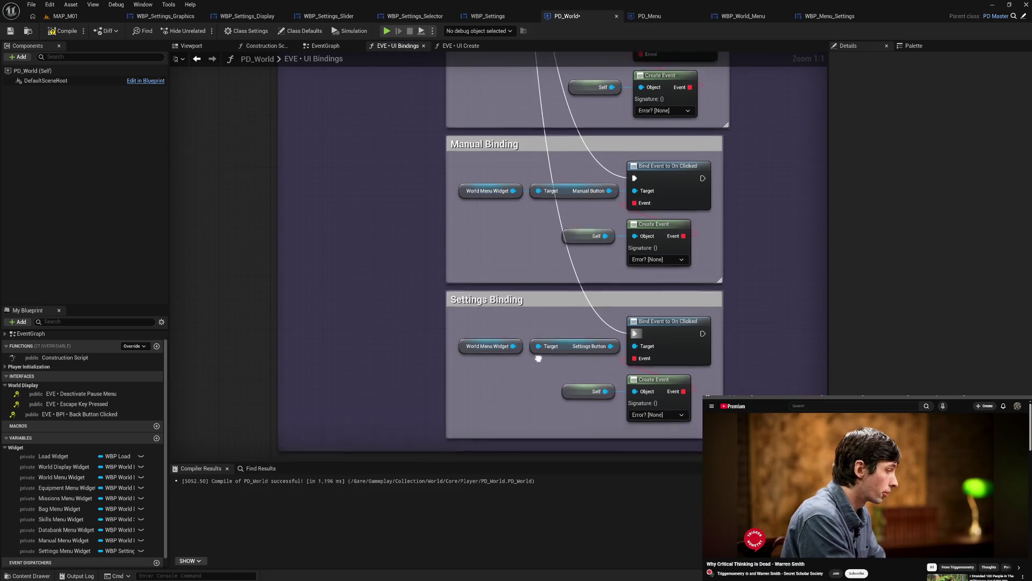
mouse_move(538, 358)
left_mouse_down()
mouse_move(553, 369)
mouse_move(528, 297)
mouse_move(520, 198)
mouse_move(536, 301)
left_mouse_up()
Add a Then 9 output wired to the Return Node and shift the World Menu Widget nodes up-left.
left_click(492, 193)
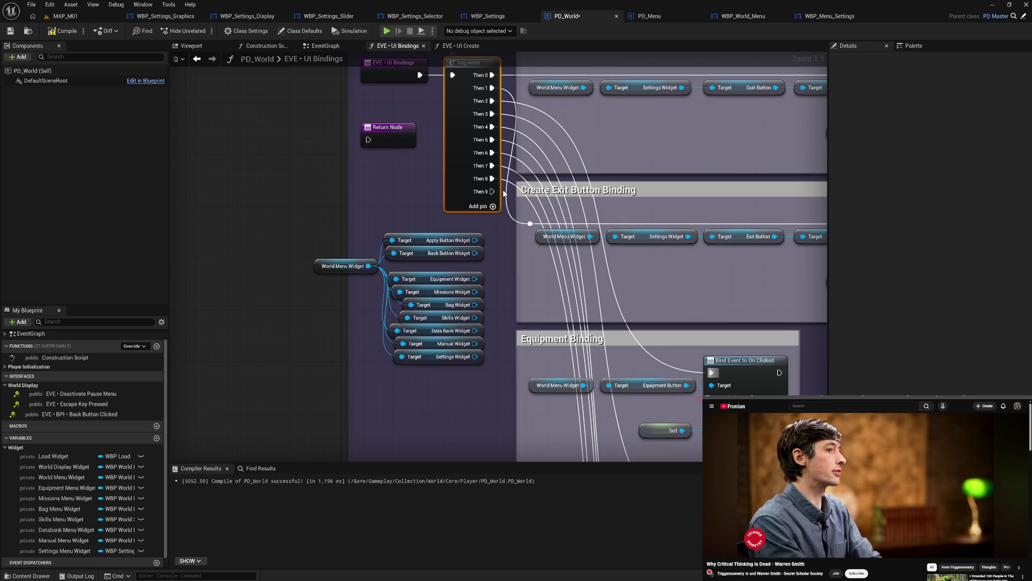
mouse_move(492, 191)
left_mouse_down()
mouse_move(368, 140)
mouse_move(470, 233)
left_mouse_up()
left_click_drag(363, 220, 433, 419)
mouse_move(424, 239)
left_mouse_down()
mouse_move(362, 168)
mouse_move(364, 141)
left_mouse_up()
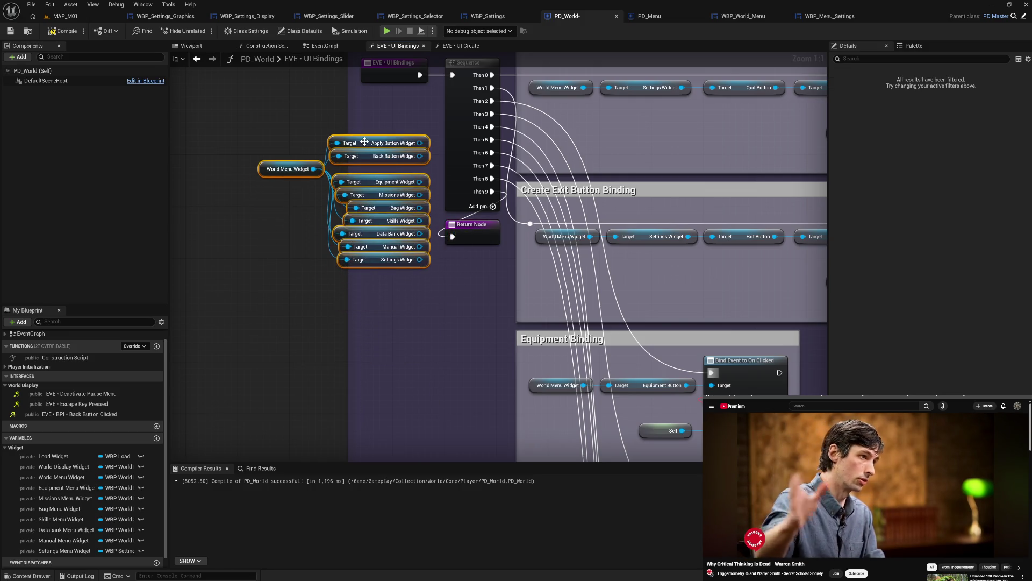
left_click(413, 314)
Add reroute points on the Equipment, Missions and Bag binding wires and align the Bag nodes.
mouse_move(413, 315)
left_mouse_down()
mouse_move(422, 286)
mouse_move(426, 438)
left_mouse_up()
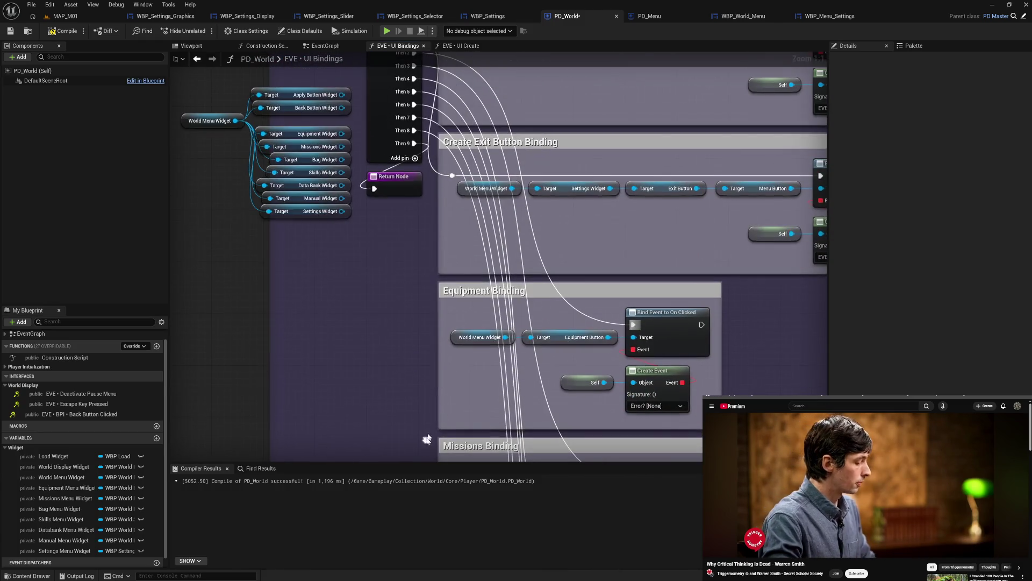
double_click(579, 309)
left_click_drag(579, 309, 445, 327)
left_click_drag(538, 406, 534, 184)
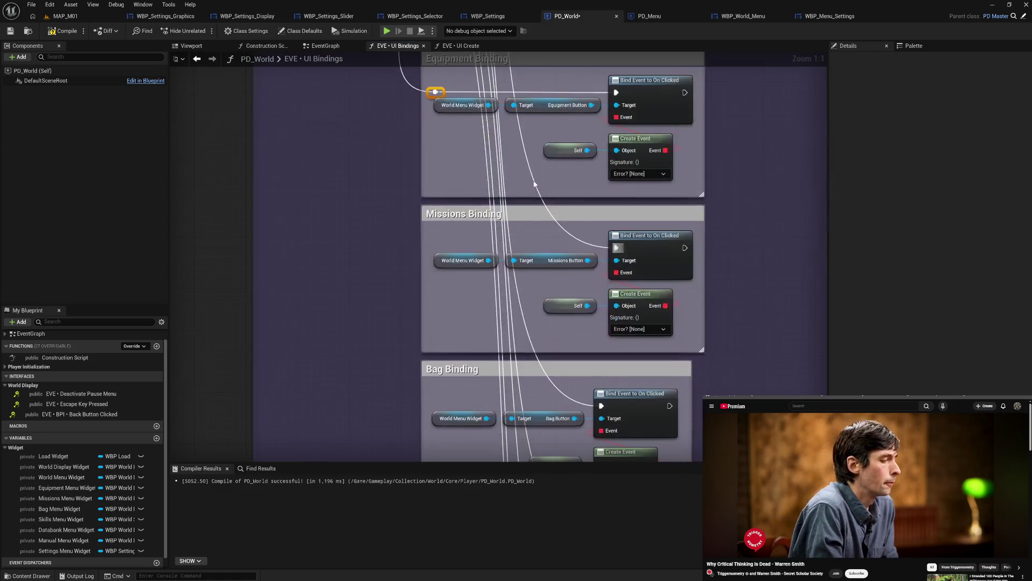
double_click(571, 237)
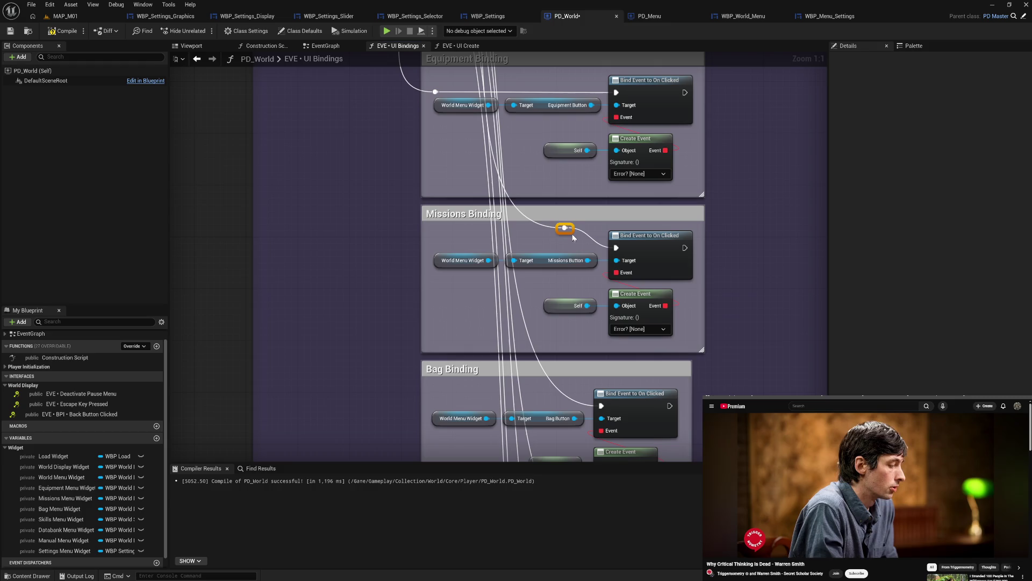
left_click_drag(571, 237, 444, 252)
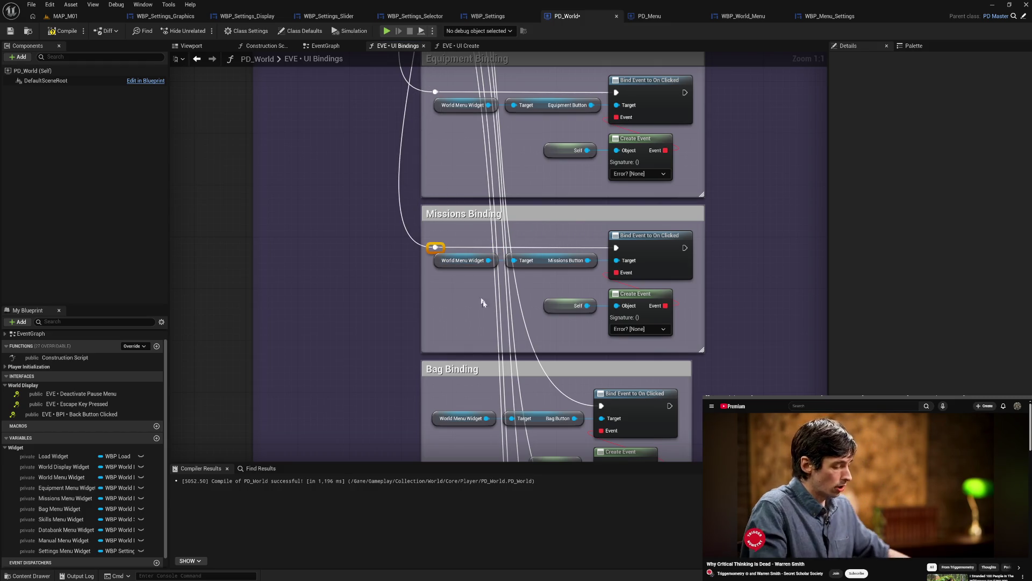
left_click_drag(470, 350, 470, 204)
double_click(569, 253)
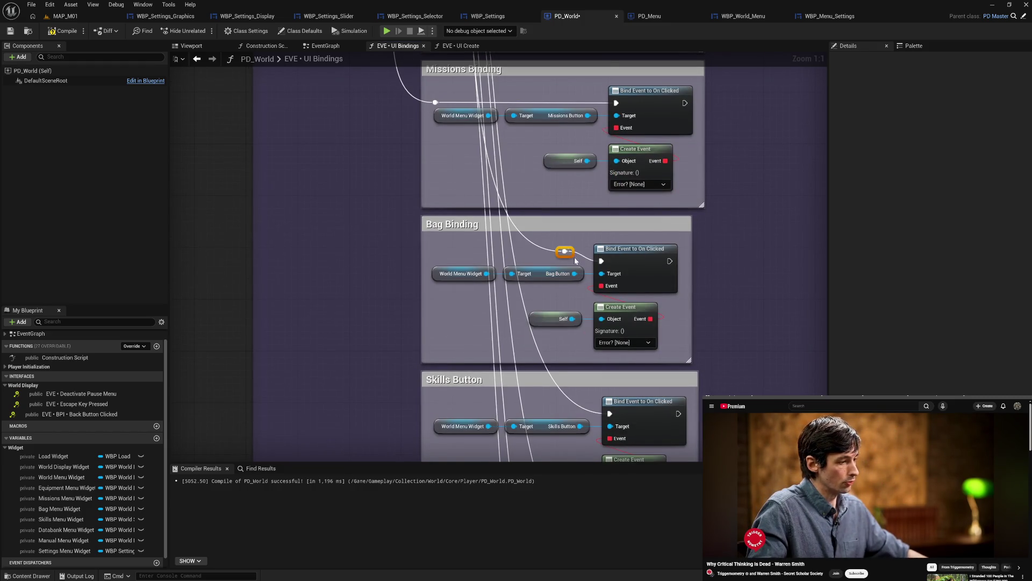
left_click_drag(569, 253, 439, 260)
left_click(440, 247)
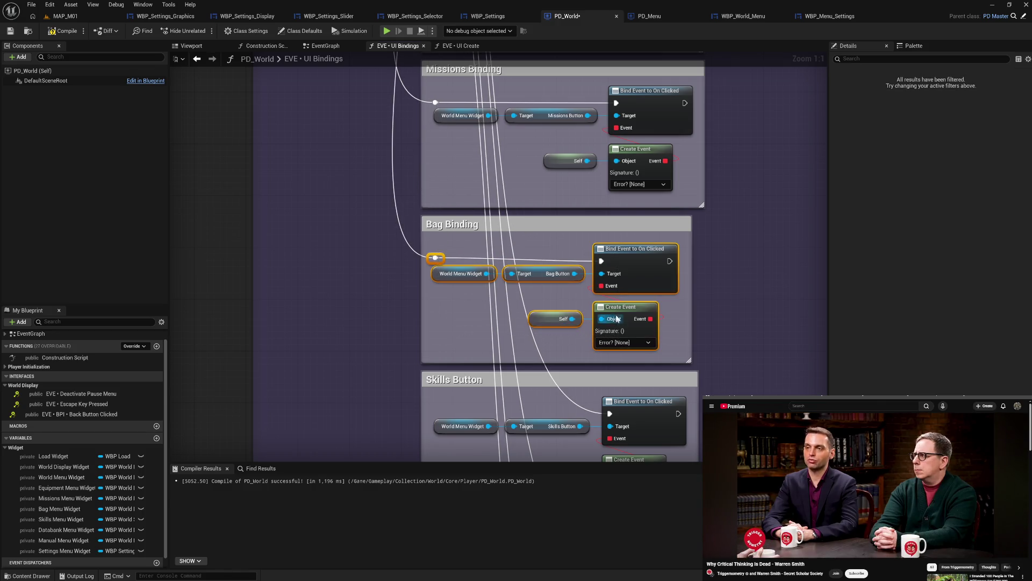
mouse_move(439, 248)
left_mouse_down()
mouse_move(618, 268)
mouse_move(626, 260)
left_mouse_up()
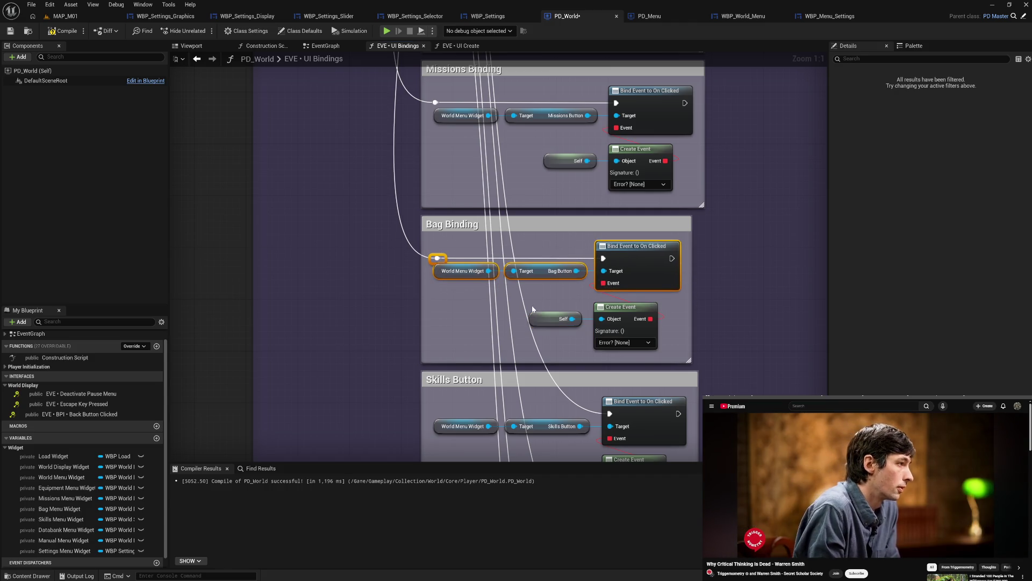
left_click_drag(537, 302, 622, 312)
left_click(561, 343)
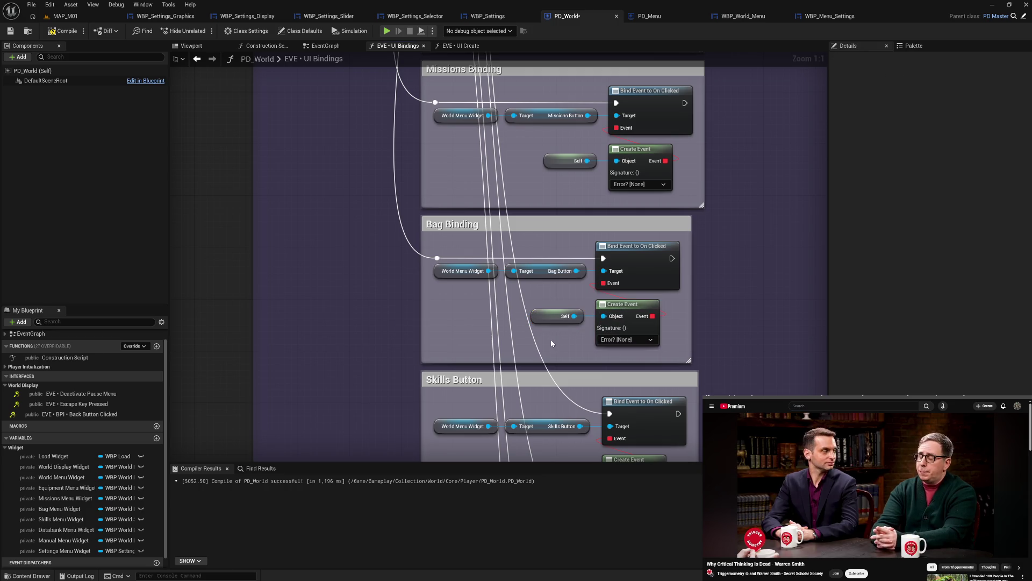
Add reroute points on the Skills and Databank binding wires.
left_click_drag(527, 387, 511, 291)
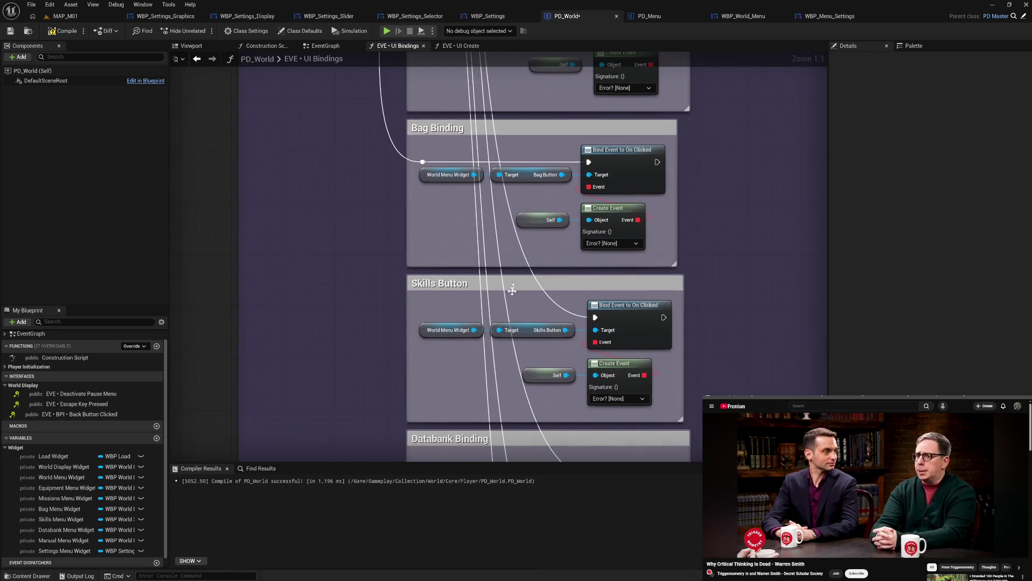
double_click(557, 298)
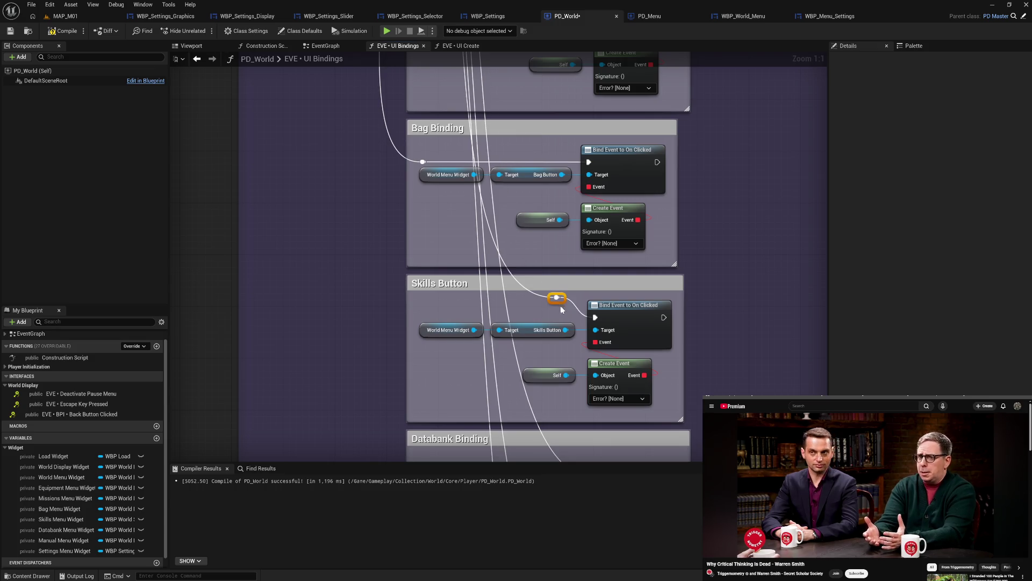
left_click_drag(566, 303, 429, 321)
left_click_drag(437, 364, 449, 216)
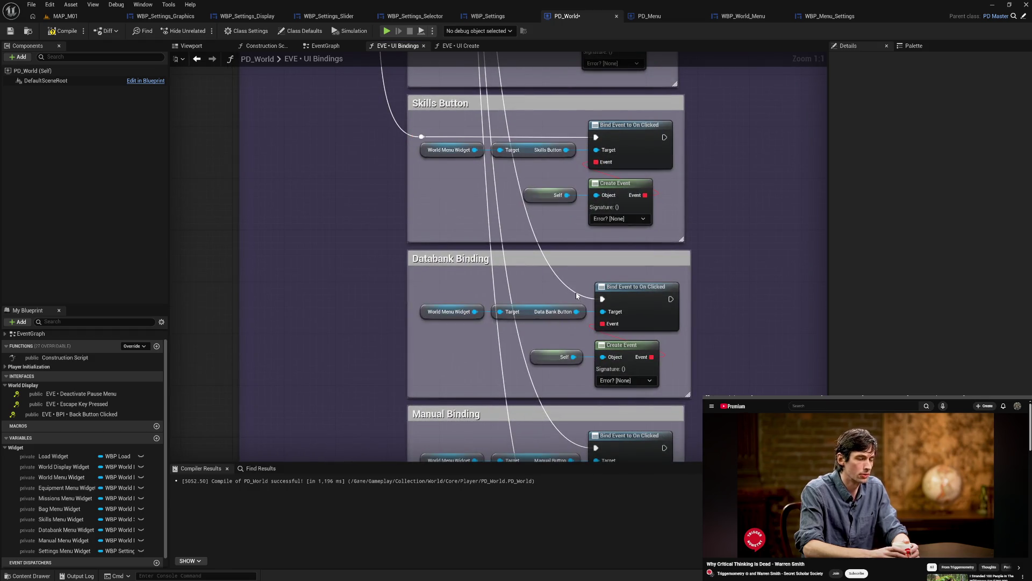
double_click(557, 273)
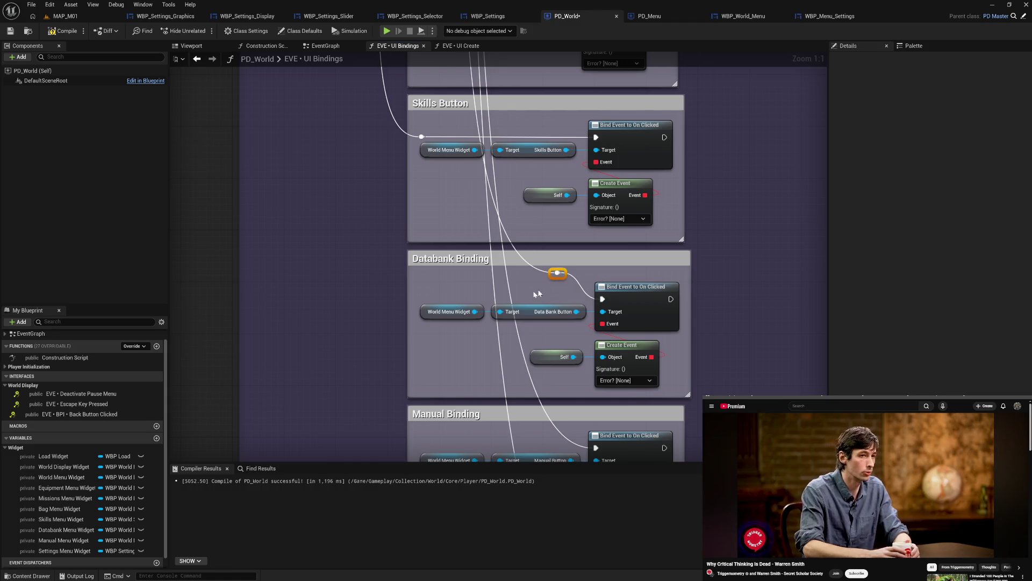
left_click_drag(565, 283, 431, 303)
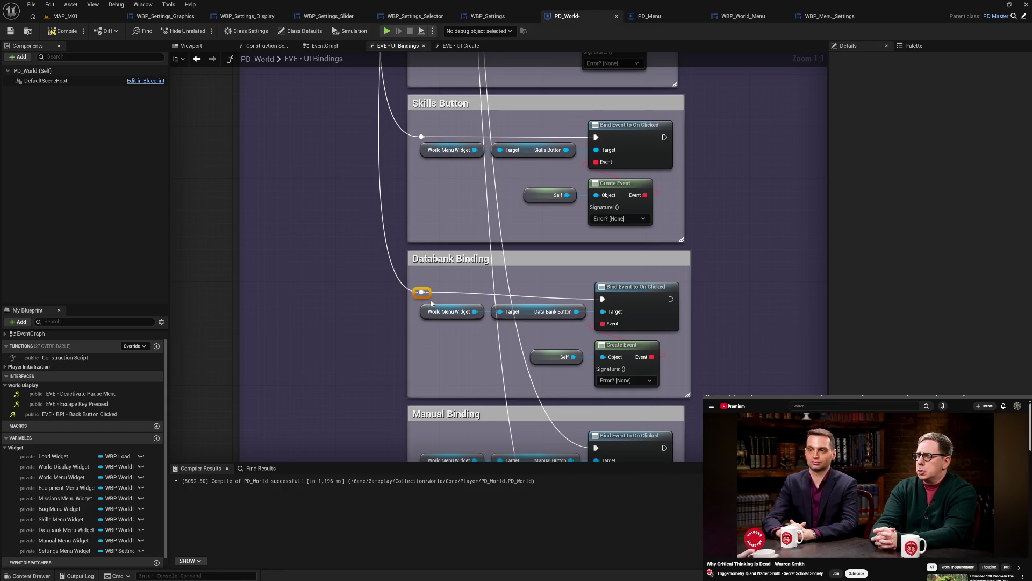
Add reroute points on the Manual and Settings binding wires.
scroll(439, 188, "down", 5)
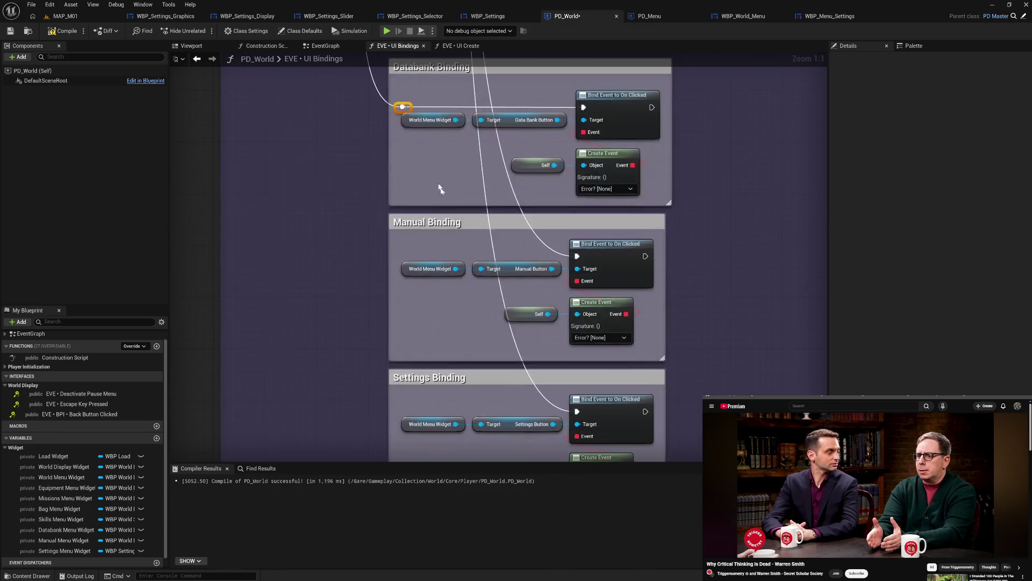
left_click(541, 240)
double_click(541, 240)
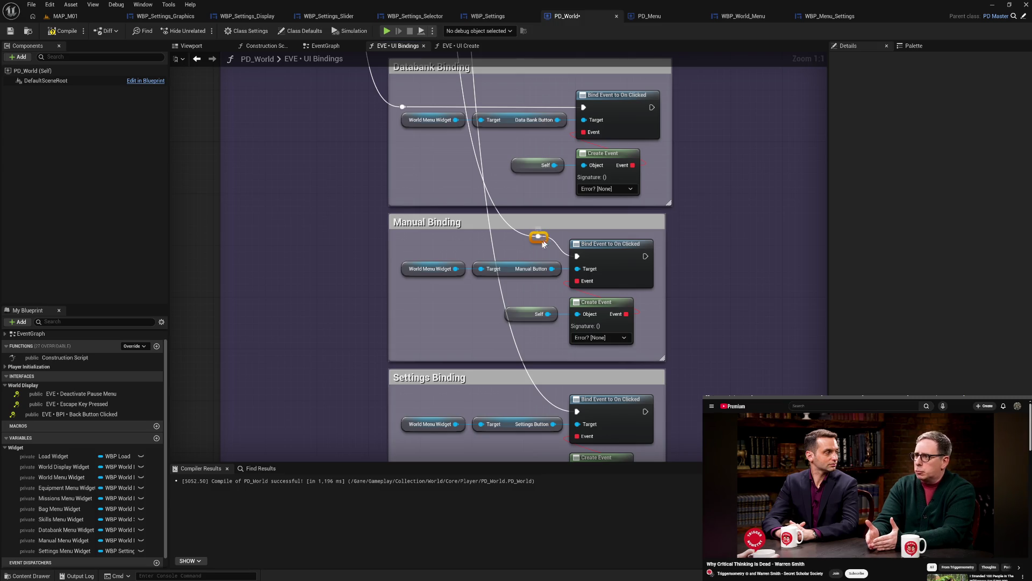
left_click_drag(539, 240, 418, 259)
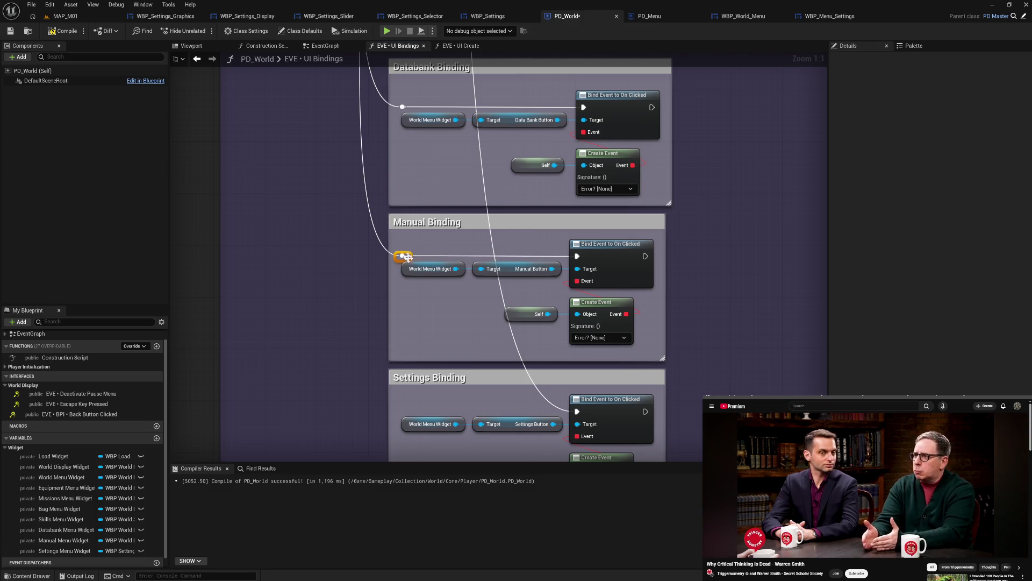
scroll(419, 258, "down", 5)
double_click(545, 273)
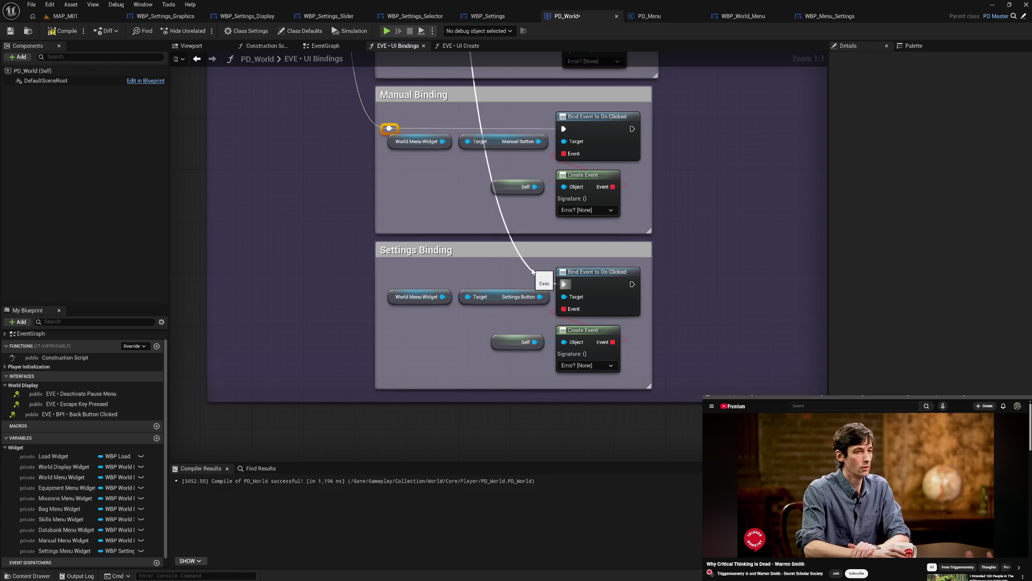
left_click_drag(545, 273, 397, 288)
left_click(408, 320)
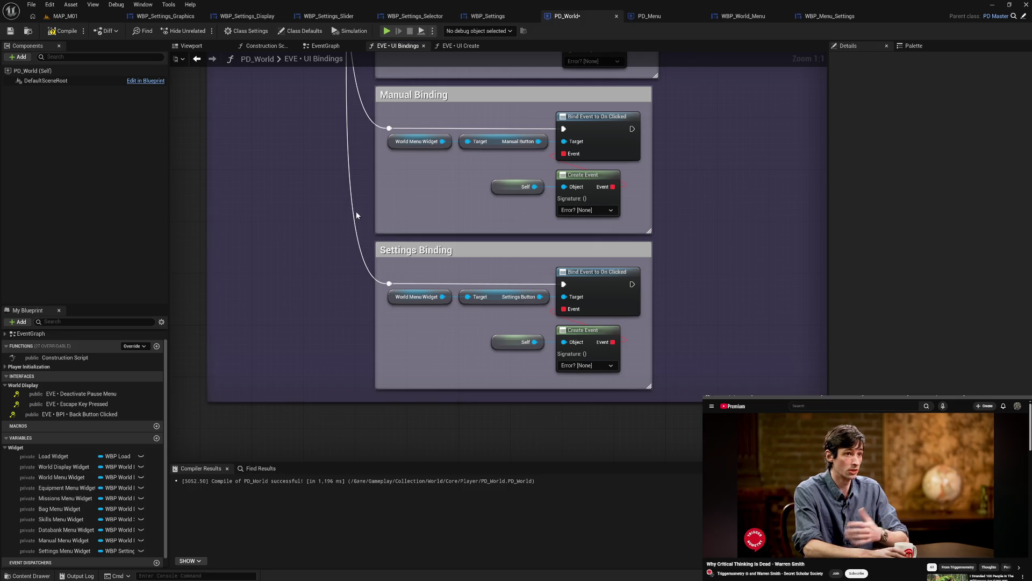
scroll(356, 211, "down", 5)
scroll(369, 318, "up", 10)
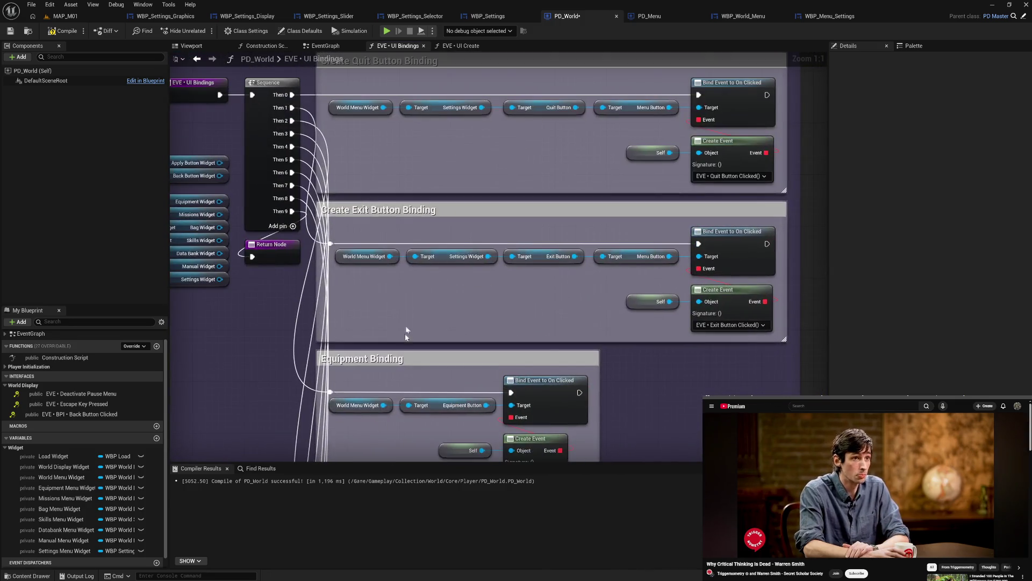
Compile PD_World to reveal the errors, then create a matching event for the Equipment binding.
scroll(535, 257, "up", 5)
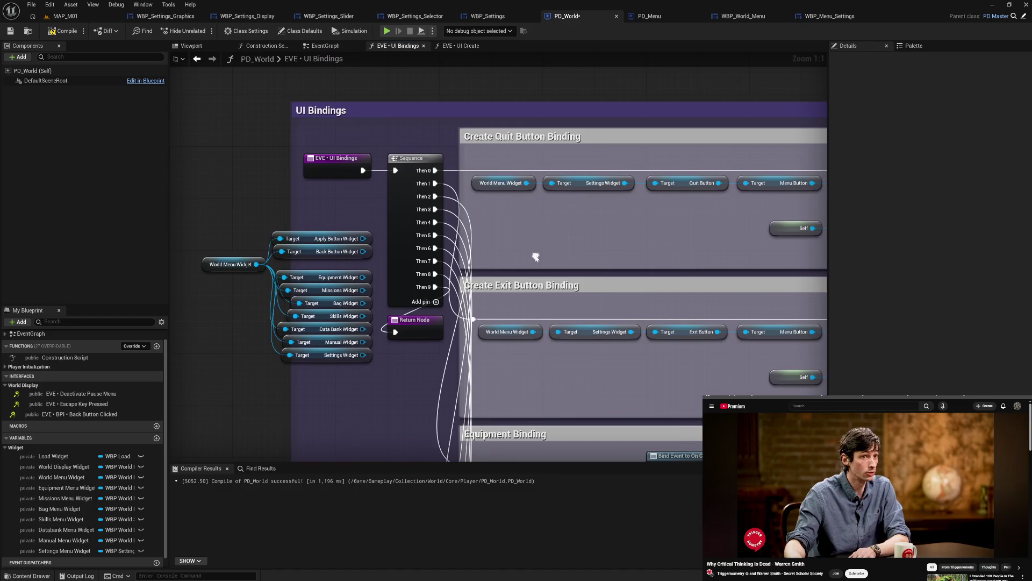
left_click(61, 35)
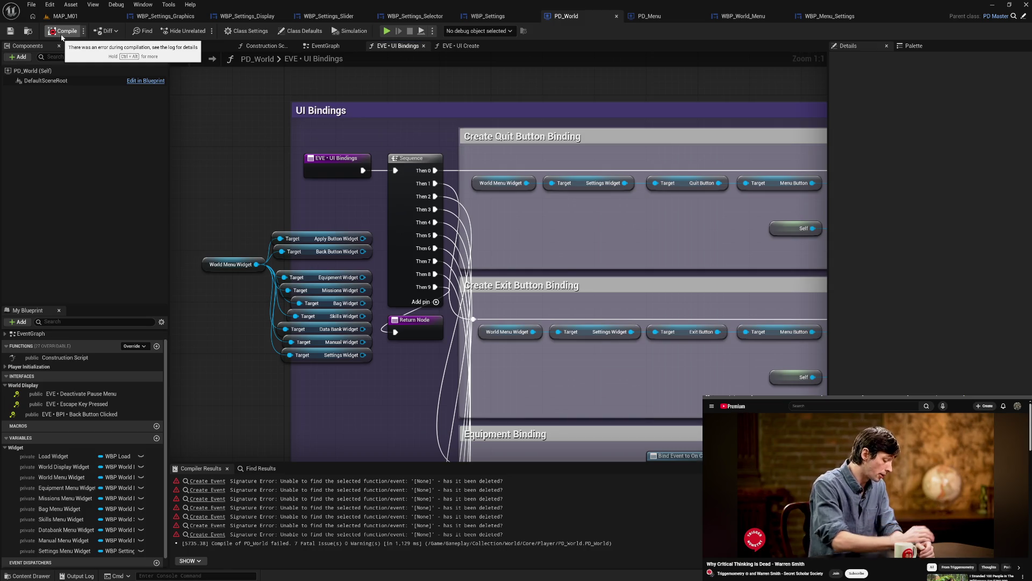
left_click_drag(548, 327, 295, 307)
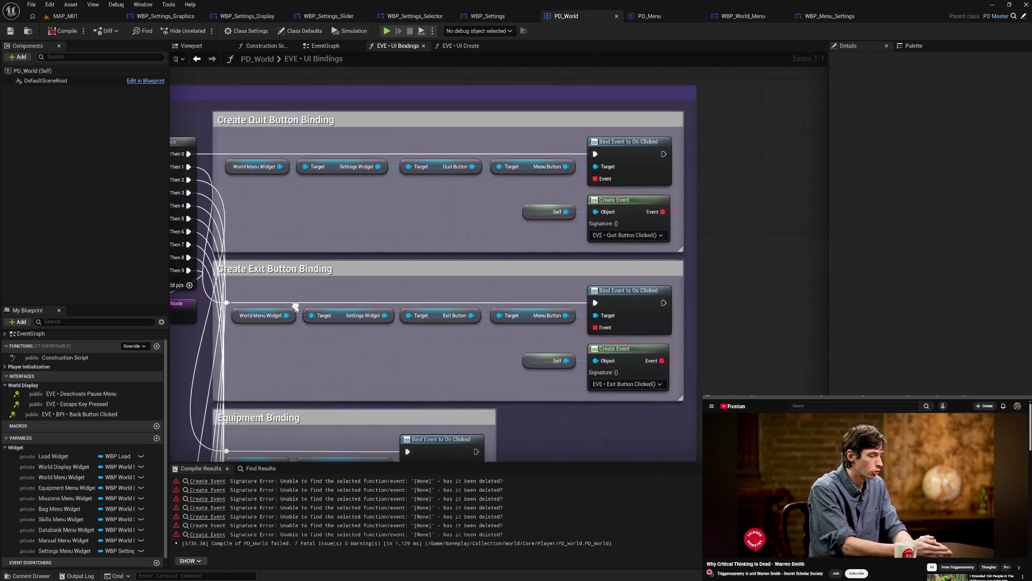
left_click_drag(356, 402, 468, 303)
left_click_drag(408, 450, 398, 259)
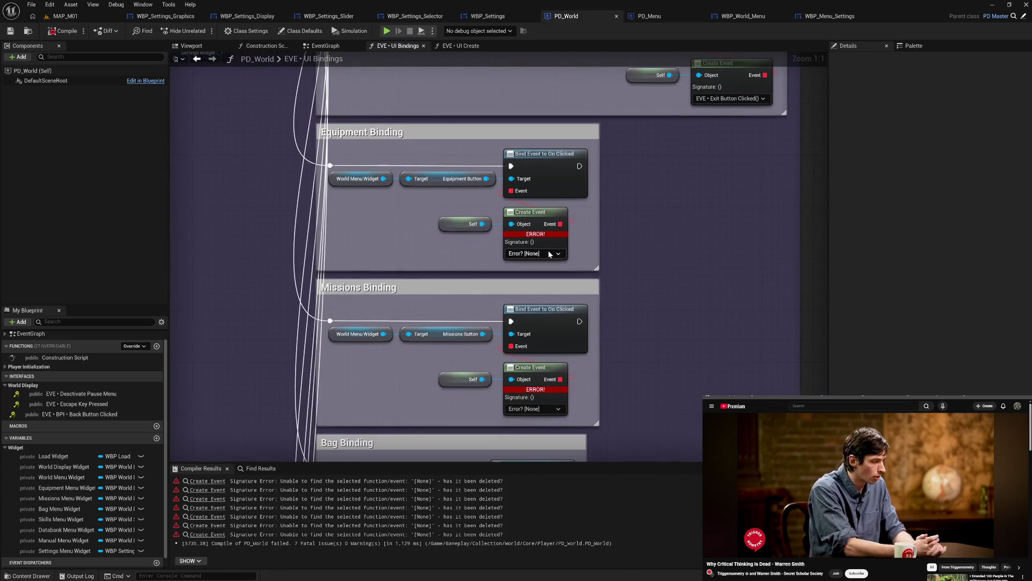
left_click(548, 254)
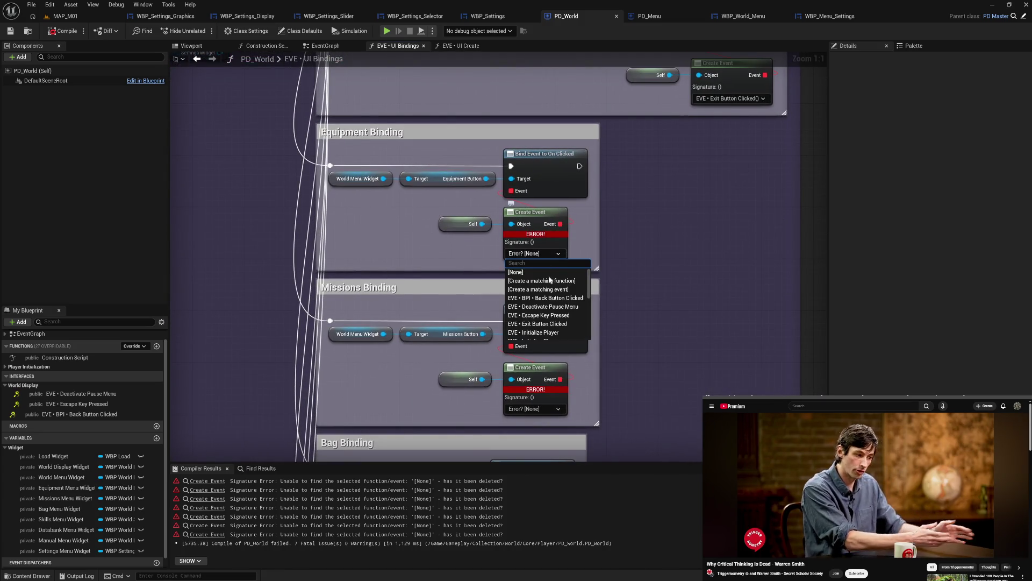
left_click(555, 290)
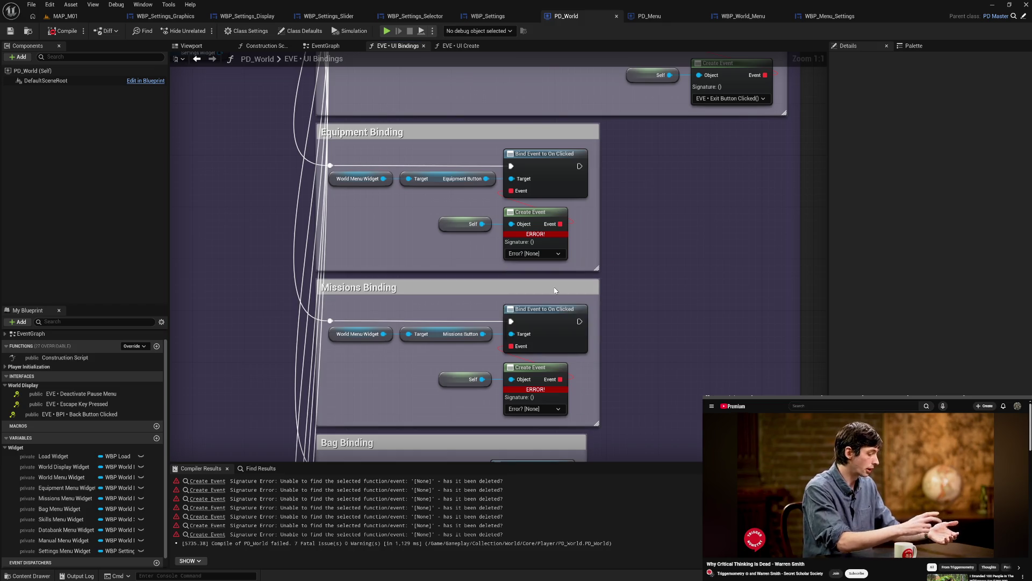
Name the new custom event 'EVE • Equipment Clicked' and save PD_World with Ctrl+S.
type("Equ")
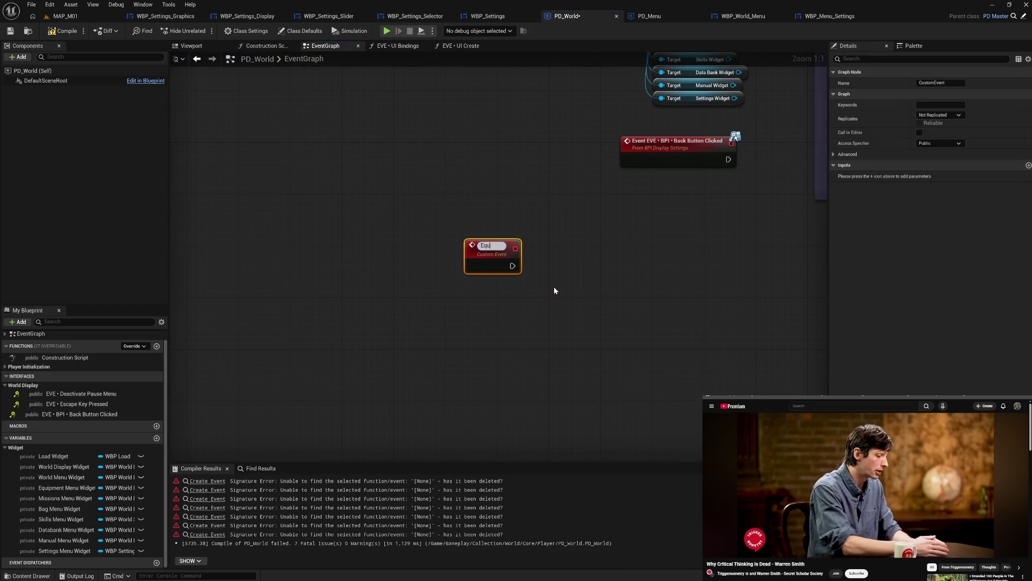
type("VE")
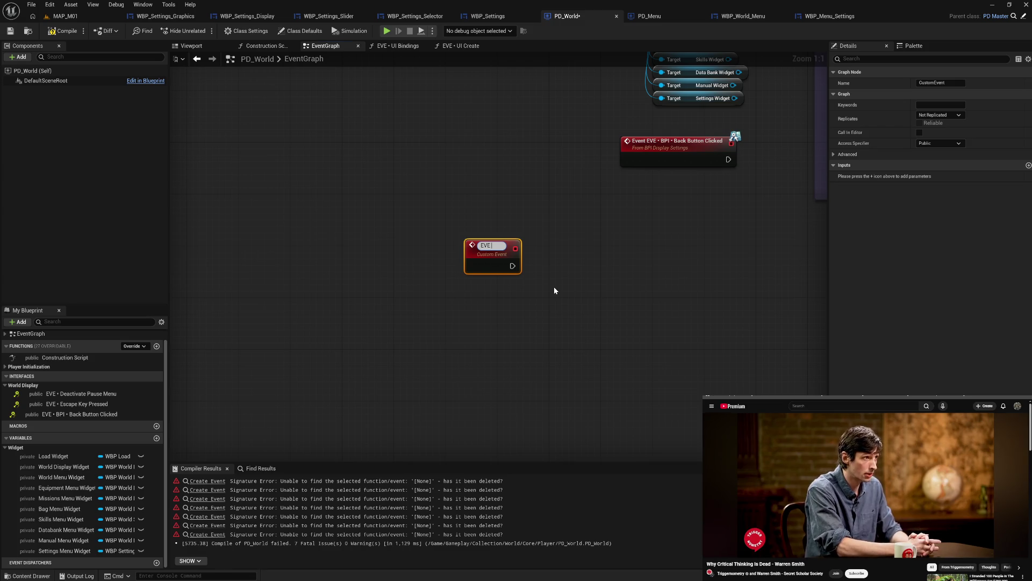
type(" • Equipme")
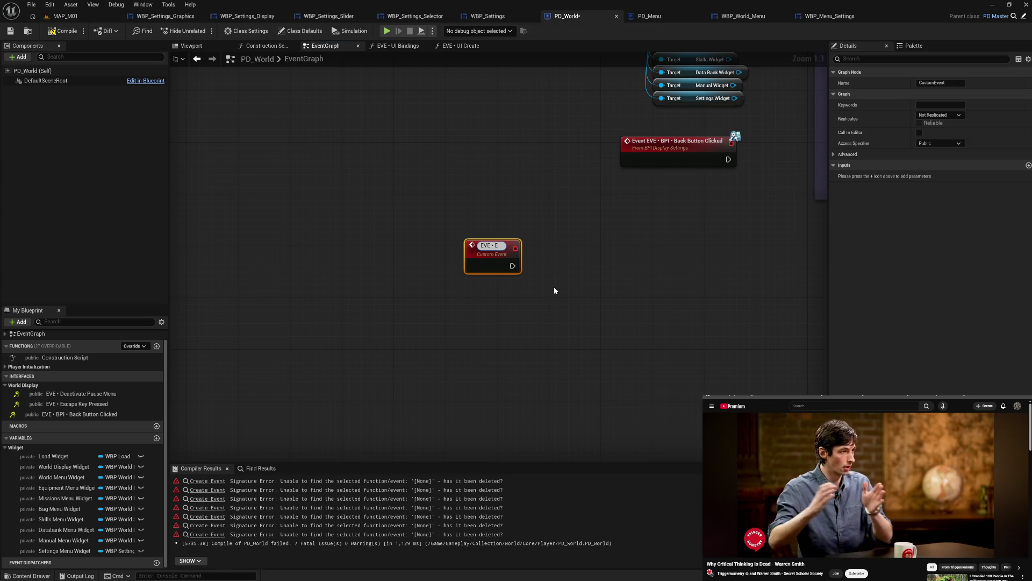
type("nt C")
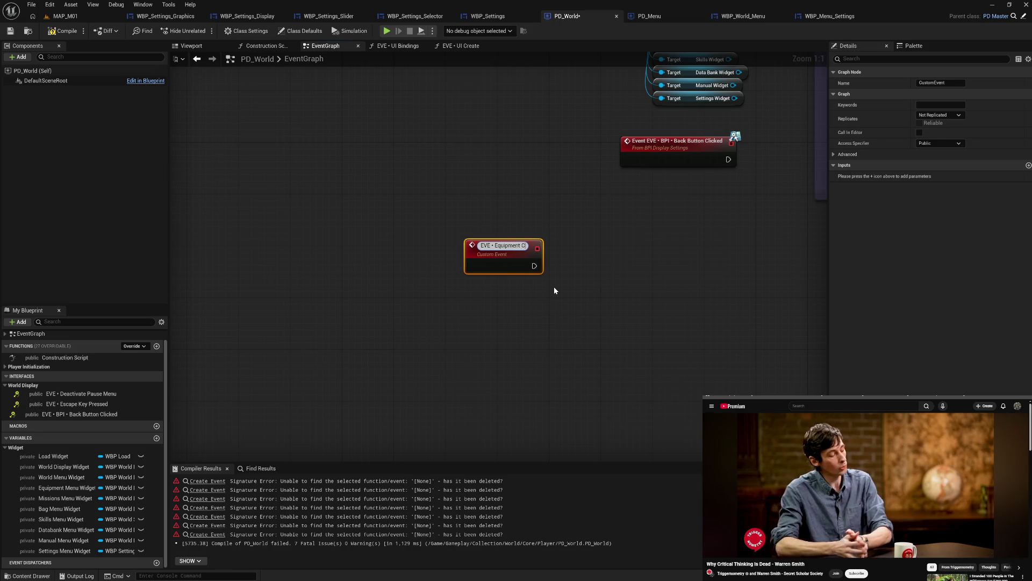
type("licked")
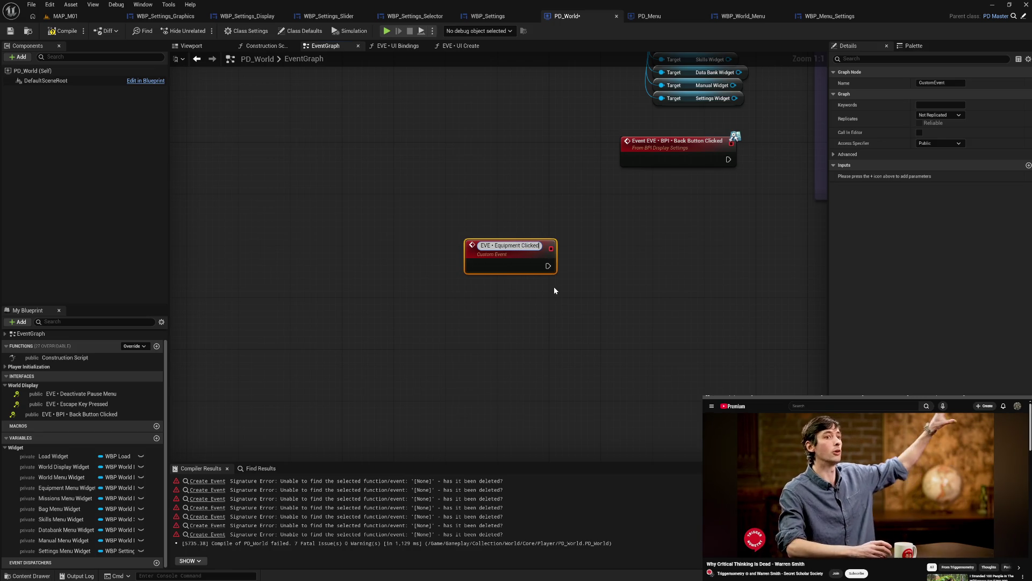
key("Return")
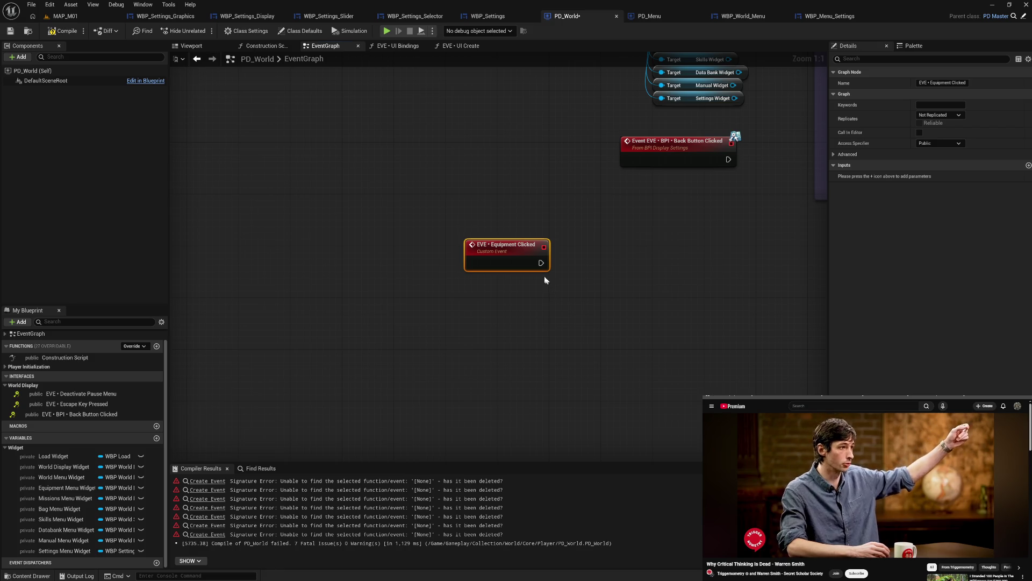
double_click(529, 260)
left_click(528, 245)
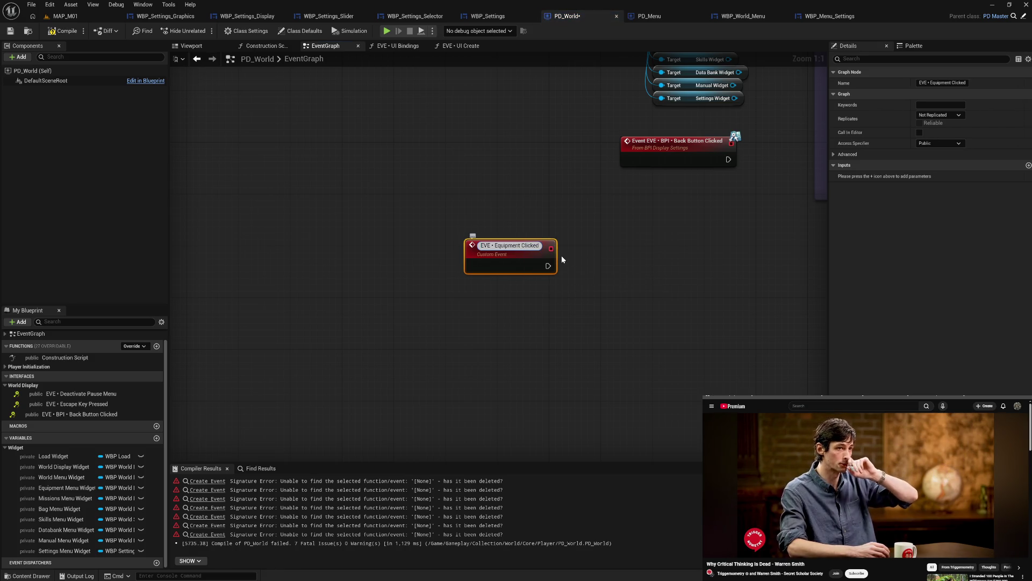
type("Button")
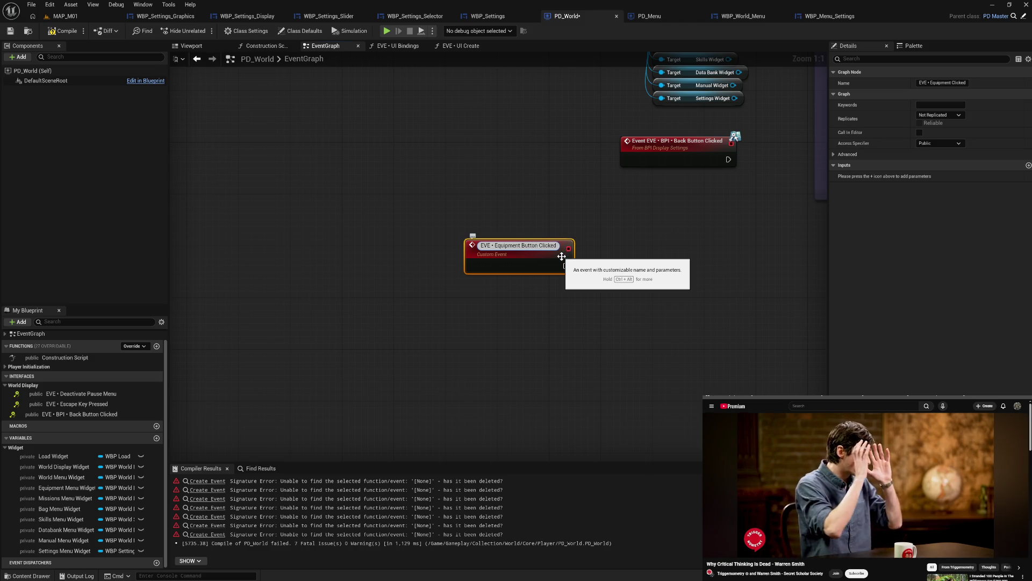
key("BackSpace")
key("BackSpace")
key("BackSpace")
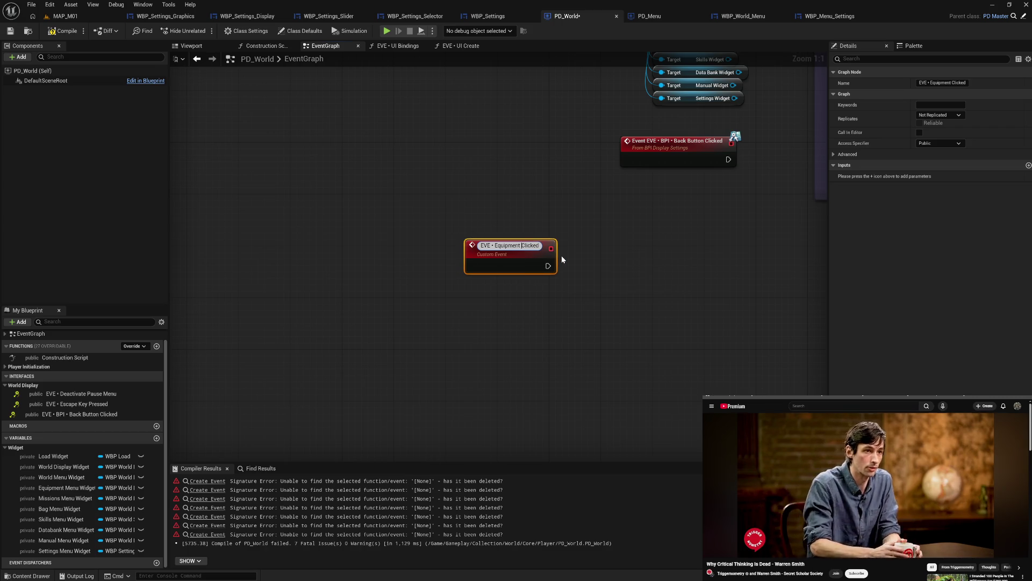
key("Return")
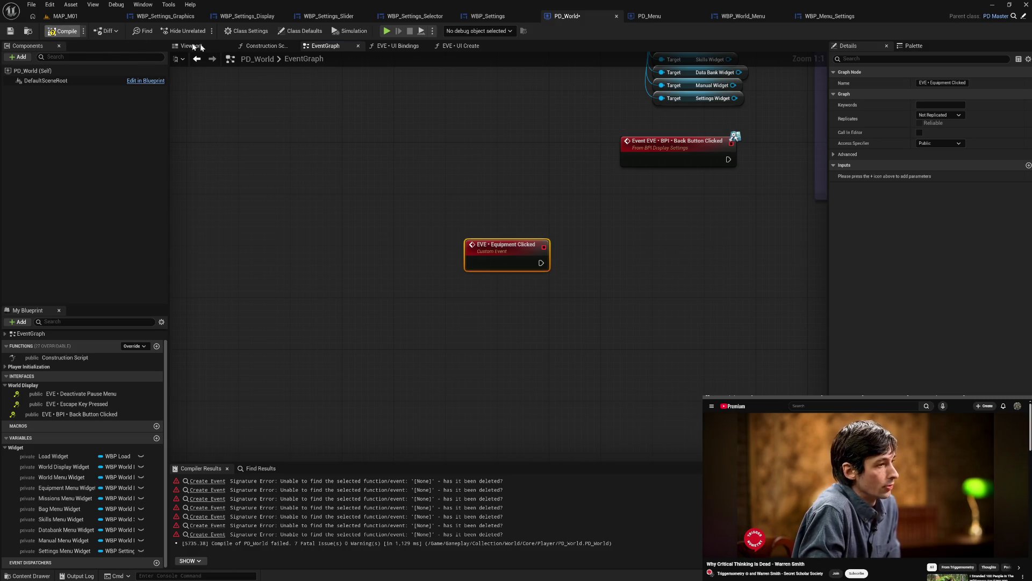
key("ctrl+s")
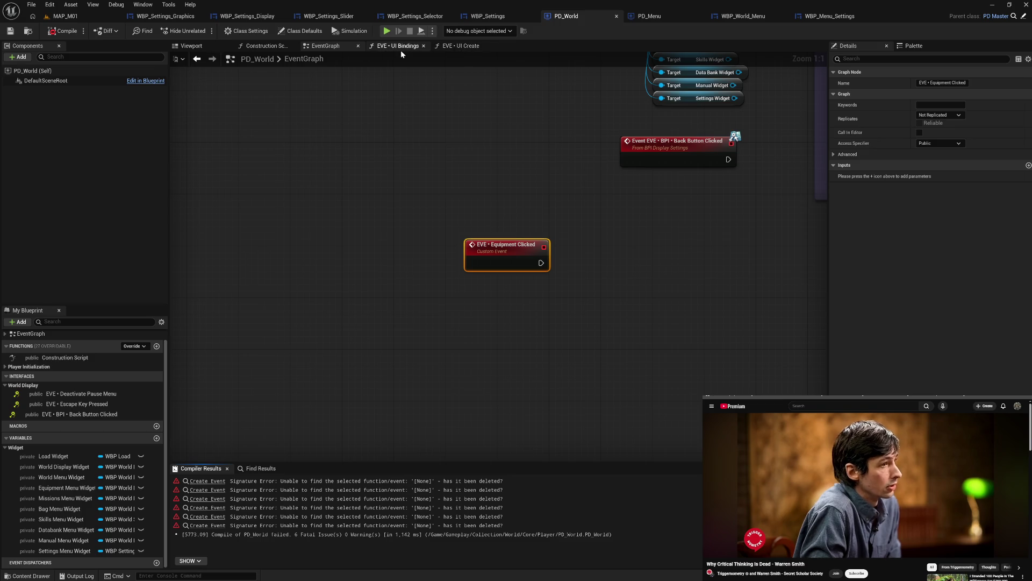
Choose [Create a matching event] on the Missions binding's Create Event signature dropdown.
left_click(401, 49)
left_click_drag(614, 363, 605, 284)
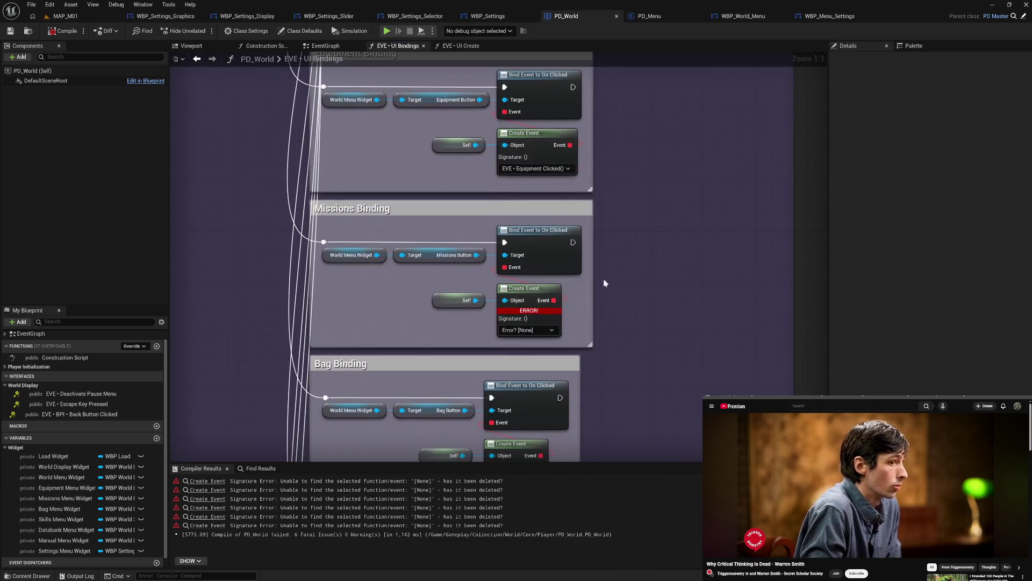
left_click(531, 331)
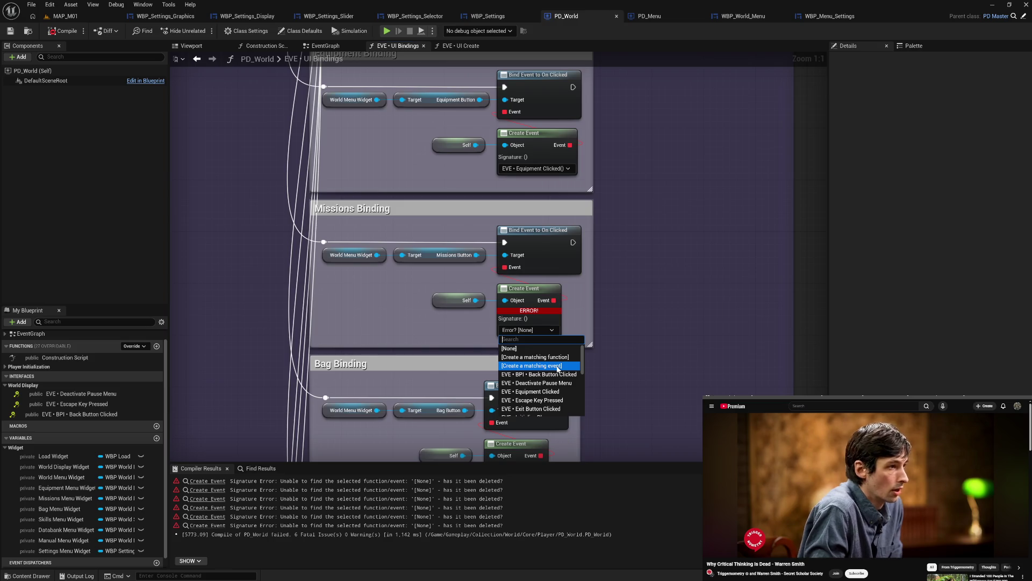
left_click(558, 366)
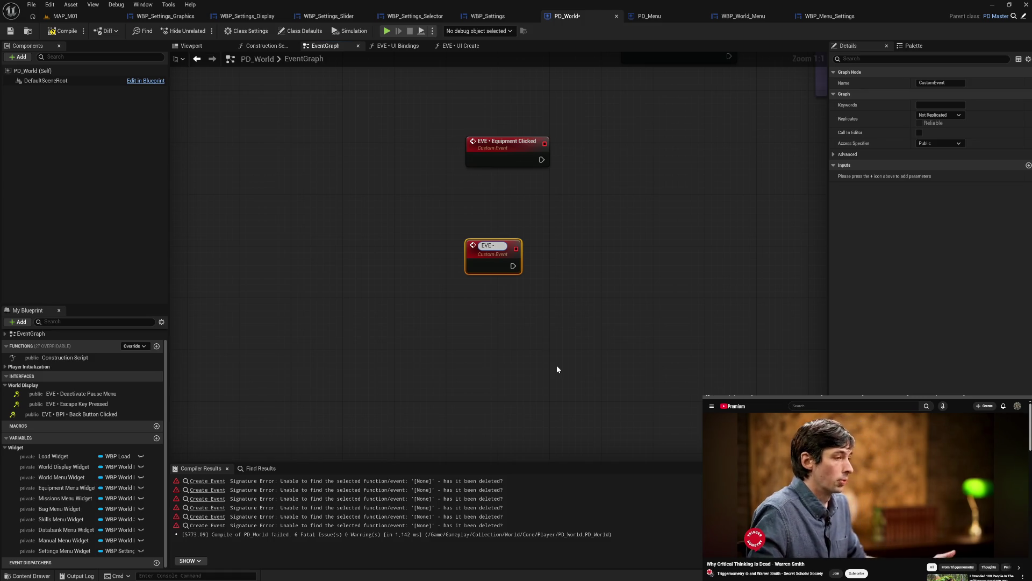
Name the event 'EVE • Missions Clicked' and place it below Equipment Clicked.
type("M")
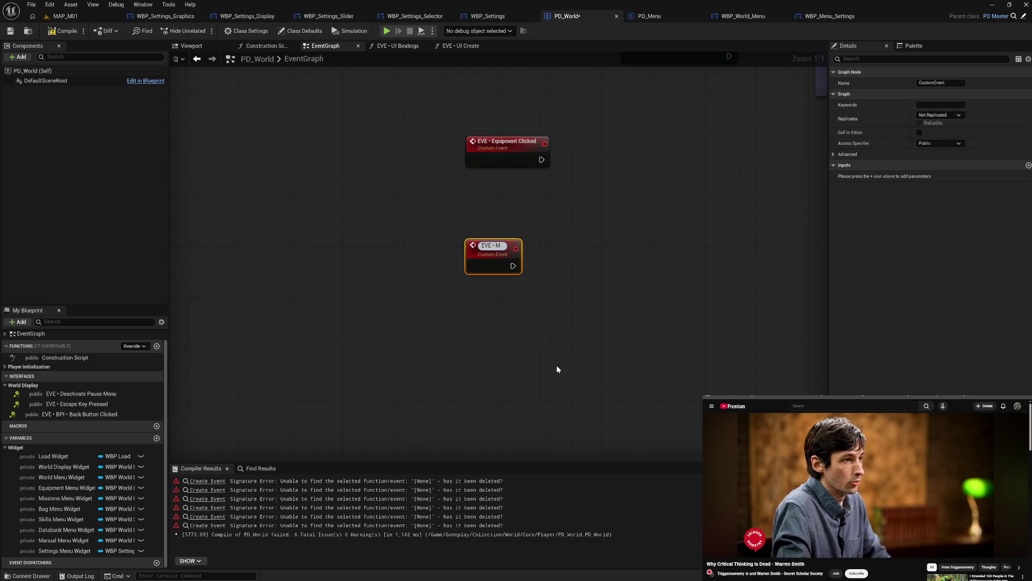
type("ission")
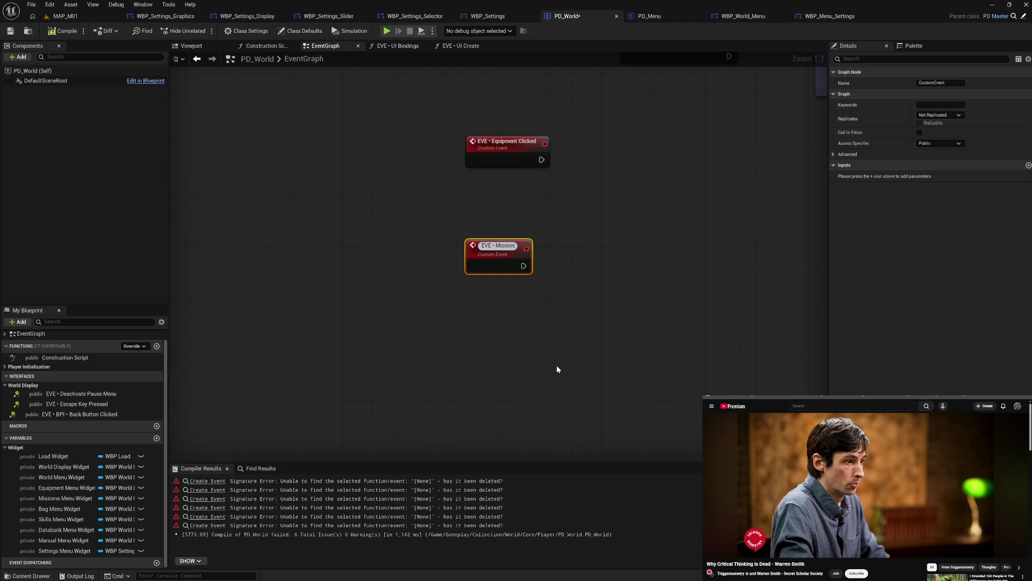
type("s Clicked")
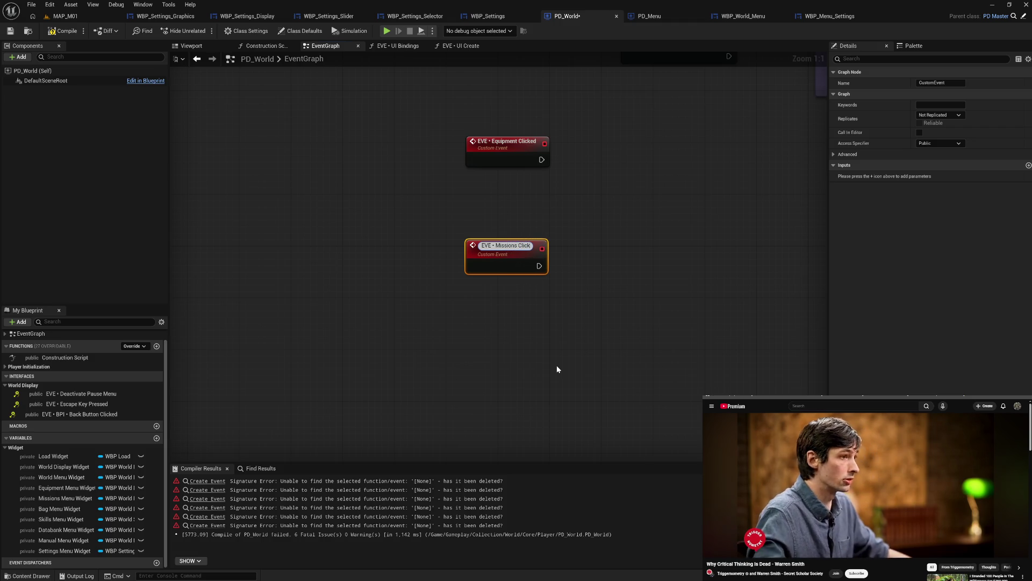
key("Return")
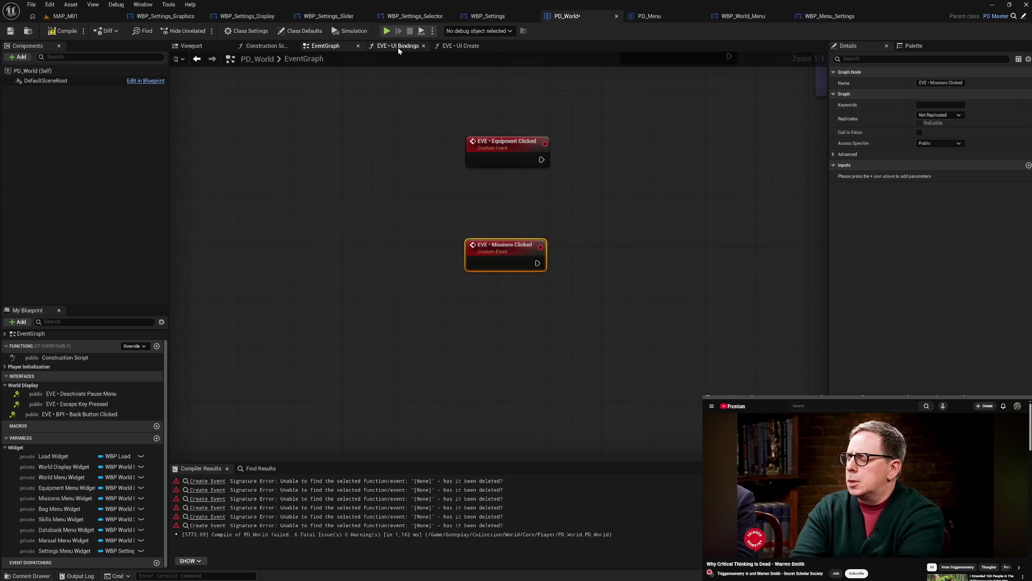
left_click(398, 46)
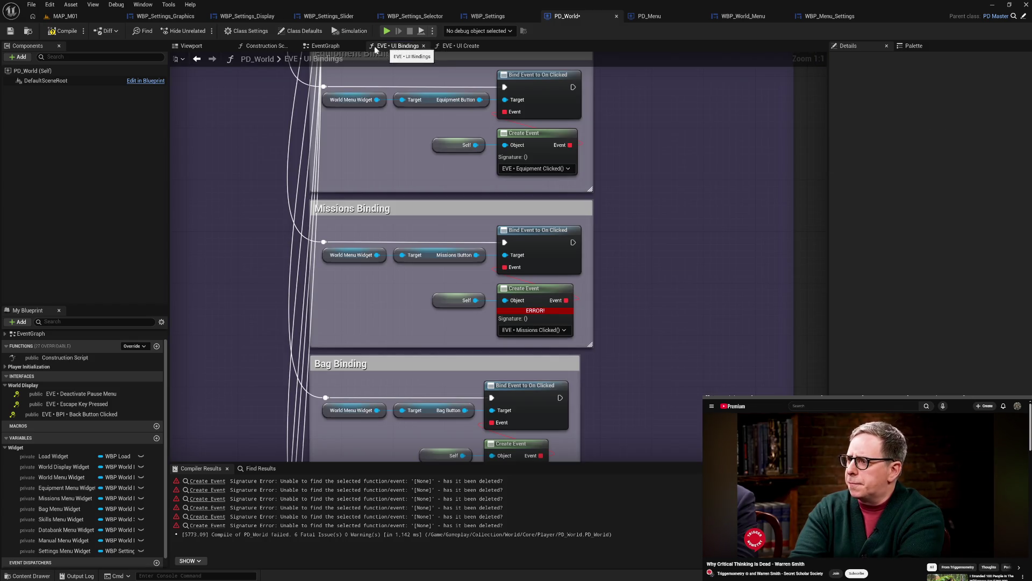
left_click(325, 45)
left_click_drag(501, 246, 502, 181)
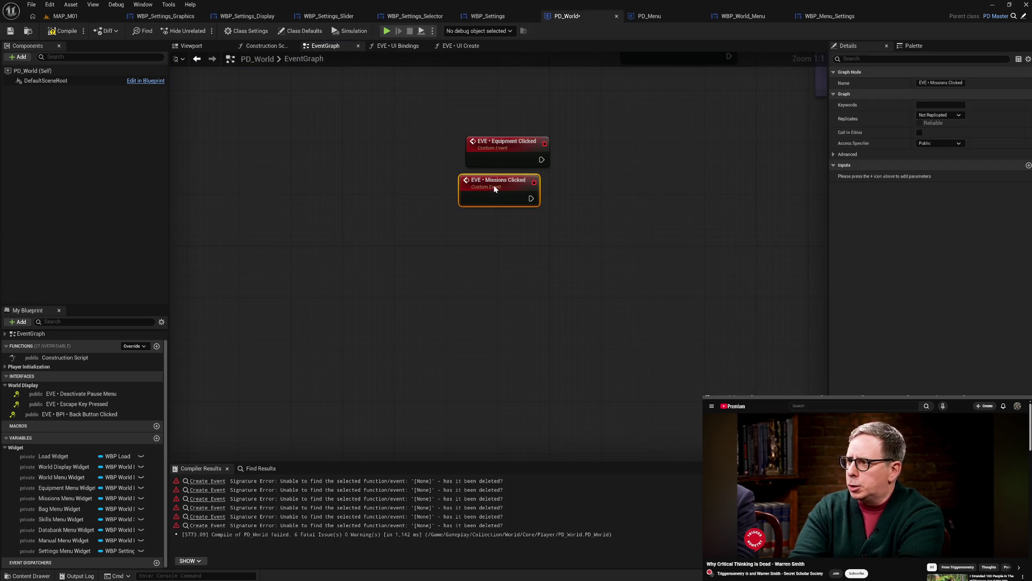
Set the Equipment Clicked event's Access Specifier to Private.
left_click(503, 153)
left_click(925, 143)
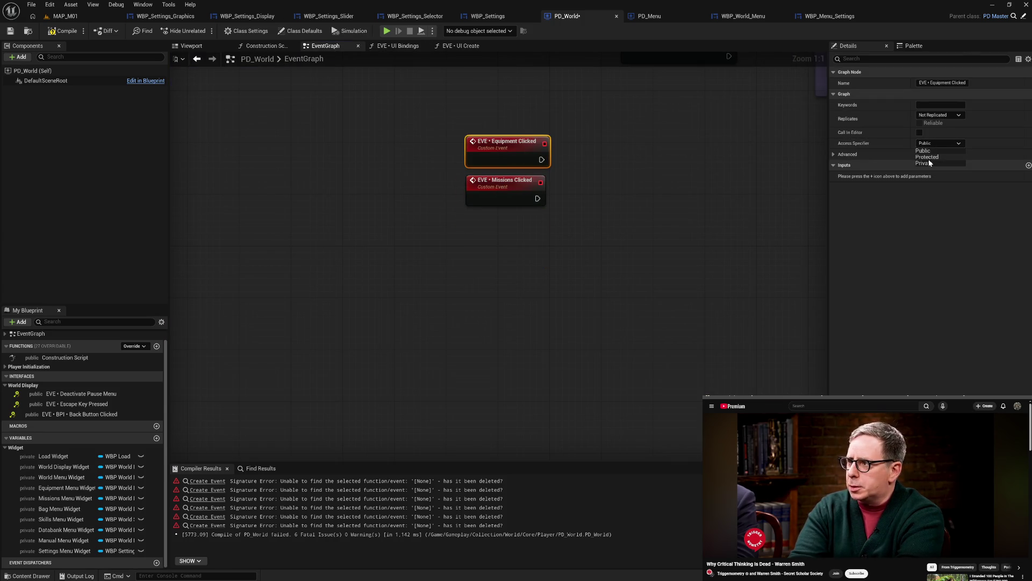
left_click(928, 162)
left_click(517, 177)
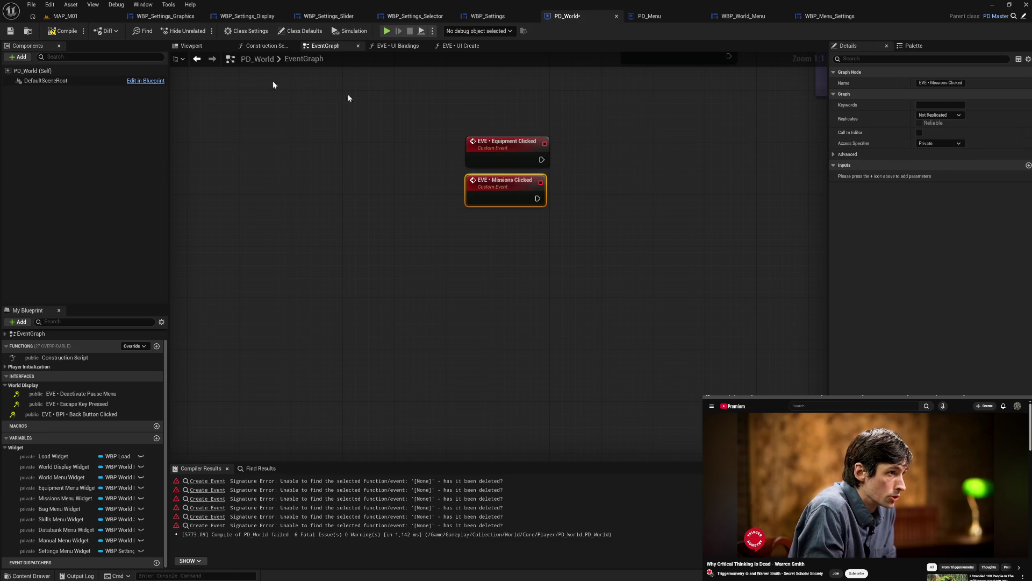
Save, then create a private 'EVE • Bag Clicked' event for the Bag binding under Missions Clicked.
key("ctrl+s")
left_click(402, 48)
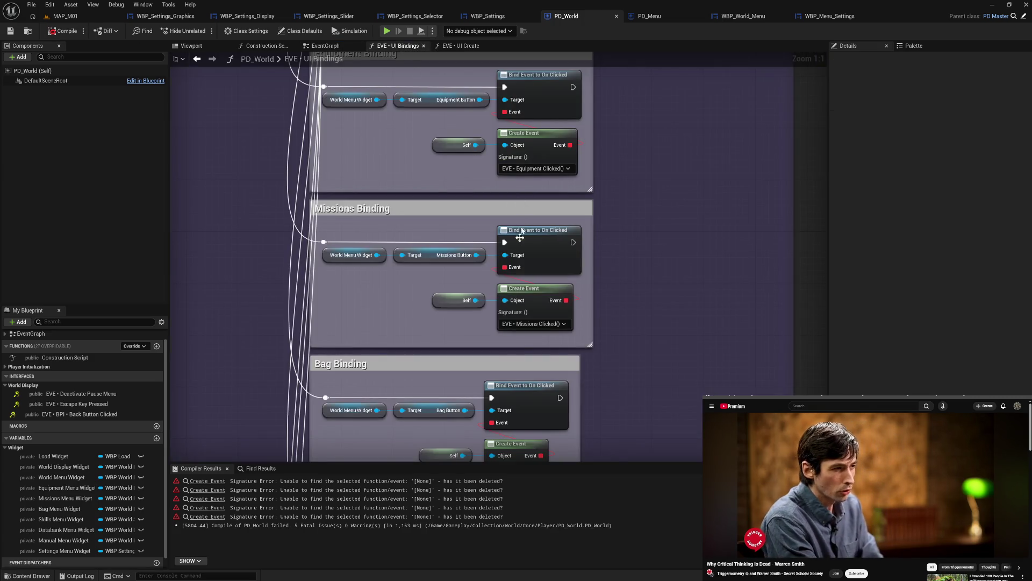
left_click_drag(461, 322, 448, 110)
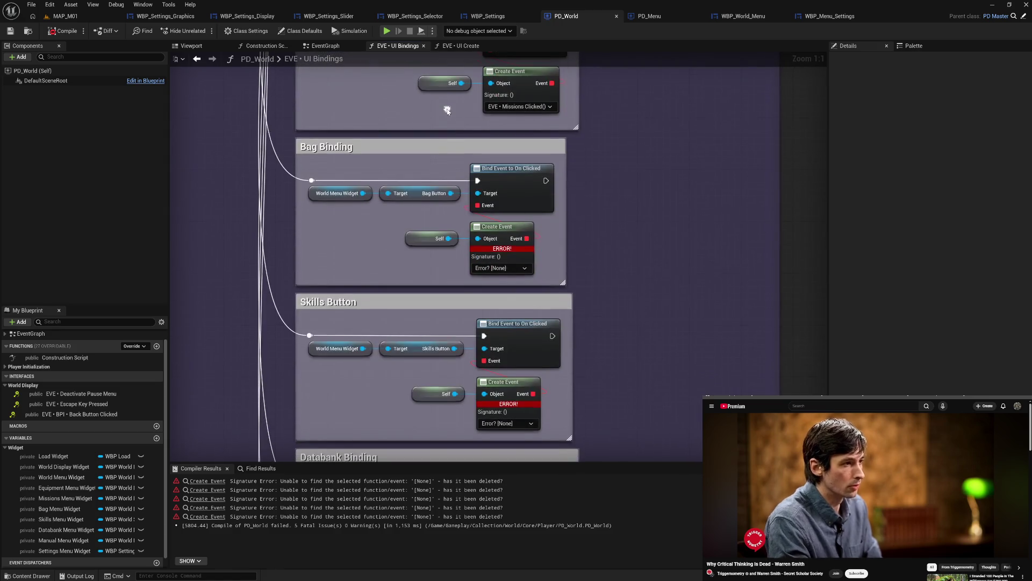
left_click(498, 267)
left_click(507, 307)
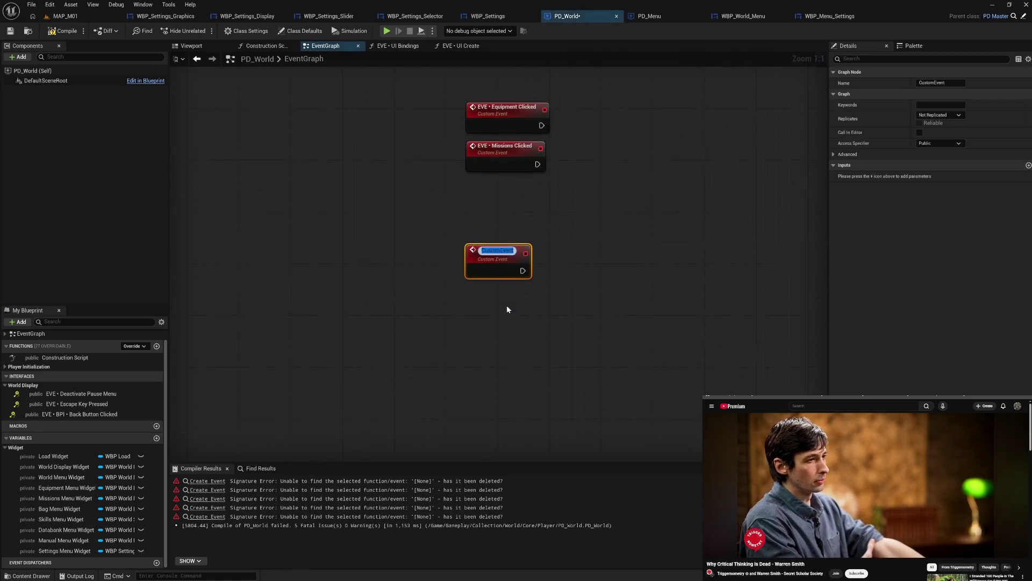
type("EVE")
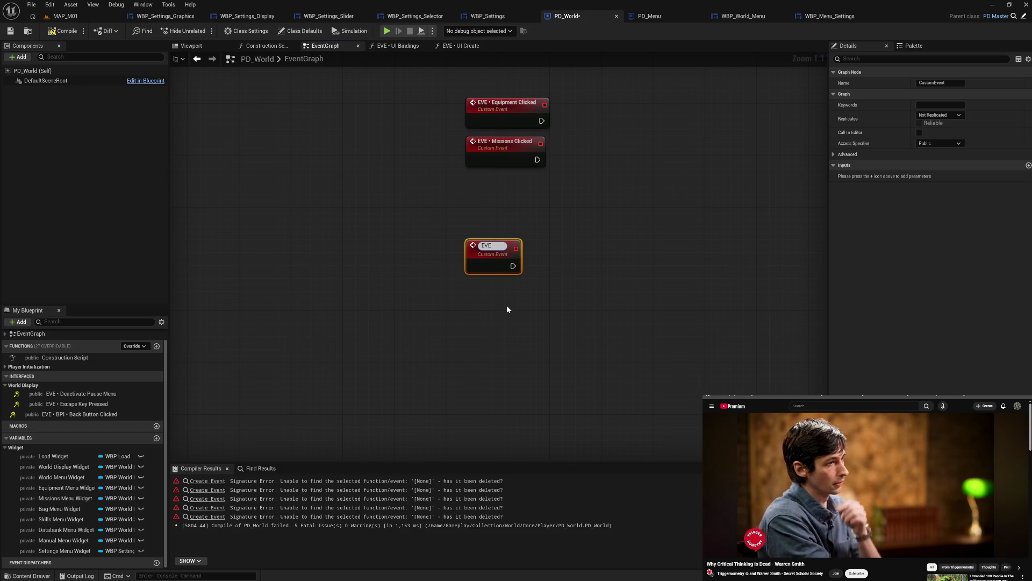
type(" • Bag")
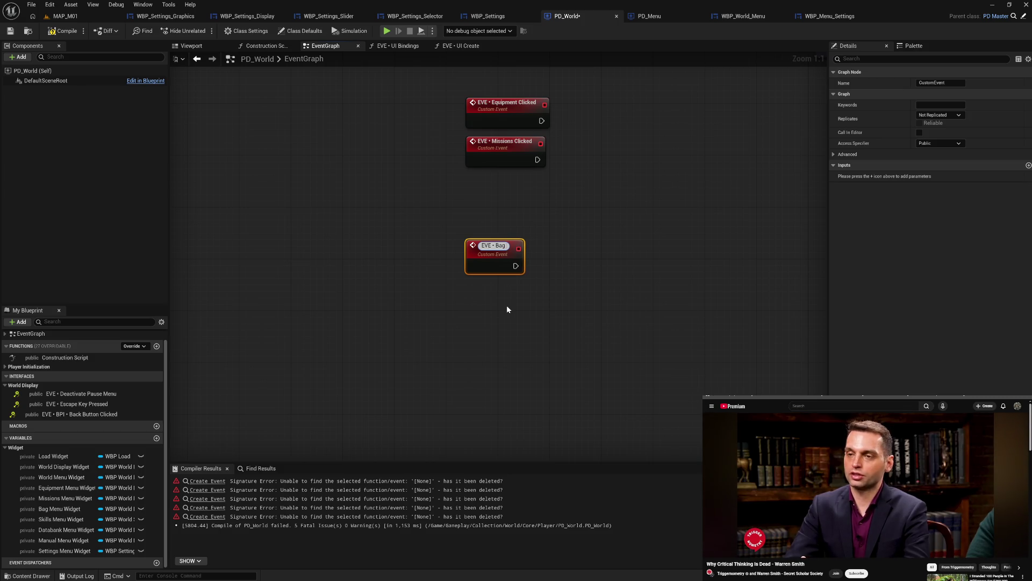
type(" Clicked")
key("Return")
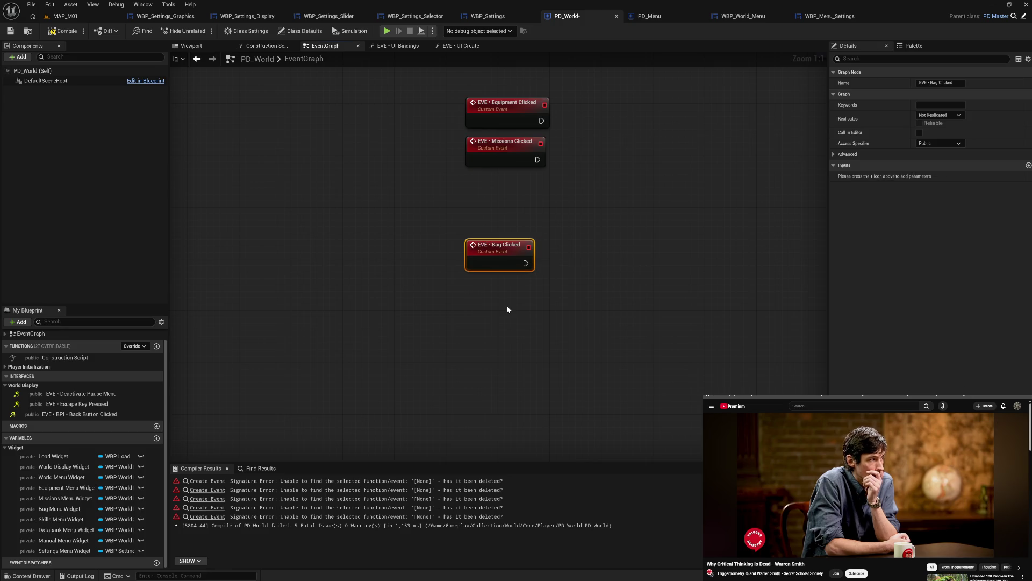
left_click(940, 143)
left_click(940, 162)
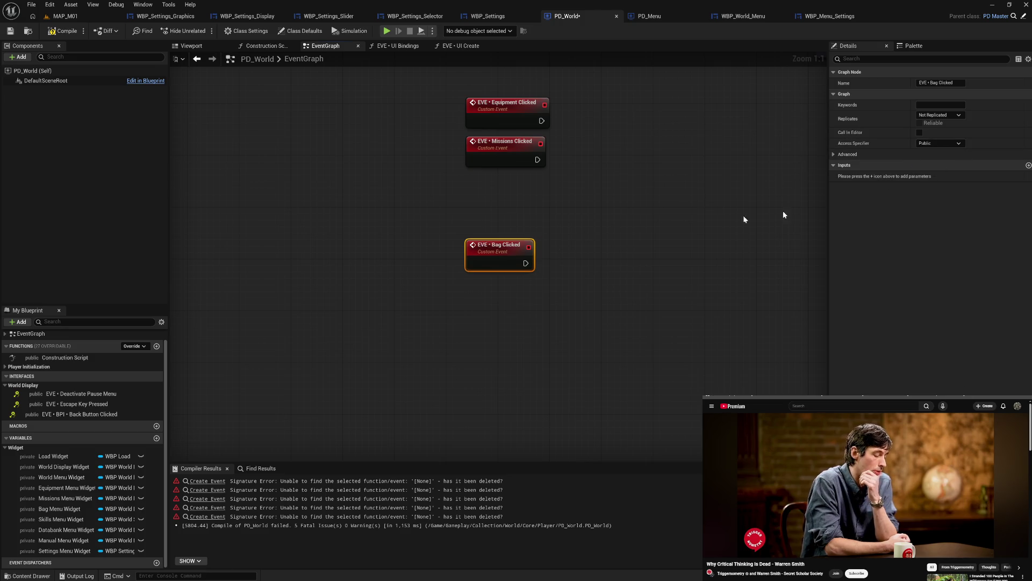
left_click_drag(485, 251, 487, 183)
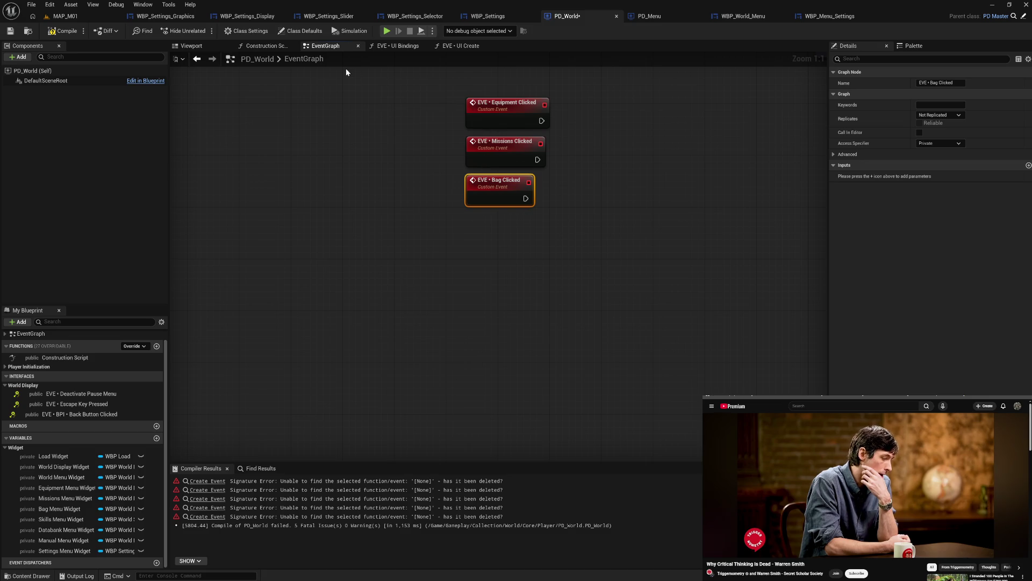
Create 'EVE • Skills Clicked' for the Skills binding and place it under Bag Clicked.
left_click(410, 47)
left_click_drag(415, 270, 418, 208)
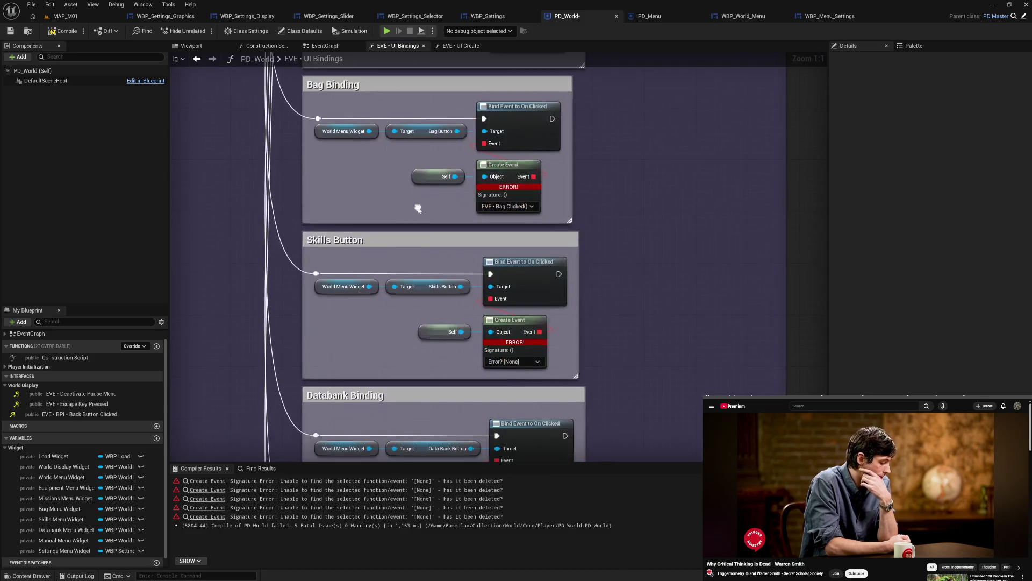
left_click_drag(439, 242, 427, 121)
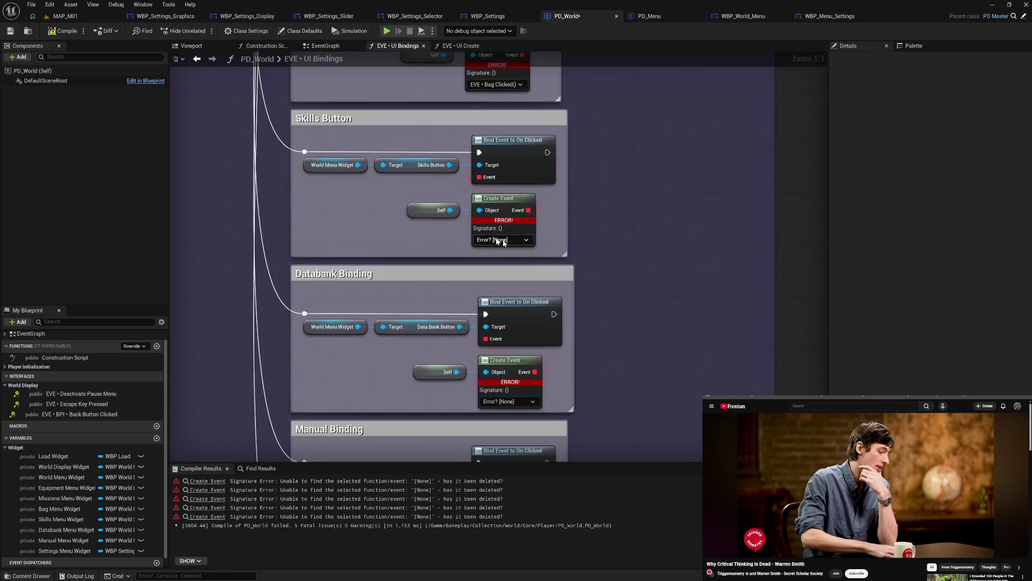
left_click(511, 240)
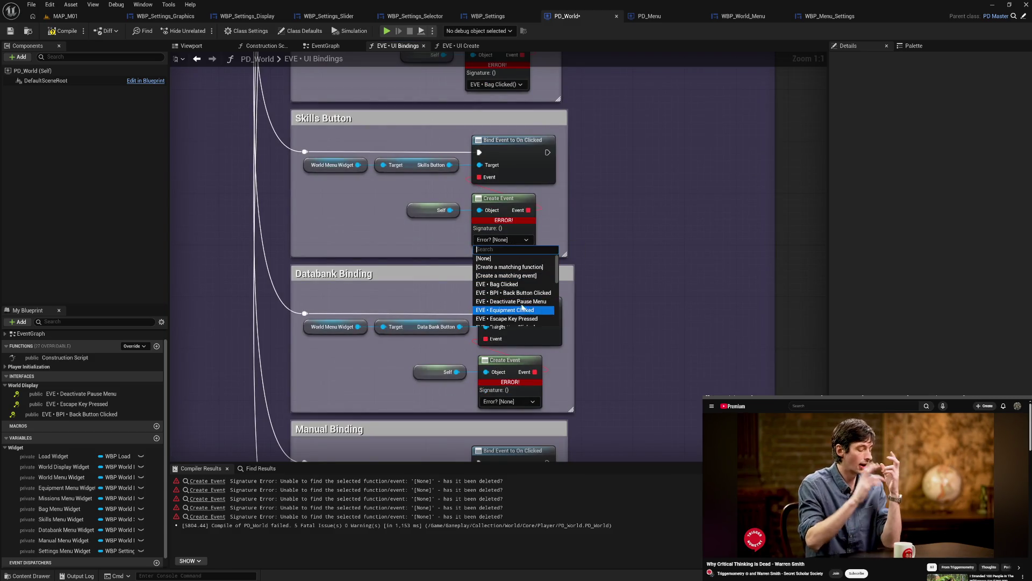
left_click(522, 275)
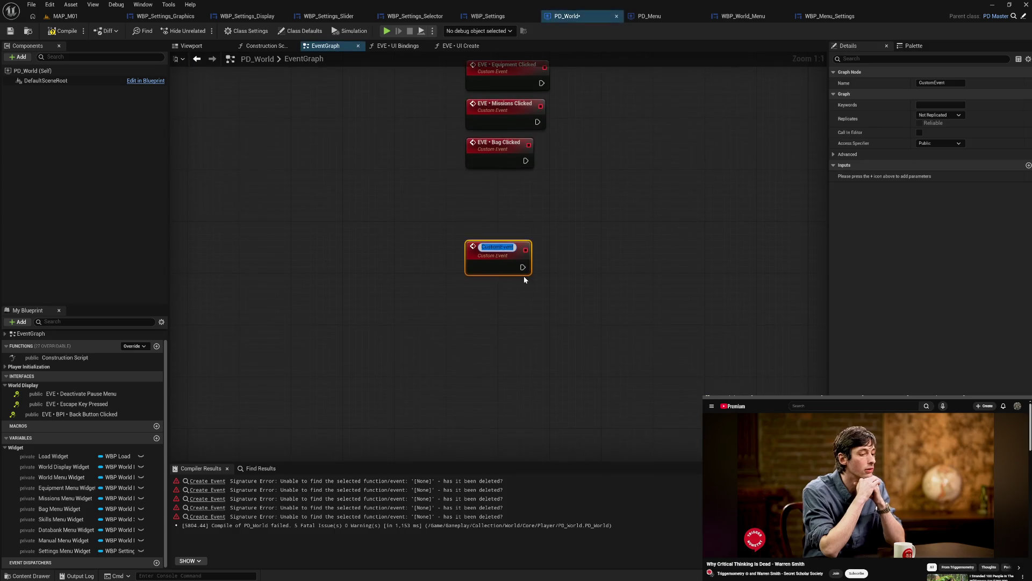
type("EVE • S")
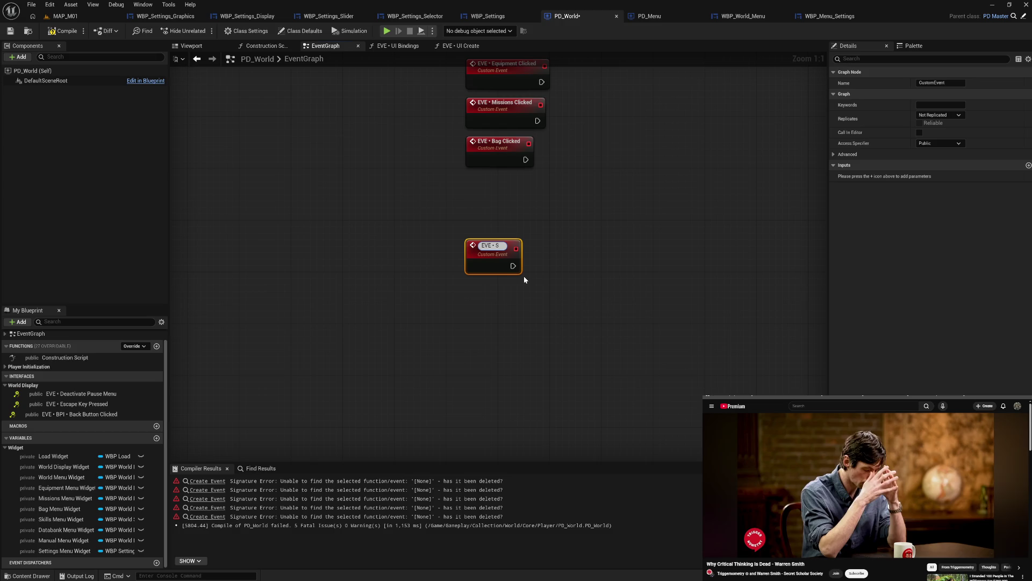
type("kills Cli")
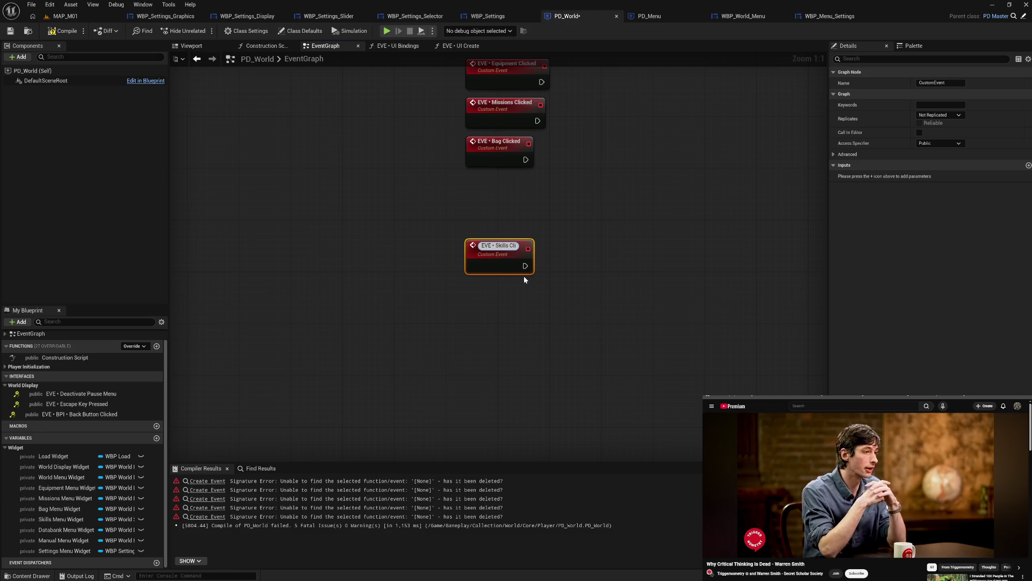
type("cked")
key("Return")
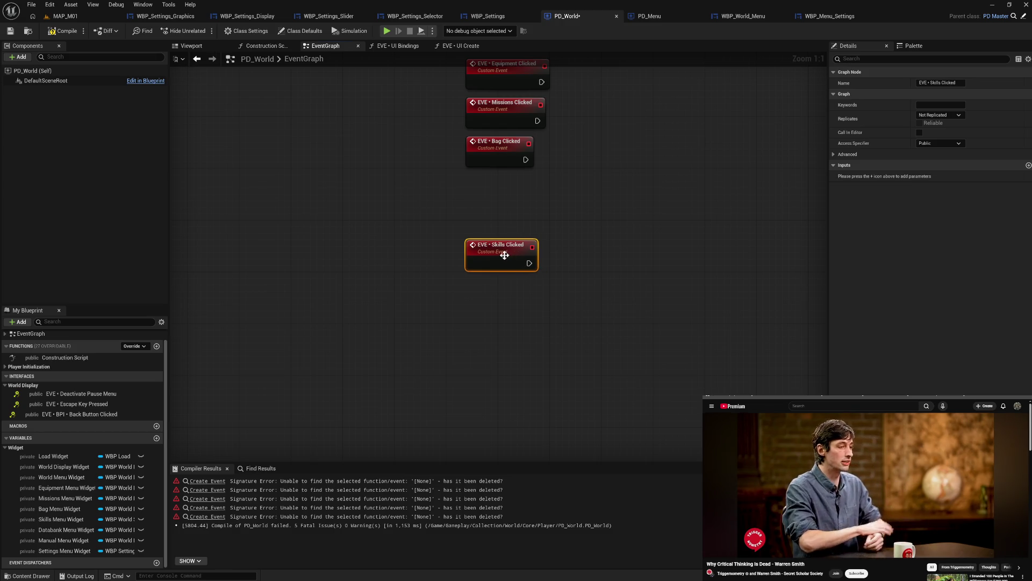
left_click_drag(505, 256, 501, 189)
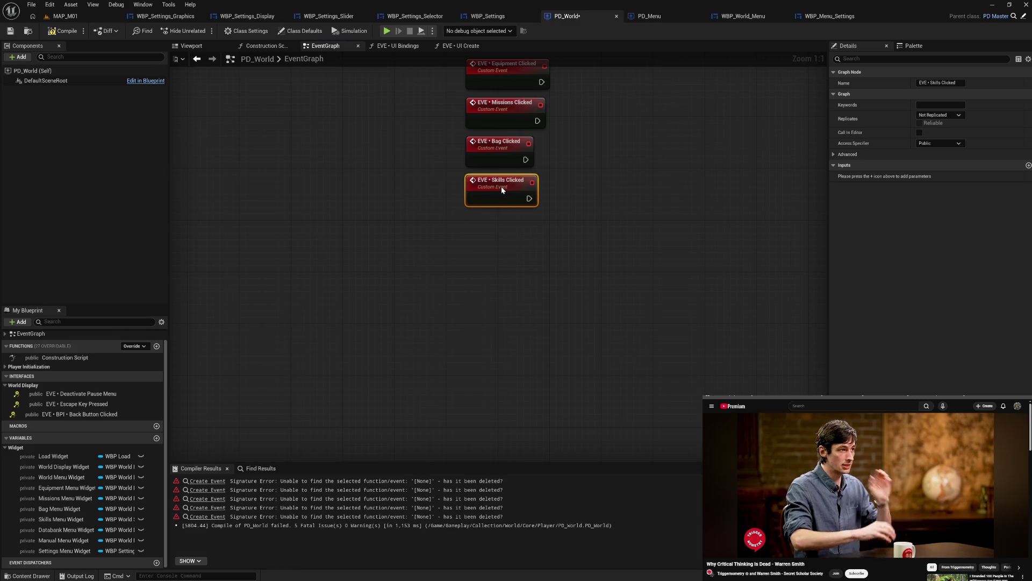
left_click(399, 47)
Create 'EVE • Databank Clicked' for the Databank binding and place it under Skills Clicked.
scroll(433, 313, "down", 5)
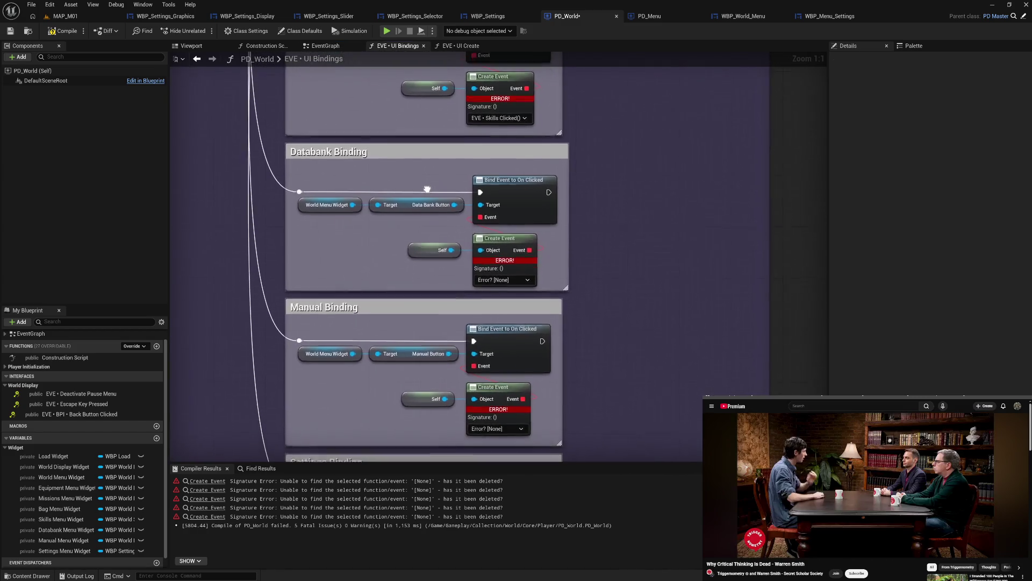
left_click(499, 275)
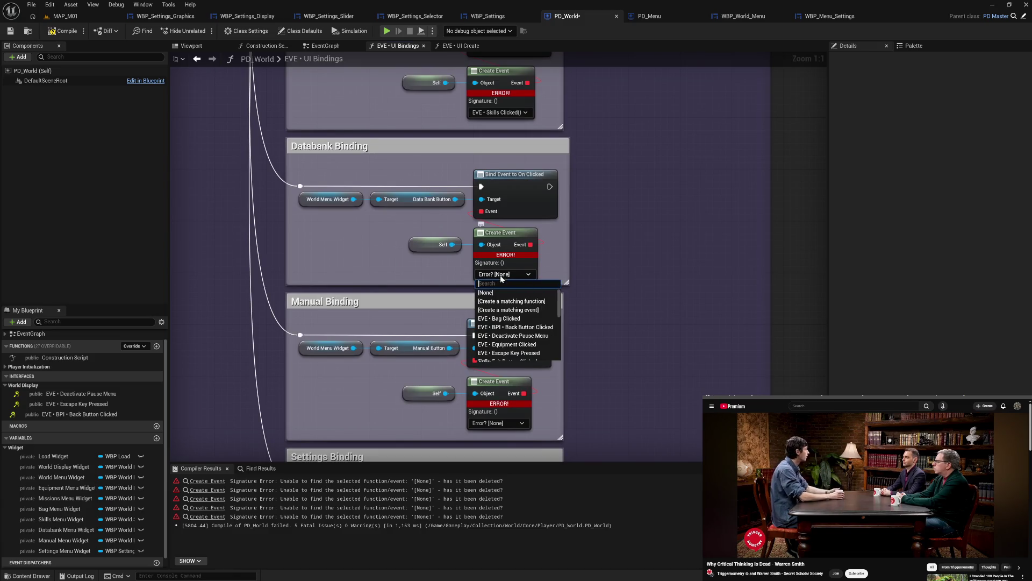
left_click(503, 310)
type("E")
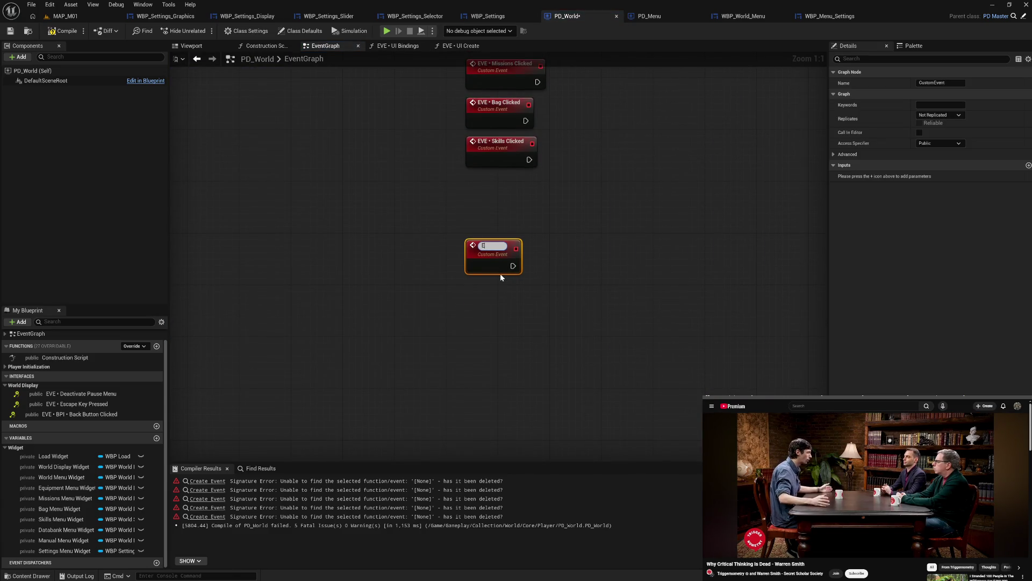
type("VE • Da")
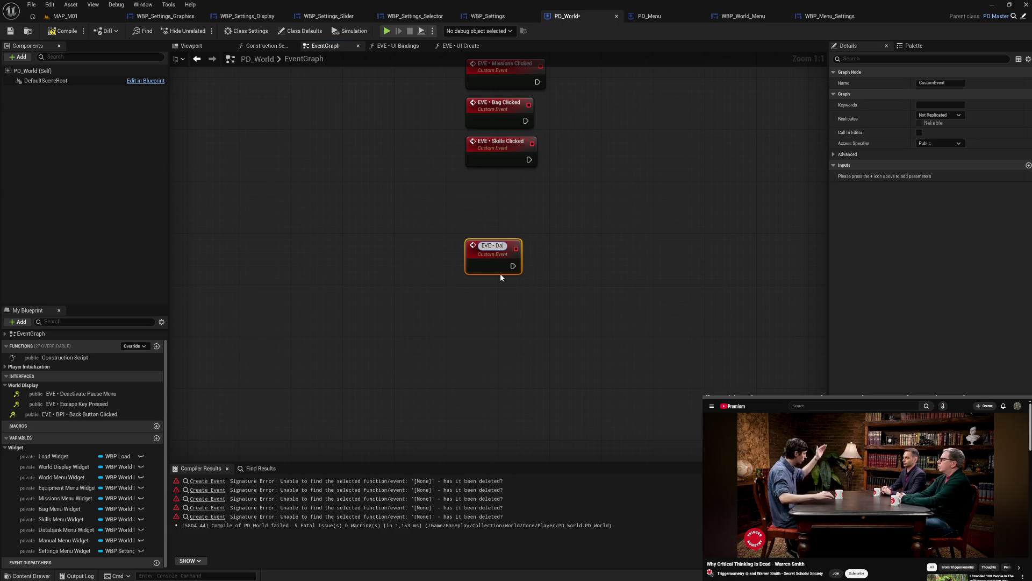
type("tabank Clicked")
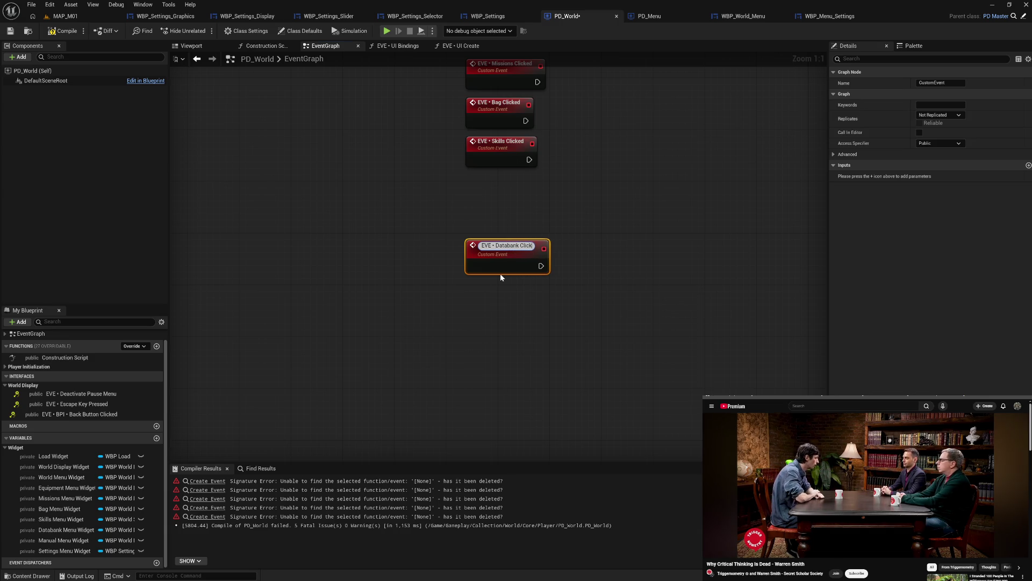
key("Return")
left_click_drag(492, 257, 492, 191)
Create 'EVE • Manual Clicked' for the Manual binding and place it under Databank Clicked.
left_click(398, 45)
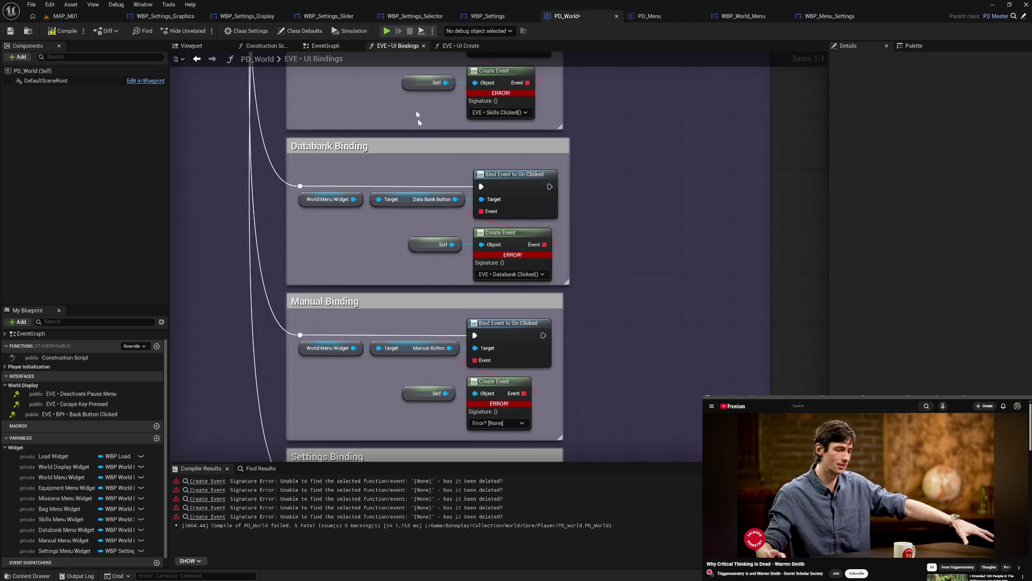
left_click_drag(416, 274, 396, 180)
left_click_drag(414, 288, 408, 229)
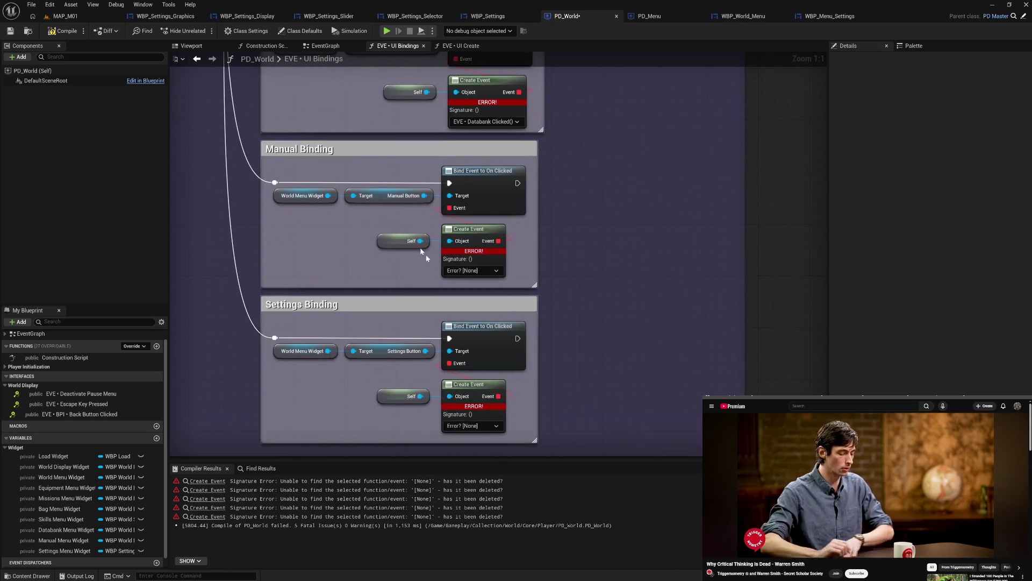
left_click(461, 273)
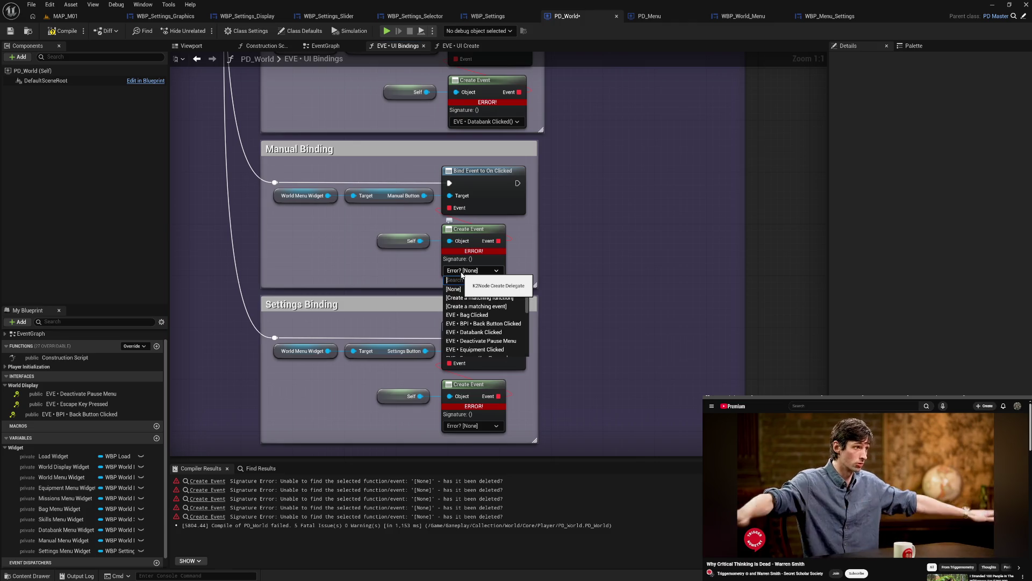
left_click(489, 307)
type("EV")
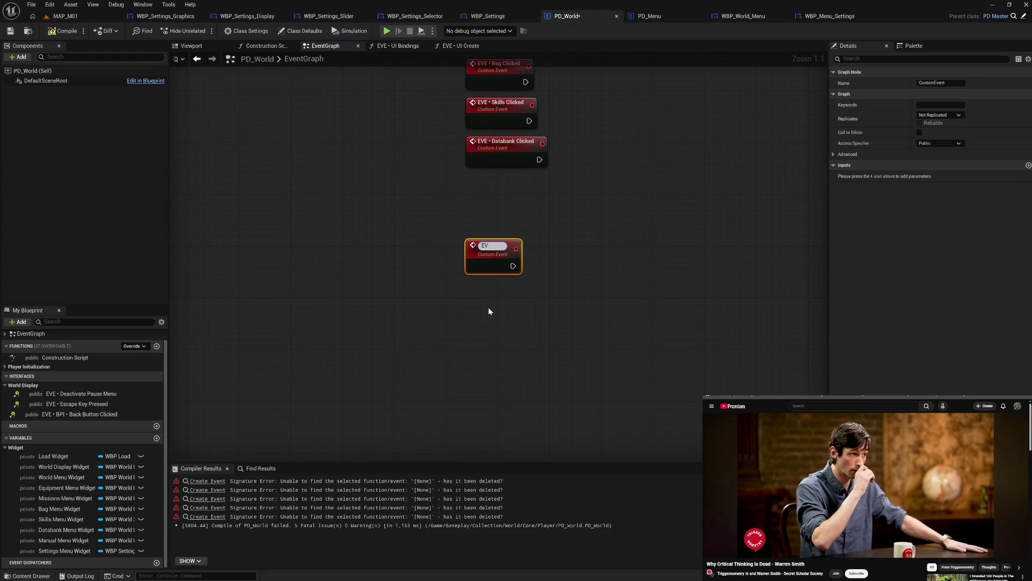
type("E • ")
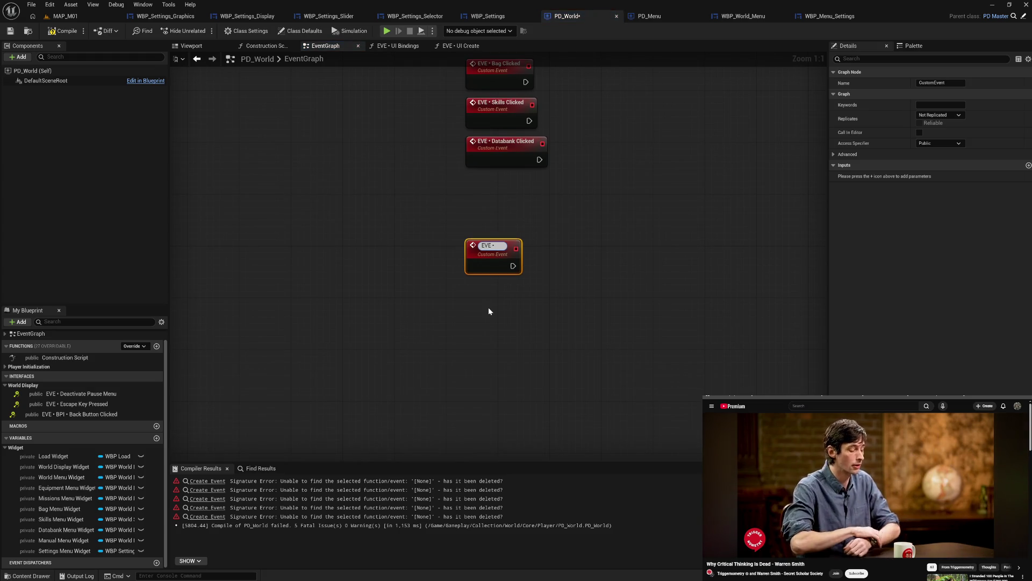
type("Manual Clic")
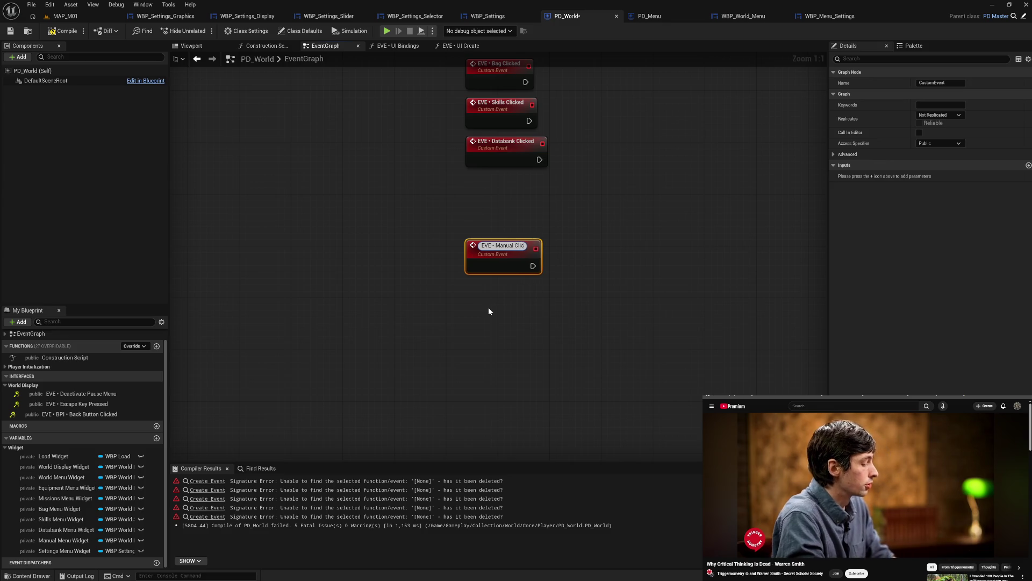
type("ked")
key("Return")
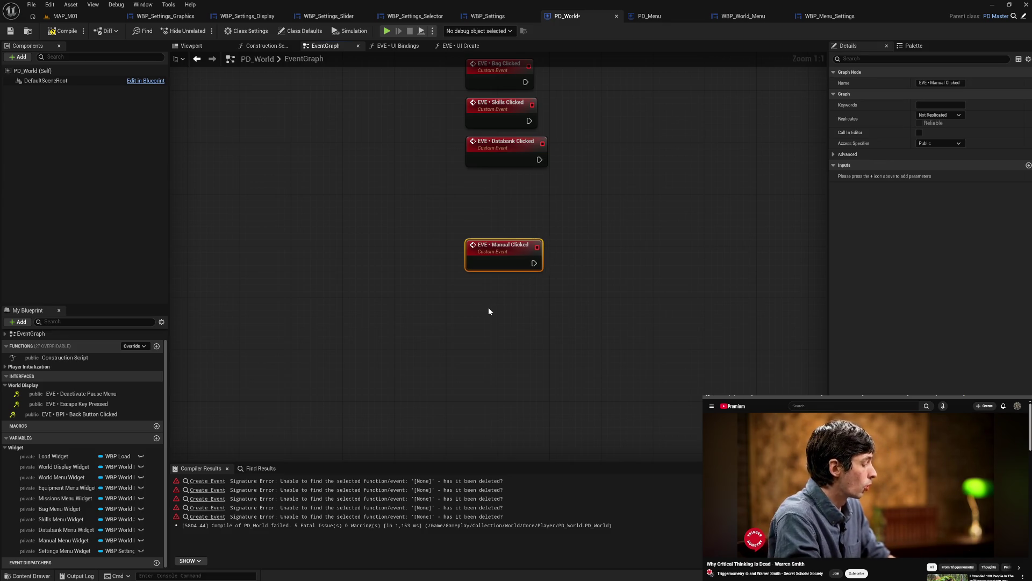
left_click_drag(474, 266, 481, 207)
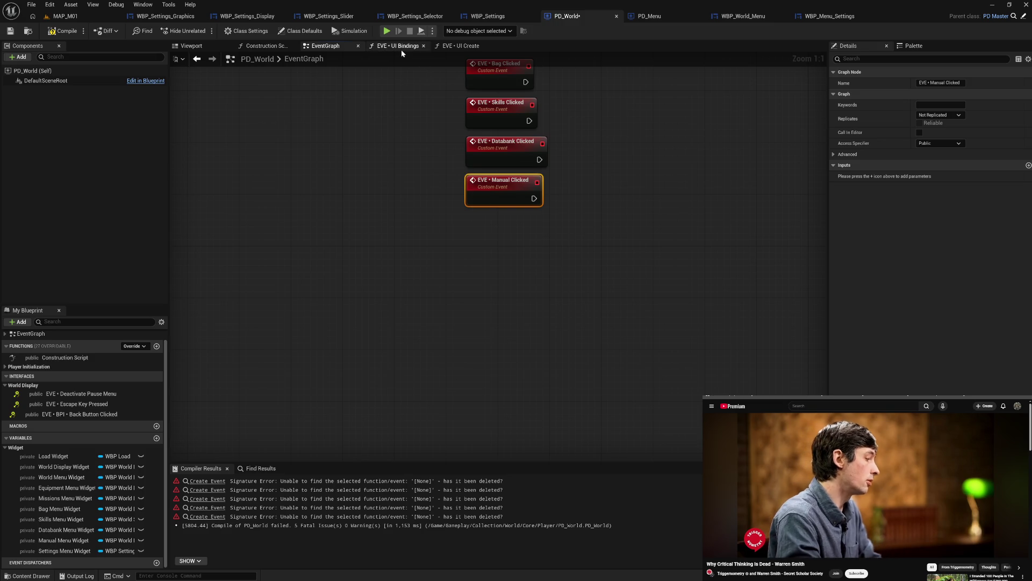
Create 'EVE • Settings Button' for the Settings binding and place it under Manual Clicked.
left_click(401, 49)
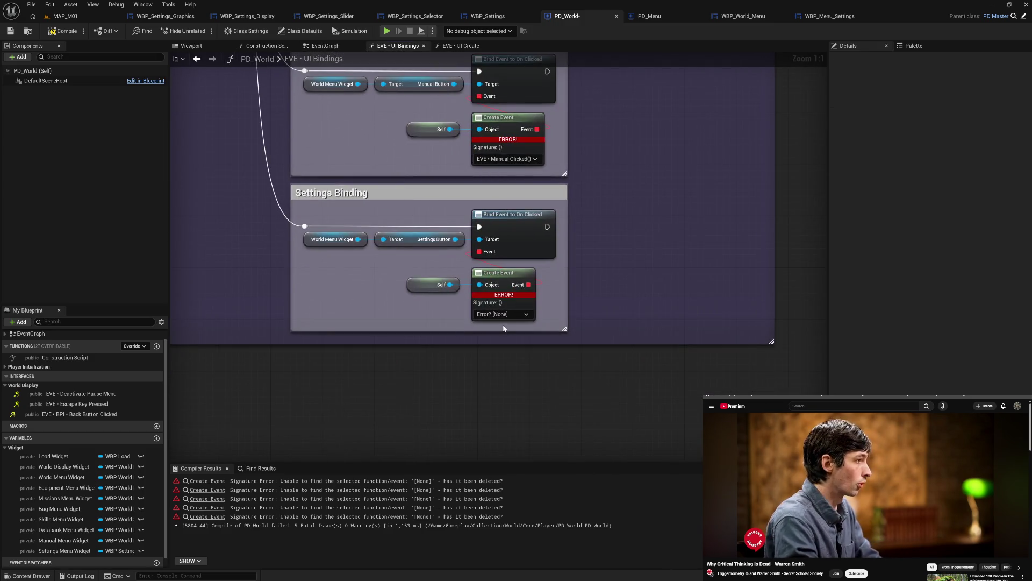
left_click(503, 314)
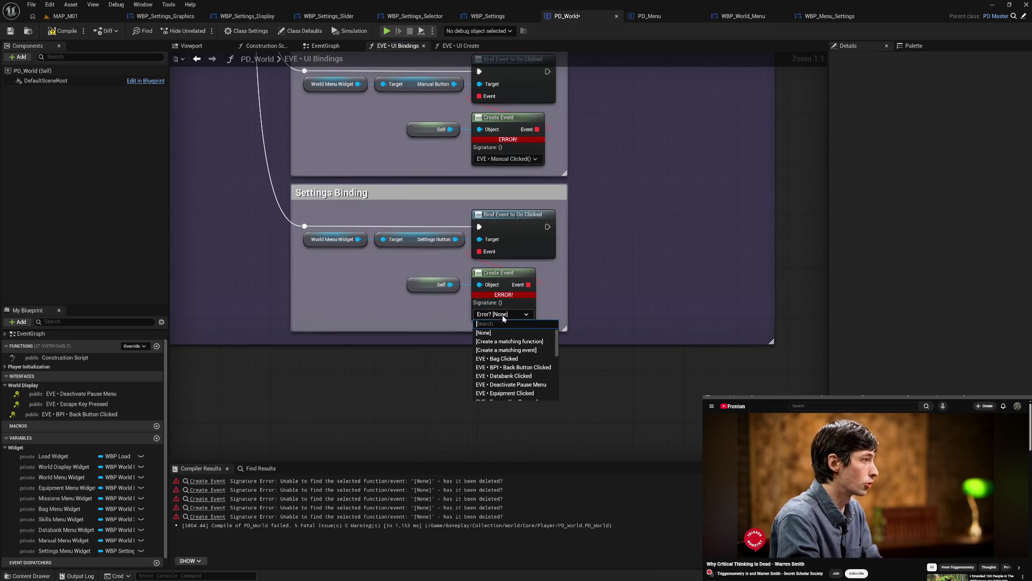
left_click(526, 350)
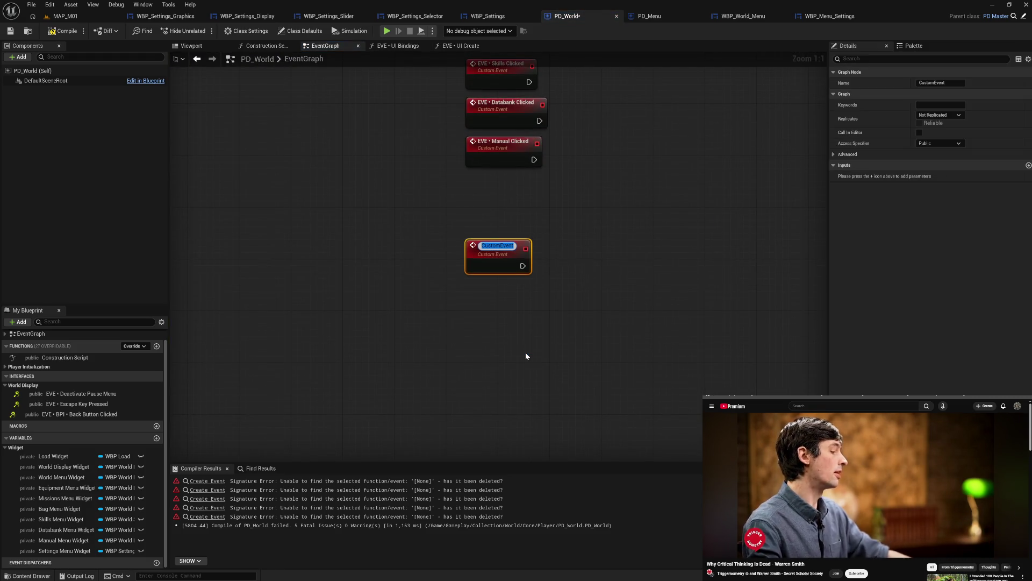
type("EVE • S")
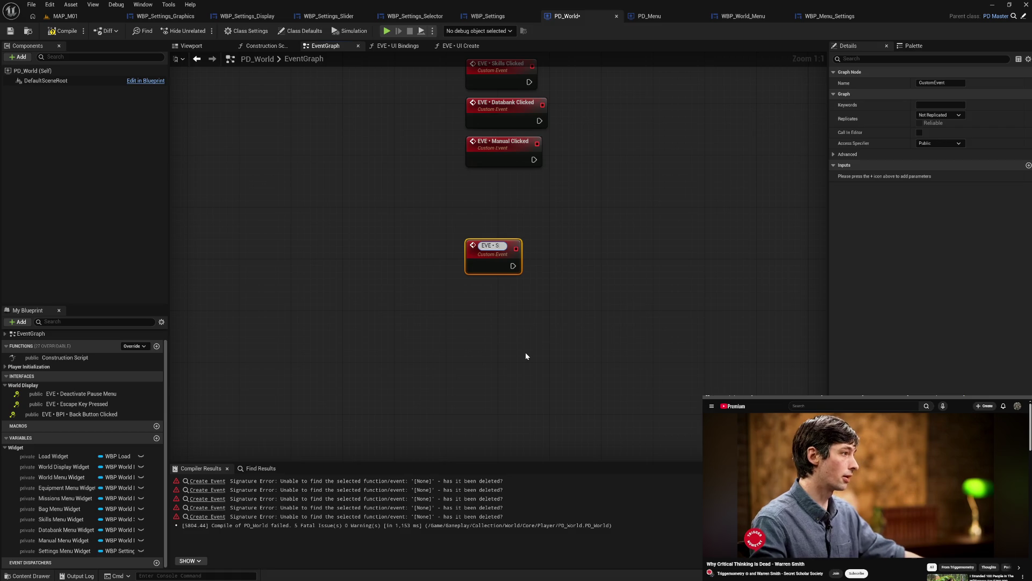
type("ettings Butt")
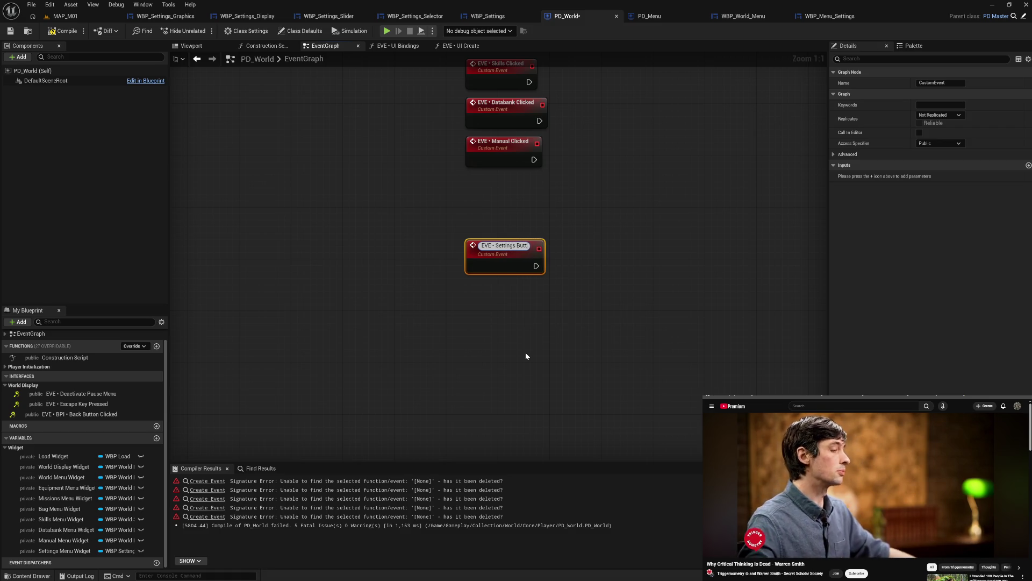
type("on")
key("Return")
left_click_drag(503, 262, 498, 209)
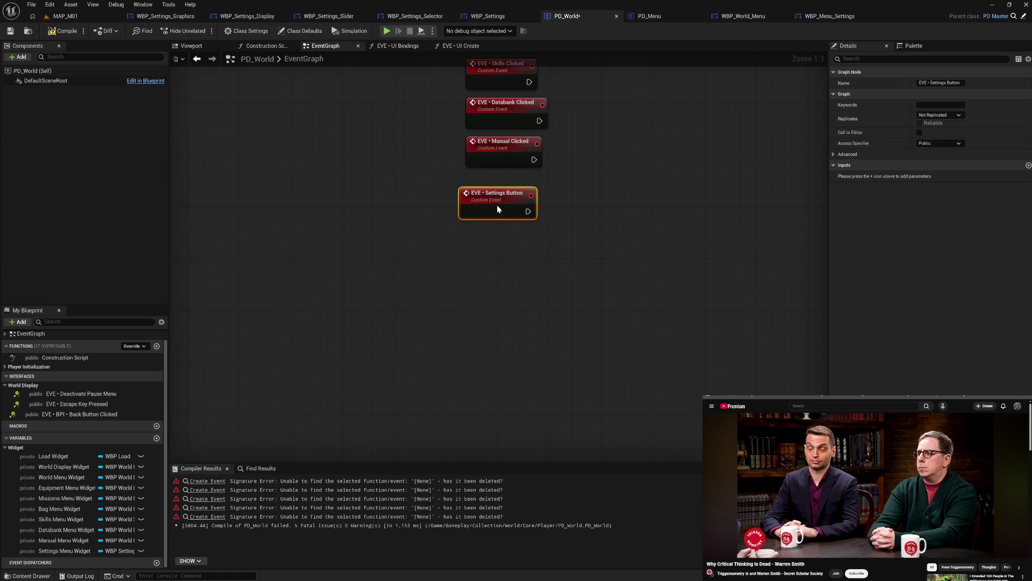
Arrange all seven click events in a column beside the World Menu Widget nodes.
left_click_drag(579, 136, 562, 336)
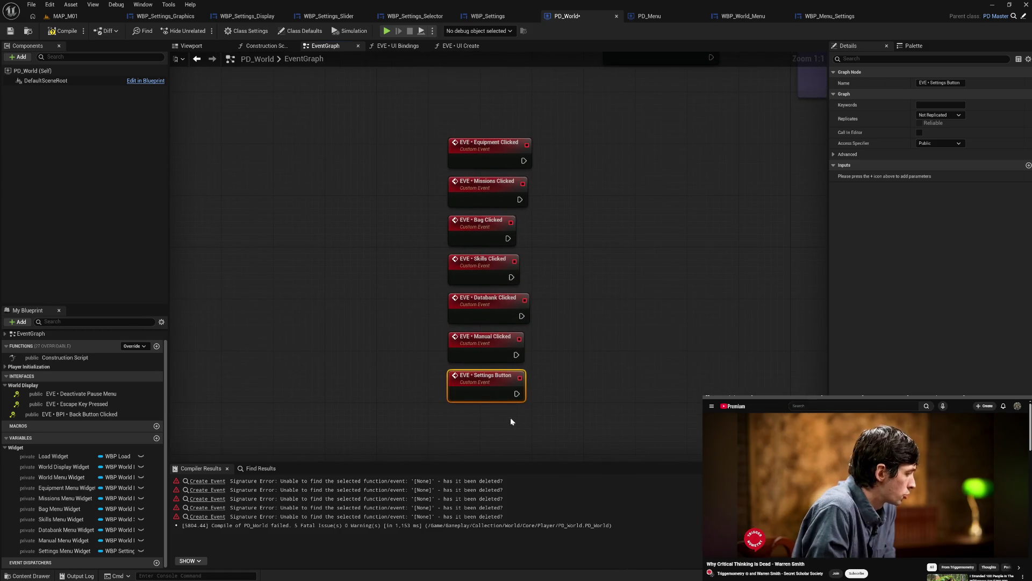
left_click_drag(511, 418, 468, 164)
left_click_drag(517, 117, 488, 296)
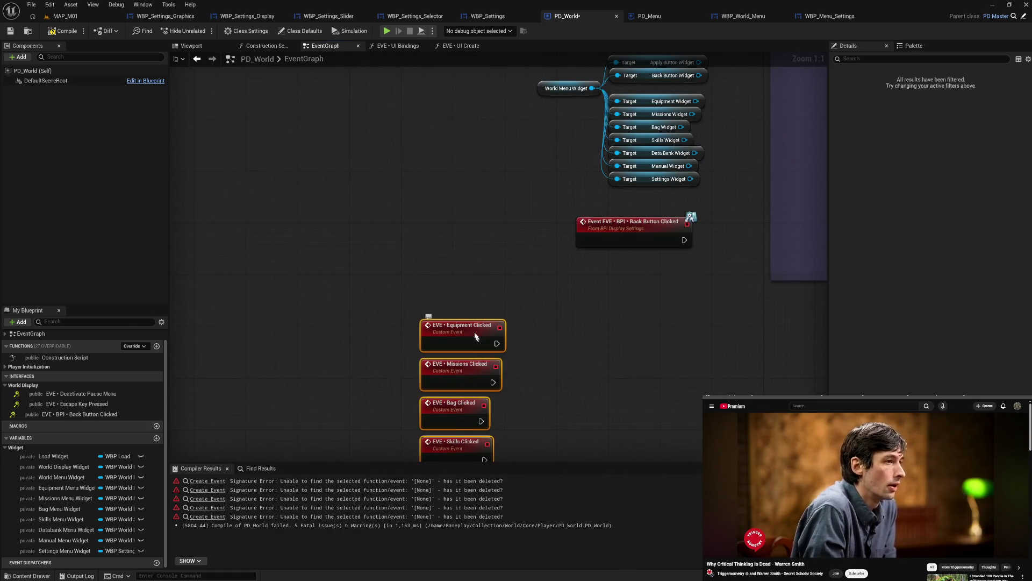
left_click_drag(475, 336, 421, 122)
left_click_drag(484, 166, 499, 211)
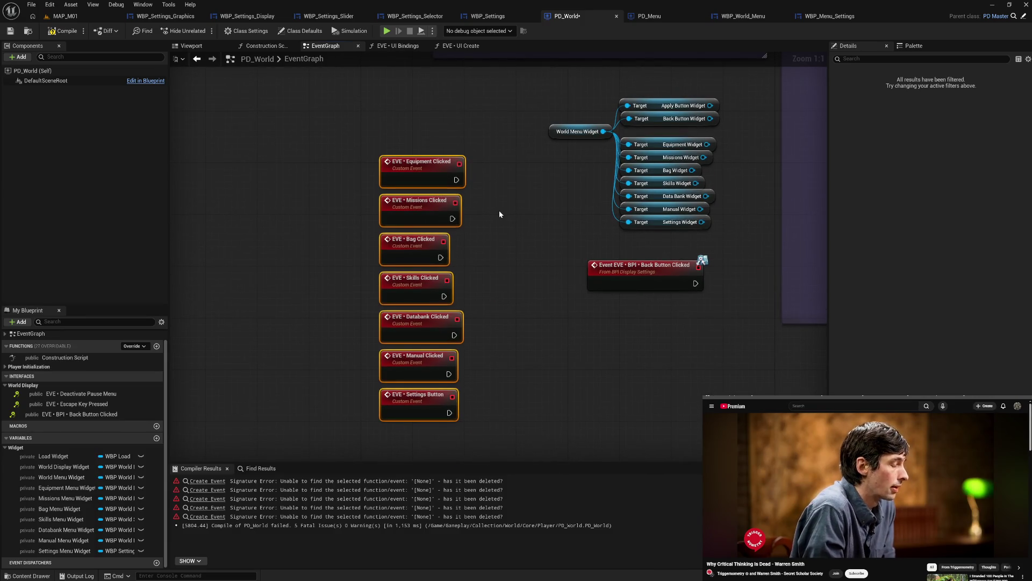
Compile PD_World and return to the EVE • UI Bindings graph.
left_click(499, 213)
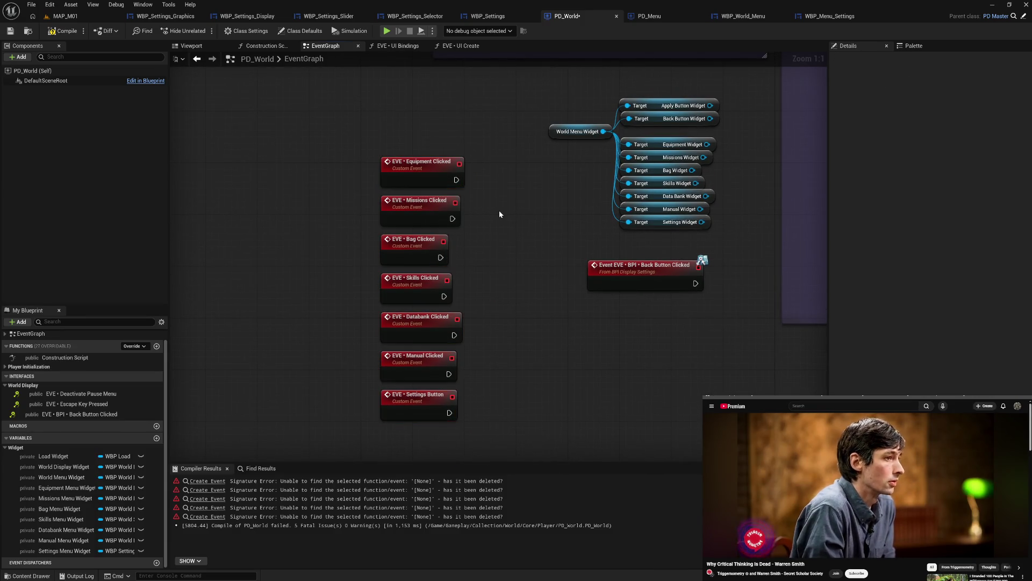
left_click(54, 33)
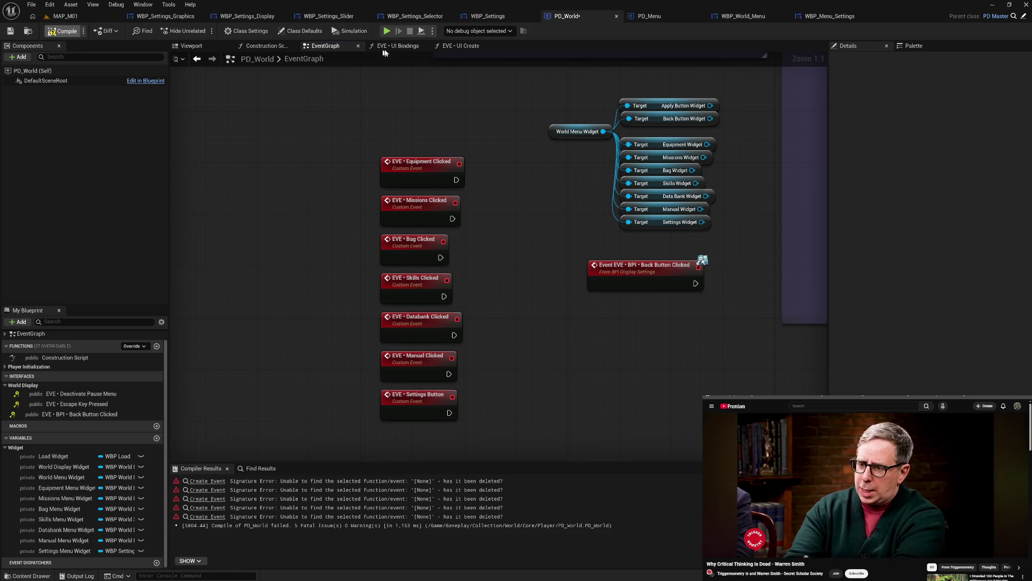
left_click(398, 46)
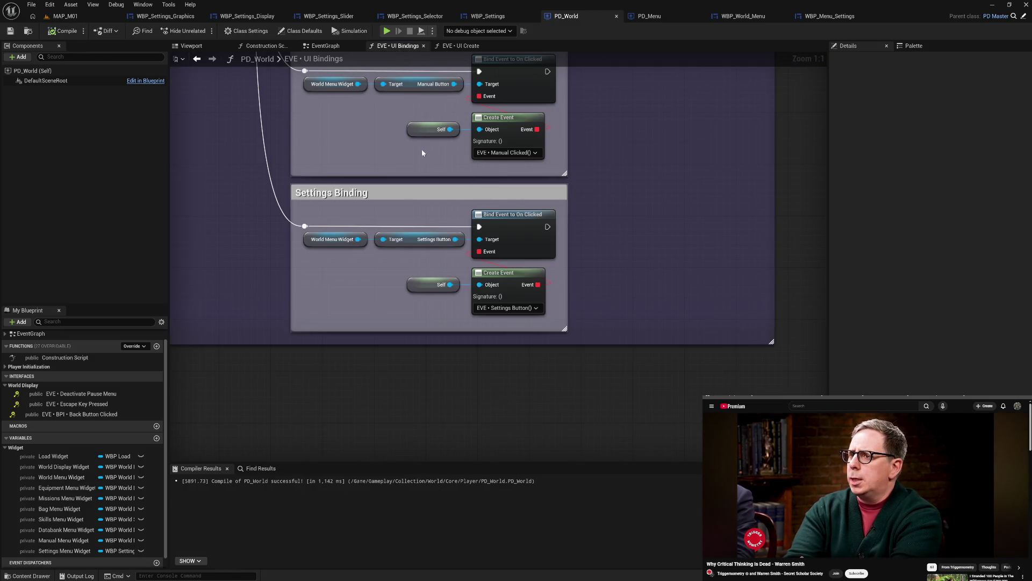
scroll(422, 153, "up", 5)
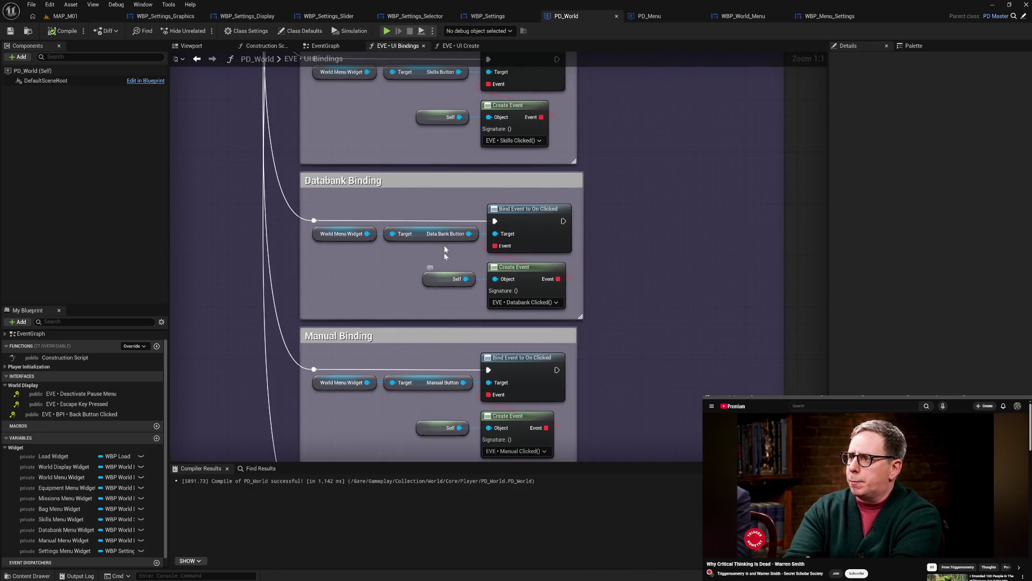
Nudge the Databank Binding nodes into line, review the bindings, and recompile PD_World.
left_click_drag(307, 200, 577, 311)
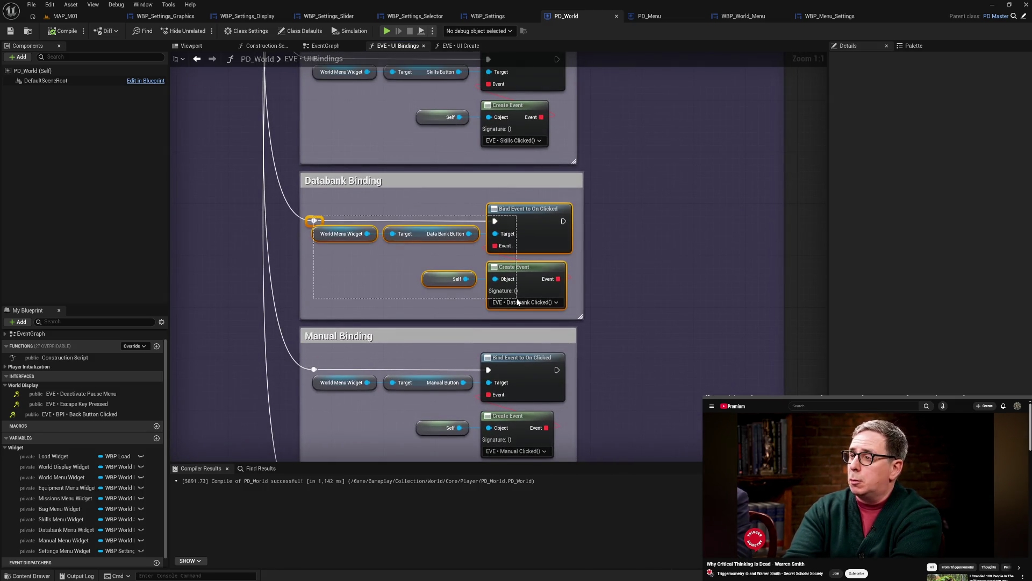
left_click_drag(533, 230, 533, 224)
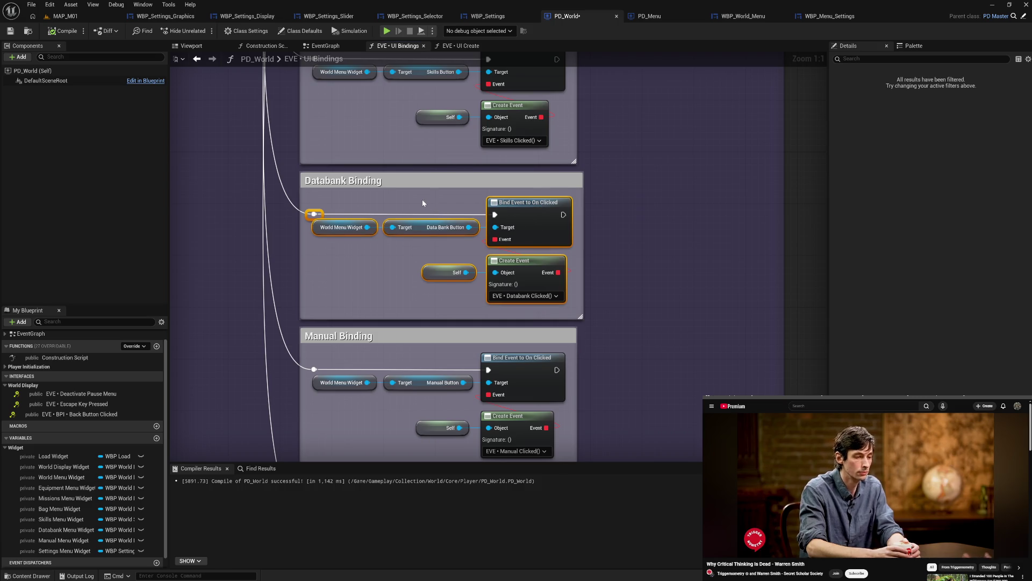
left_click(444, 215)
scroll(452, 231, "up", 5)
scroll(461, 269, "up", 8)
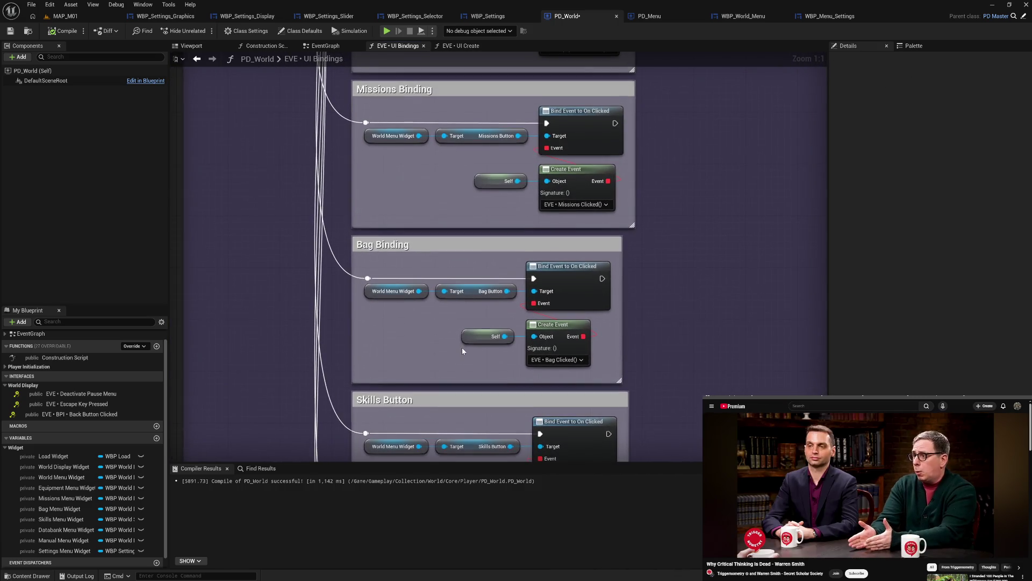
scroll(461, 349, "up", 5)
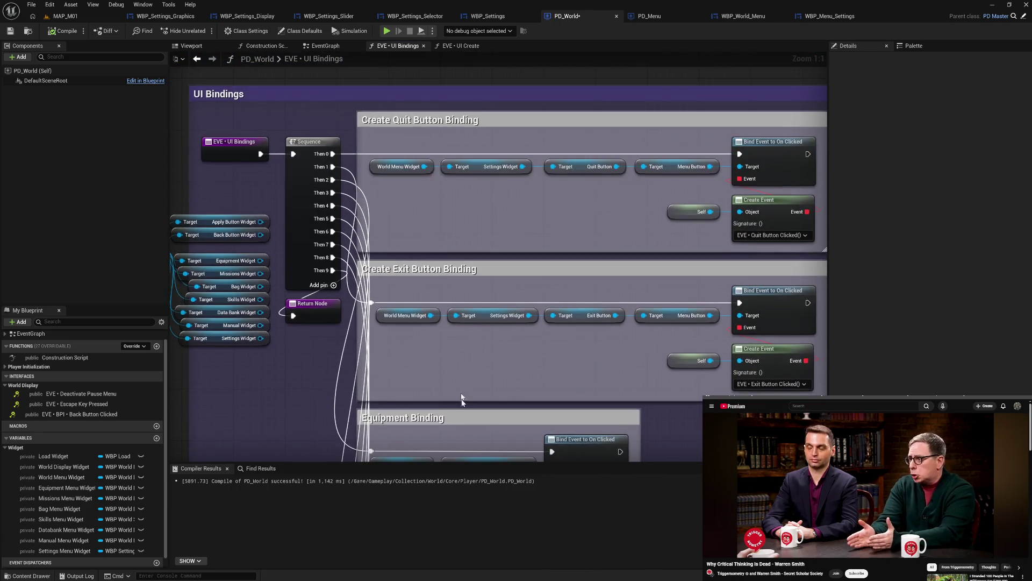
scroll(443, 343, "down", 3)
scroll(376, 269, "left", 5)
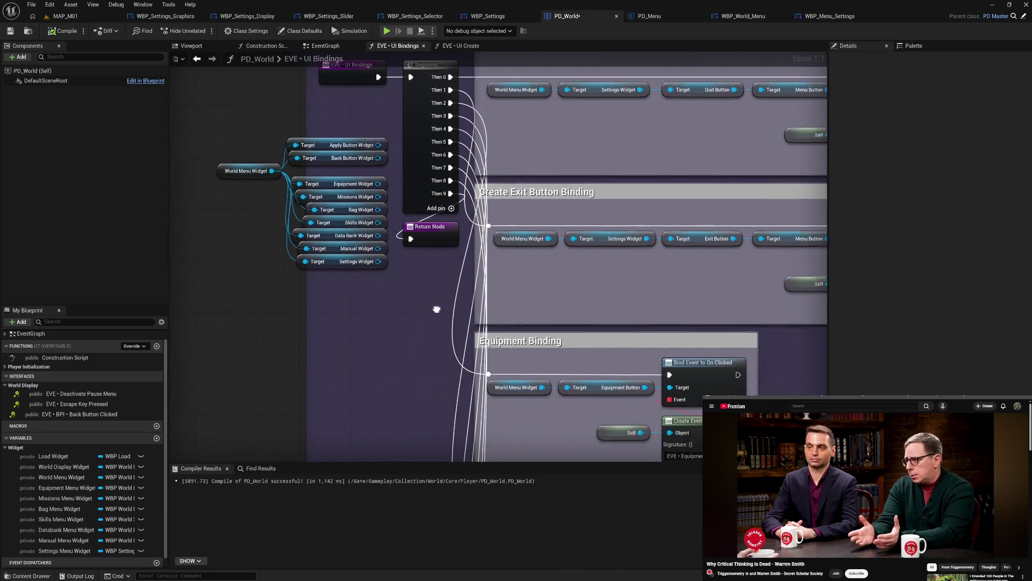
left_click_drag(268, 148, 385, 266)
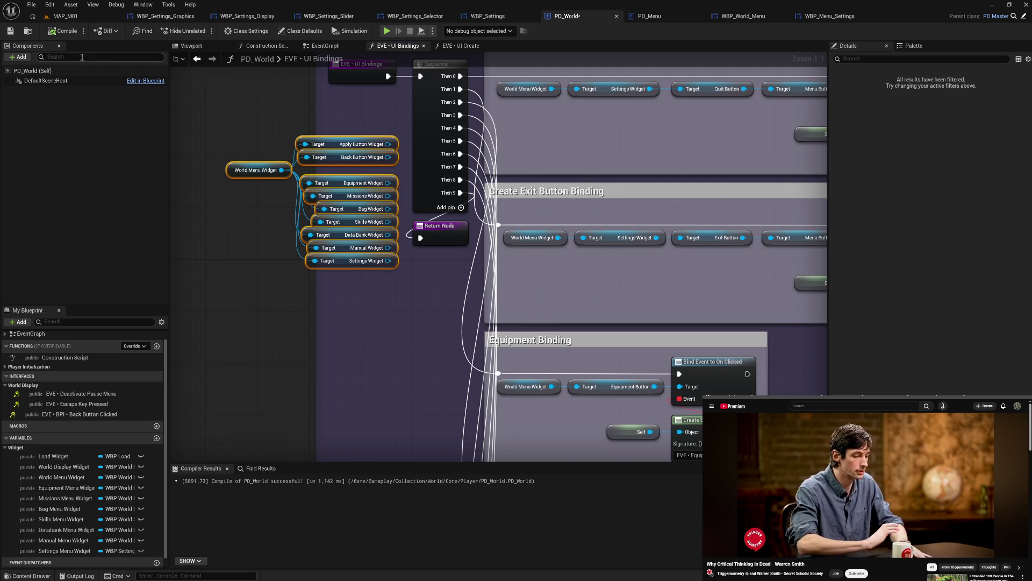
left_click(61, 33)
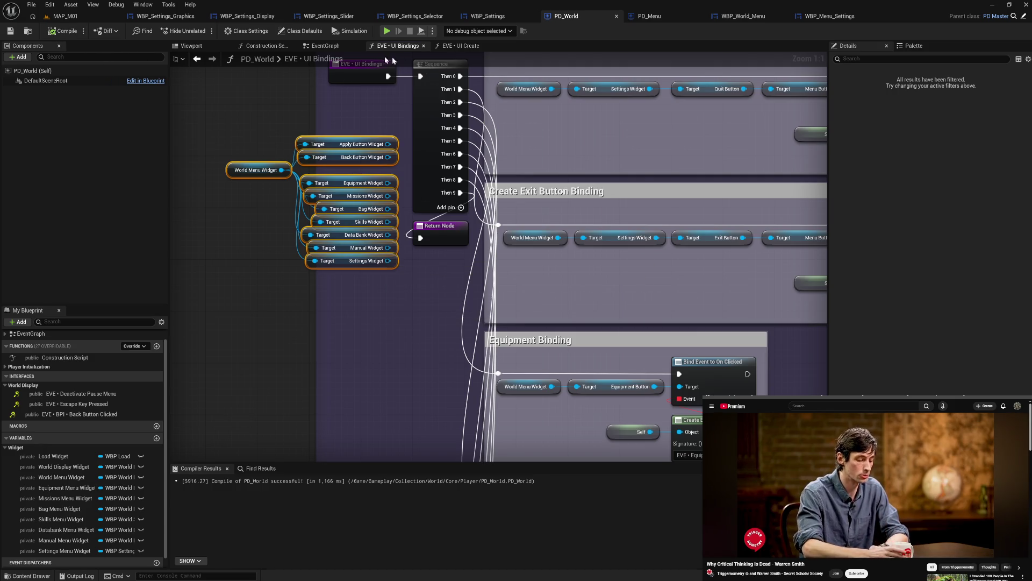
Return to the EventGraph and move the seven click events to the middle of the canvas.
left_click(325, 46)
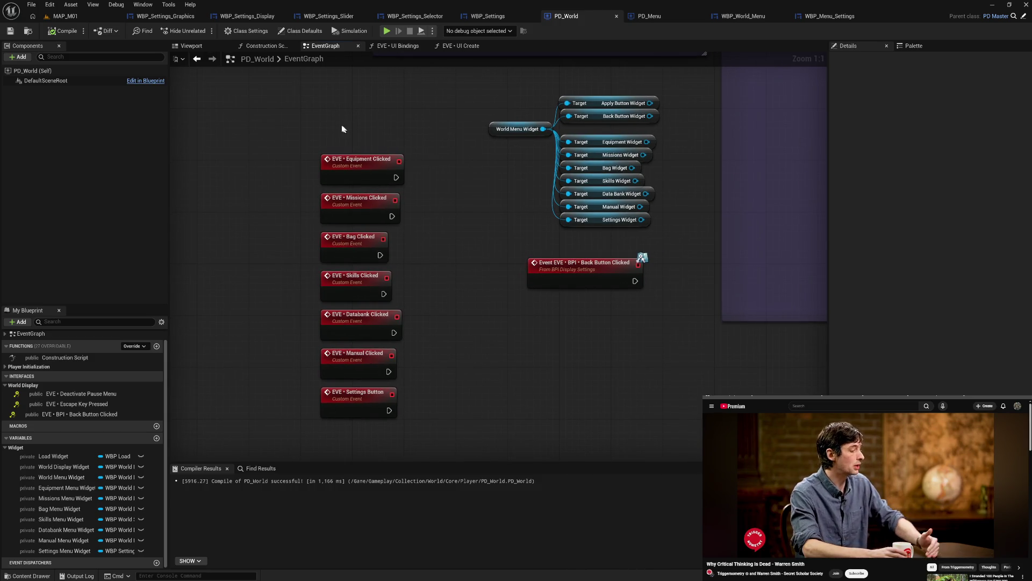
left_click_drag(342, 129, 349, 424)
mouse_move(459, 228)
left_mouse_down()
mouse_move(458, 311)
mouse_move(428, 160)
left_mouse_up()
left_click_drag(335, 97, 387, 293)
mouse_move(567, 302)
left_mouse_down()
mouse_move(374, 190)
mouse_move(492, 199)
left_mouse_up()
left_click_drag(334, 184, 417, 179)
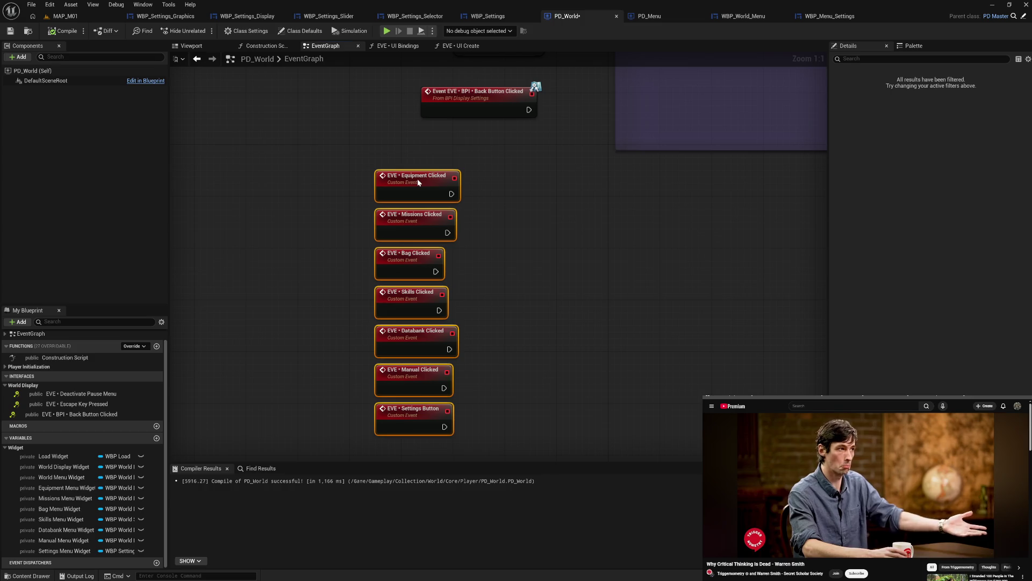
left_click(542, 199)
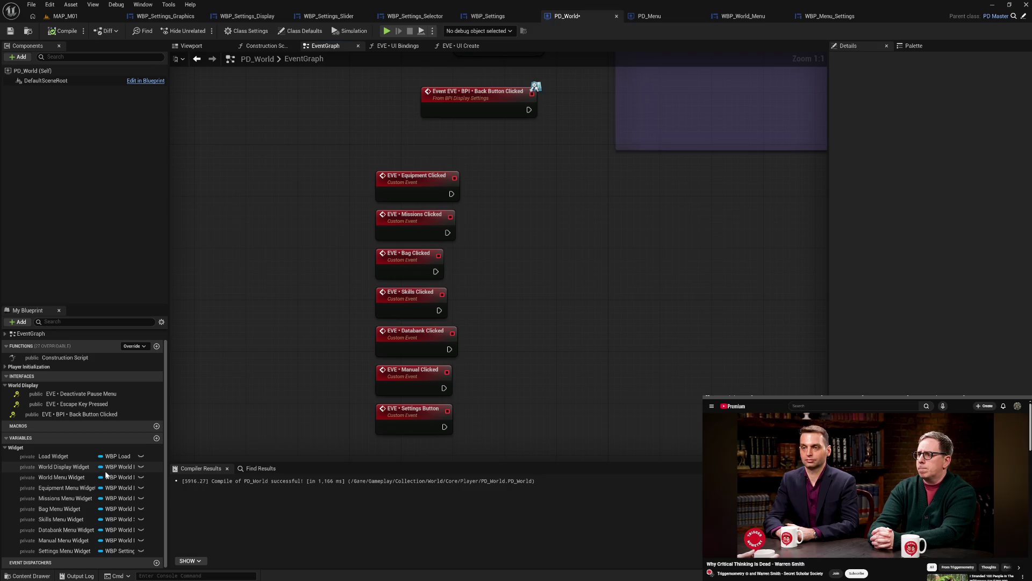
Place an Equipment Menu Widget getter beside the events, then add and delete an Add to Viewport node.
mouse_move(89, 488)
left_mouse_down()
mouse_move(433, 360)
mouse_move(502, 227)
left_mouse_up()
left_click(536, 238)
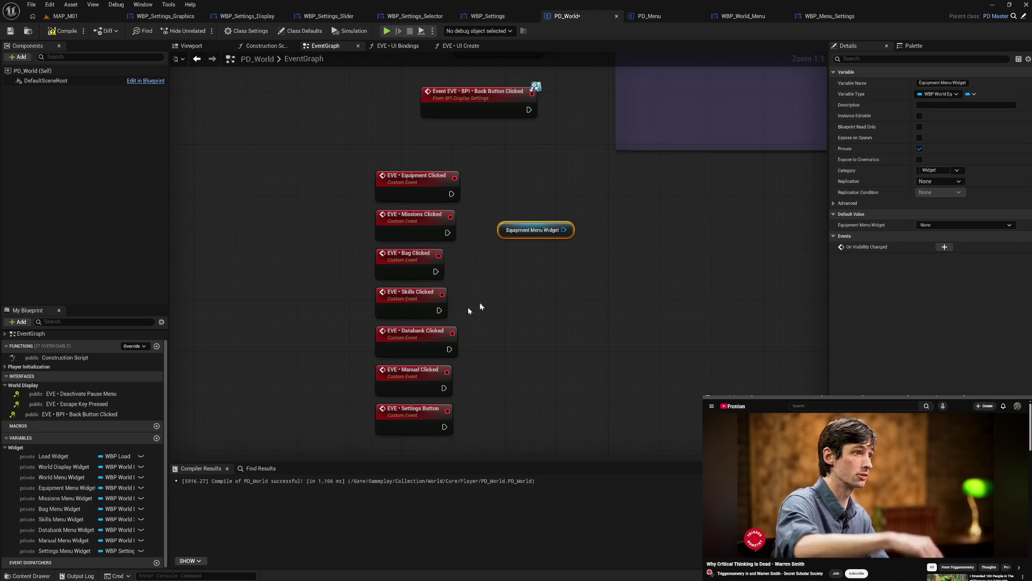
left_click_drag(563, 229, 592, 224)
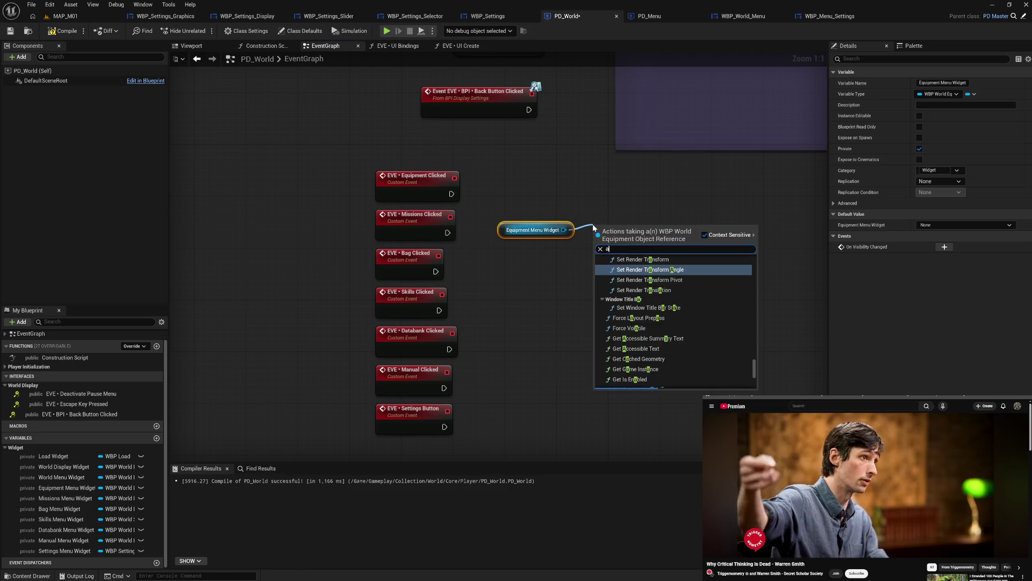
type("add v")
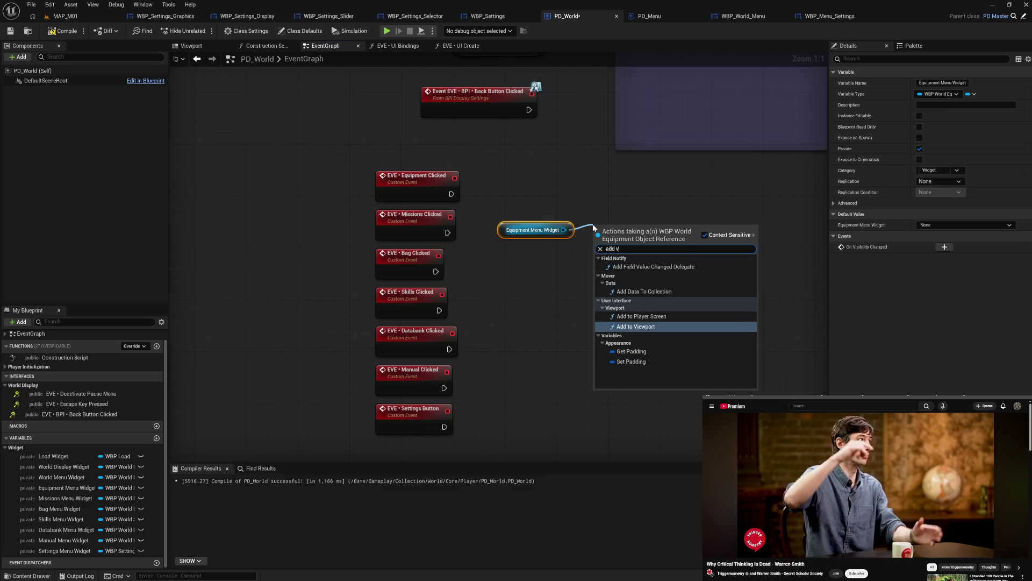
type("i")
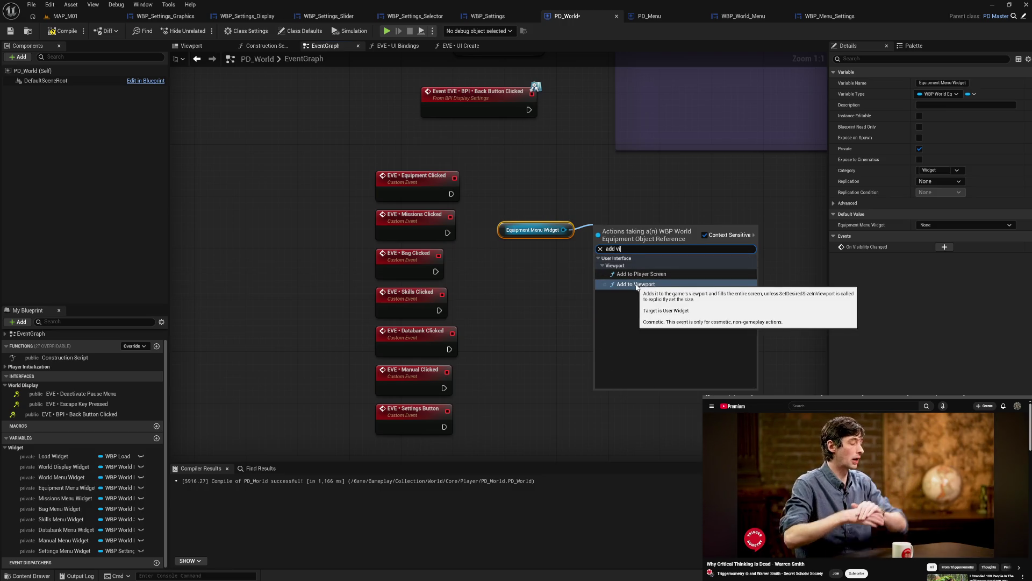
left_click(636, 284)
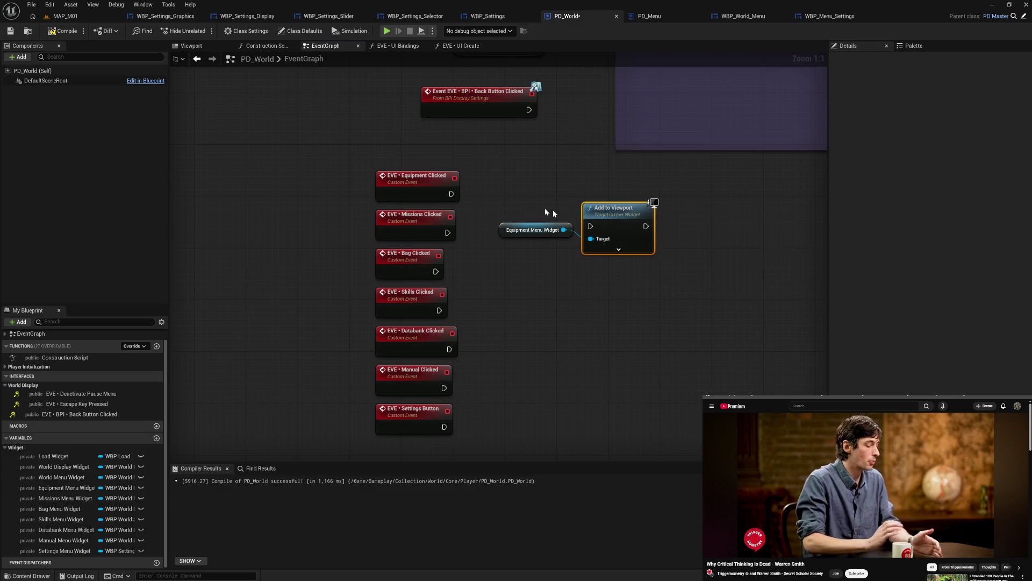
mouse_move(544, 207)
left_mouse_down()
mouse_move(602, 256)
mouse_move(615, 202)
left_mouse_up()
key("q")
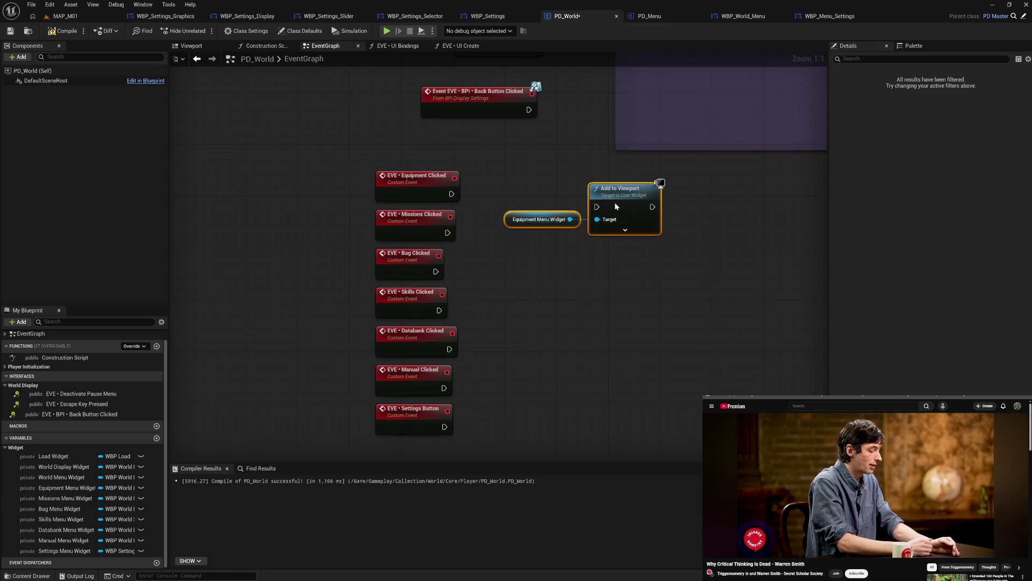
left_click(622, 205)
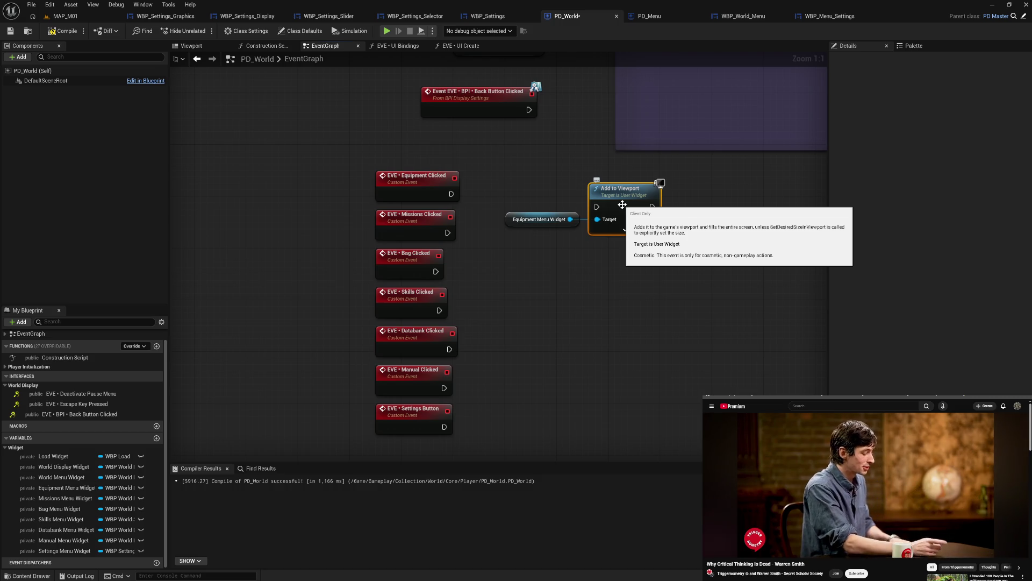
key("Delete")
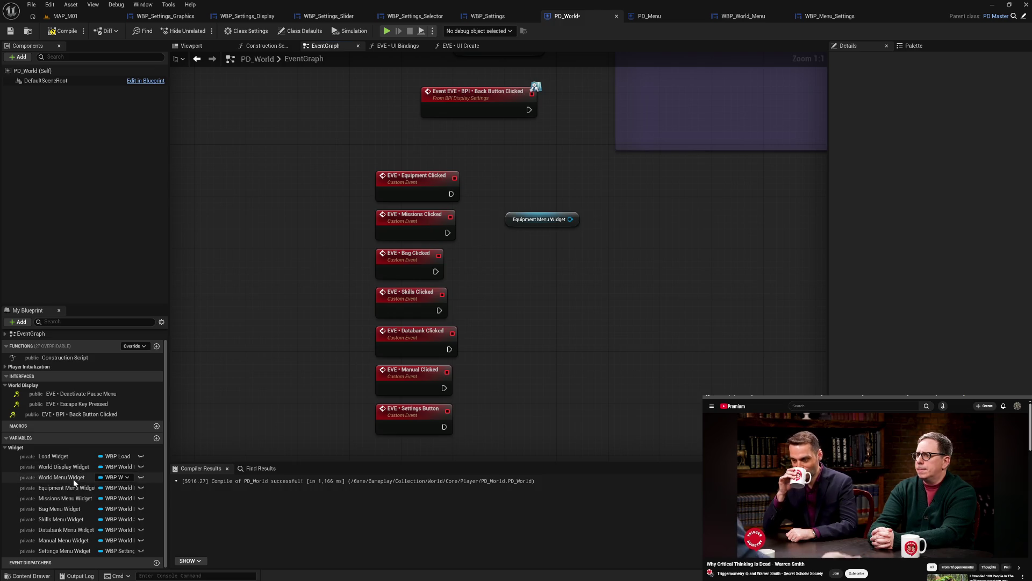
Drop World Menu Widget into the graph and get its Menu Widget Container.
mouse_move(74, 480)
left_mouse_down()
mouse_move(127, 473)
mouse_move(504, 288)
mouse_move(528, 260)
mouse_move(606, 266)
left_mouse_up()
type("get")
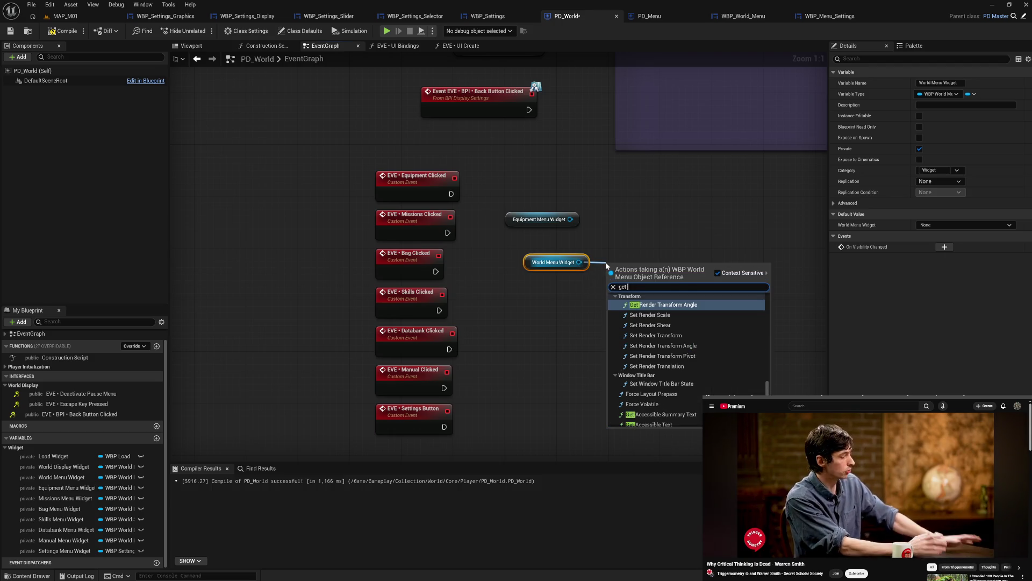
type(" menu")
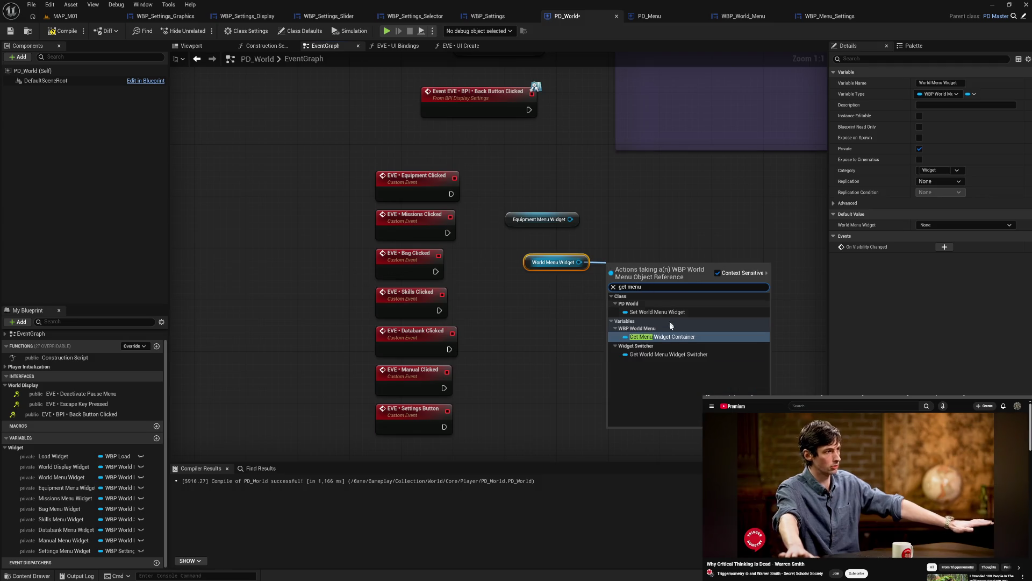
left_click(669, 337)
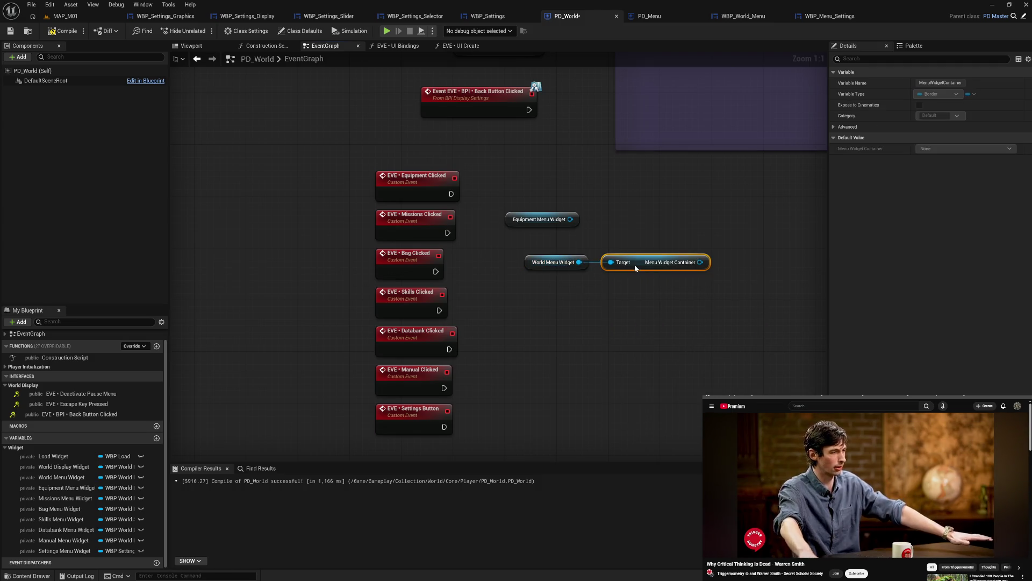
Wire the Menu Widget Container into a new Add Child node, arrange the nodes, and start a 'remov' search.
left_click_drag(694, 262, 723, 266)
type("a")
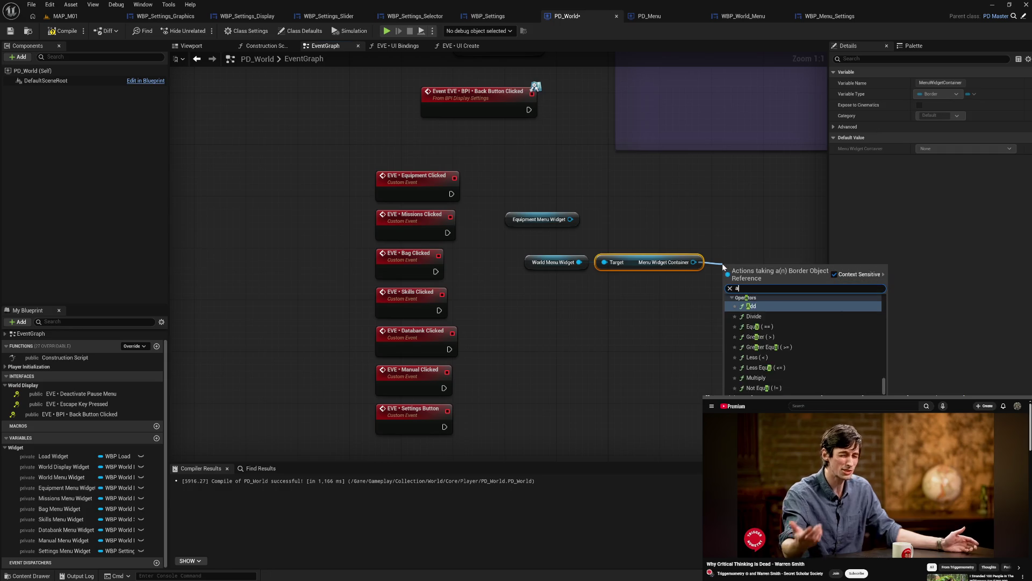
type("dd")
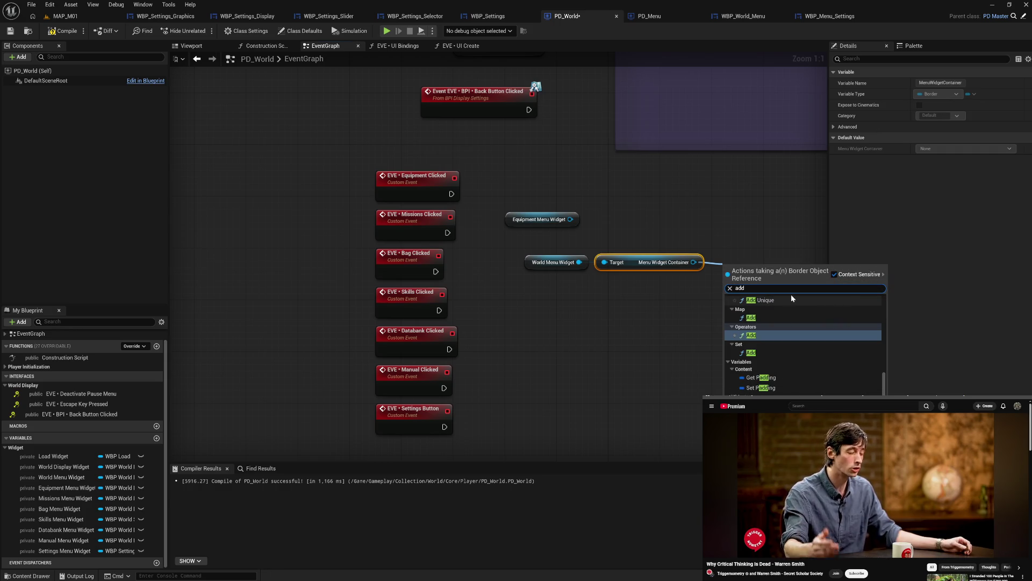
type(" ch")
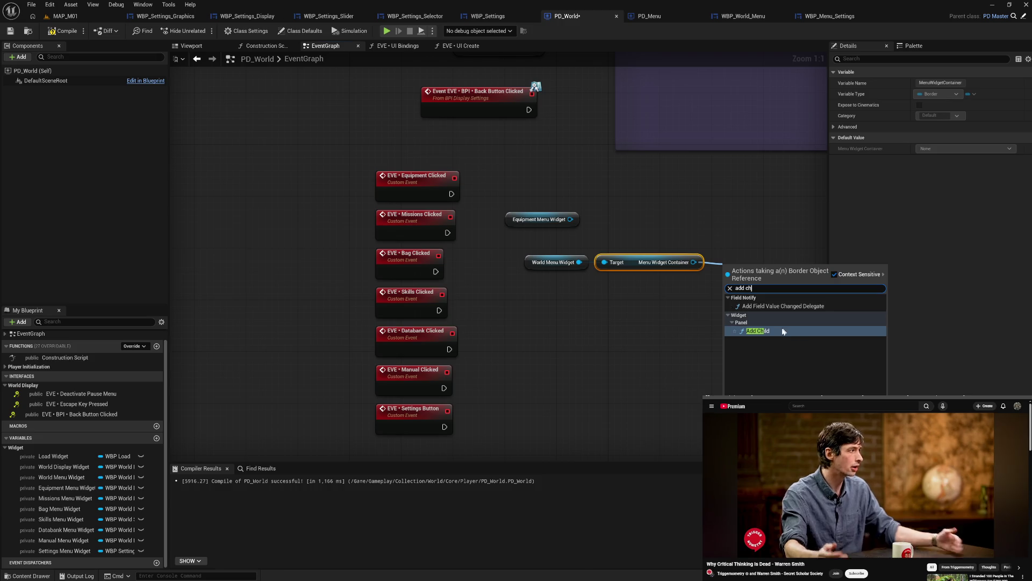
left_click(775, 331)
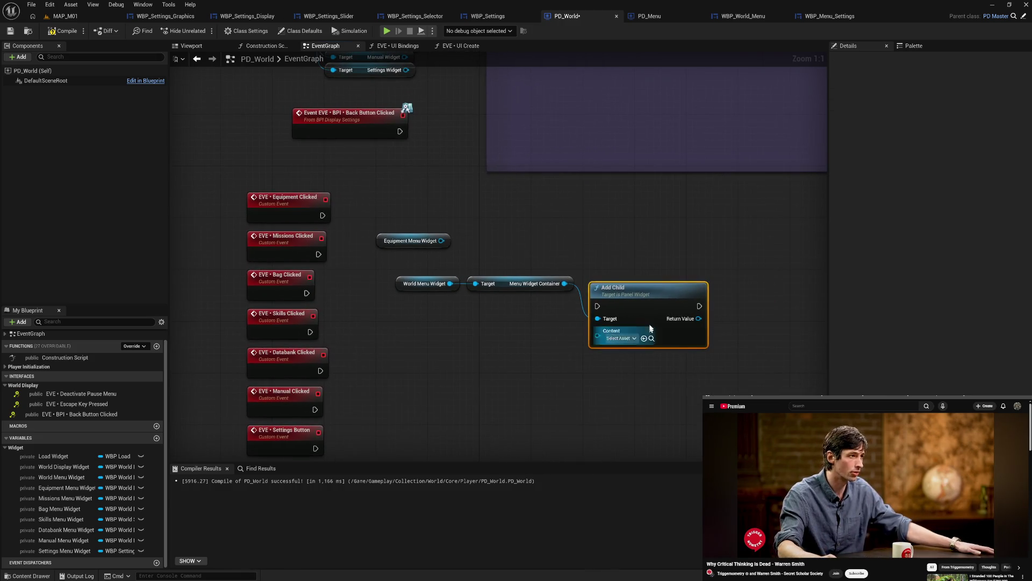
left_click_drag(641, 293, 635, 273)
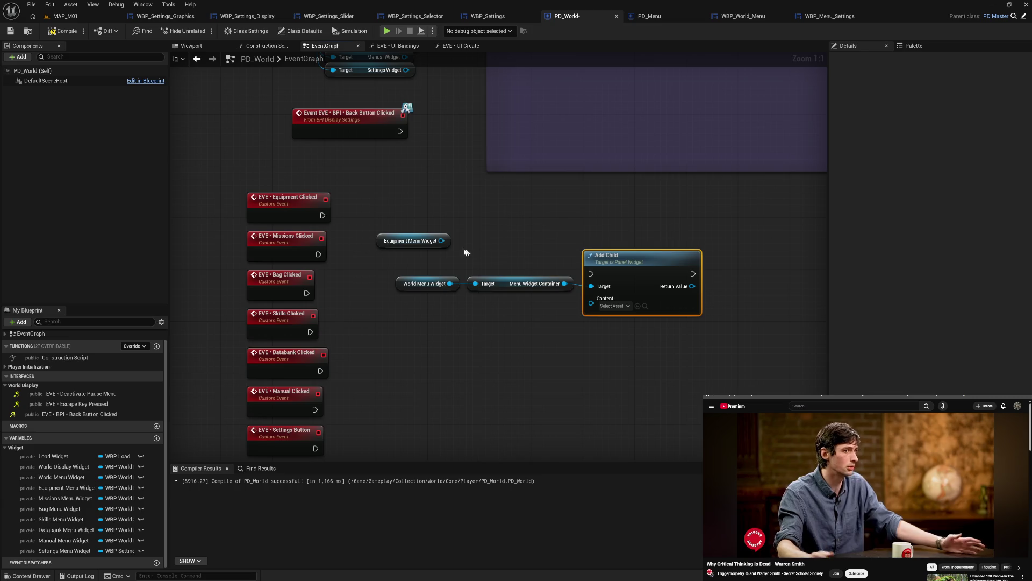
mouse_move(447, 265)
left_mouse_down()
mouse_move(563, 305)
mouse_move(623, 287)
left_mouse_up()
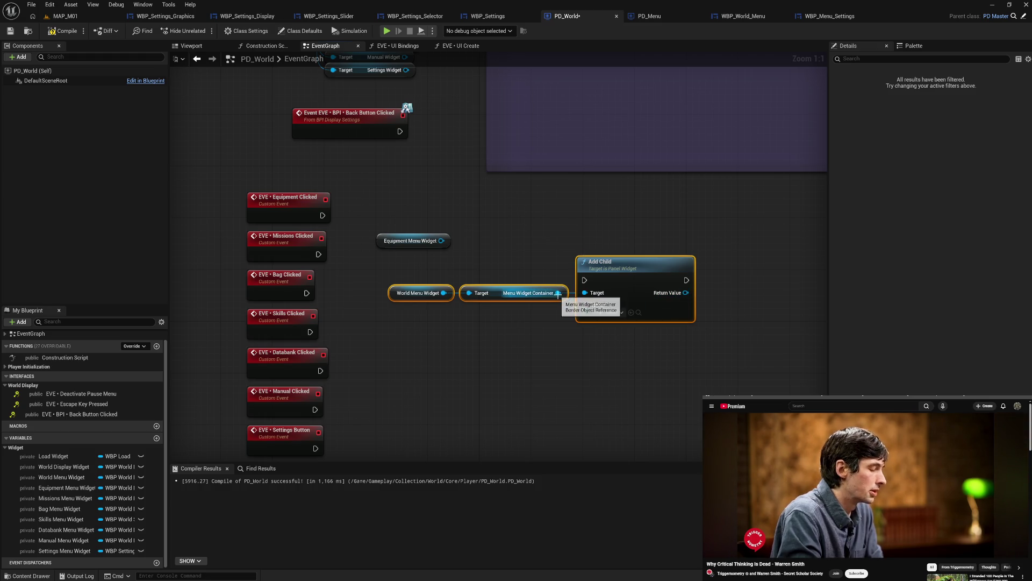
left_click_drag(558, 293, 585, 356)
type("remov")
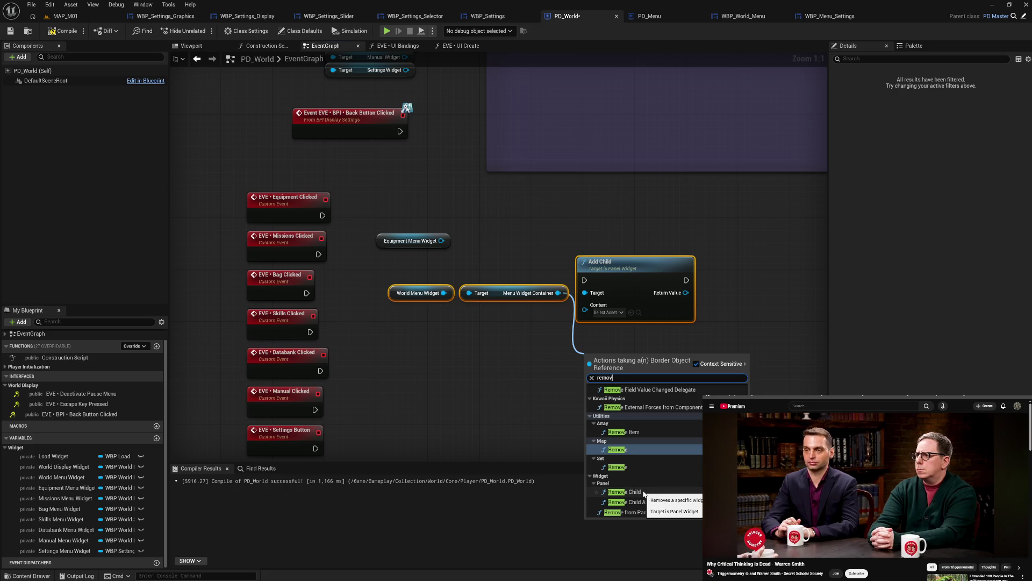
Add a Remove Child node targeting the container, positioned beneath Add Child.
left_click(623, 491)
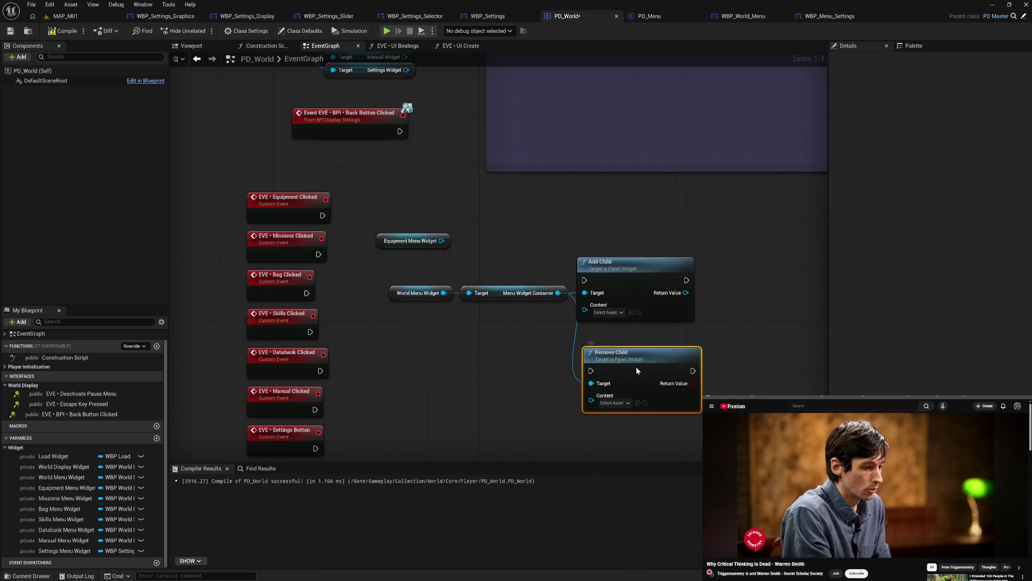
mouse_move(637, 367)
left_mouse_down()
mouse_move(635, 384)
mouse_move(628, 351)
left_mouse_up()
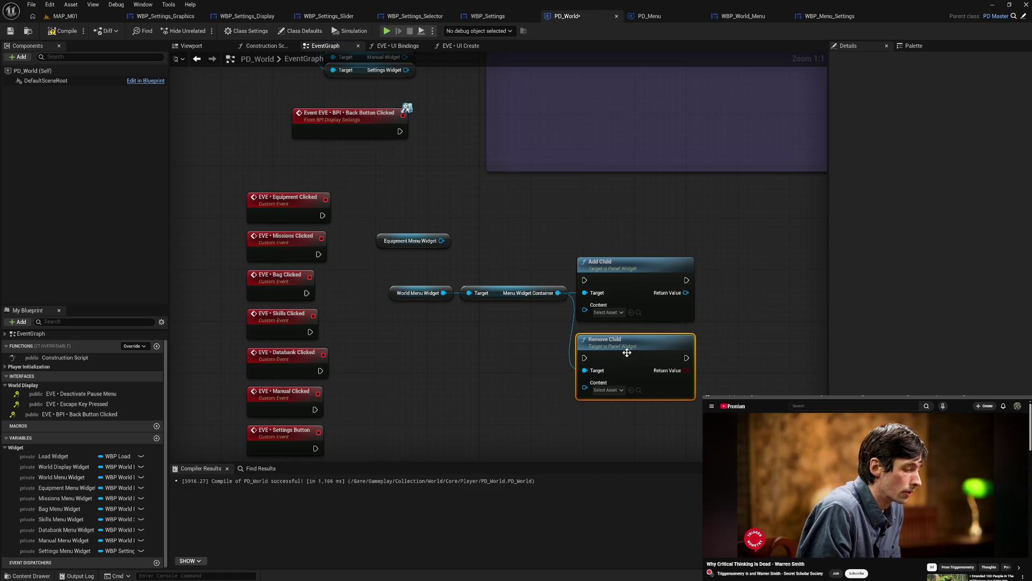
left_click_drag(488, 368, 467, 324)
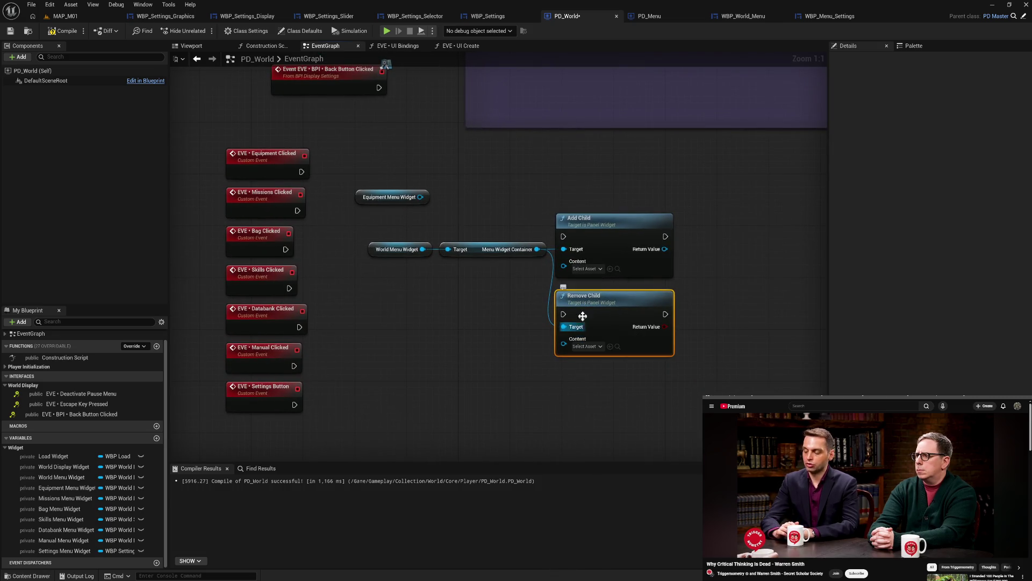
Search the container's node actions for 'remove' and then 'get child' without adding anything.
left_click_drag(536, 249, 557, 382)
type("remo")
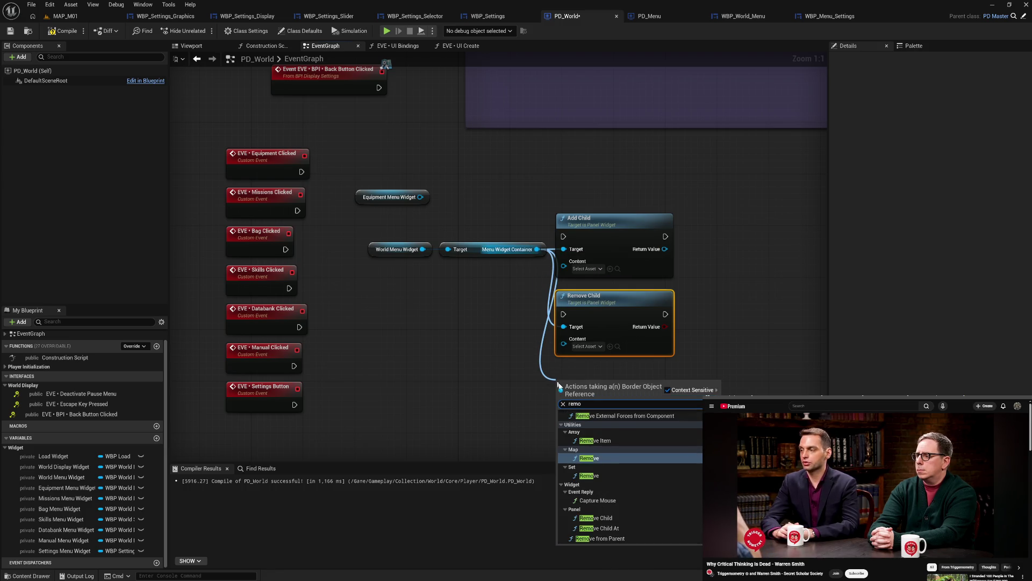
type("ve")
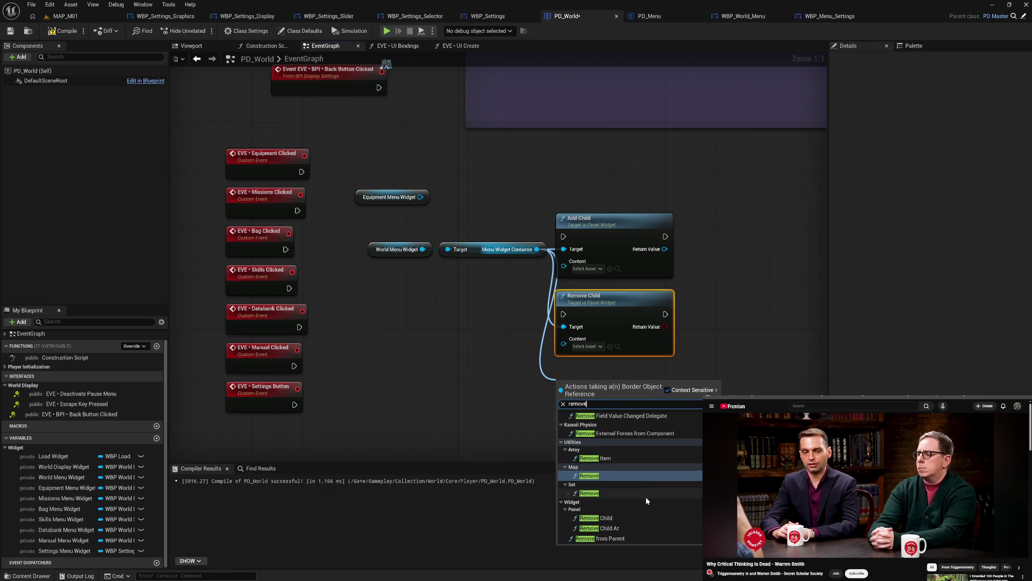
scroll(646, 497, "up", 5)
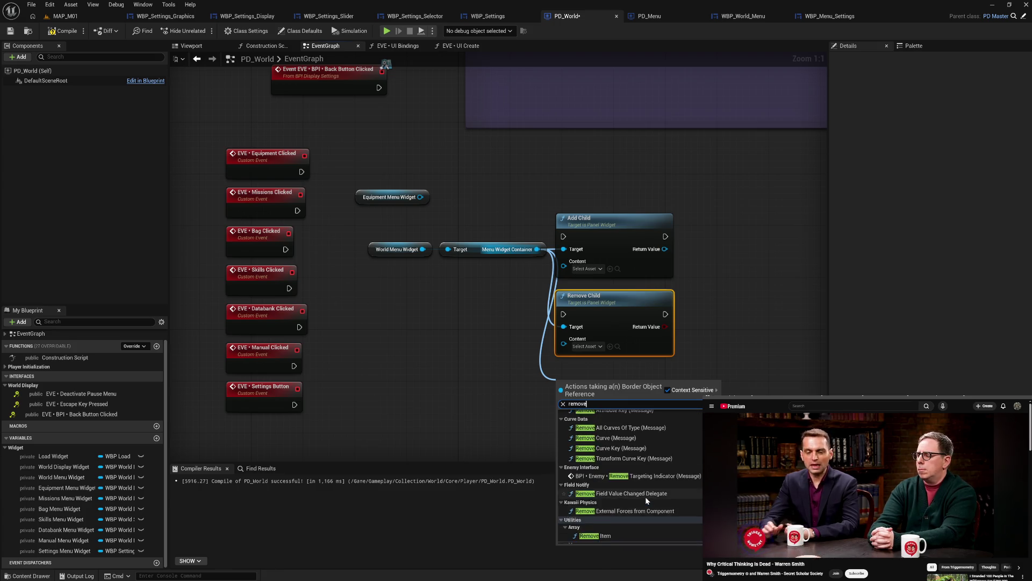
scroll(645, 497, "up", 2)
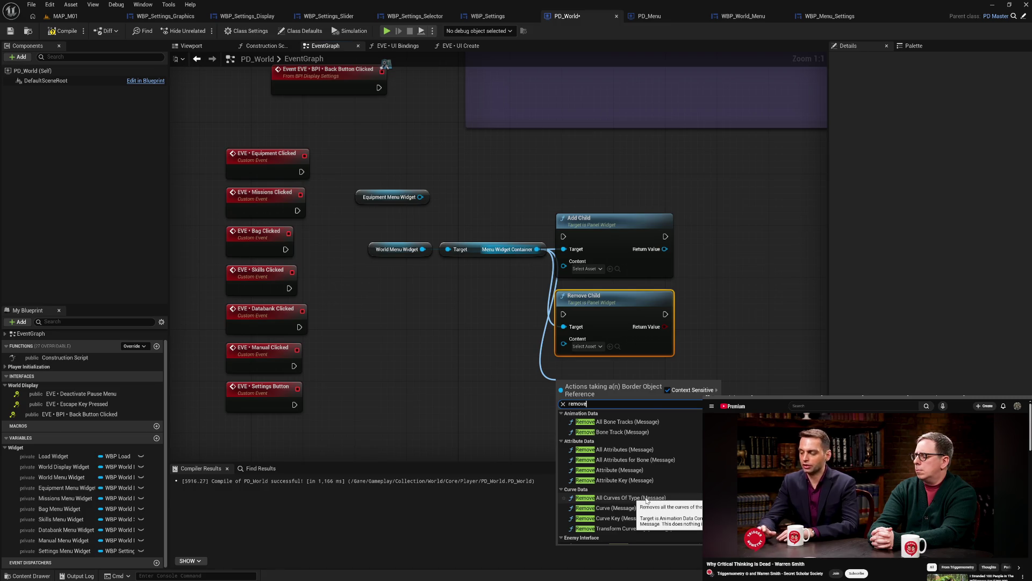
scroll(612, 478, "down", 2)
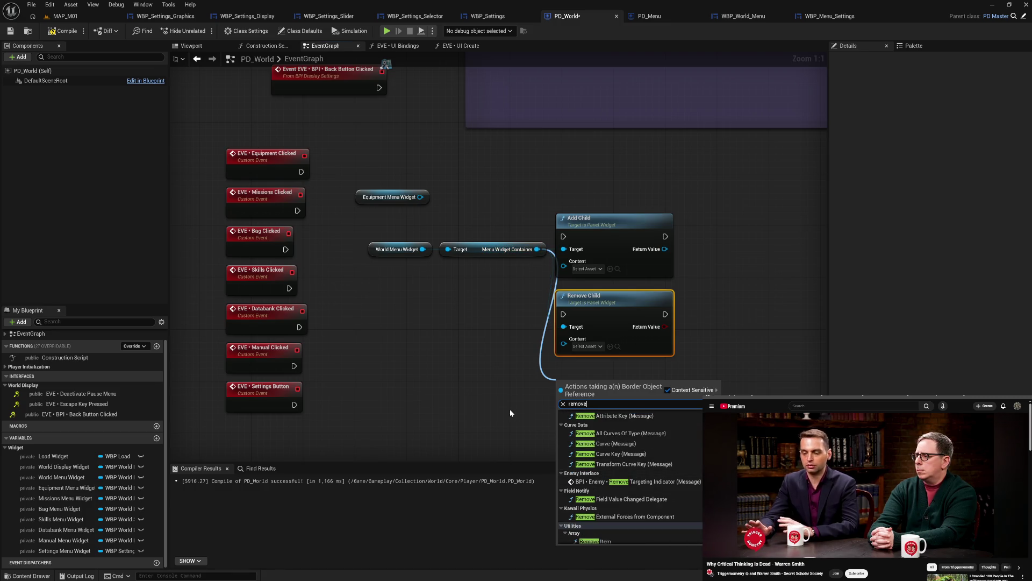
scroll(636, 438, "up", 3)
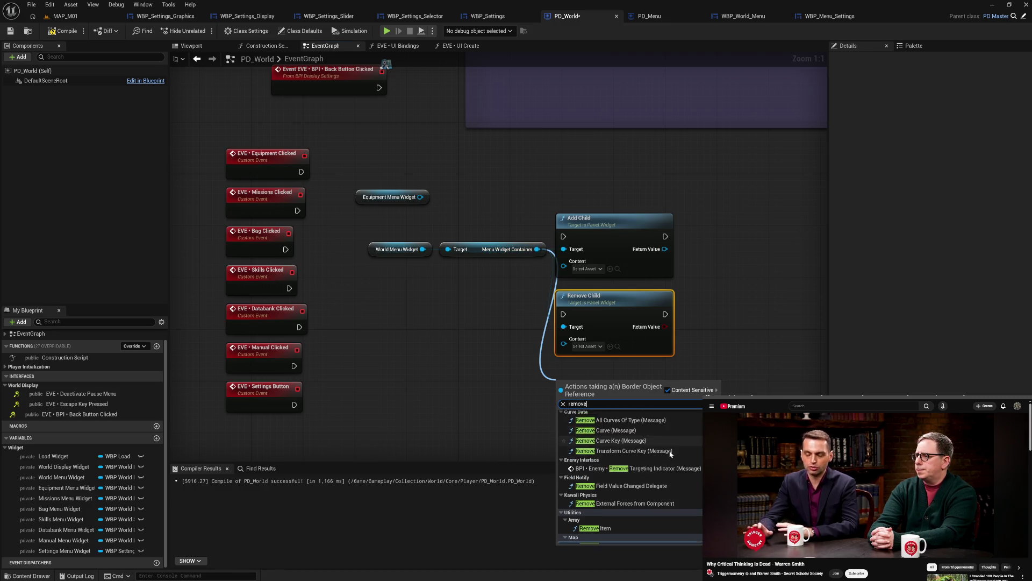
left_click(521, 393)
left_click_drag(538, 249, 507, 366)
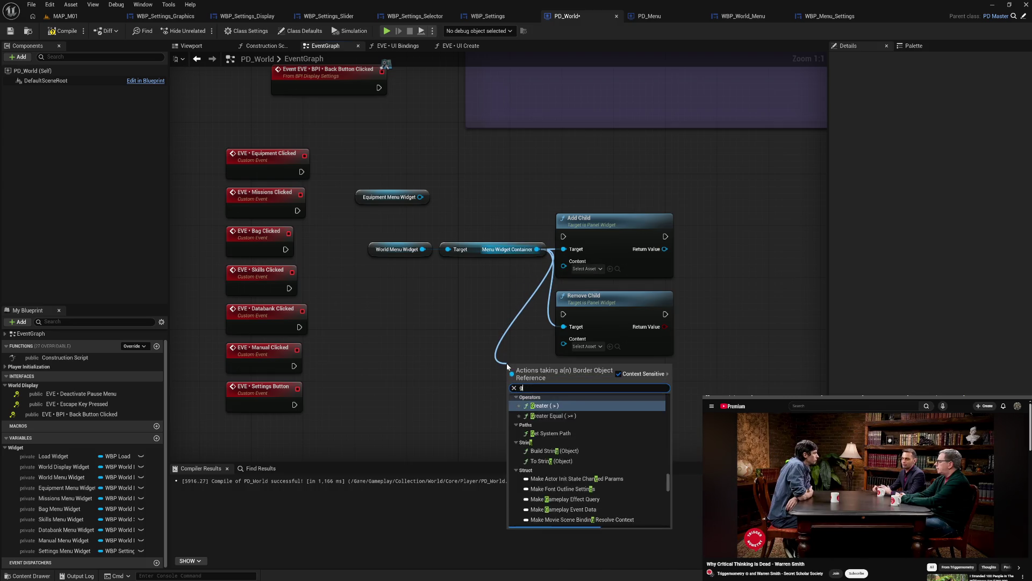
type("get ch")
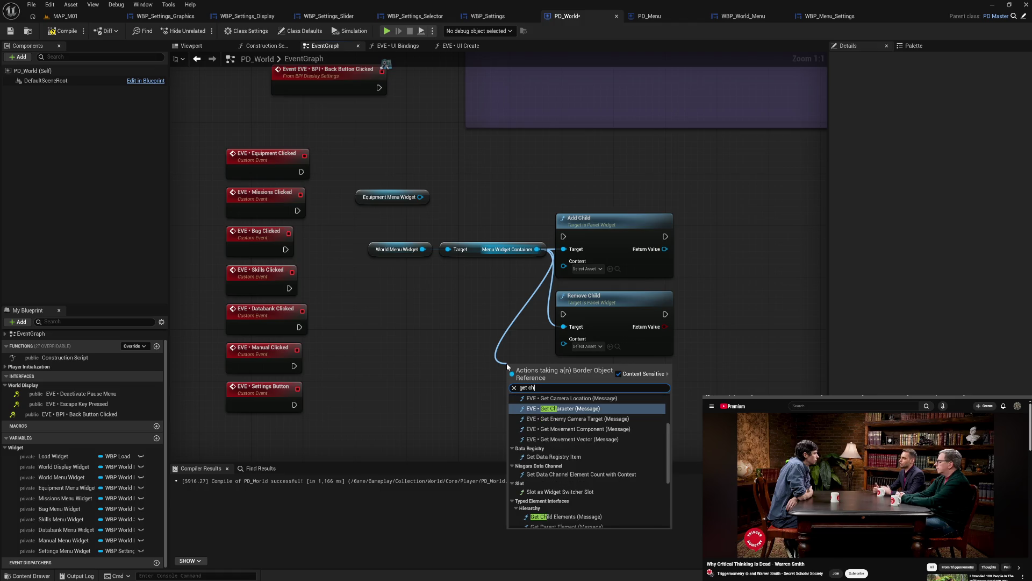
type("il")
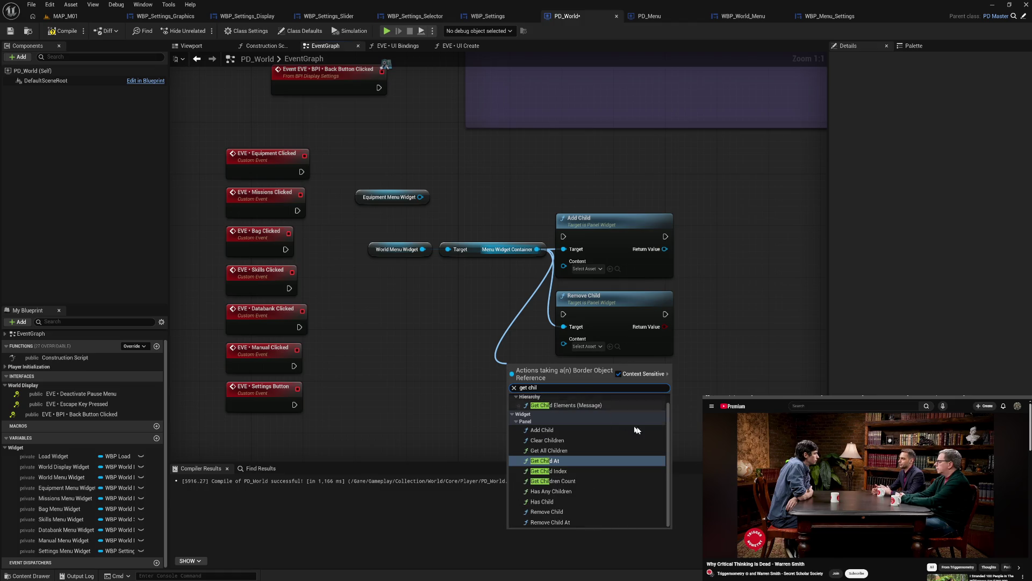
type("d")
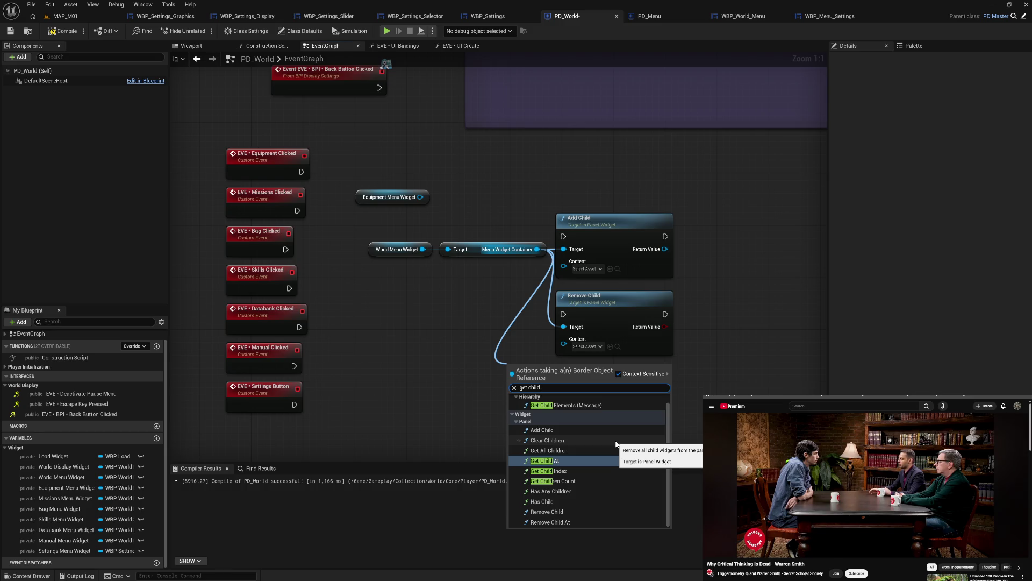
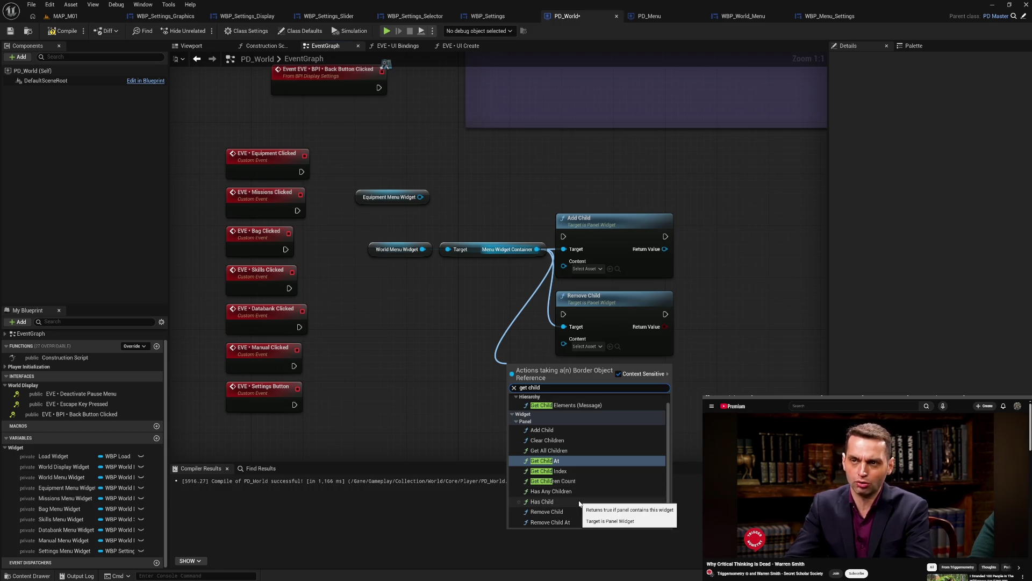
Add a Get Child At node on the Menu Widget Container (index 0) and feed it into Remove Child's Content.
left_click(573, 462)
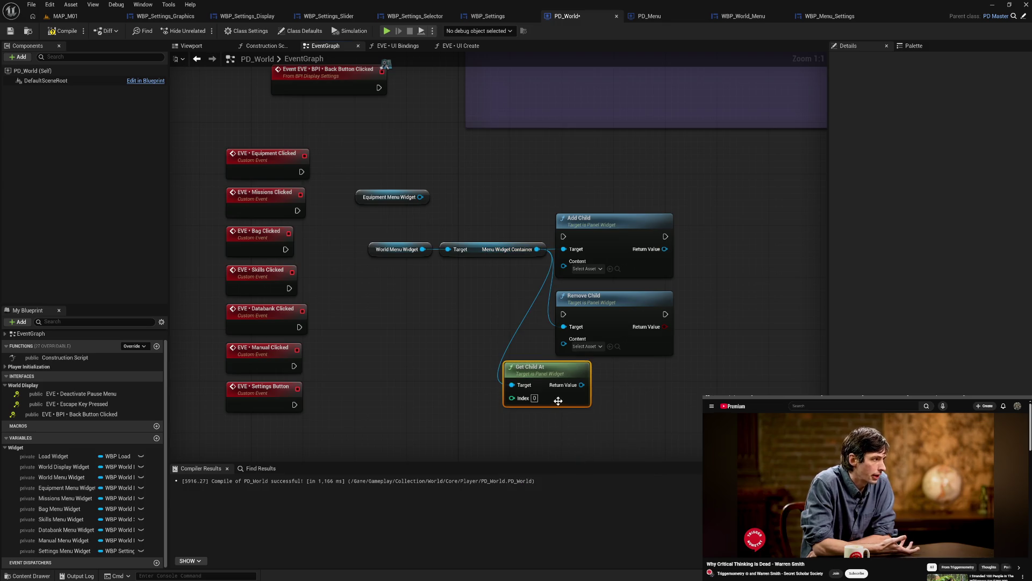
mouse_move(558, 401)
left_mouse_down()
mouse_move(500, 400)
mouse_move(581, 345)
left_mouse_up()
left_click_drag(508, 375, 533, 328)
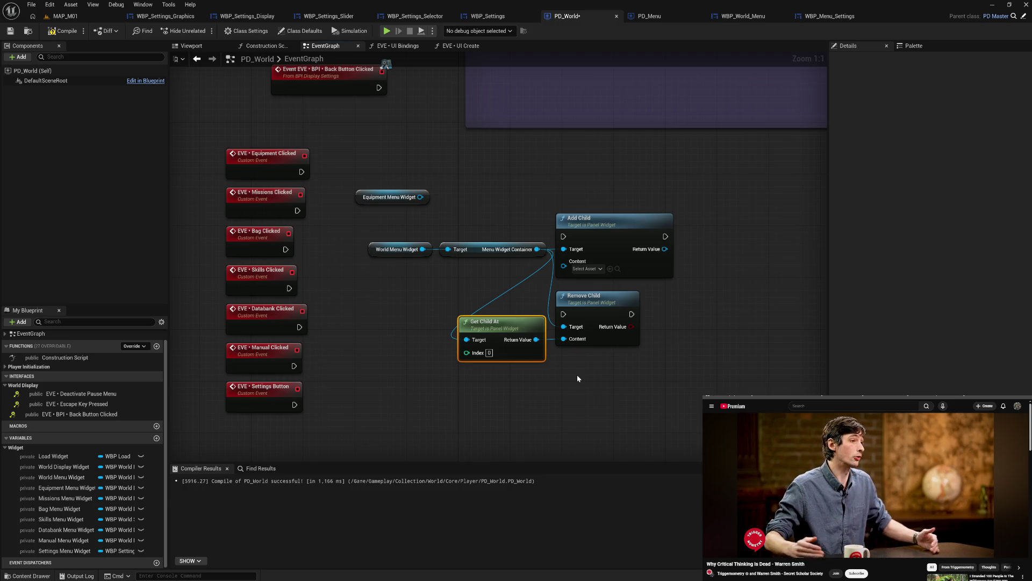
left_click_drag(511, 312, 601, 365)
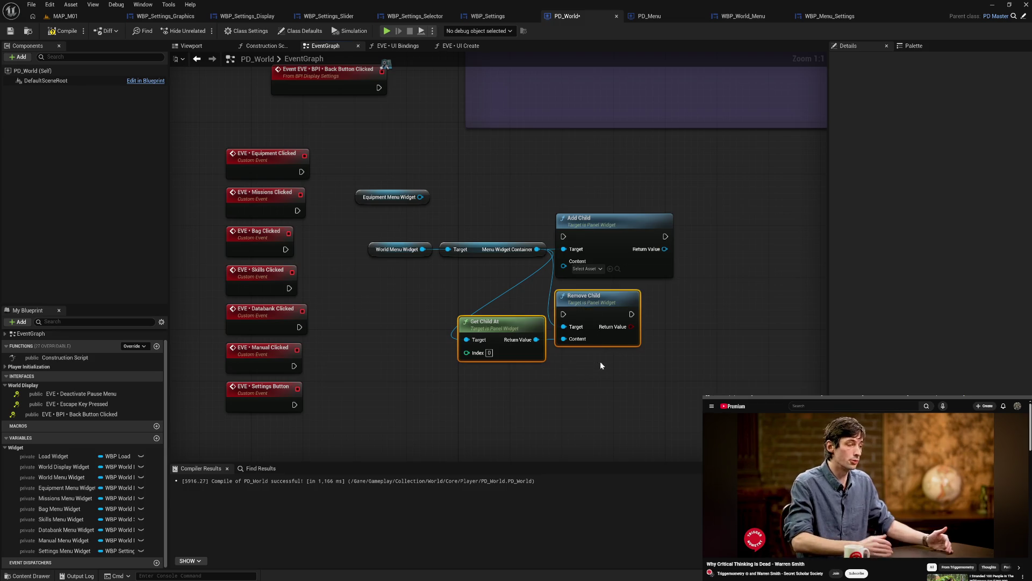
mouse_move(598, 309)
left_mouse_down()
mouse_move(663, 298)
mouse_move(633, 302)
left_mouse_up()
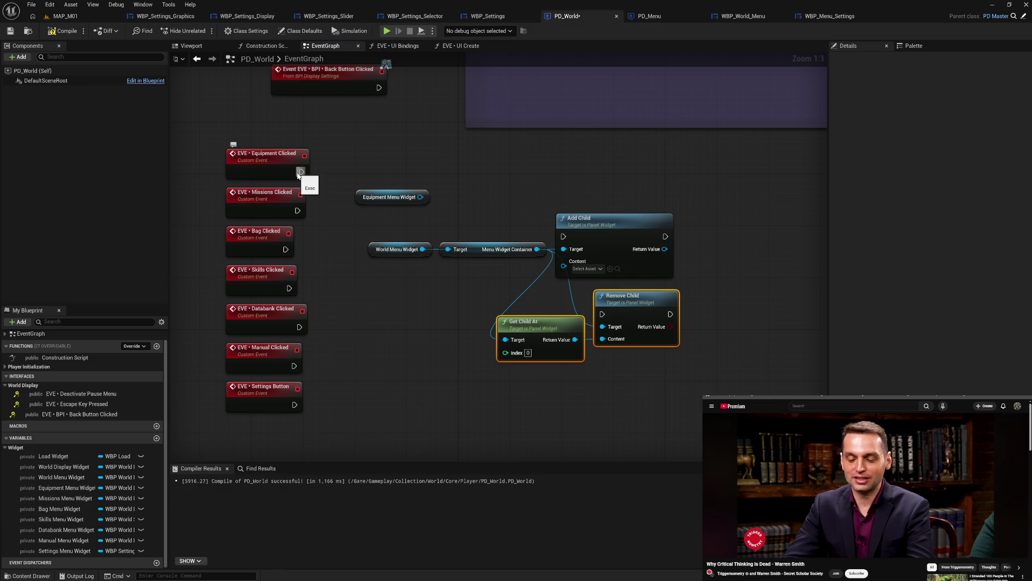
Wire the EVE • Settings Button event into Add Child, with Settings Menu Widget as its content.
mouse_move(301, 171)
left_mouse_down()
mouse_move(345, 199)
mouse_move(563, 236)
left_mouse_up()
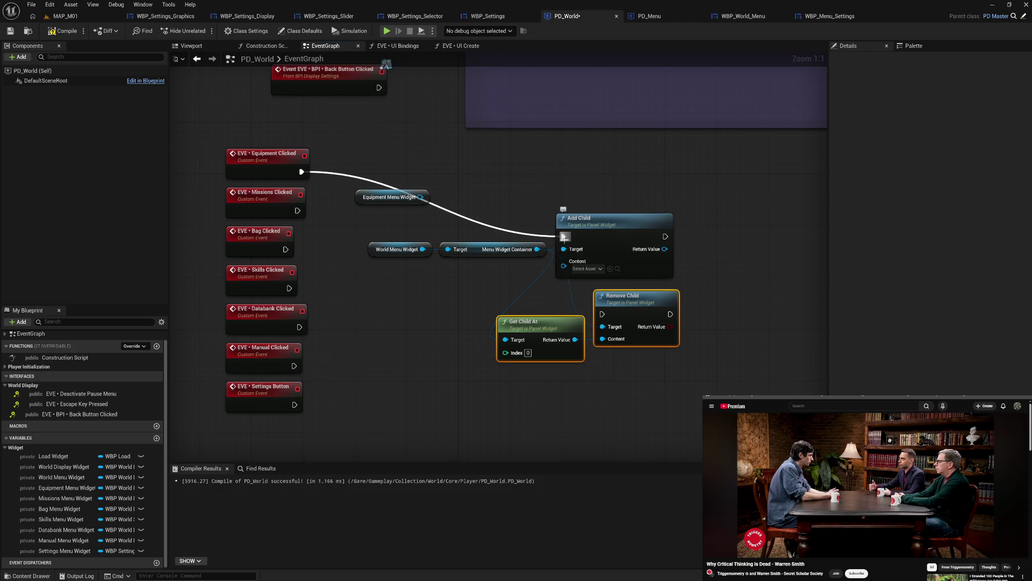
left_click(564, 236, "alt")
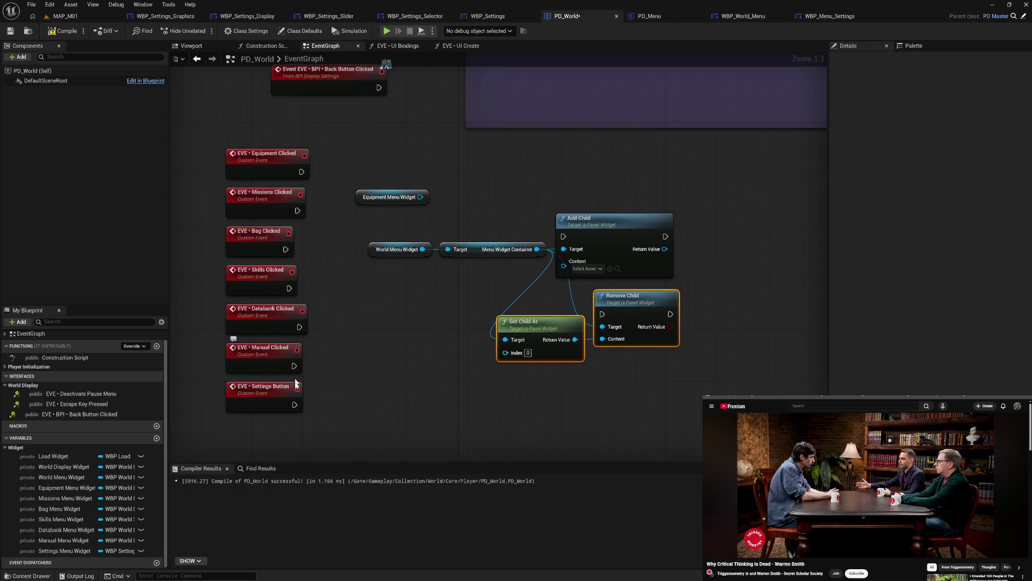
mouse_move(294, 404)
left_mouse_down()
mouse_move(595, 248)
mouse_move(564, 237)
left_mouse_up()
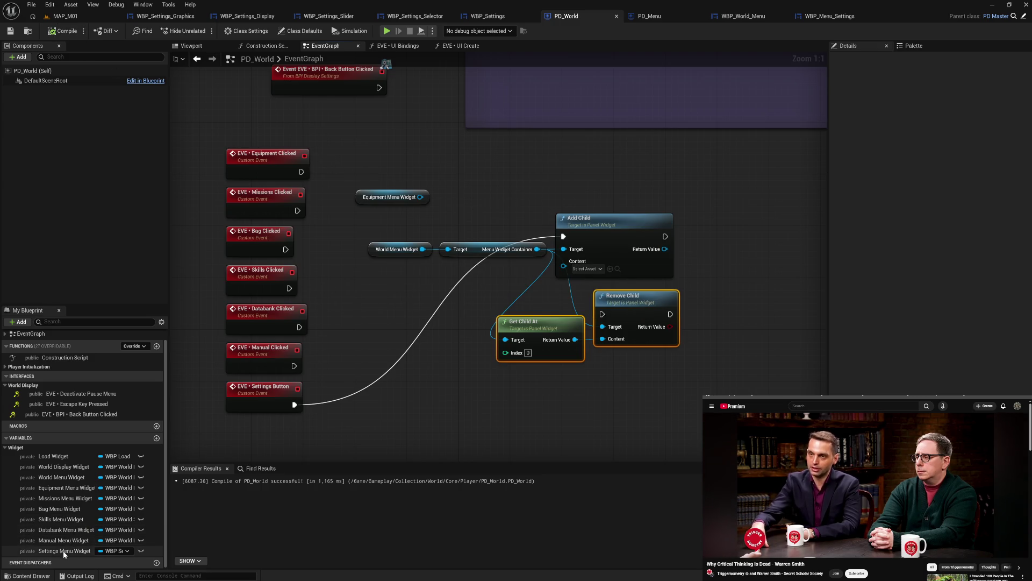
mouse_move(63, 550)
left_mouse_down()
mouse_move(559, 317)
mouse_move(571, 270)
mouse_move(511, 243)
mouse_move(508, 217)
left_mouse_up()
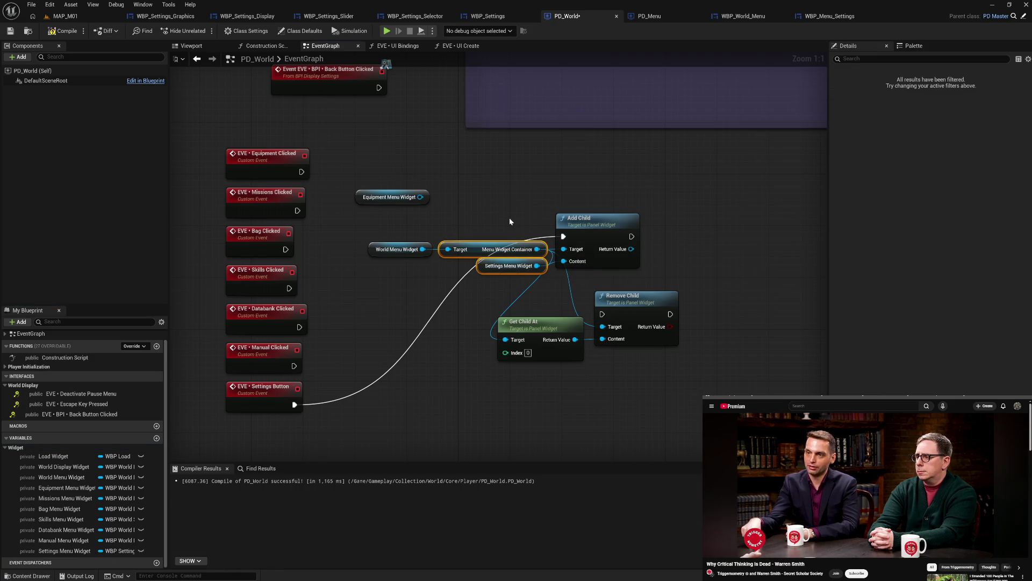
left_click_drag(404, 228, 611, 281)
key("q")
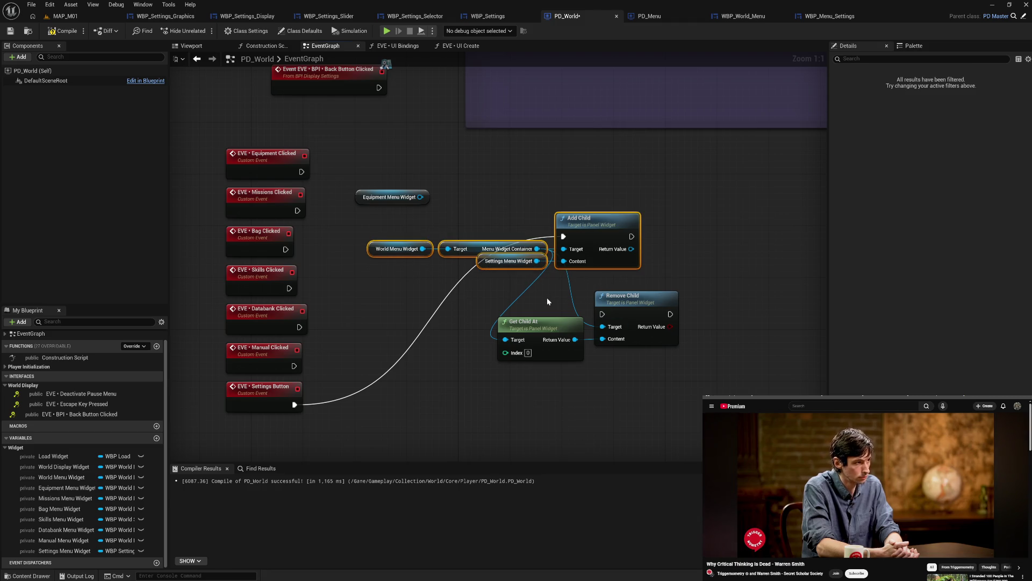
mouse_move(547, 298)
left_mouse_down()
mouse_move(636, 330)
mouse_move(630, 318)
mouse_move(640, 334)
left_mouse_up()
left_click(427, 236)
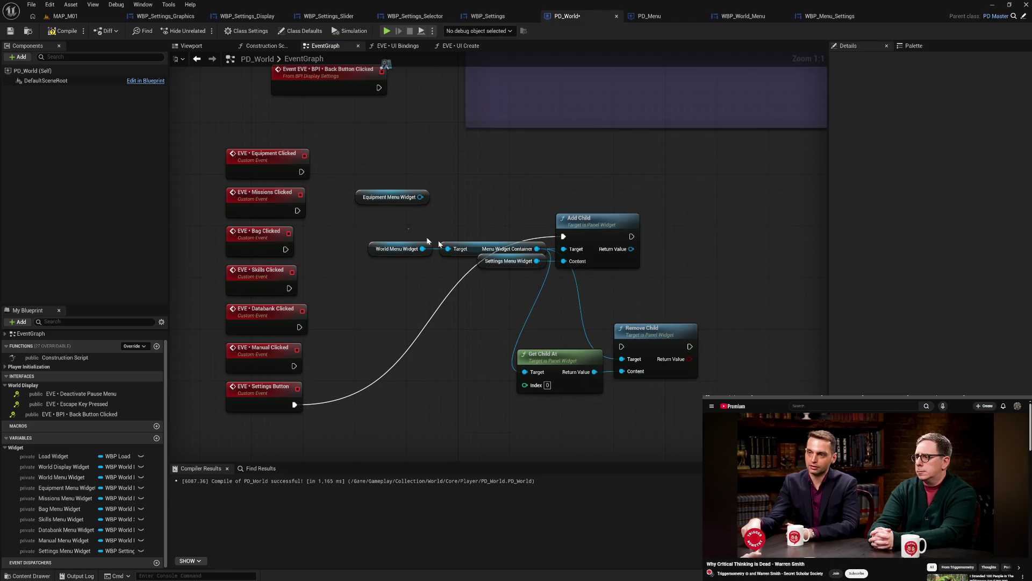
Duplicate the Menu Widget Container getters and connect them to Get Child At and Remove Child targets.
left_click_drag(427, 236, 433, 281)
key("ctrl+c")
key("ctrl+v")
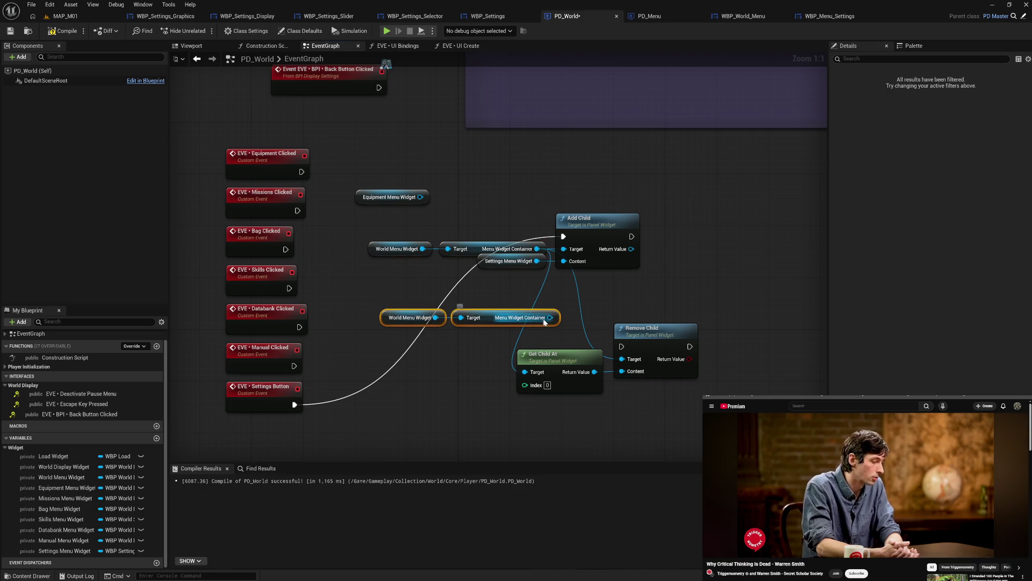
left_click_drag(550, 317, 525, 371)
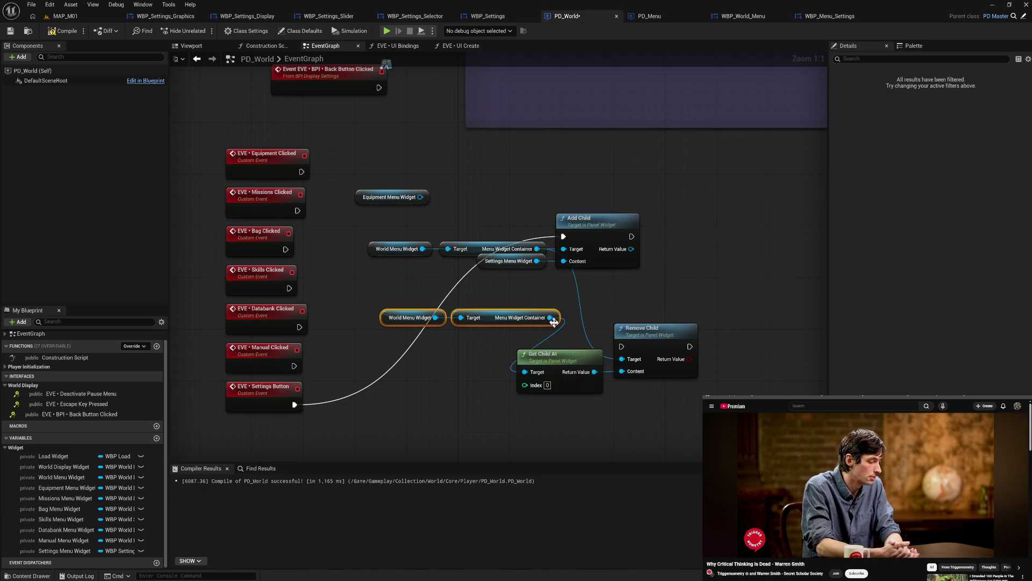
left_click_drag(550, 317, 624, 359)
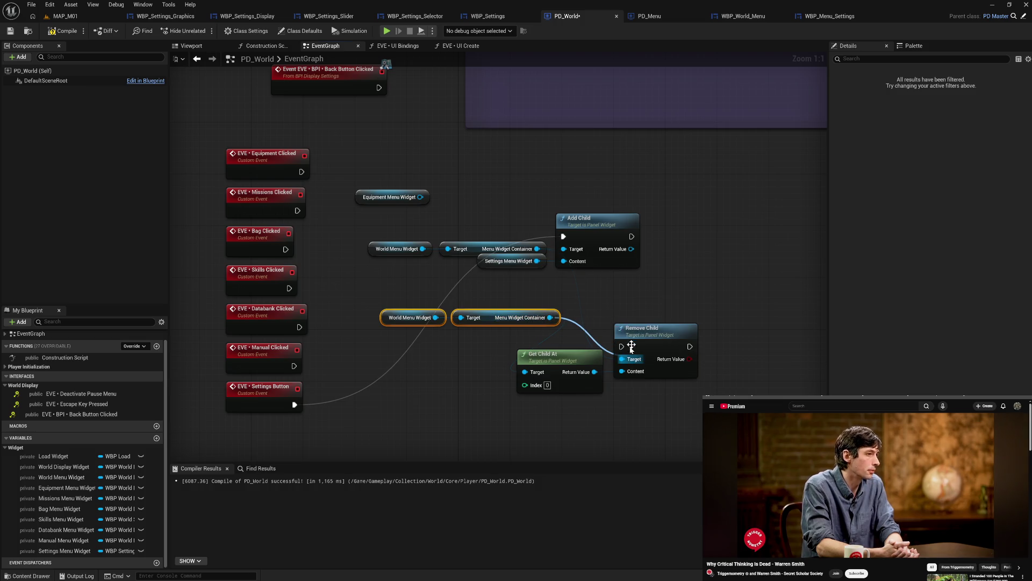
left_click_drag(486, 318, 532, 338)
left_click(504, 311)
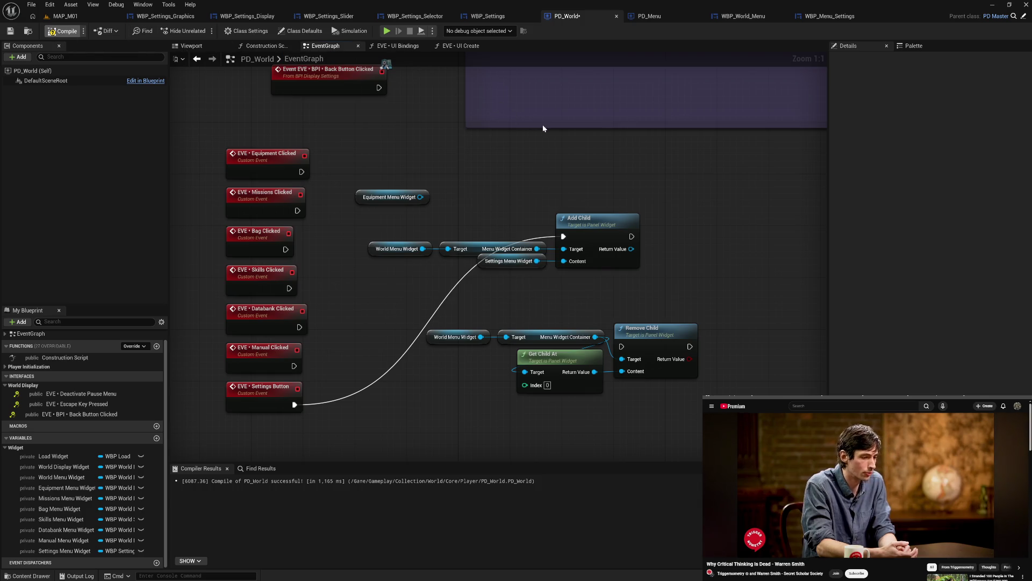
Compile PD_World, then break WBP_World_Menu's Settings click link to Set Active Widget and recompile.
key("F7")
left_click(743, 16)
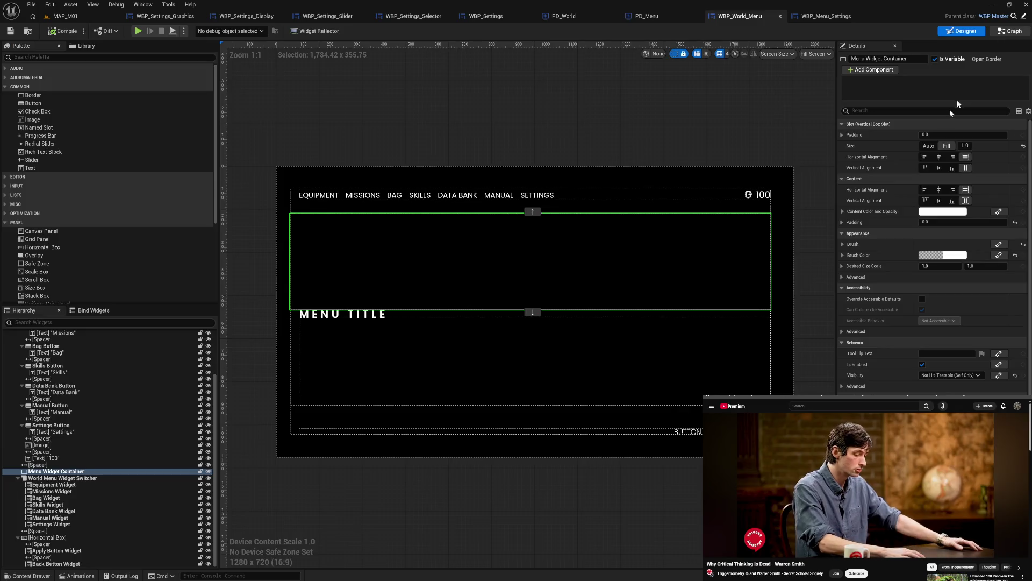
left_click(1010, 31)
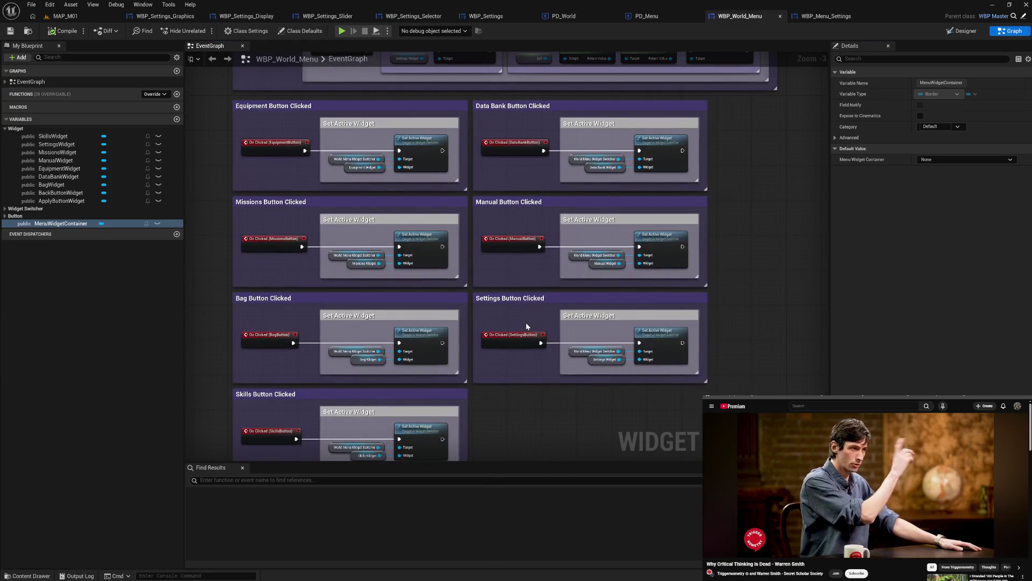
scroll(531, 308, "down", 5)
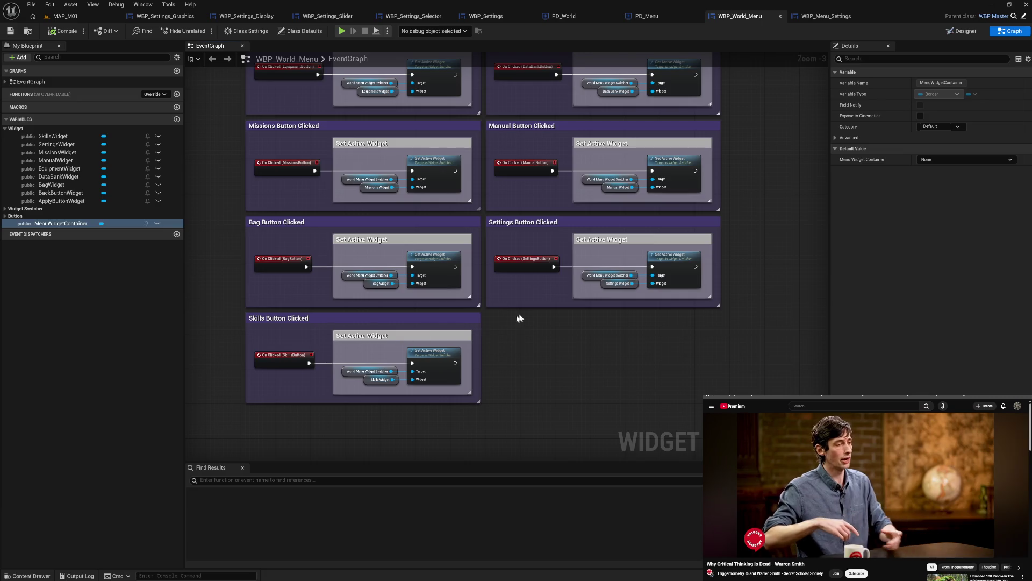
left_click(554, 268, "alt")
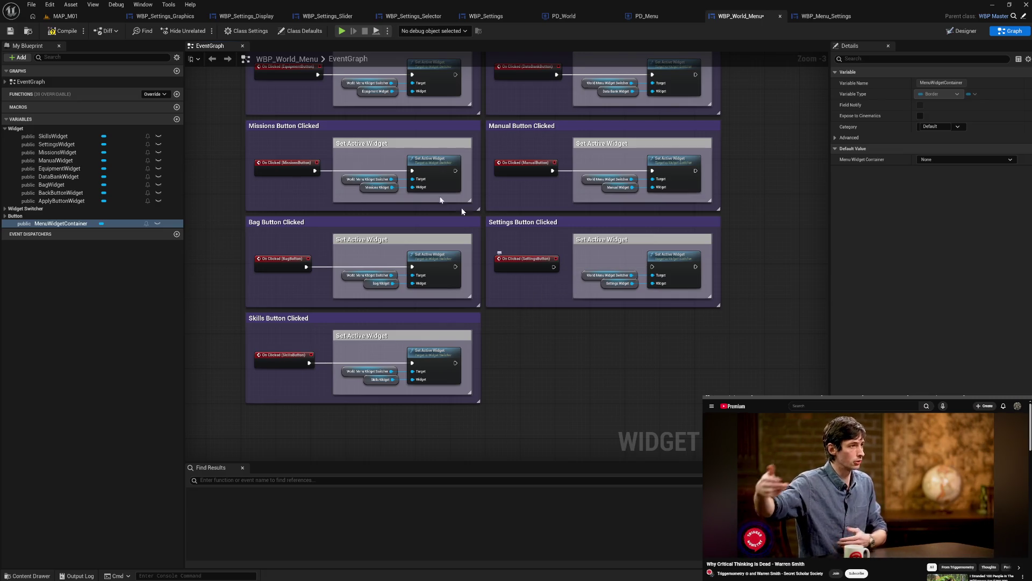
left_click(74, 34)
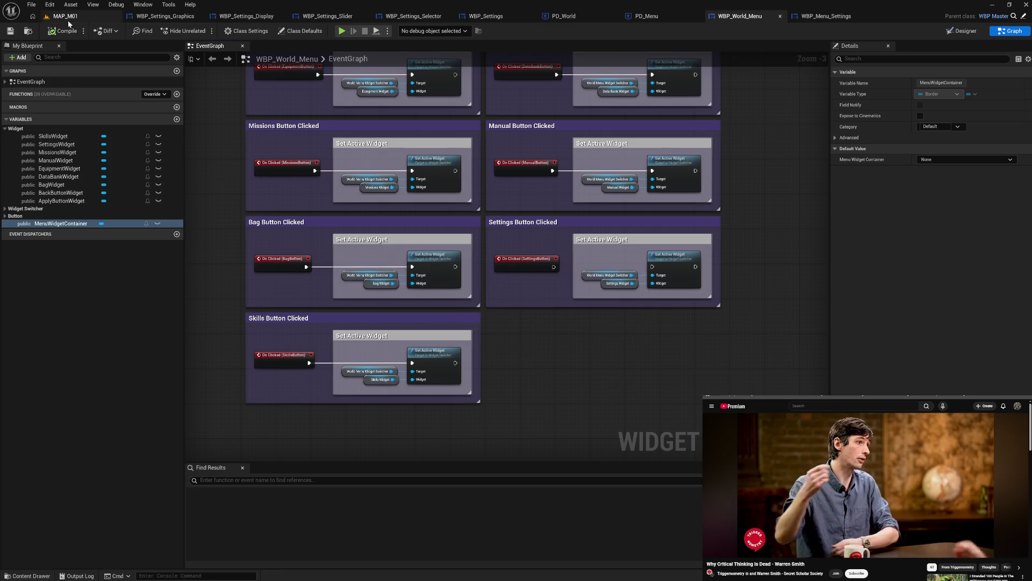
Load the MAP_D01 level from File > Recent Levels.
left_click(67, 16)
left_click(31, 4)
mouse_move(66, 64)
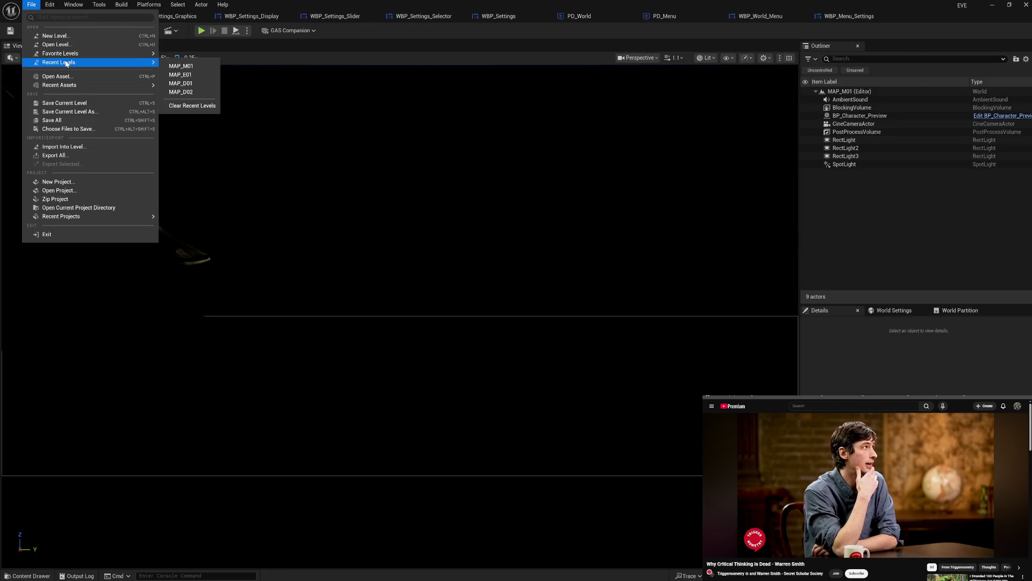
left_click(205, 84)
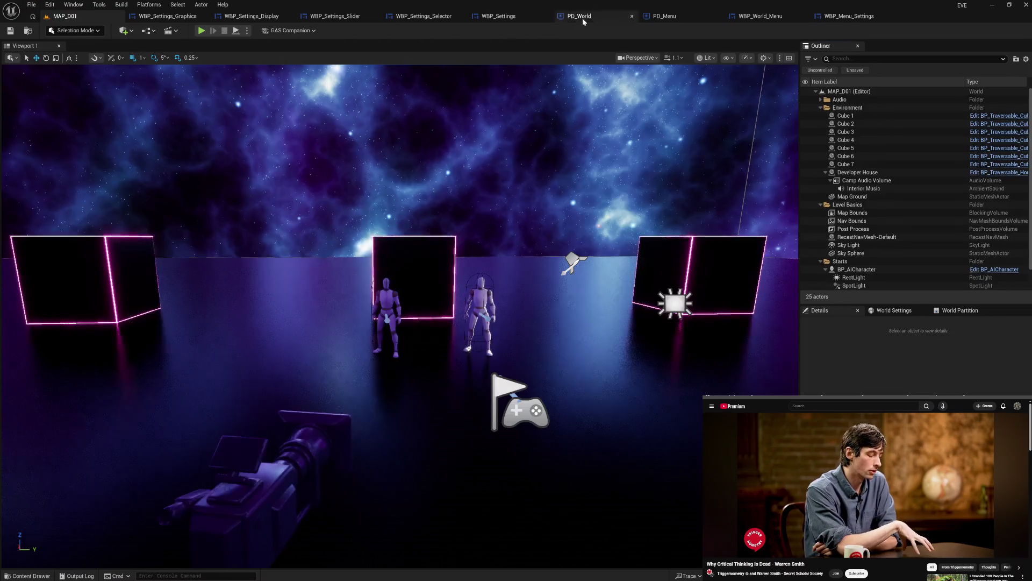
left_click(582, 17)
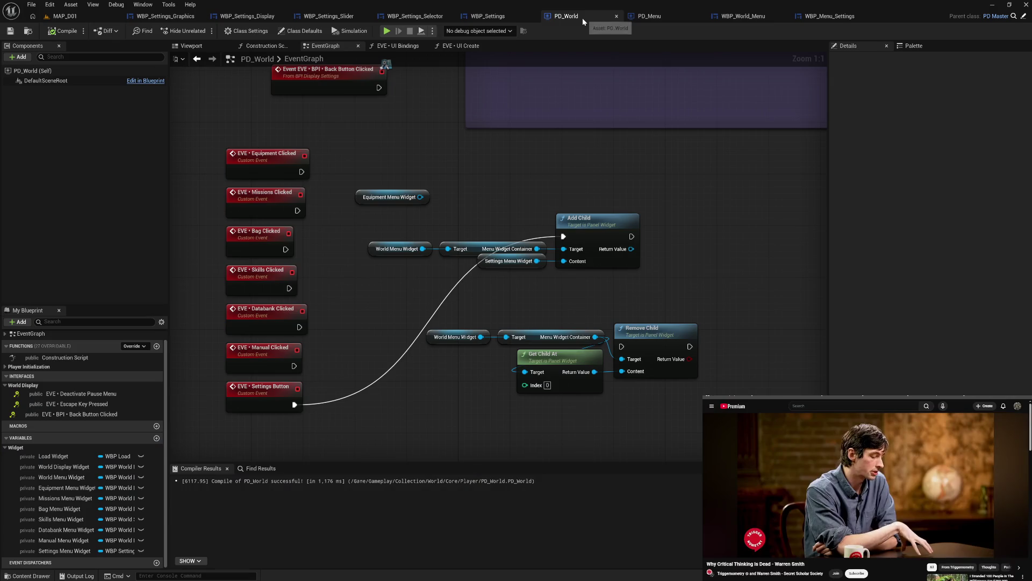
left_click(388, 32)
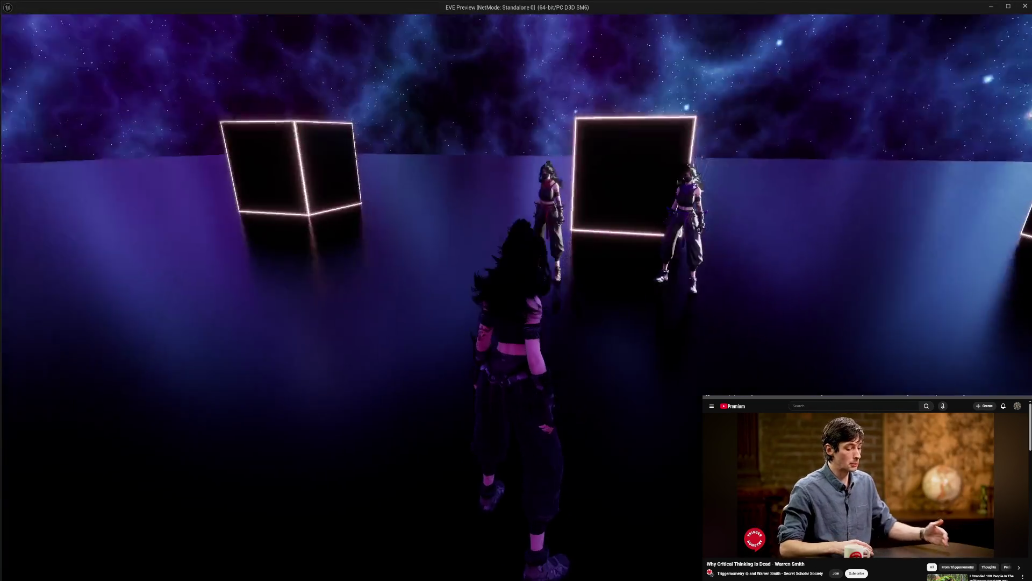
key("Tab")
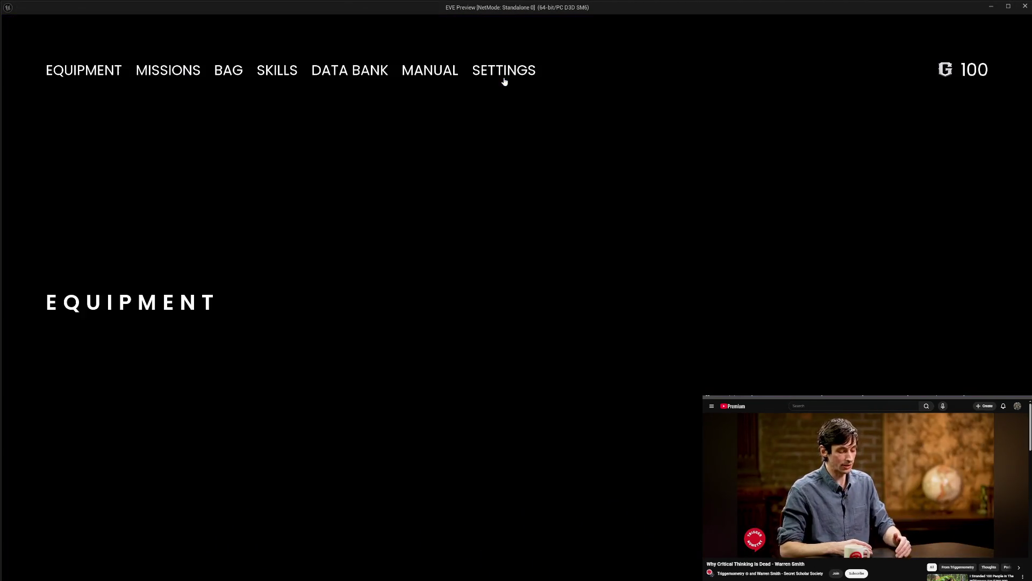
left_click(508, 78)
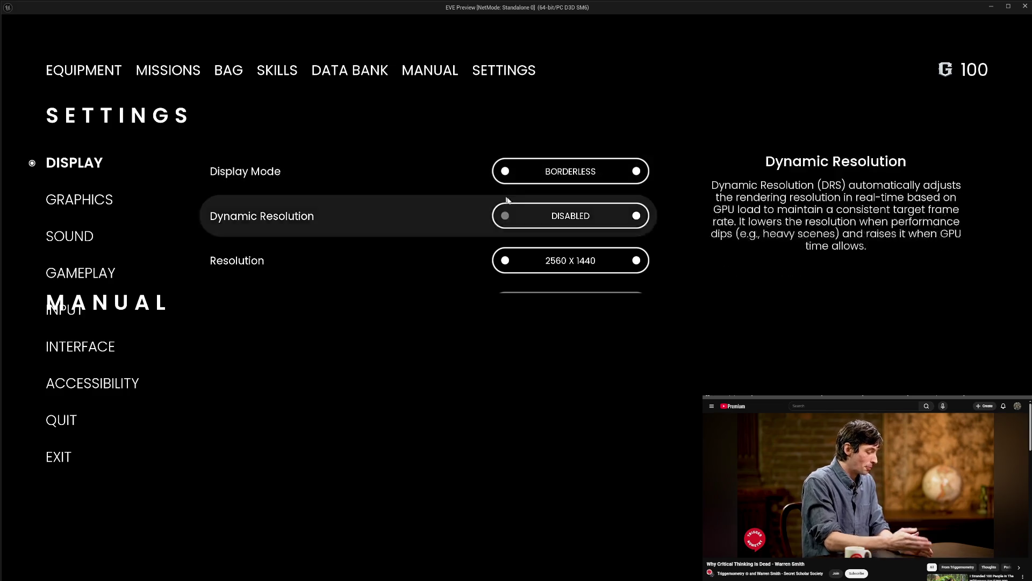
scroll(470, 239, "down", 2)
scroll(471, 239, "up", 2)
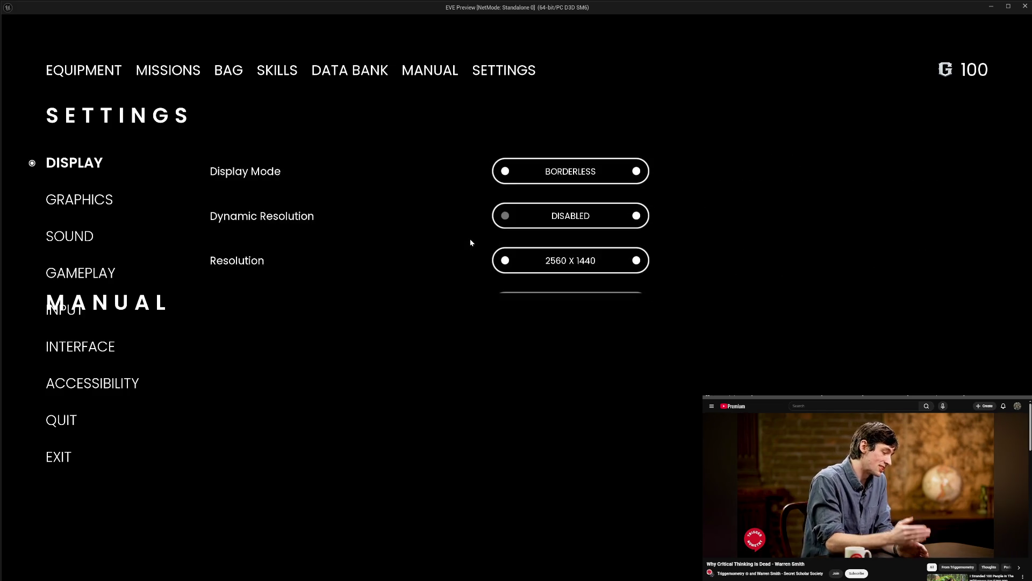
scroll(433, 240, "down", 2)
scroll(433, 240, "up", 2)
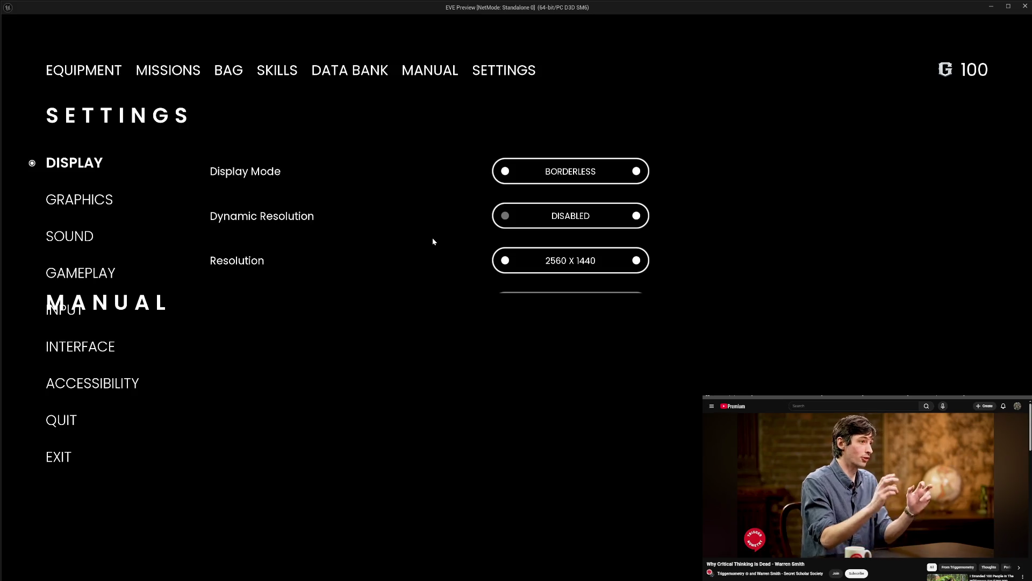
key("Escape")
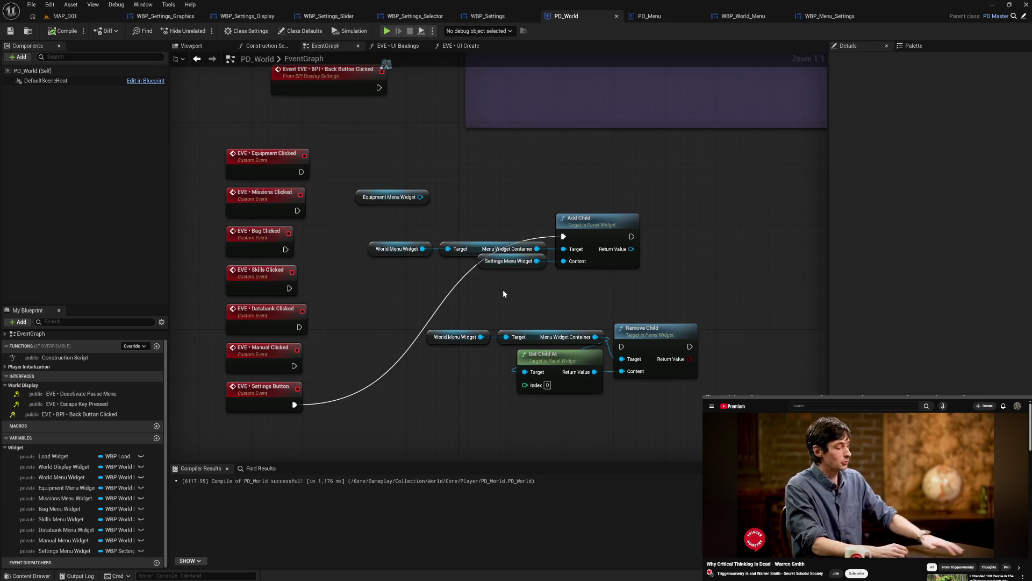
Wire the EVE • Manual Clicked event, compile PD_World, and start the standalone preview.
mouse_move(295, 366)
left_mouse_down()
mouse_move(587, 339)
mouse_move(622, 346)
left_mouse_up()
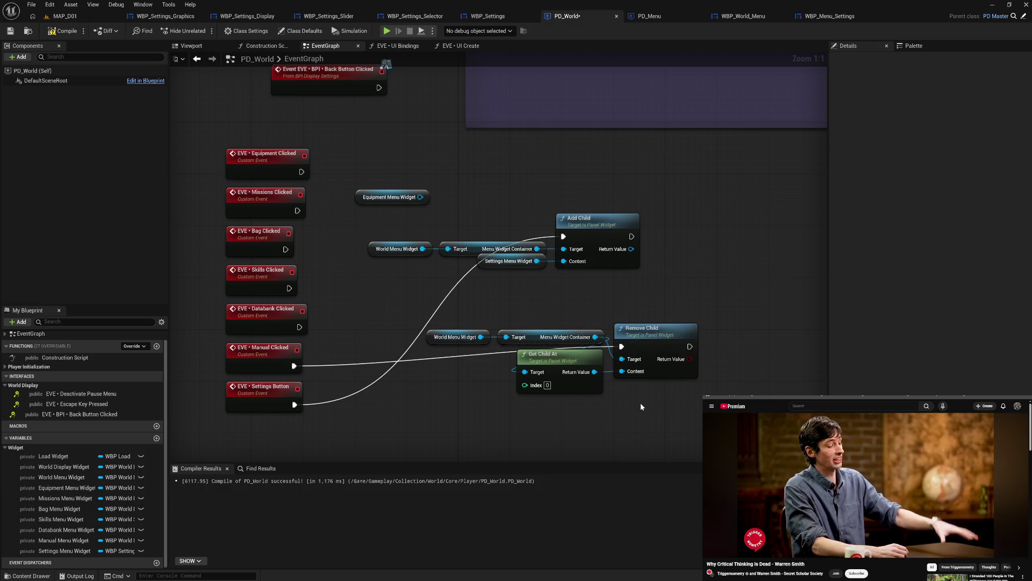
left_click(53, 33)
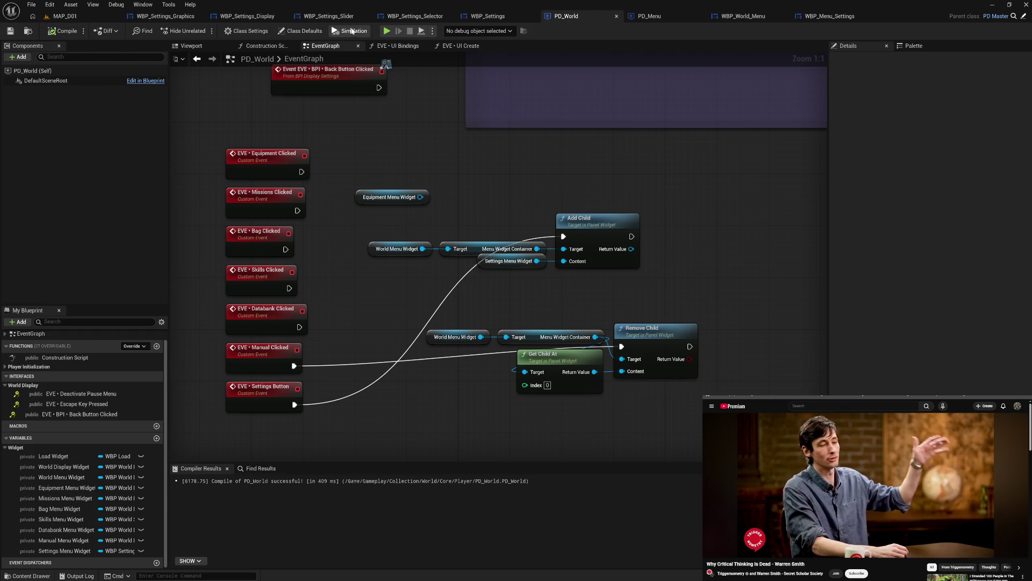
left_click(386, 30)
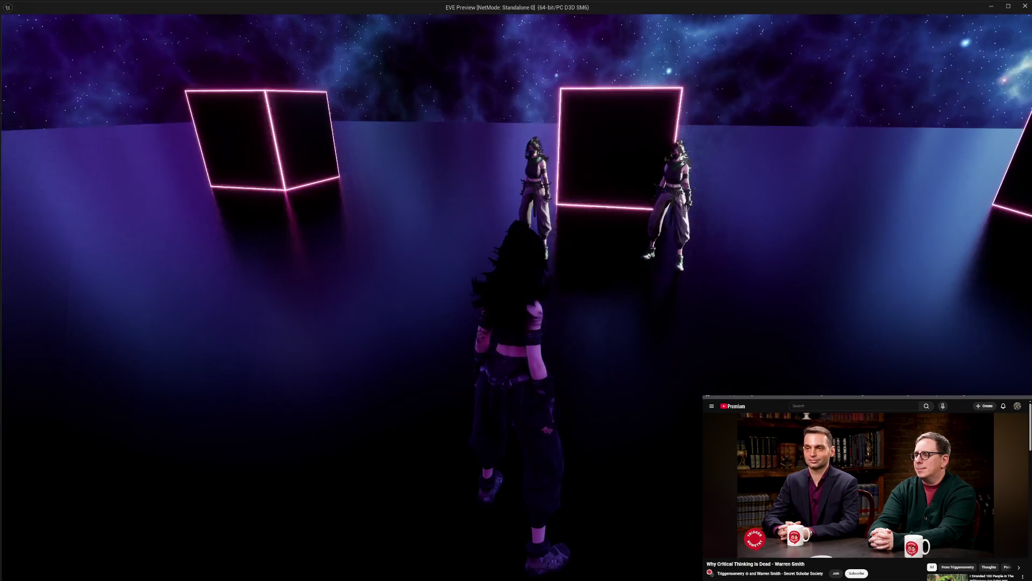
Open the in-game menu with Tab and try the Settings, Manual and Data Bank pages.
key("Tab")
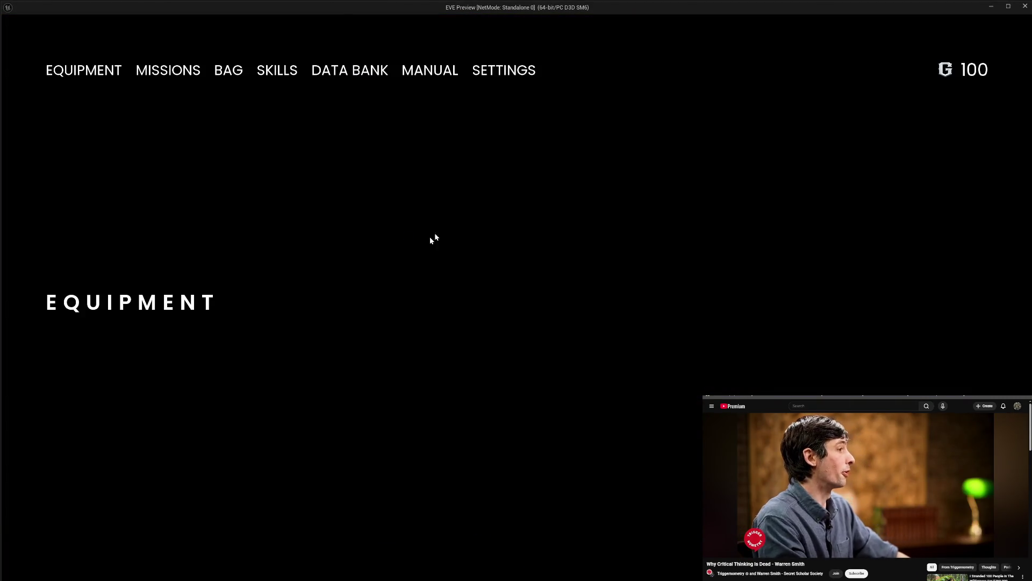
left_click(514, 72)
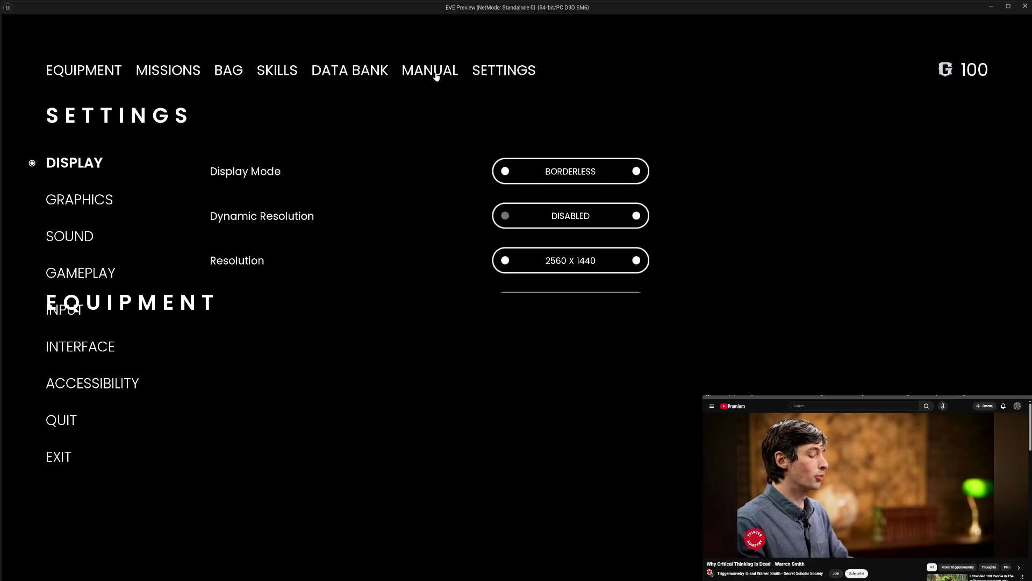
left_click(436, 77)
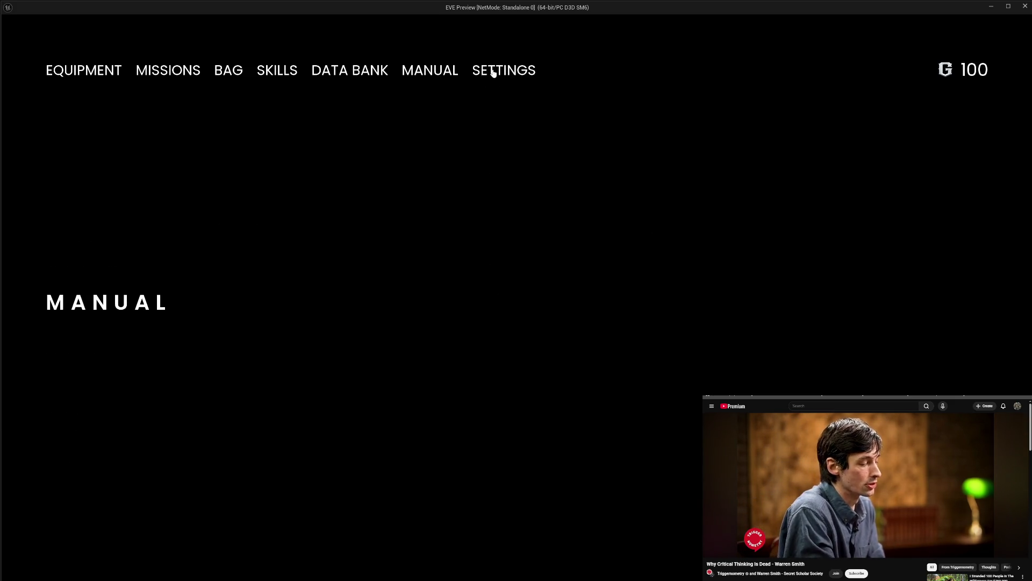
left_click(493, 73)
left_click(436, 74)
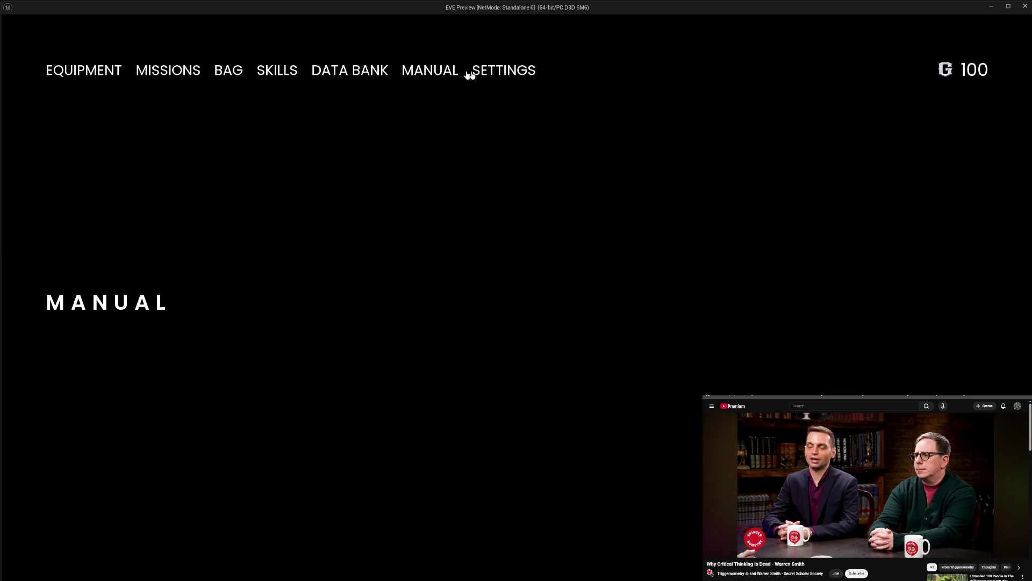
left_click(499, 74)
left_click(365, 71)
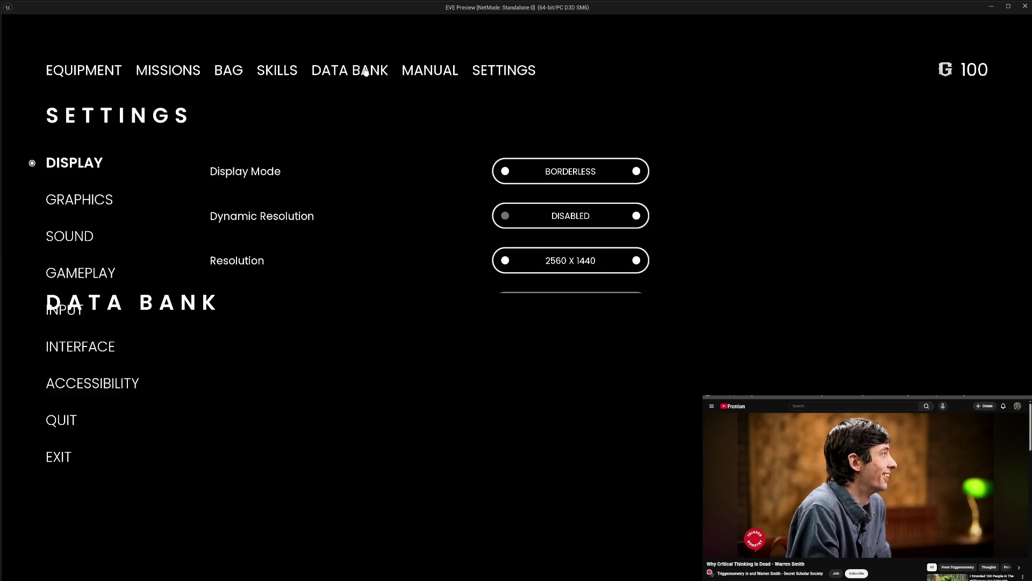
Switch repeatedly between the Manual and Settings pages, then close the preview window.
left_click(445, 72)
left_click(500, 71)
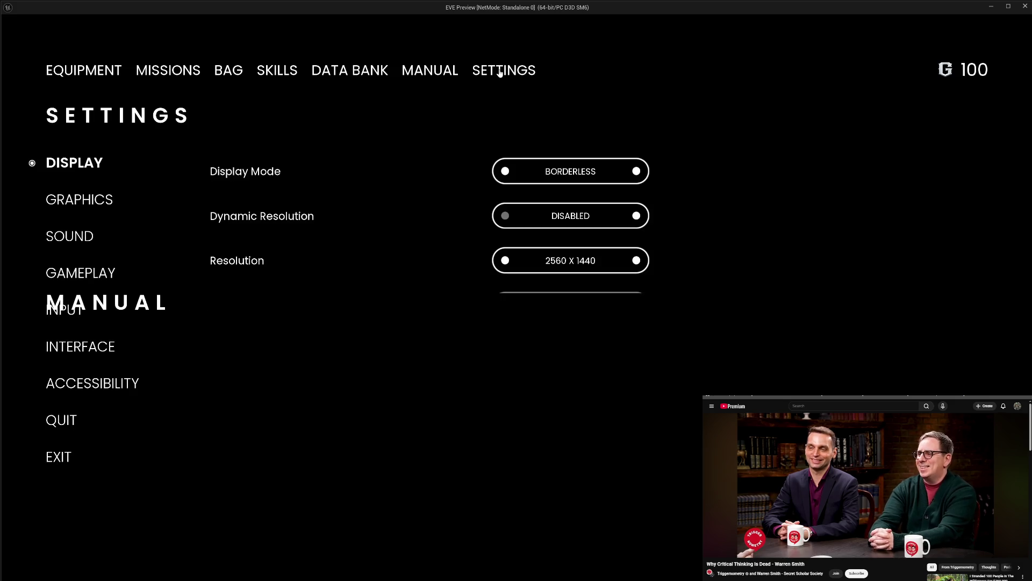
left_click(443, 74)
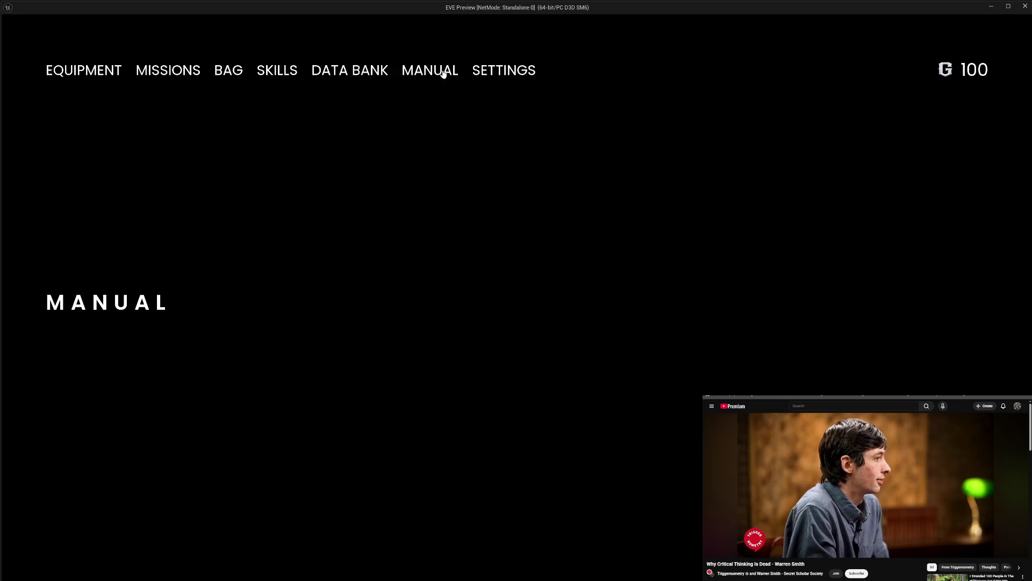
left_click(491, 76)
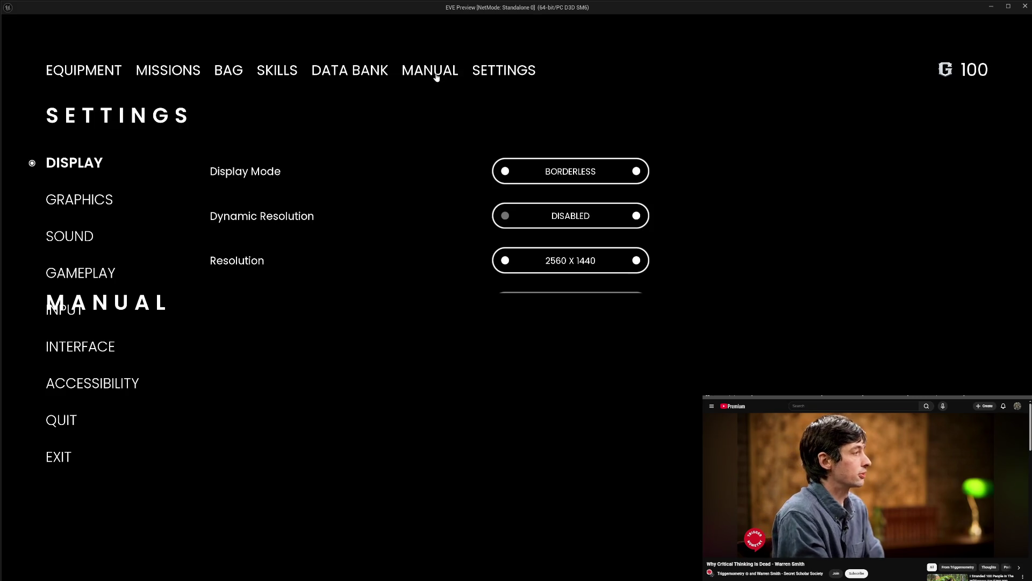
left_click(437, 78)
left_click(491, 75)
left_click(445, 76)
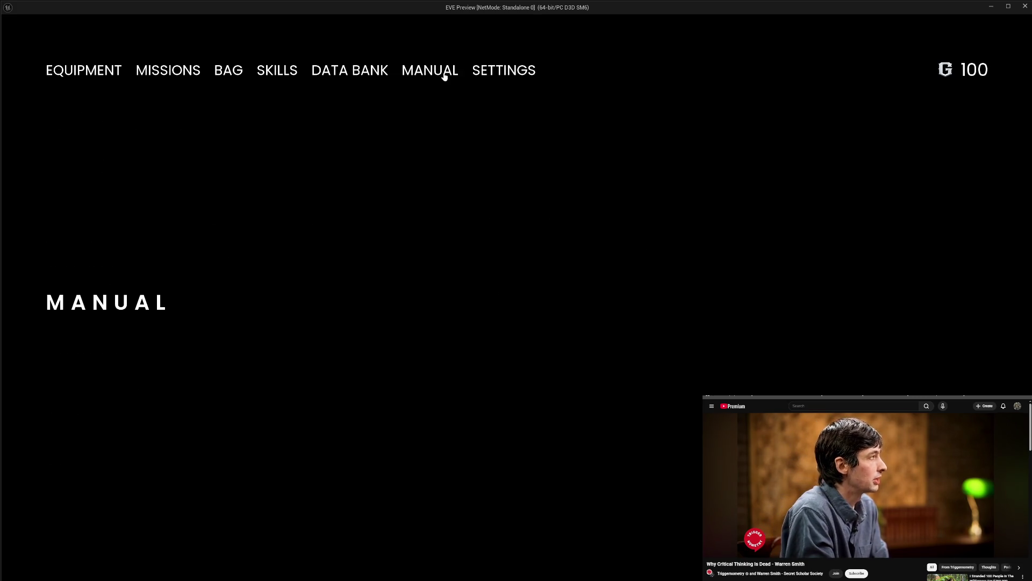
left_click(492, 74)
left_click(442, 74)
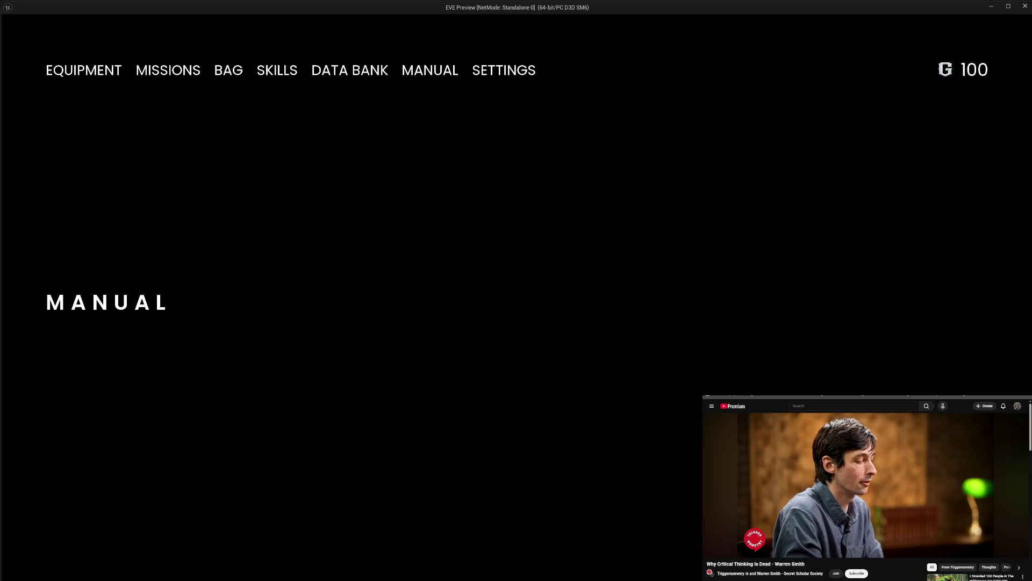
left_click(1025, 5)
left_click_drag(550, 308, 522, 272)
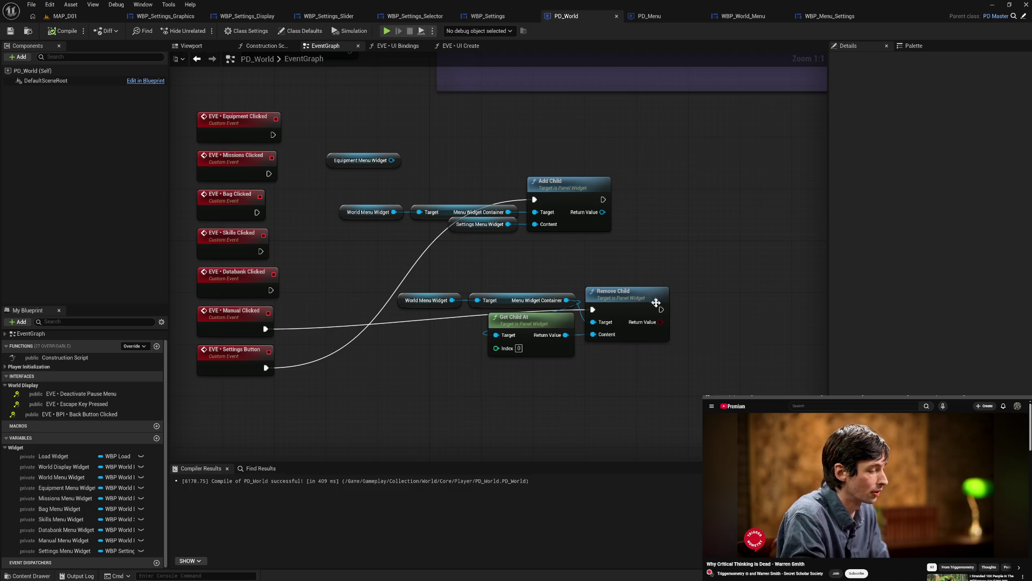
Chain Remove Child into Add Child, move the Settings Menu Widget getter down-left, and select the swap nodes.
left_click_drag(661, 309, 534, 200)
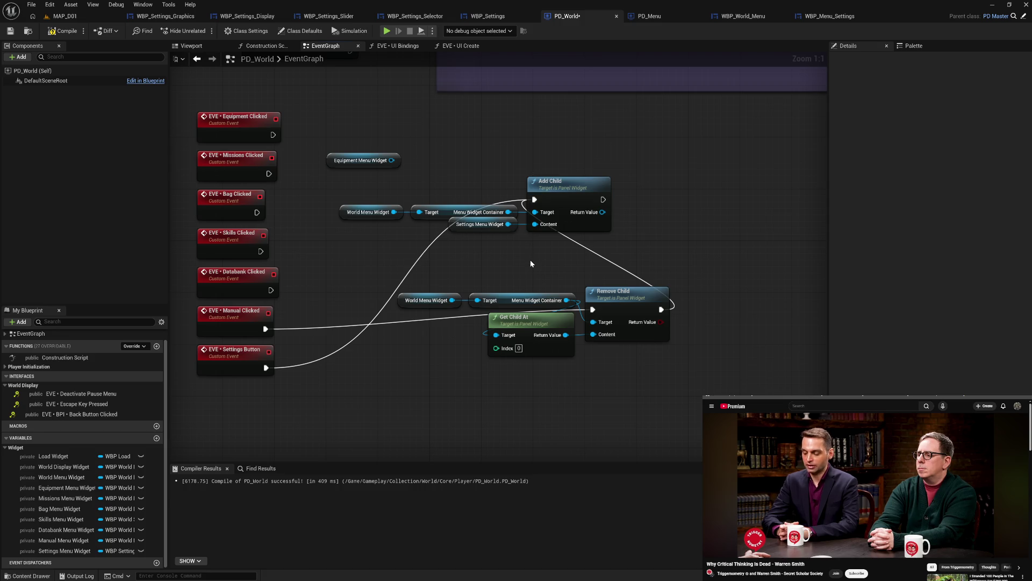
mouse_move(454, 225)
left_mouse_down()
mouse_move(429, 243)
mouse_move(294, 261)
mouse_move(299, 326)
mouse_move(252, 401)
left_mouse_up()
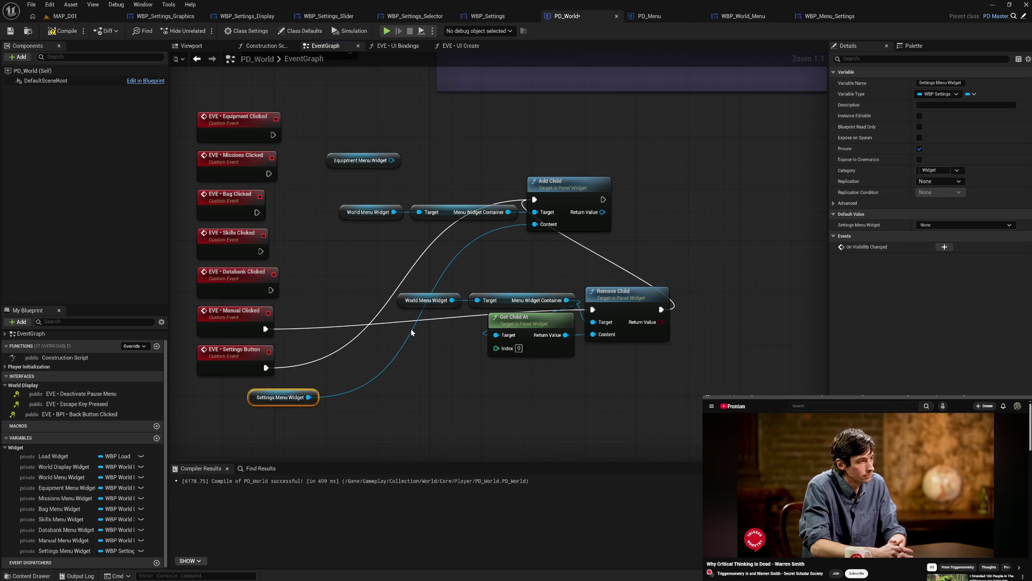
left_click_drag(373, 186, 642, 371)
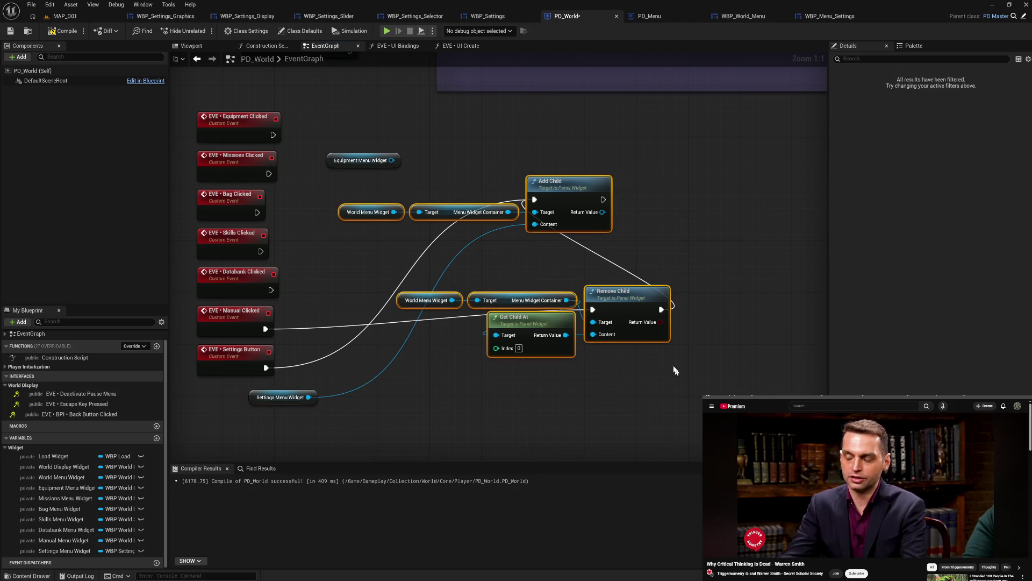
Collapse the selected nodes into a macro named 'EVE • Change Menu Widget'.
right_click(580, 201)
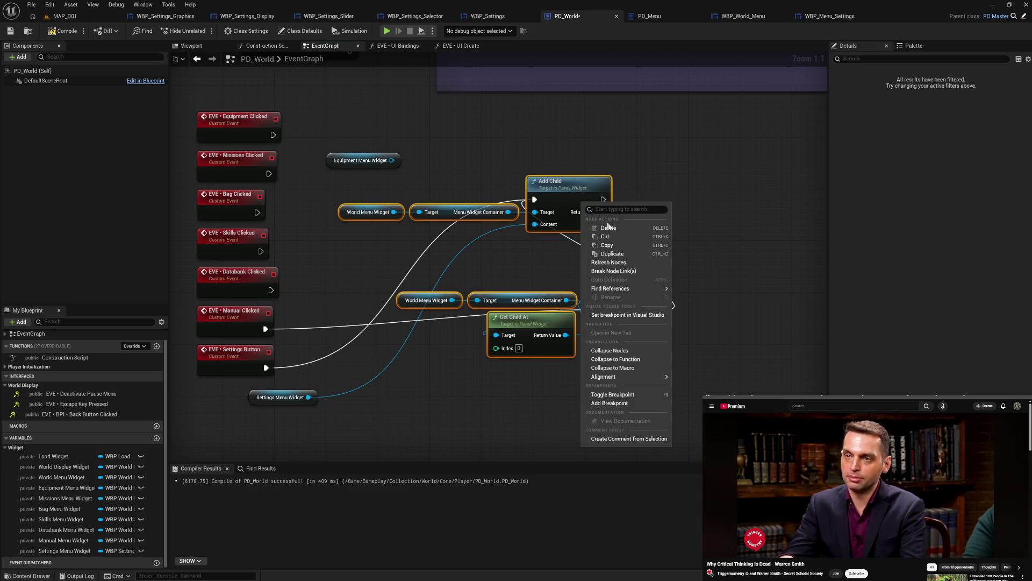
left_click(627, 368)
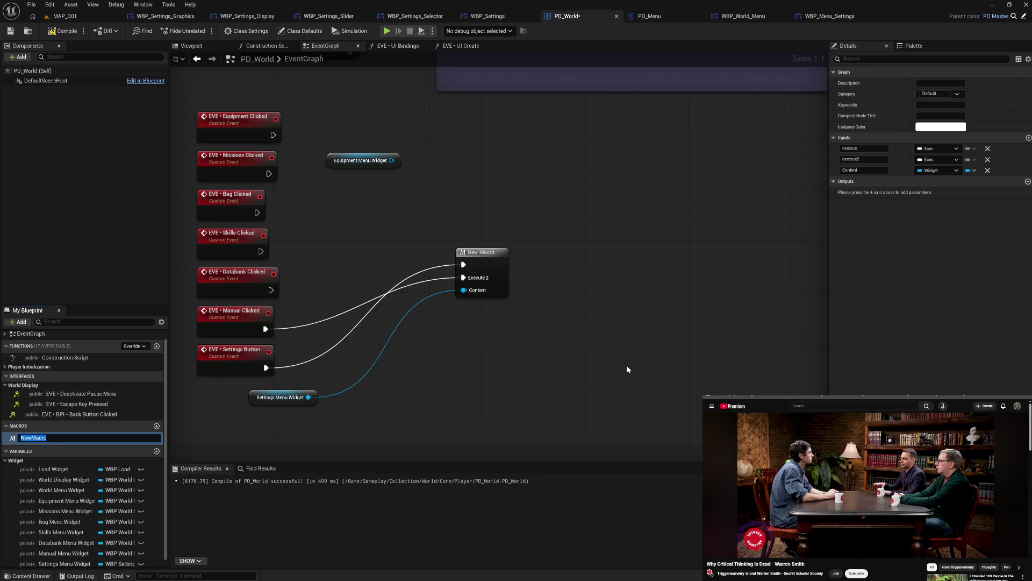
type("E")
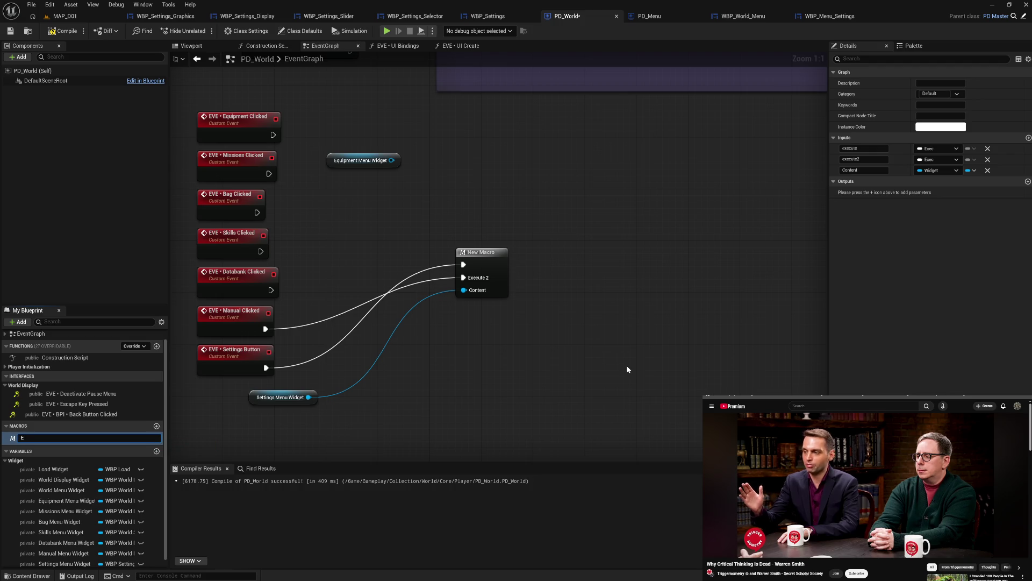
type("VE • Change")
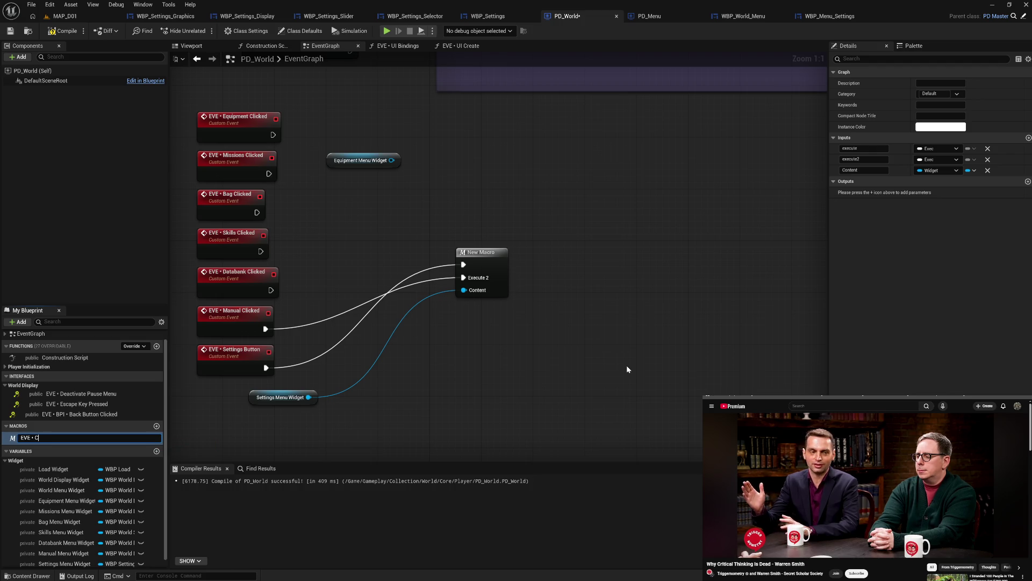
type(" W")
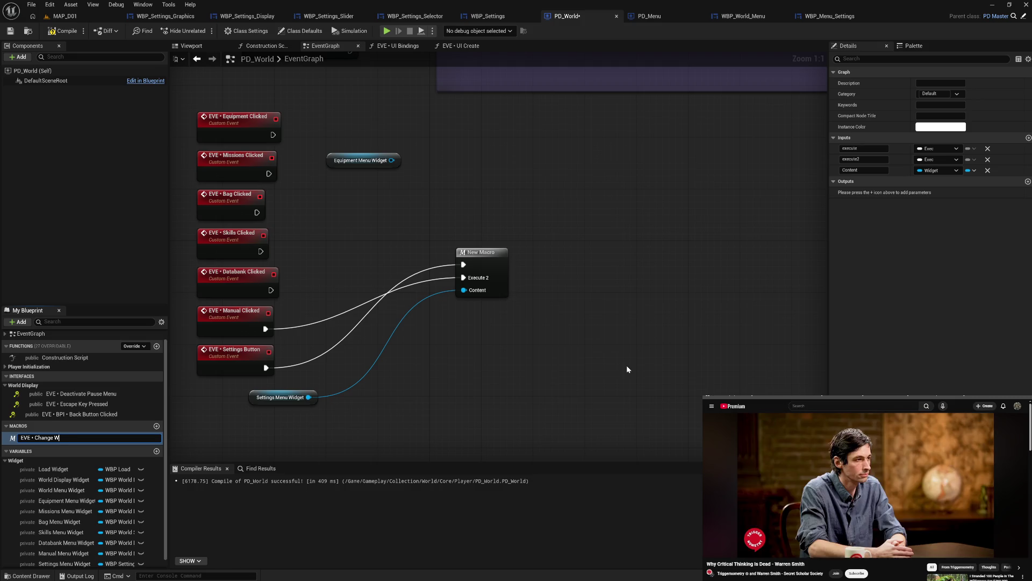
key("BackSpace")
type("Menu ")
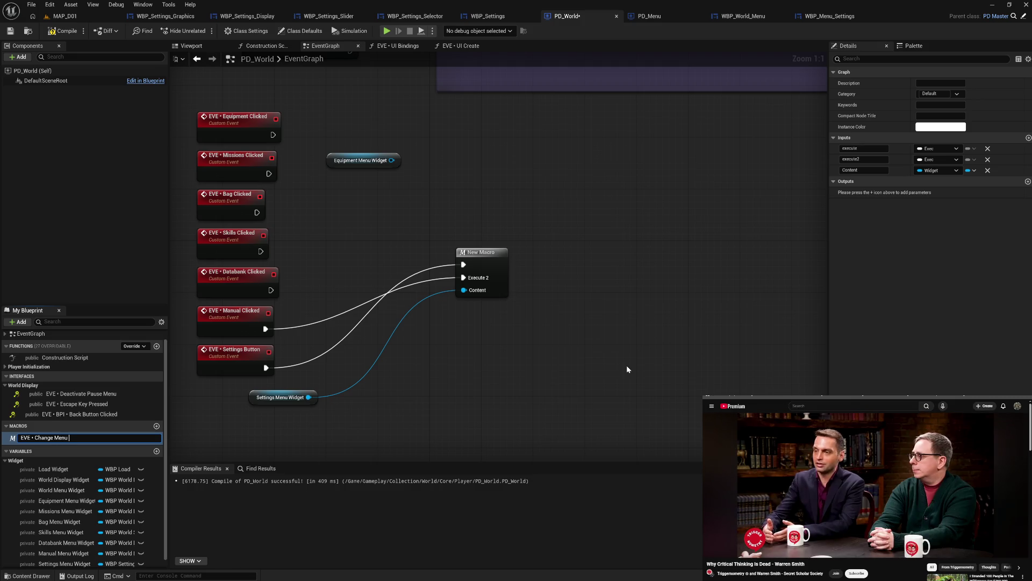
type("Wit")
key("Return")
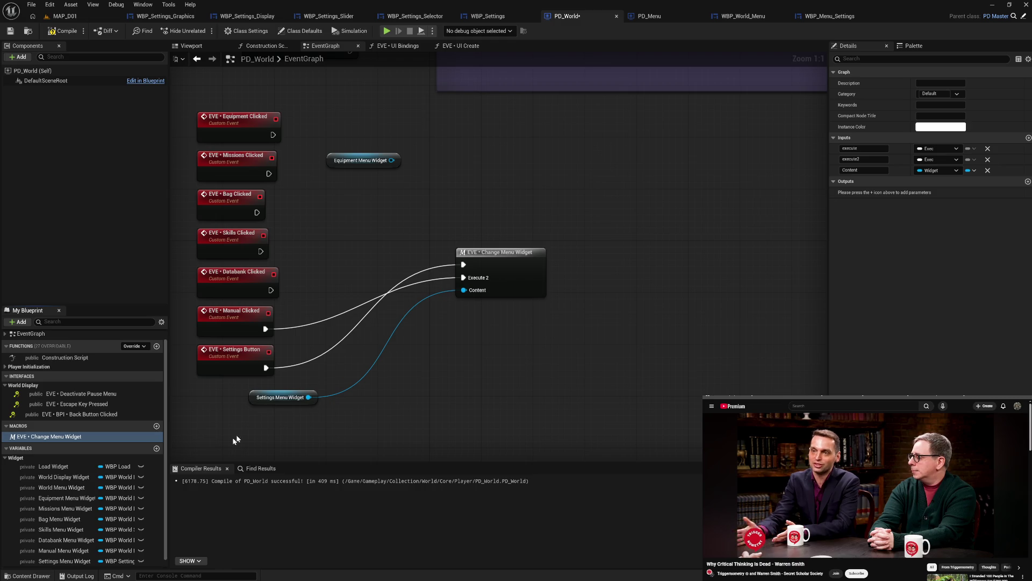
In the macro graph, delete the second execution input and rename the first to 'Exec In'.
double_click(515, 270)
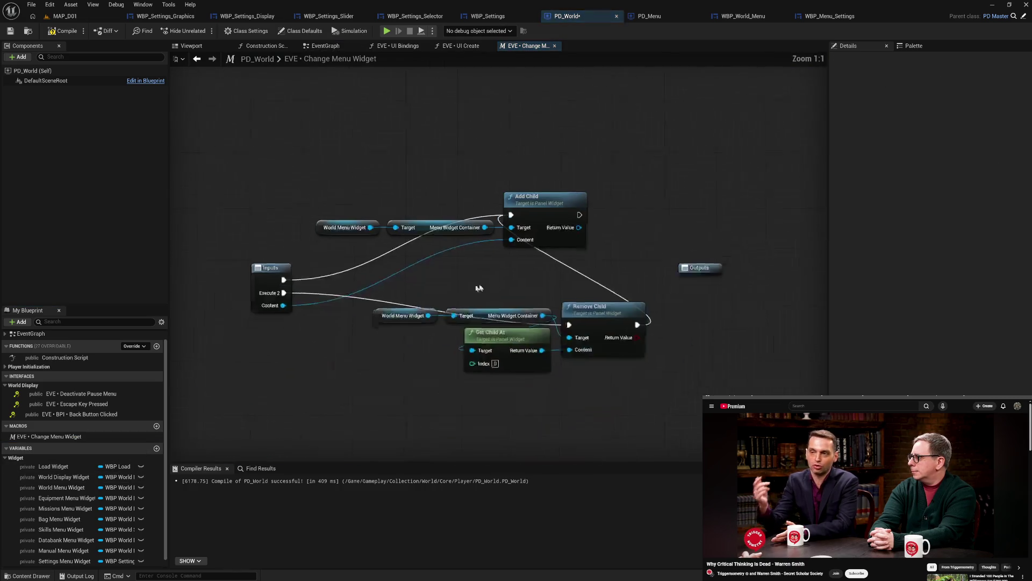
left_click(295, 267, "alt")
left_click(283, 258)
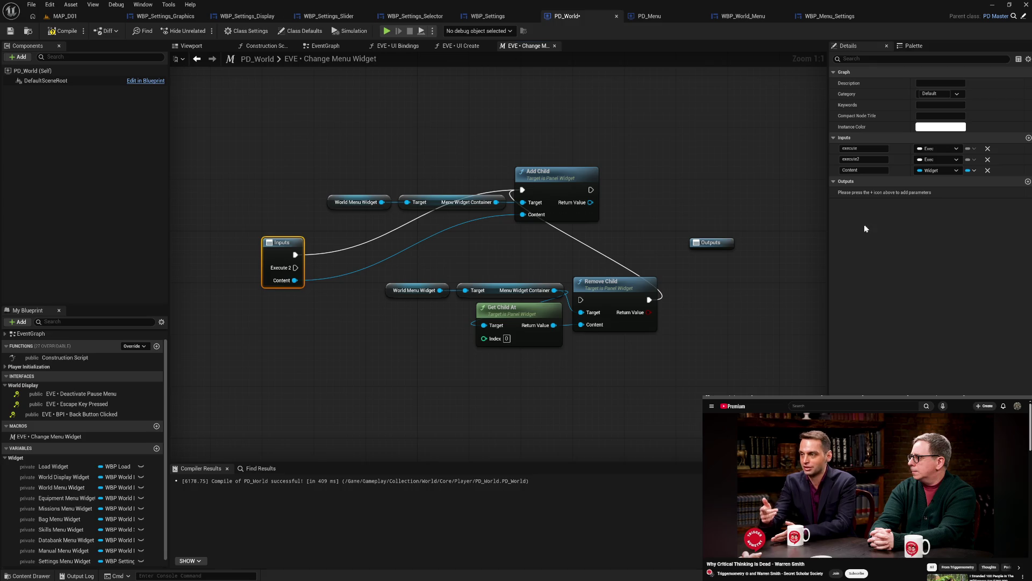
left_click(988, 159)
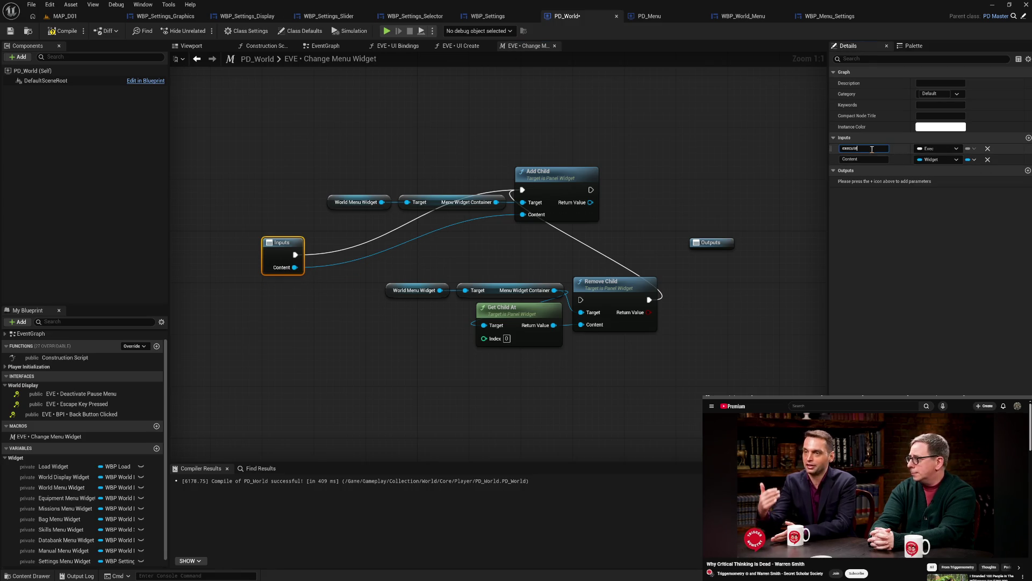
left_click(885, 148)
type("Exec In")
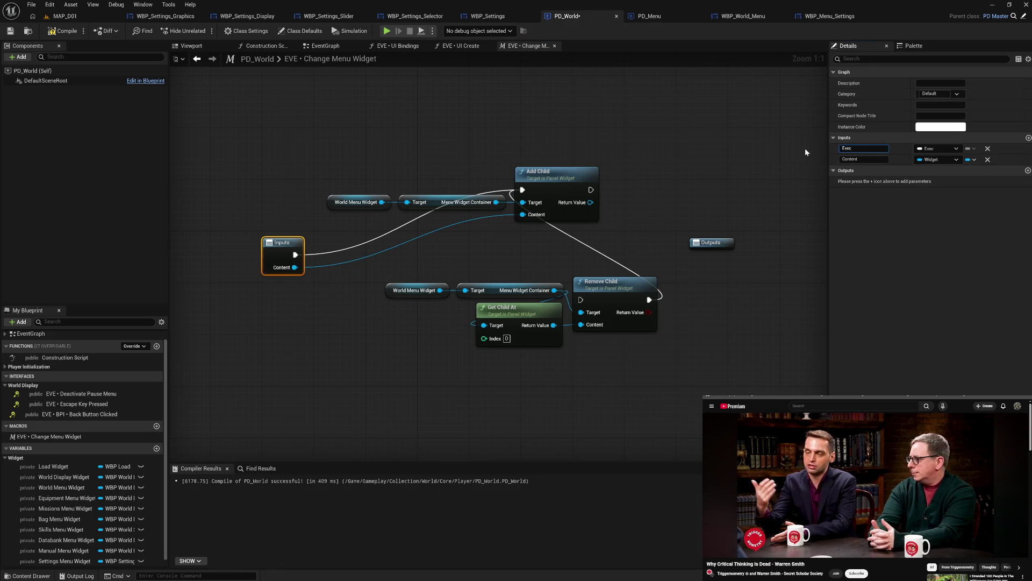
key("Return")
Rename the Content input to 'Widget'.
left_click(855, 159)
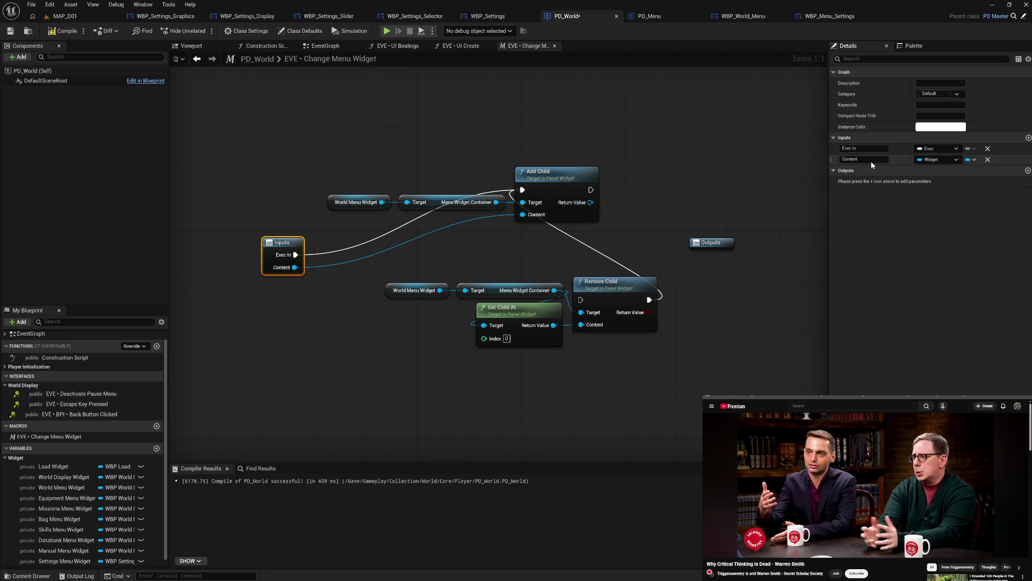
type("Menu")
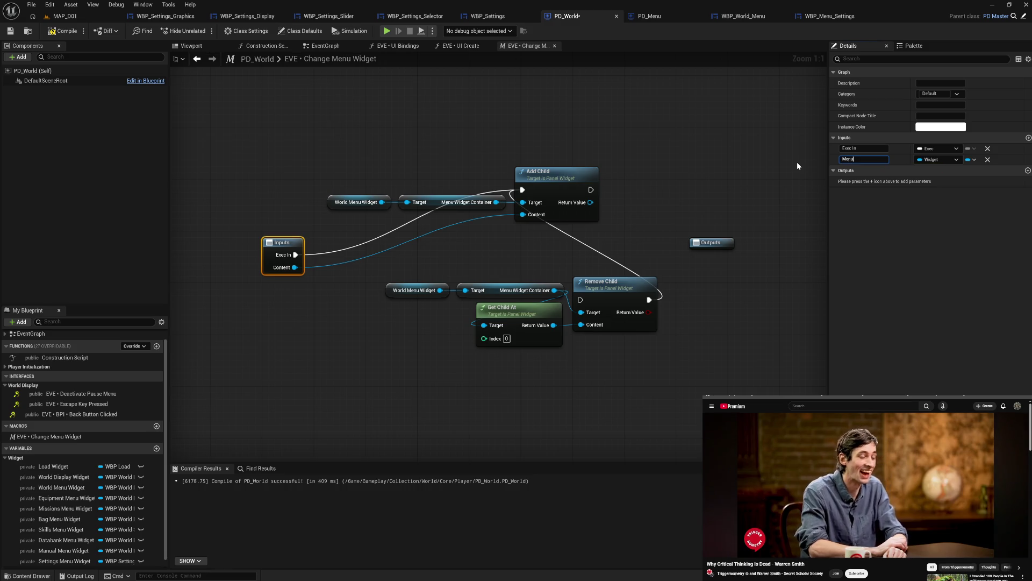
type(" W")
key("BackSpace")
key("BackSpace")
key("BackSpace")
type("Widget")
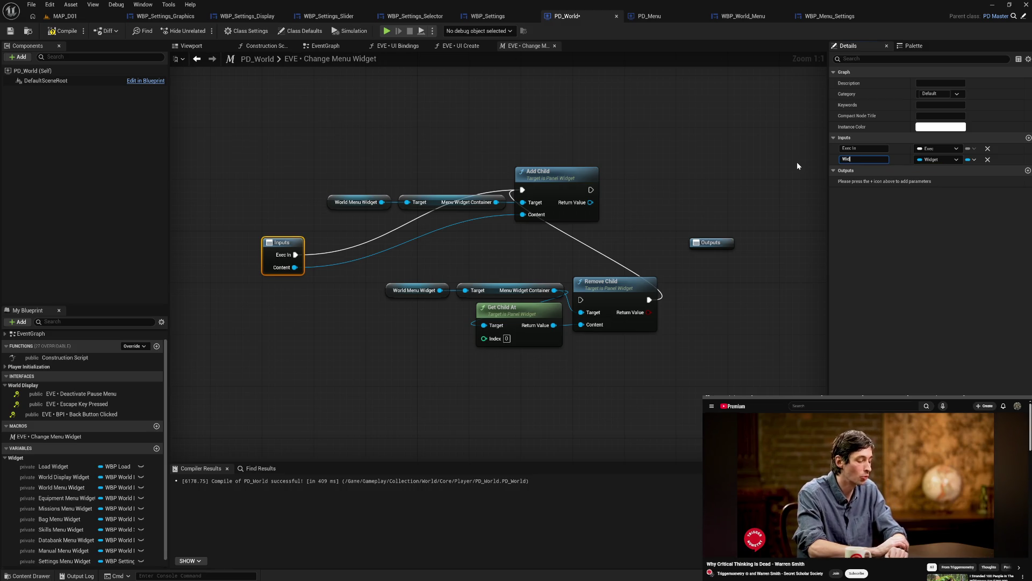
key("Return")
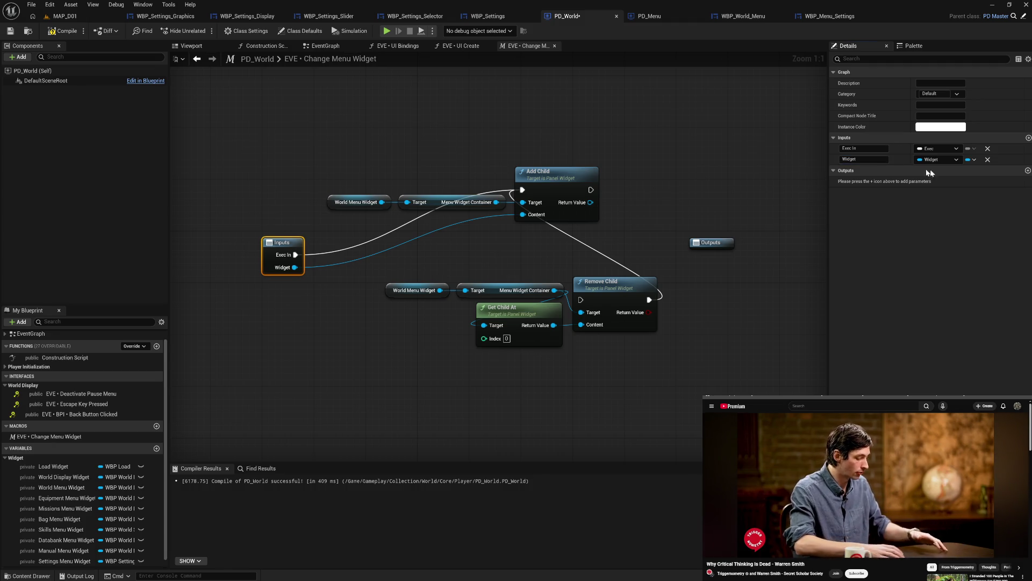
Add an Exec-type output named 'Exec Out' to the macro.
left_click(1028, 170)
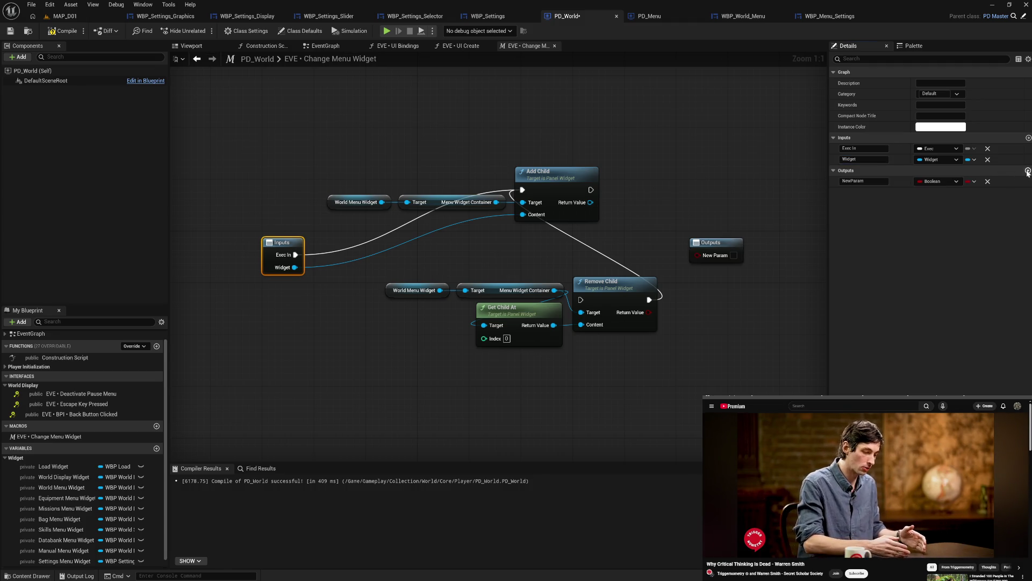
left_click(937, 182)
left_click(938, 204)
left_click(868, 181)
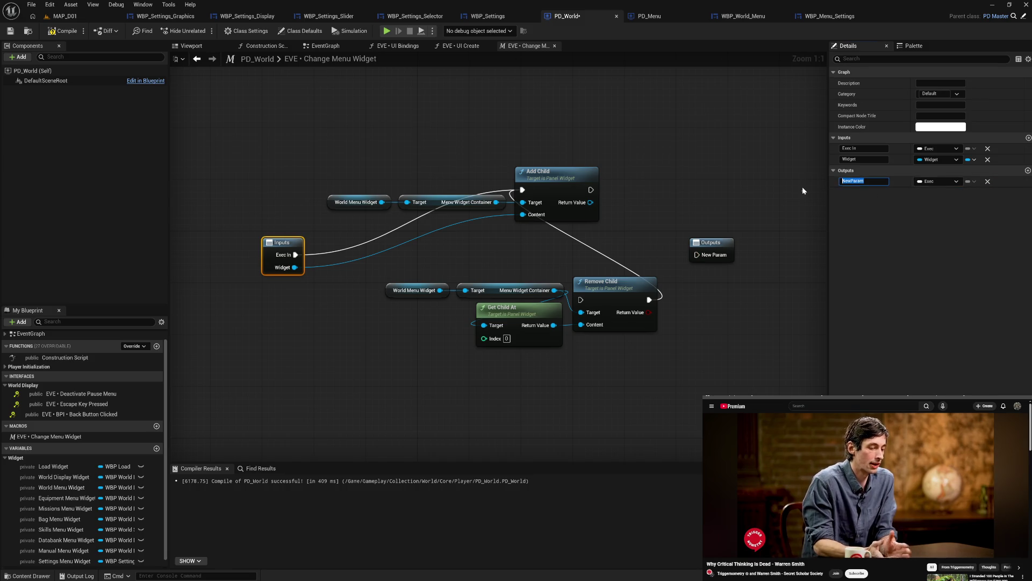
type("Exec Out")
key("Return")
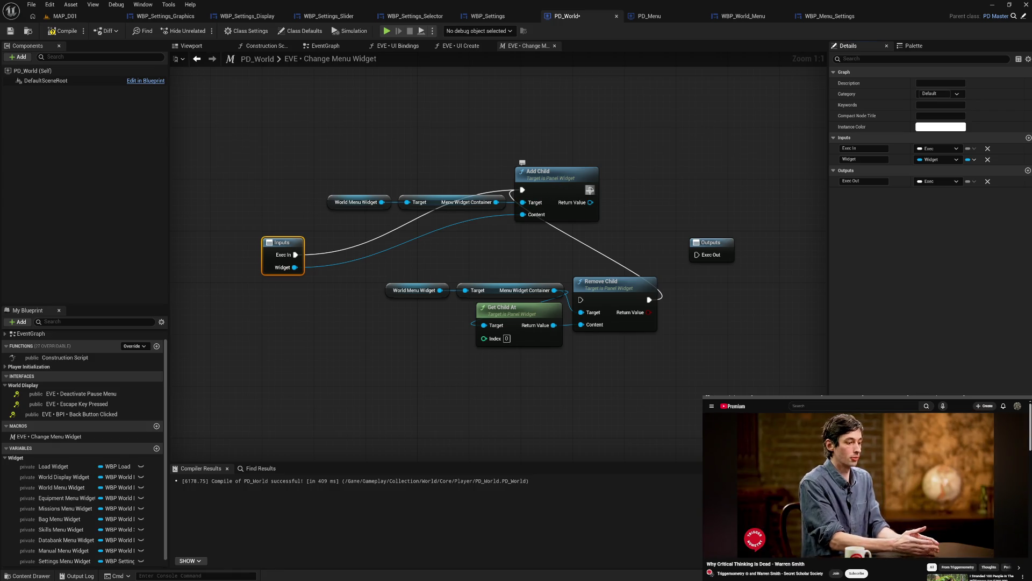
Connect Add Child to Exec Out and Exec In to Remove Child, then rearrange the removal nodes.
mouse_move(590, 190)
left_mouse_down()
mouse_move(697, 255)
mouse_move(694, 224)
mouse_move(636, 182)
left_mouse_up()
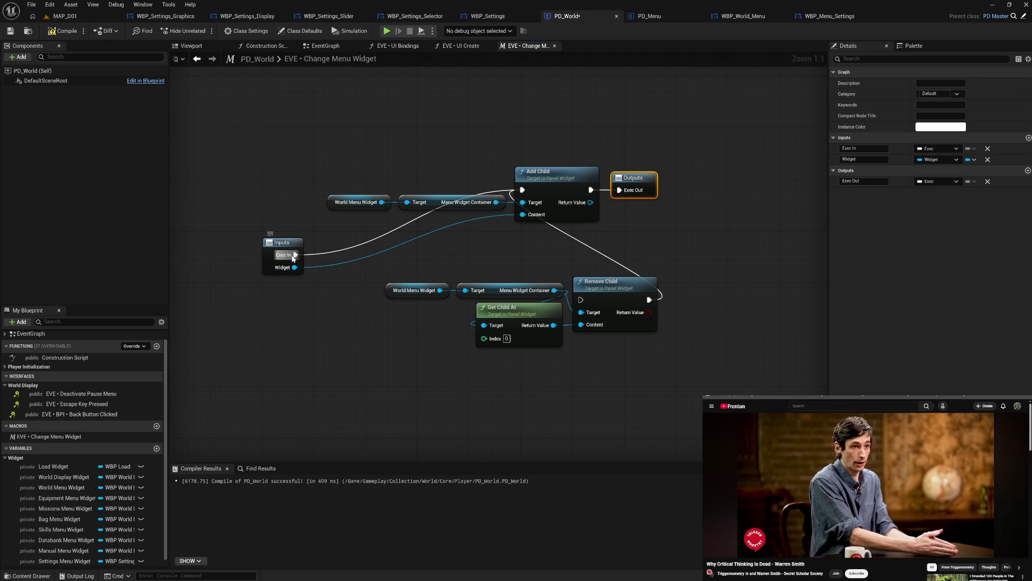
left_click_drag(295, 254, 580, 300)
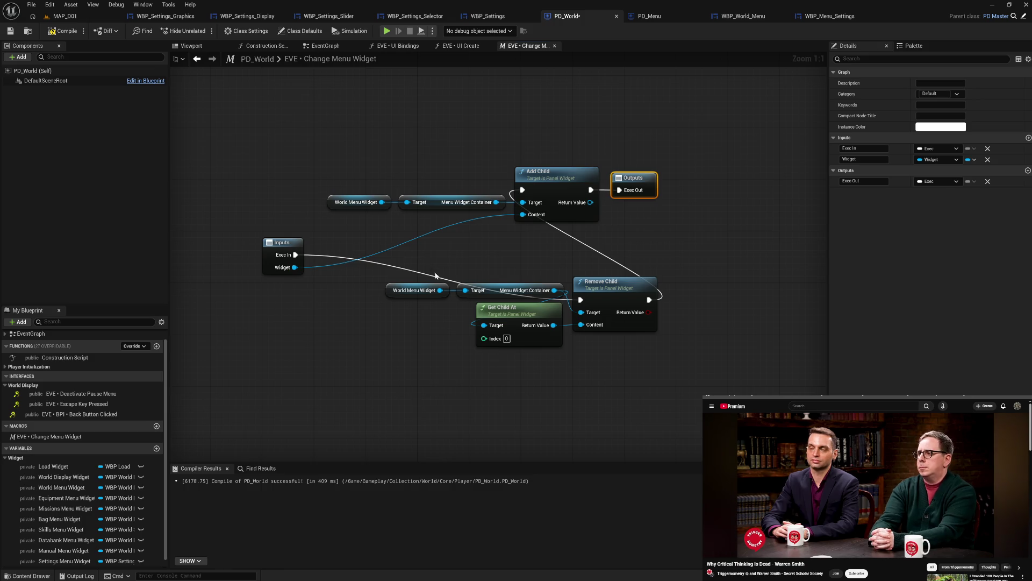
left_click_drag(417, 262, 633, 340)
mouse_move(602, 296)
left_mouse_down()
mouse_move(580, 322)
mouse_move(531, 307)
mouse_move(589, 303)
left_mouse_up()
left_click(403, 334)
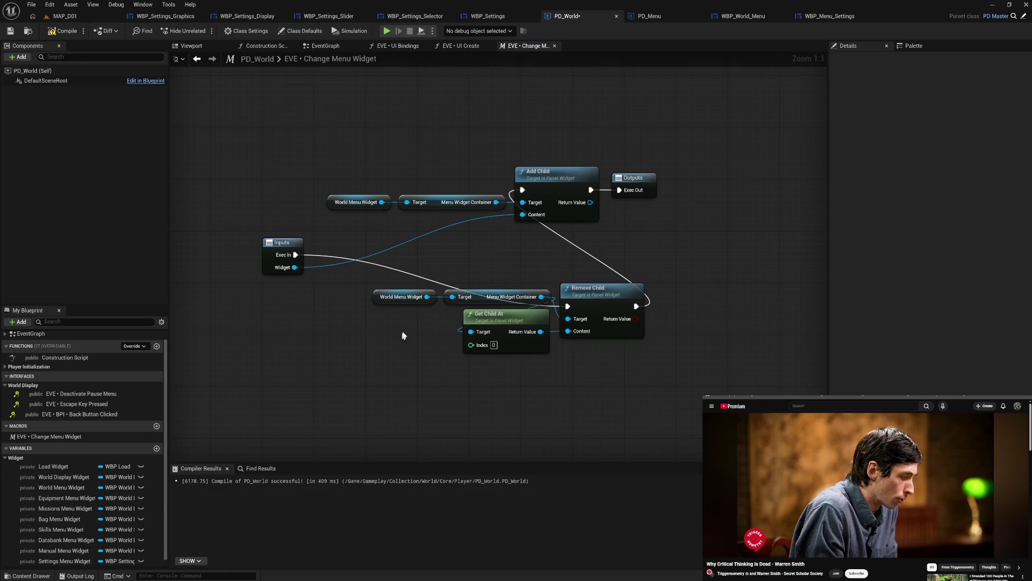
left_click_drag(366, 275, 484, 293)
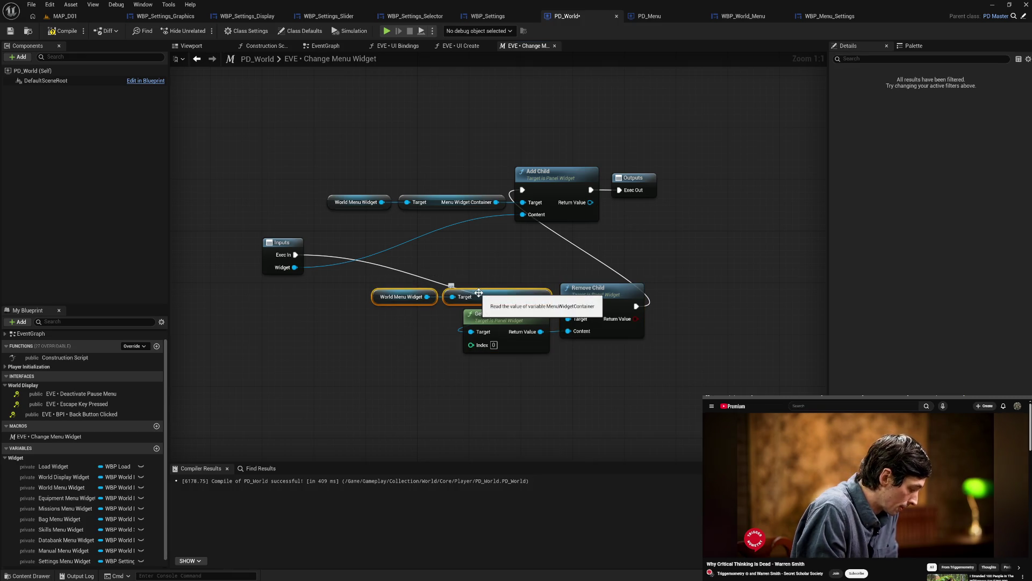
left_click(473, 256)
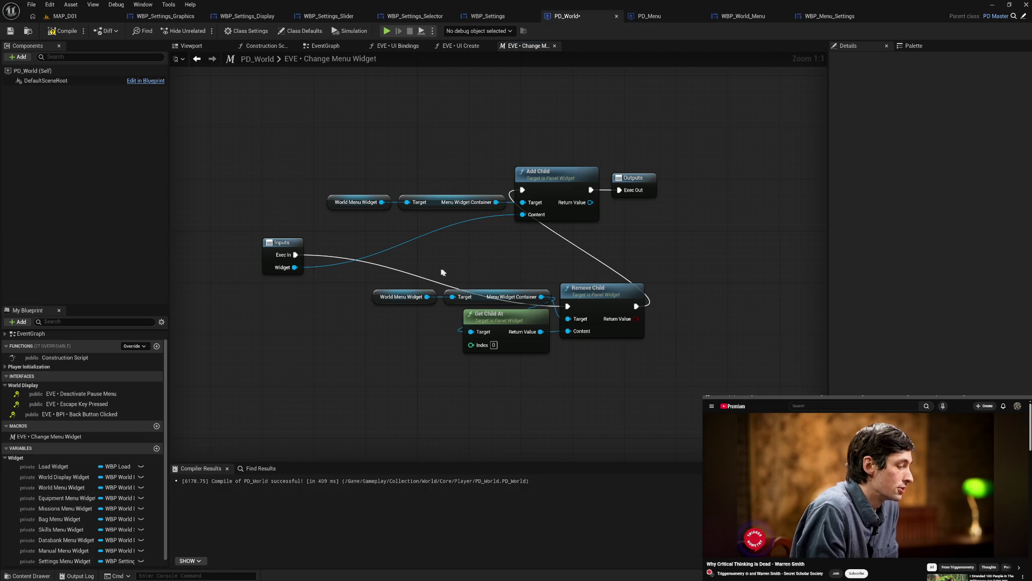
mouse_move(408, 274)
left_mouse_down()
mouse_move(549, 352)
mouse_move(648, 347)
left_mouse_up()
Wrap the removal nodes in a comment titled 'Remove Current Widget'.
left_click_drag(606, 304, 606, 337)
type("cR")
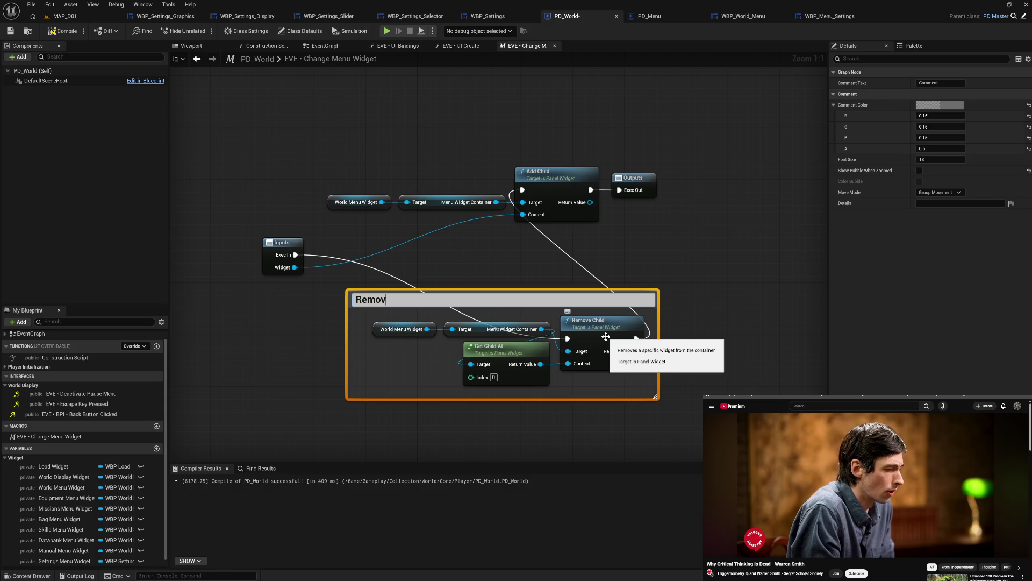
type("urrent Widget")
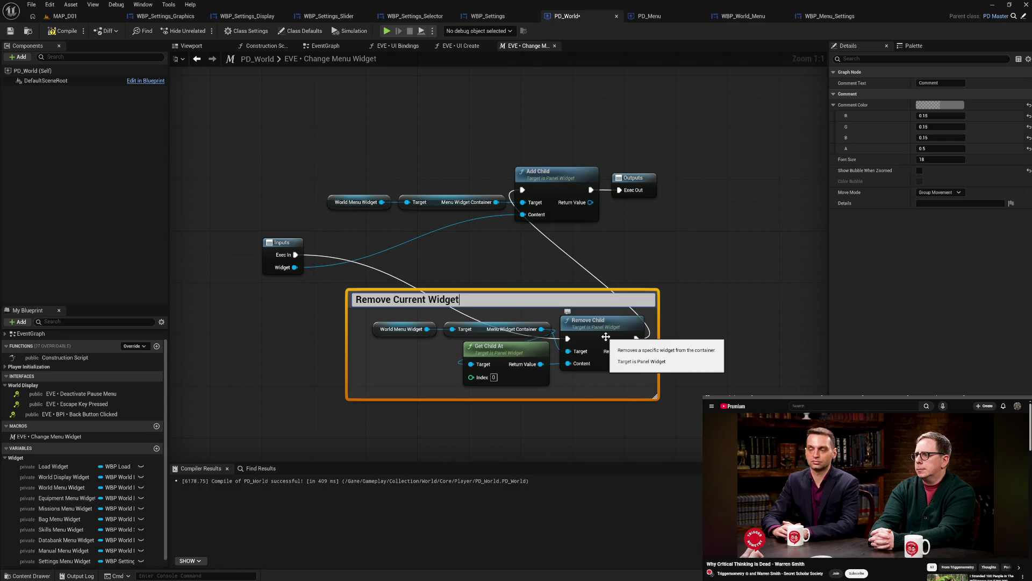
key("Return")
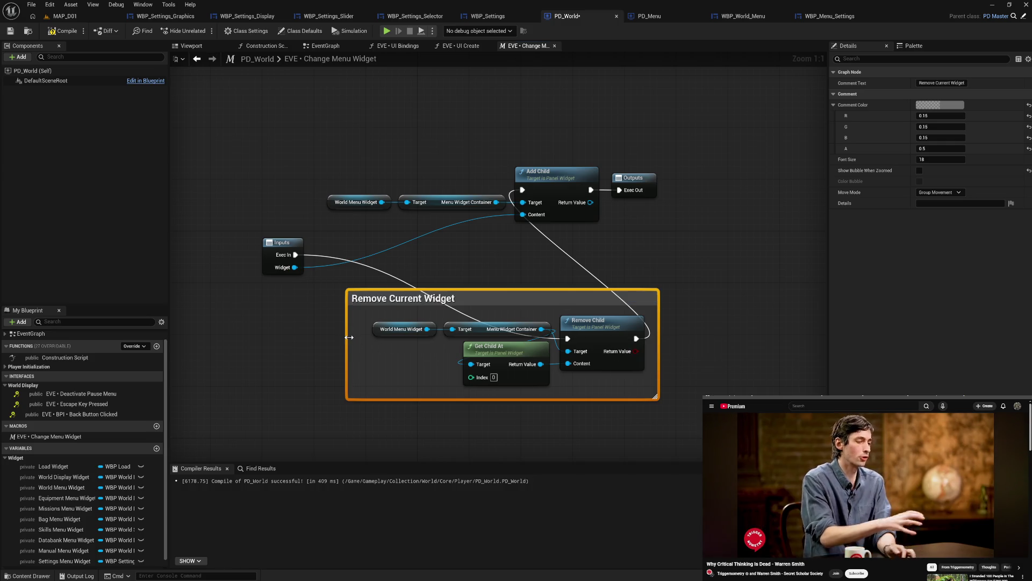
left_click_drag(348, 337, 402, 304)
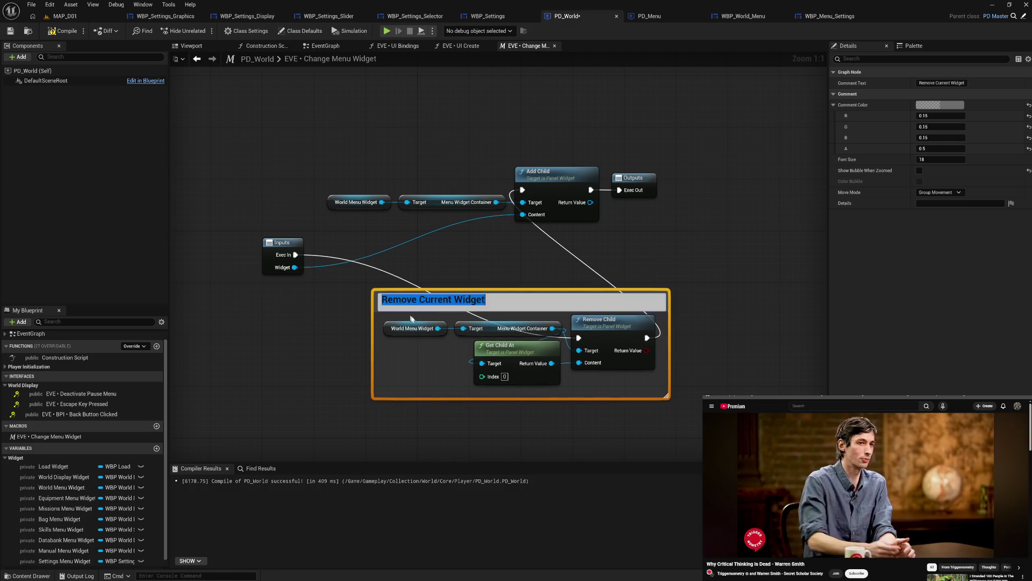
Wrap the World Menu Widget, Target and Add Child nodes in an 'Add New Widget' comment.
left_click_drag(607, 340, 608, 341)
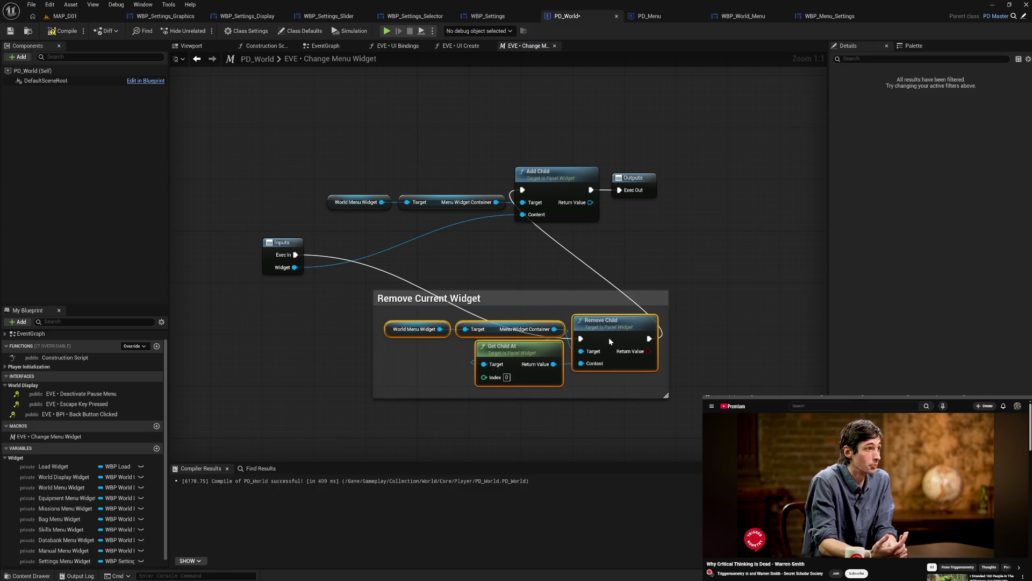
left_click_drag(338, 156, 644, 226)
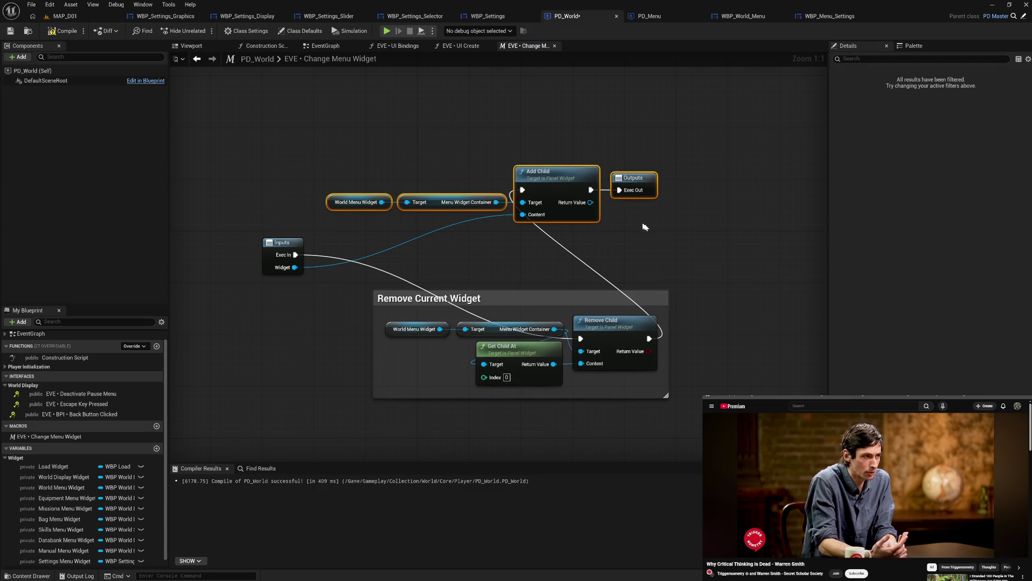
left_click_drag(549, 191, 502, 158)
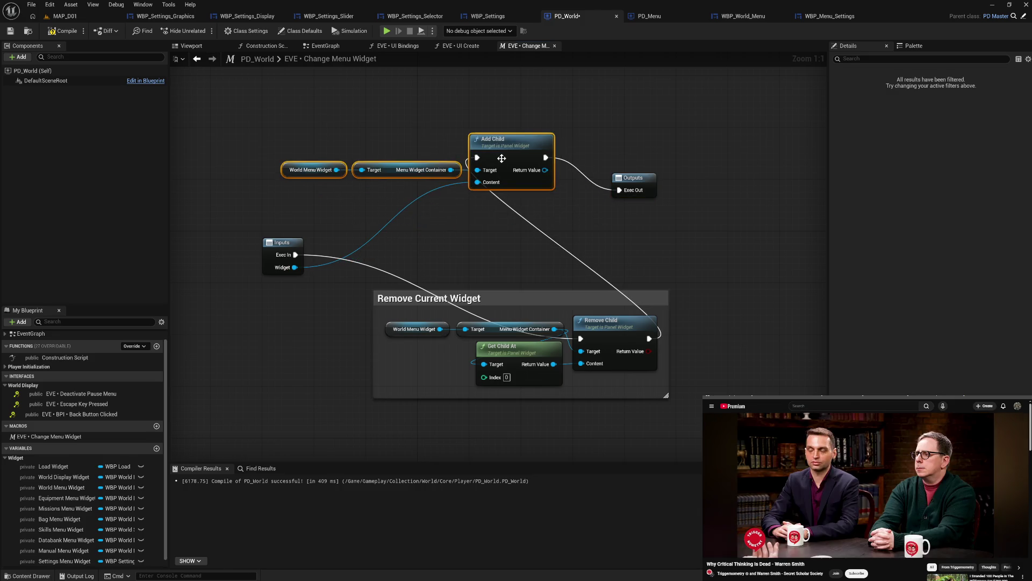
type("cAd")
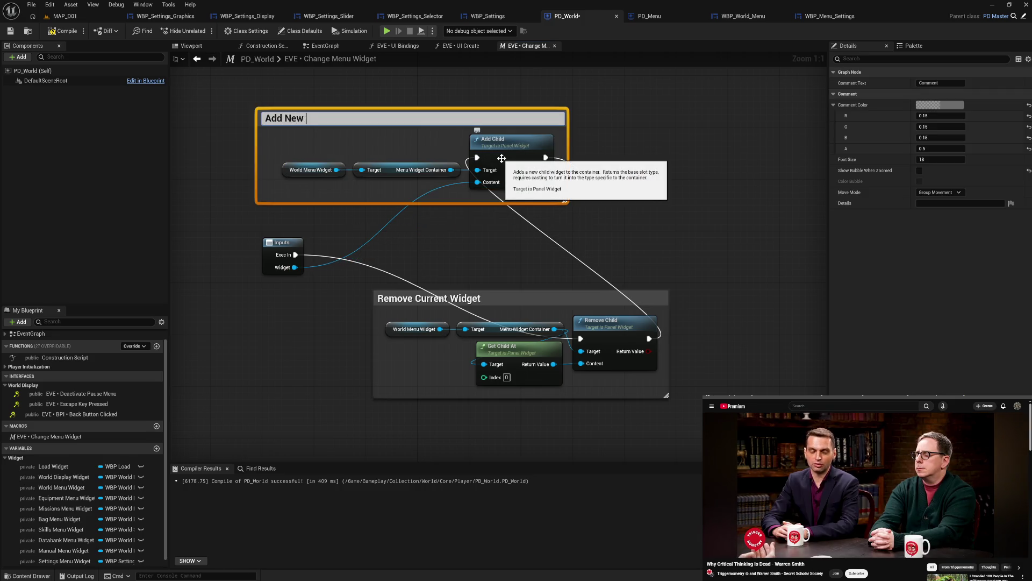
type("t")
key("Return")
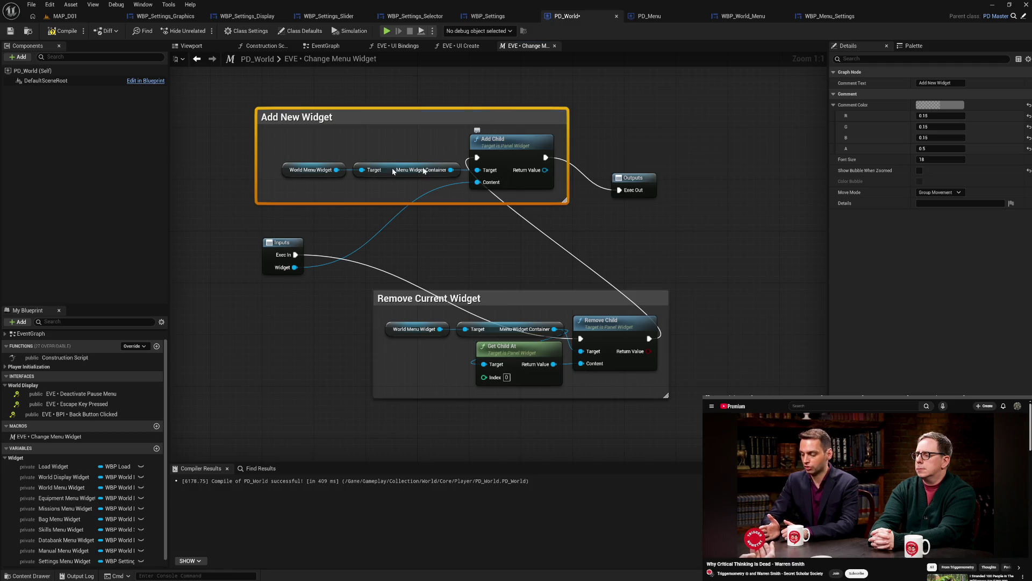
left_click_drag(268, 166, 273, 164)
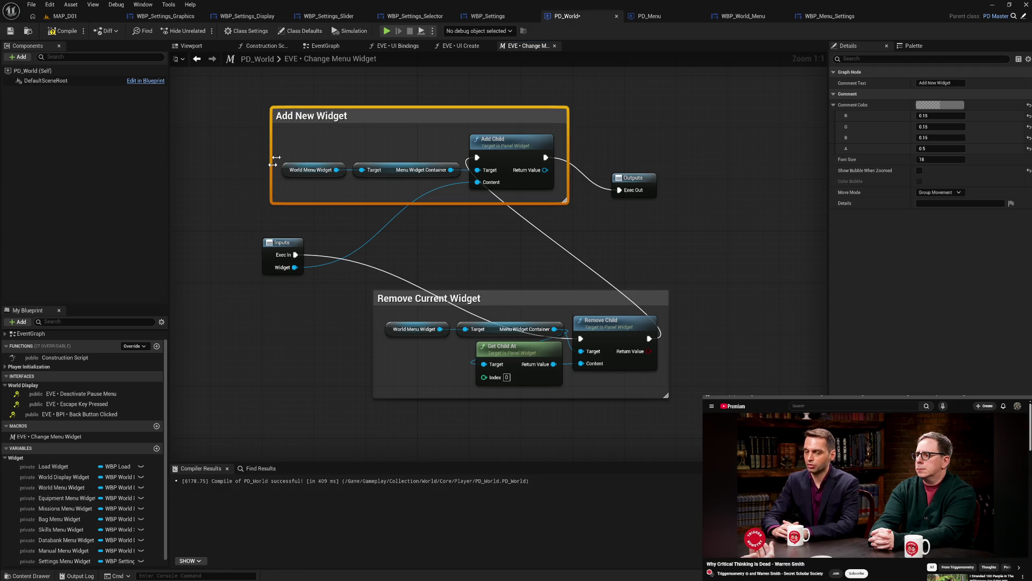
left_click_drag(319, 118, 521, 203)
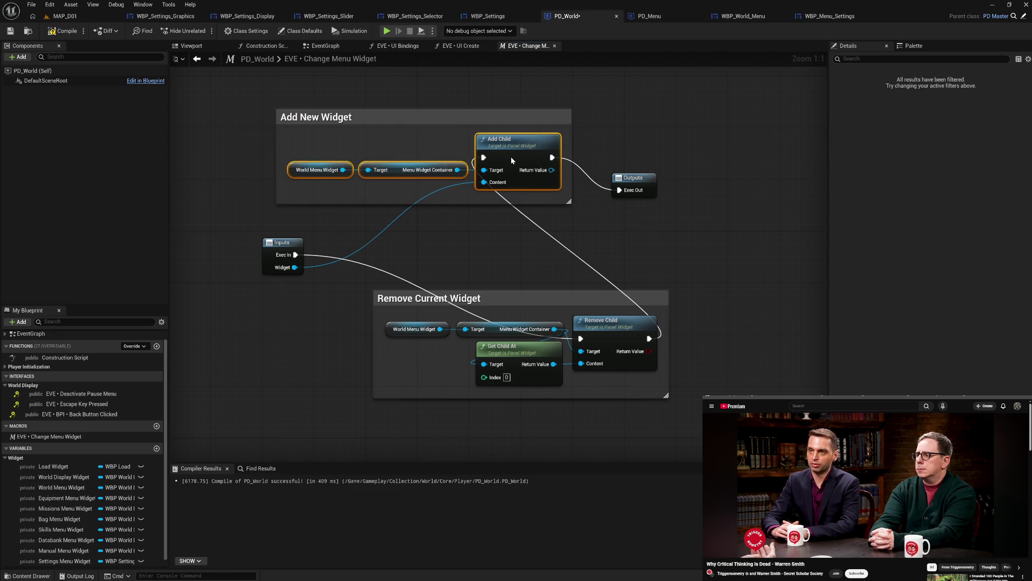
Place Outputs beside Add Child, Add New Widget beside Remove Current Widget, and Inputs beside the comment.
left_click(570, 228)
left_click_drag(640, 182, 614, 150)
left_click(427, 116, "ctrl")
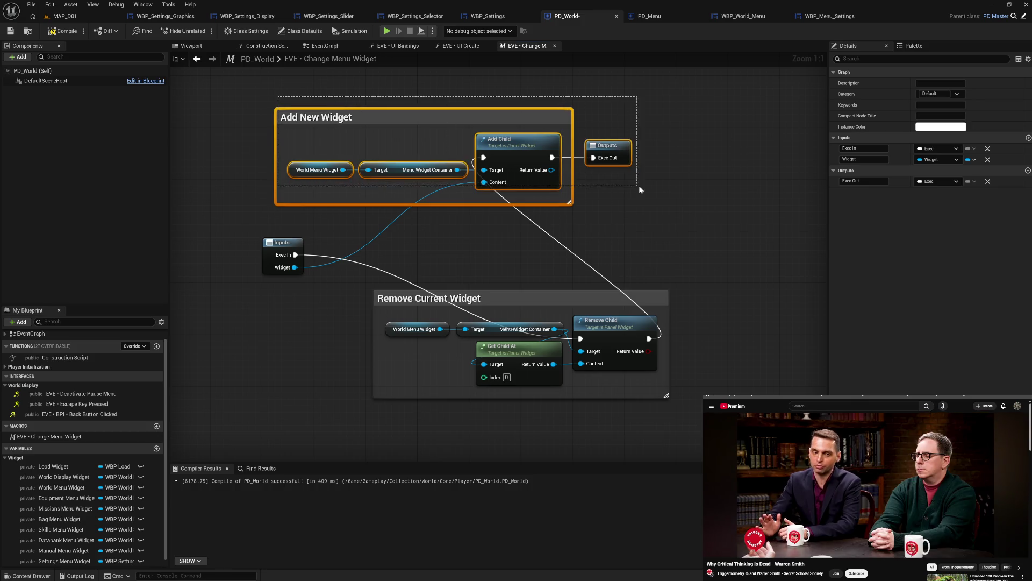
mouse_move(428, 116)
left_mouse_down()
mouse_move(796, 202)
mouse_move(765, 285)
mouse_move(737, 300)
left_mouse_up()
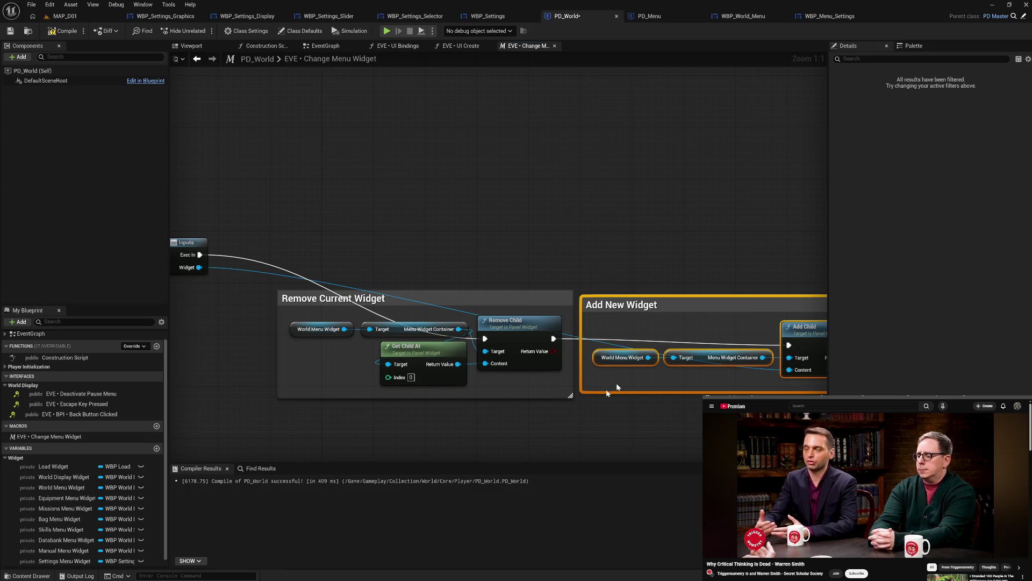
mouse_move(616, 383)
left_mouse_down()
mouse_move(563, 387)
mouse_move(494, 270)
mouse_move(532, 299)
left_mouse_up()
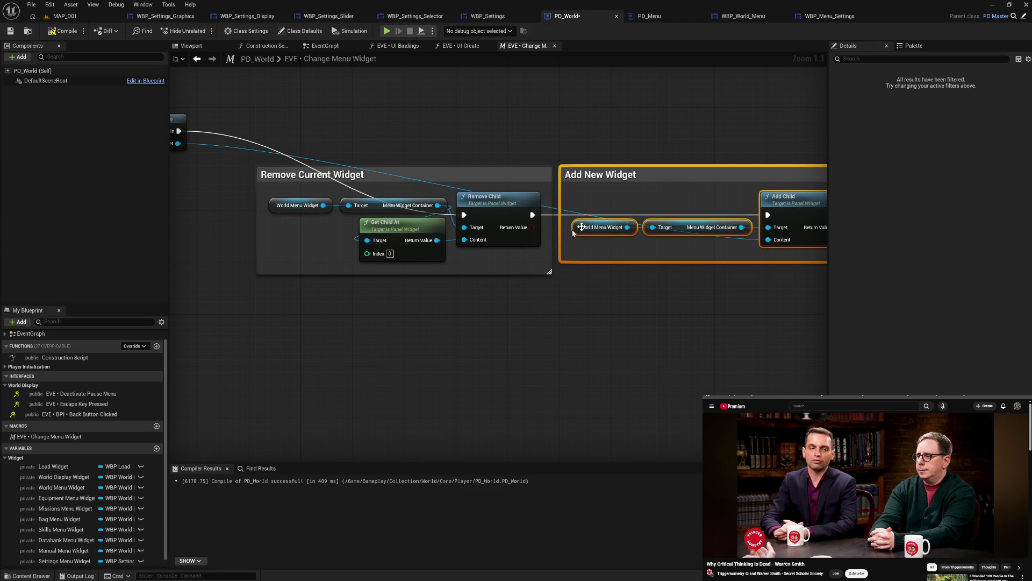
left_click_drag(218, 180, 295, 198)
mouse_move(238, 159)
left_mouse_down()
mouse_move(274, 247)
mouse_move(291, 245)
left_mouse_up()
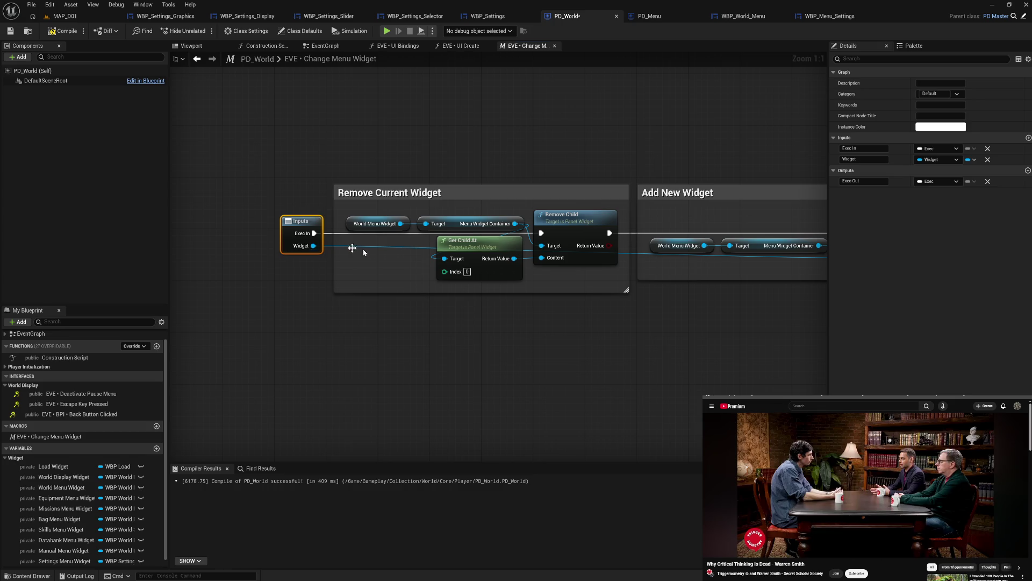
Route the Widget wire below the comment to Add Child's Content input through two reroute points.
double_click(377, 246)
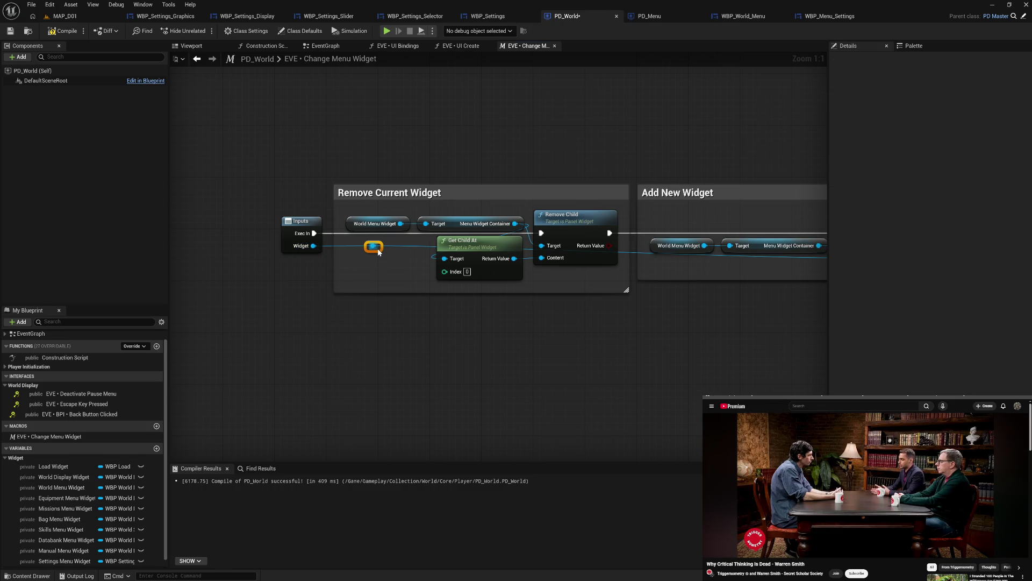
mouse_move(379, 249)
left_mouse_down()
mouse_move(338, 303)
mouse_move(354, 290)
left_mouse_up()
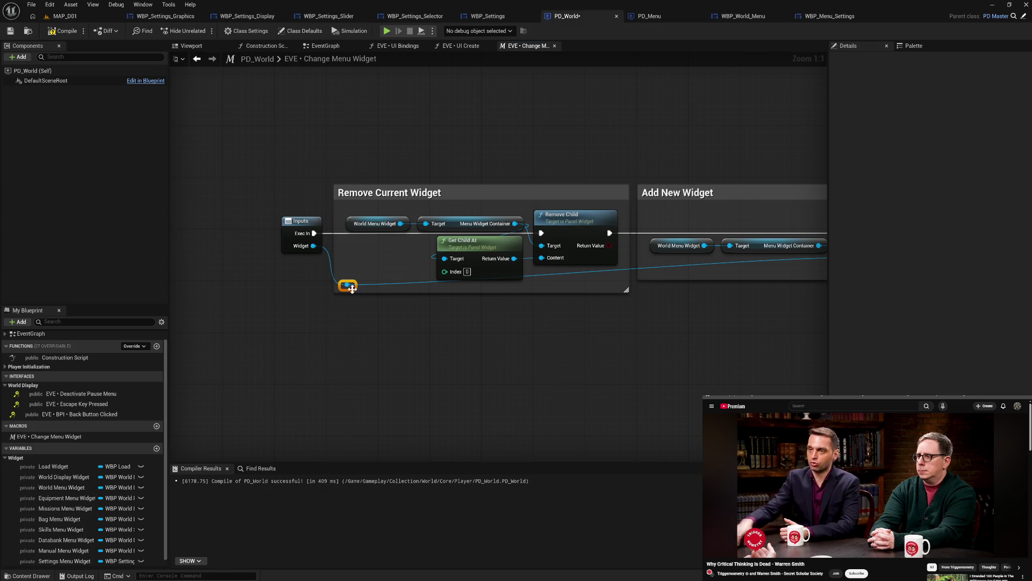
left_click(380, 283)
double_click(381, 284)
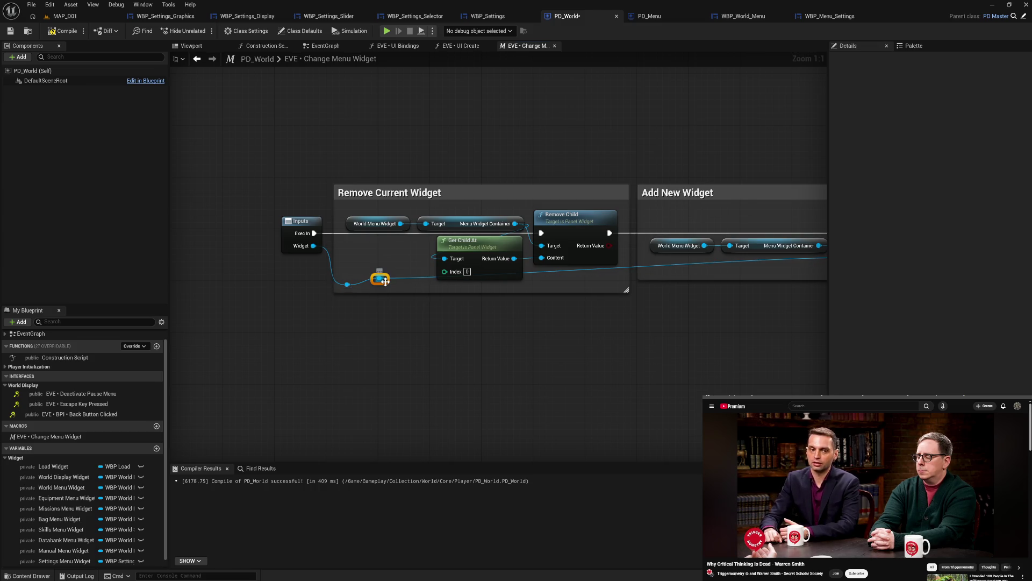
mouse_move(389, 286)
left_mouse_down()
mouse_move(720, 295)
mouse_move(736, 285)
mouse_move(643, 291)
mouse_move(673, 289)
left_mouse_up()
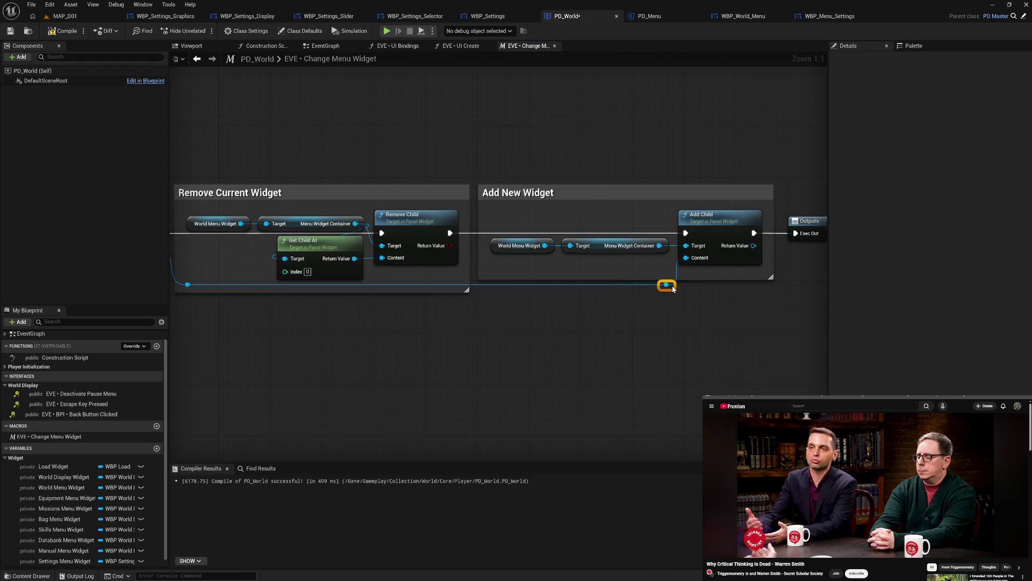
left_click(701, 308)
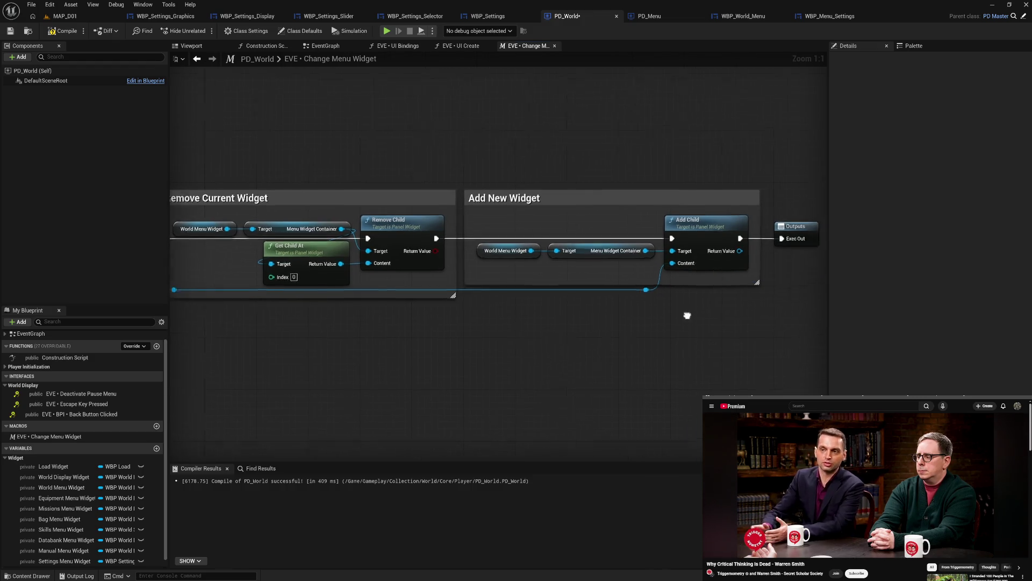
Box-select both comment groups together with the Inputs and Outputs nodes.
left_click_drag(466, 330, 526, 317)
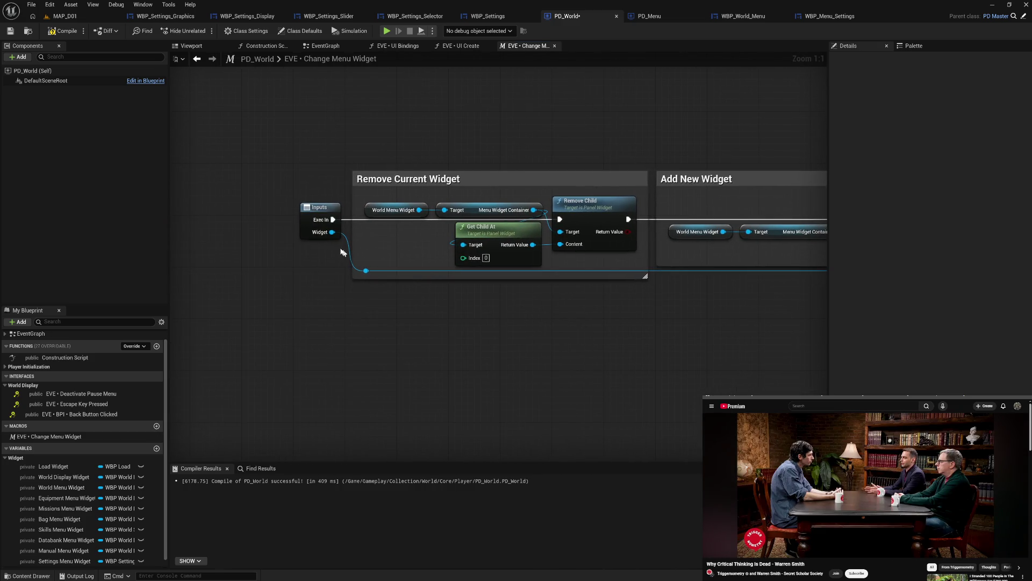
left_click(304, 222)
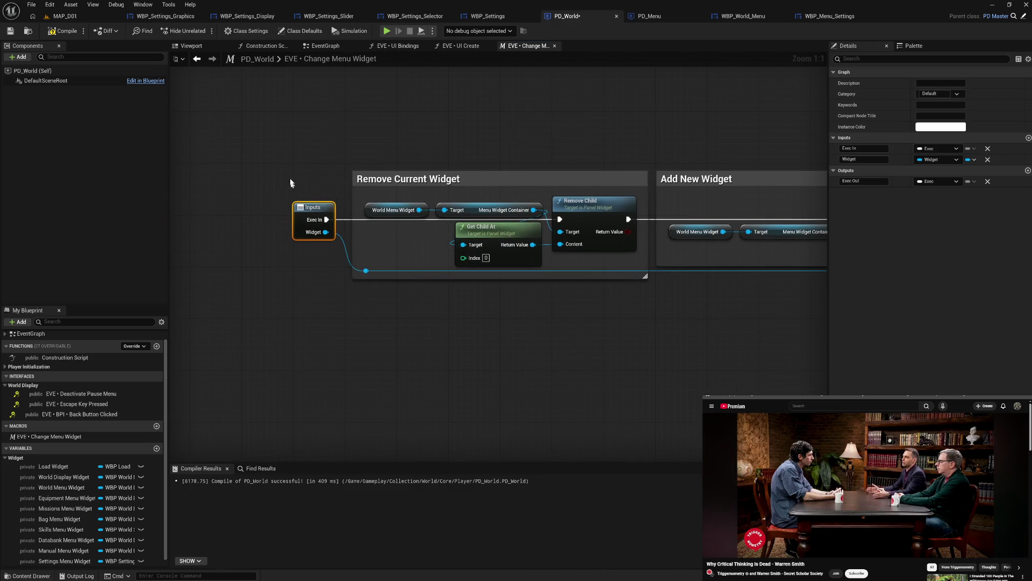
mouse_move(289, 147)
left_mouse_down()
mouse_move(950, 334)
mouse_move(763, 325)
left_mouse_up()
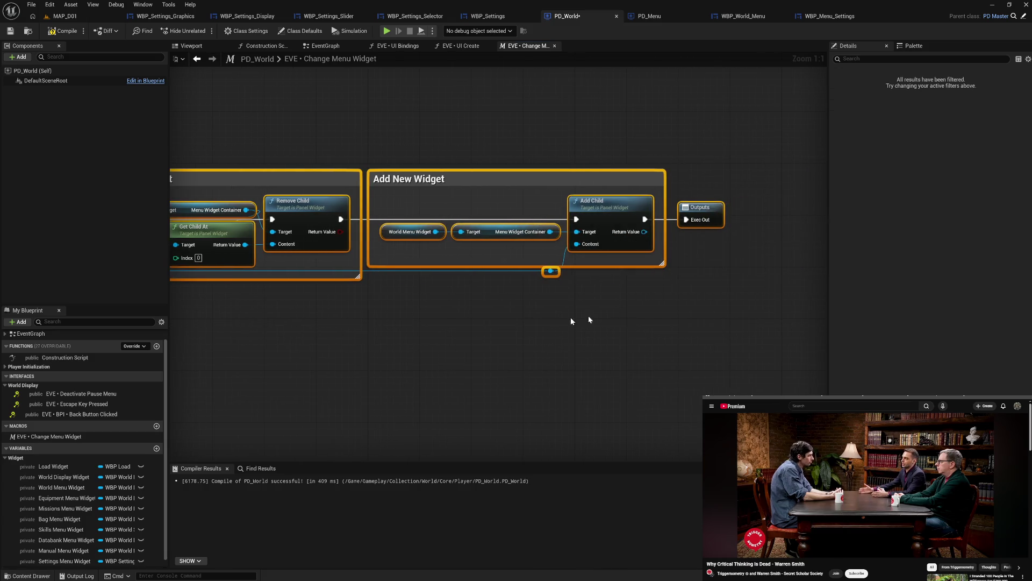
left_click_drag(392, 331, 518, 327)
Title the enclosing comment 'Change Menu Widget' and tighten its left edge.
type("c")
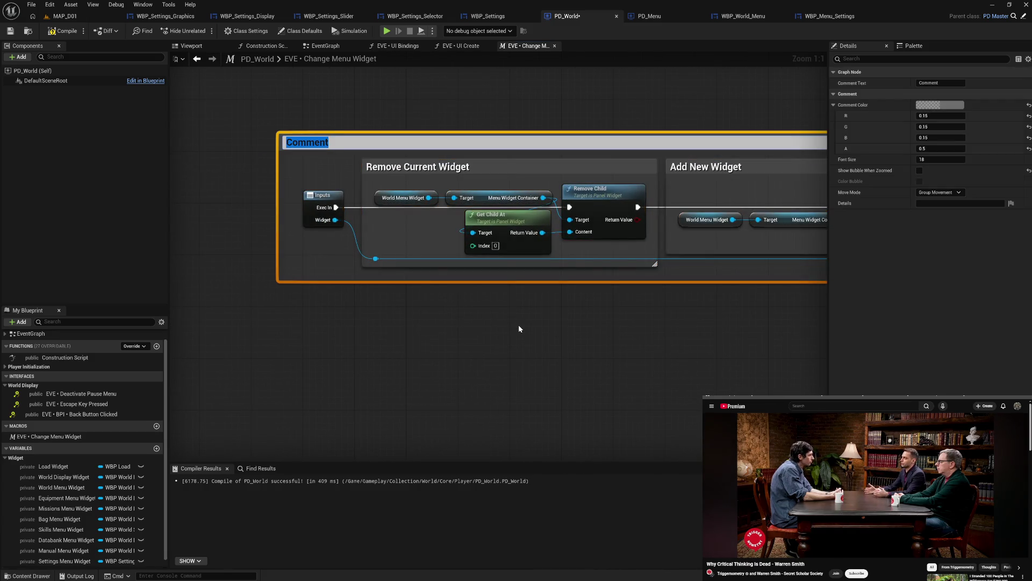
type("Change Menu Widge")
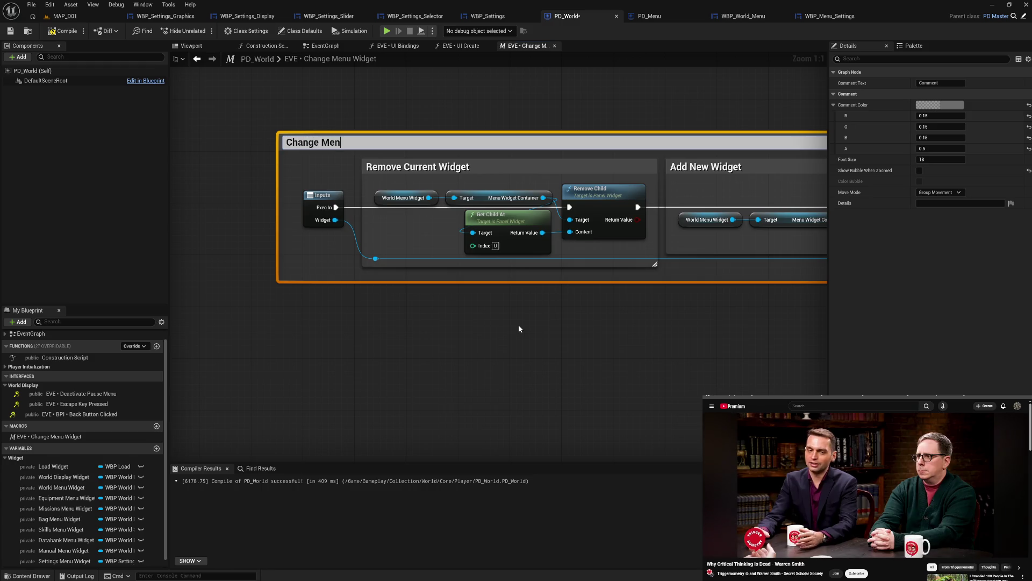
type("t")
key("Return")
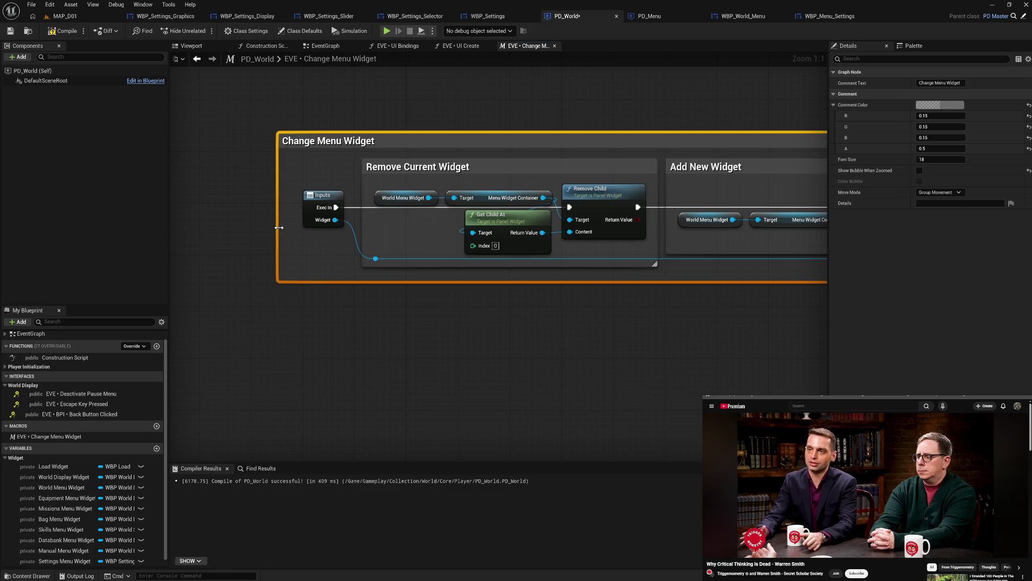
left_click_drag(278, 230, 296, 231)
Compile PD_World, nudge the whole comment group slightly, and select the Change Menu Widget comment.
double_click(325, 149)
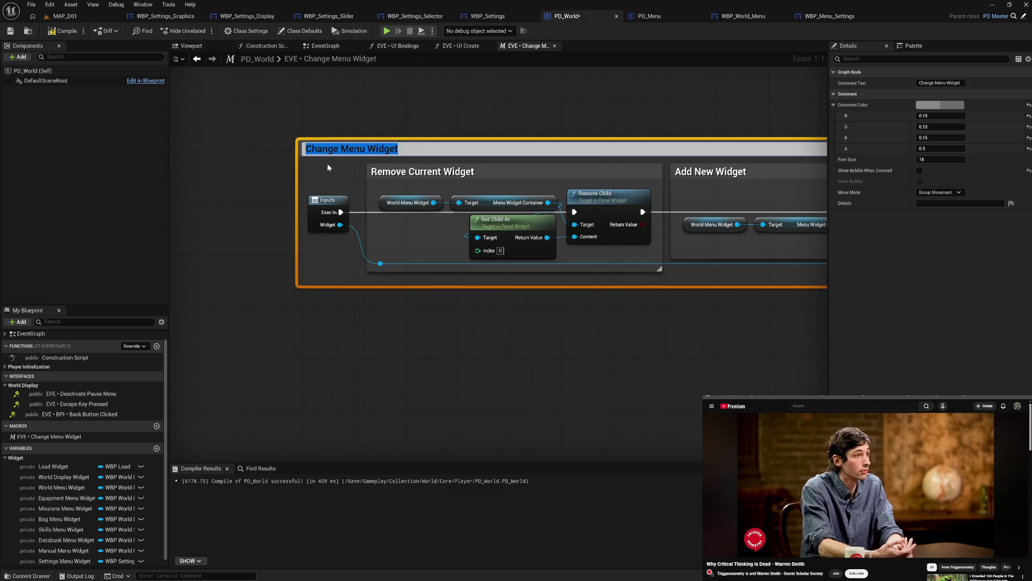
mouse_move(327, 163)
left_mouse_down()
mouse_move(804, 276)
mouse_move(766, 296)
left_mouse_up()
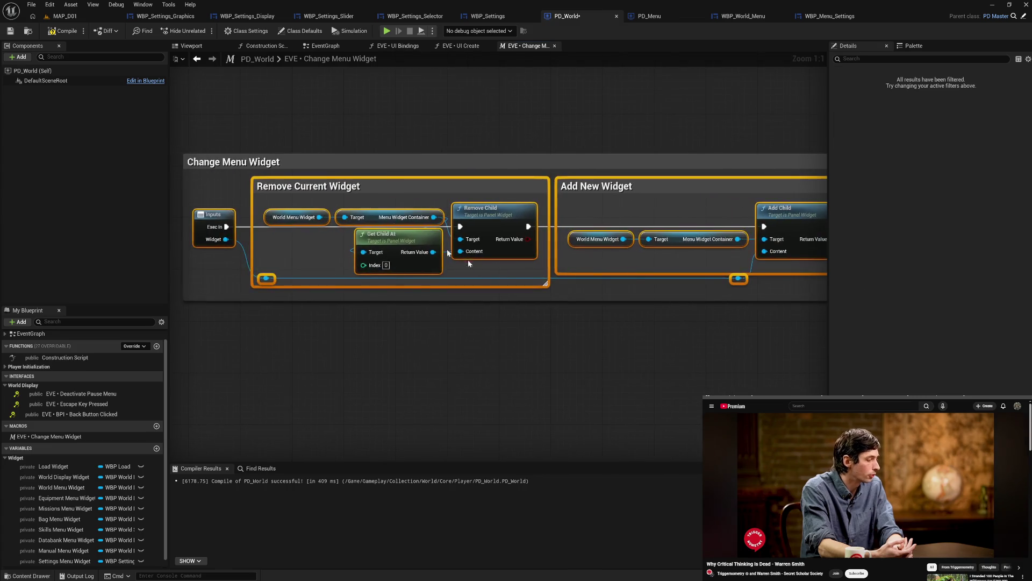
left_click(316, 187)
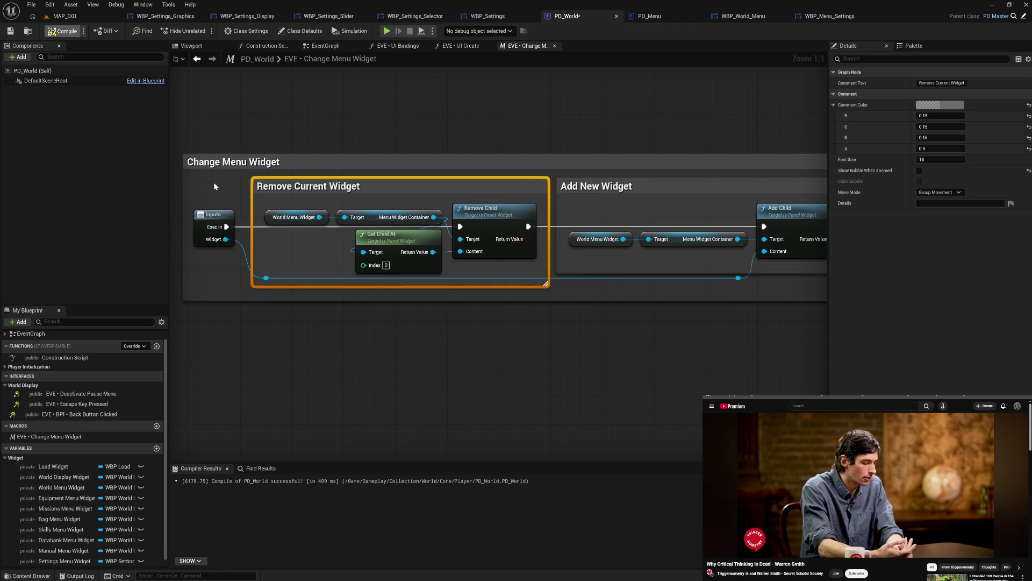
key("F7")
mouse_move(203, 180)
left_mouse_down()
mouse_move(822, 307)
mouse_move(782, 308)
left_mouse_up()
left_click_drag(398, 337, 523, 254)
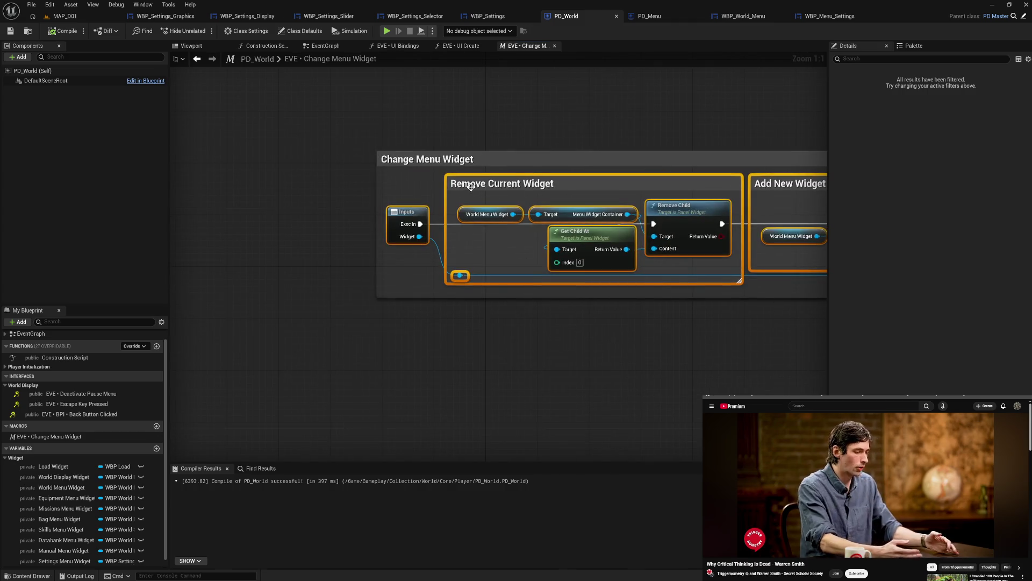
left_click_drag(471, 186, 473, 188)
left_click(460, 152)
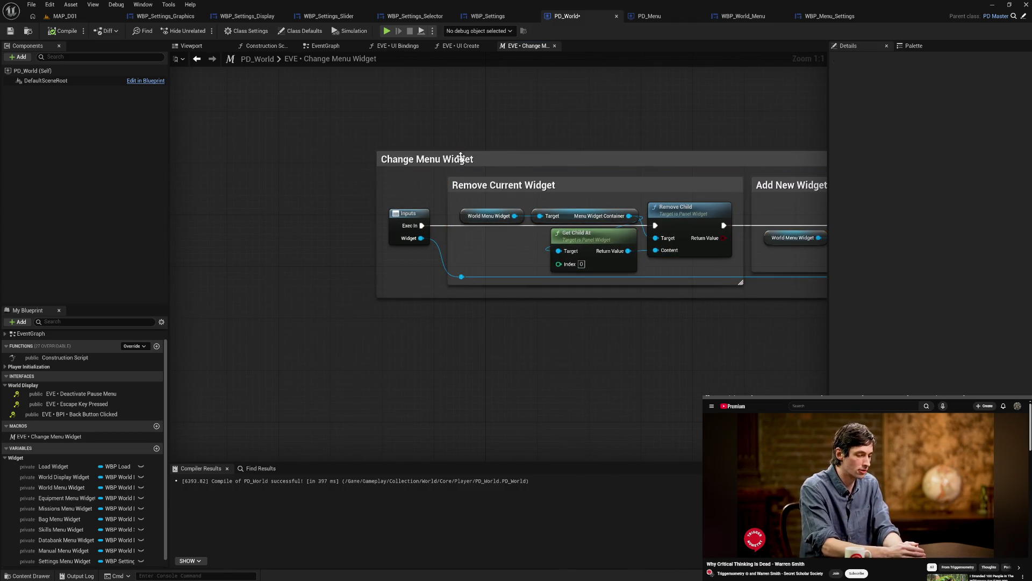
left_click(461, 157)
Give the Change Menu Widget comment the dark purple colour from the Brand theme.
left_click(939, 104)
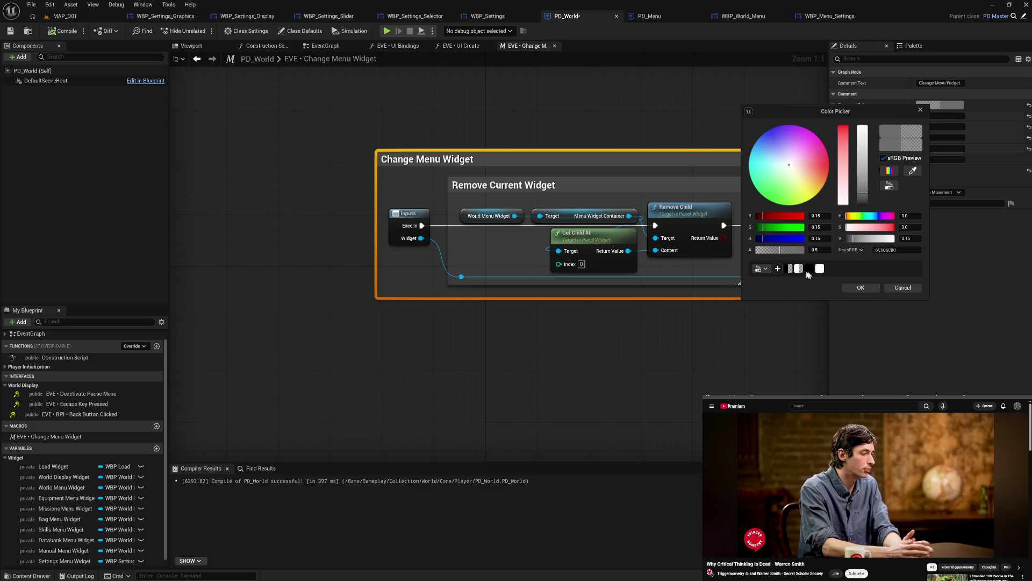
left_click(766, 269)
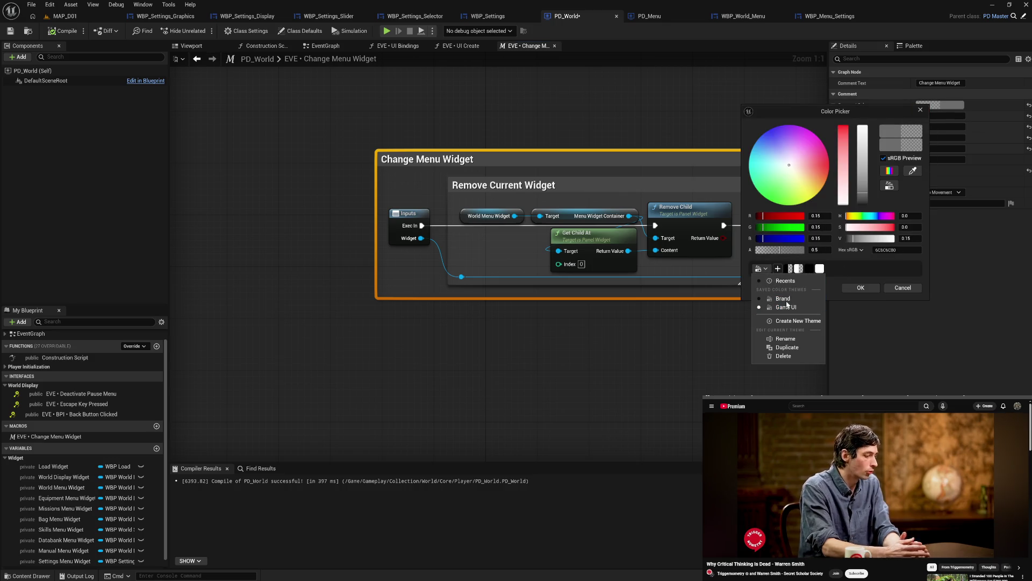
left_click(785, 298)
left_click(823, 272)
left_click(830, 268)
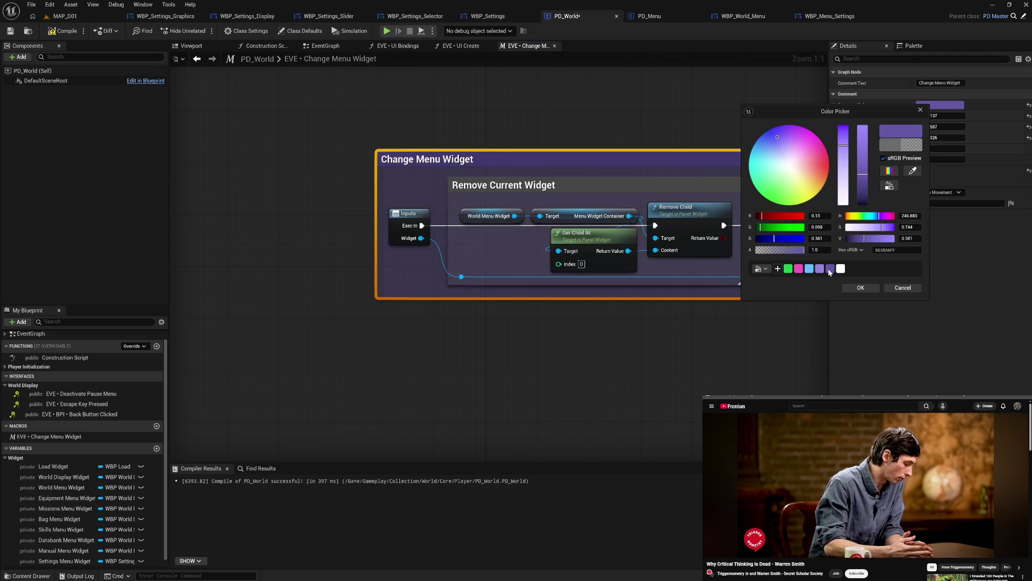
left_click(860, 288)
Set both inner comment boxes to white.
left_click_drag(768, 334, 546, 256)
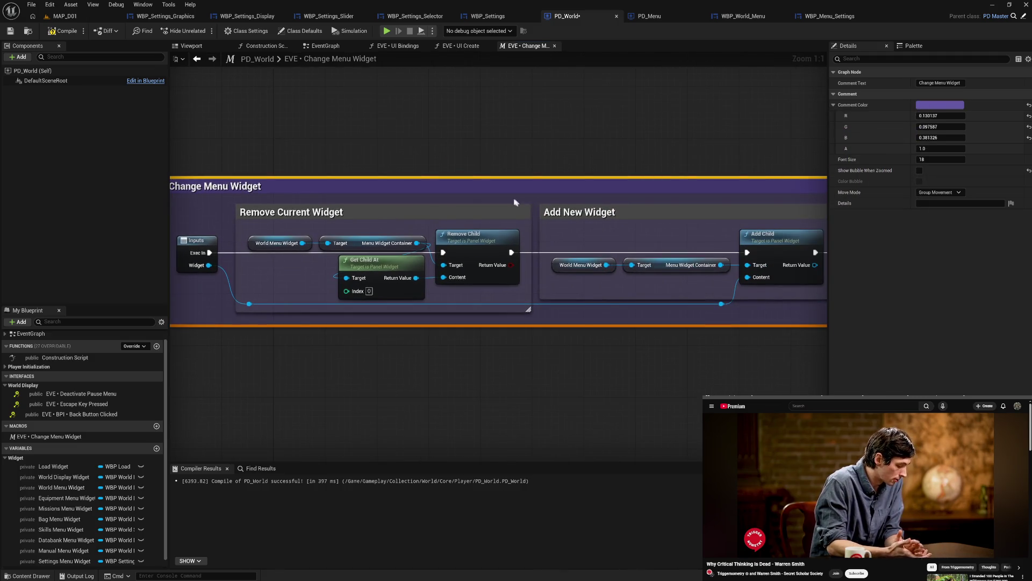
left_click_drag(514, 202, 588, 217)
left_click(939, 83)
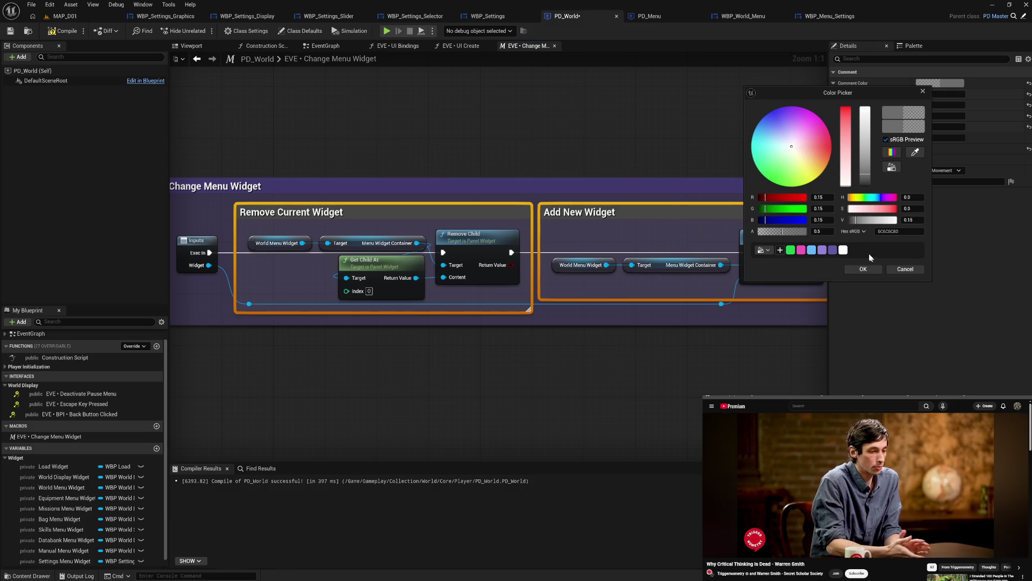
left_click(843, 250)
left_click(861, 268)
Move the Change Menu Widget comment block higher up in the graph.
left_click(691, 398)
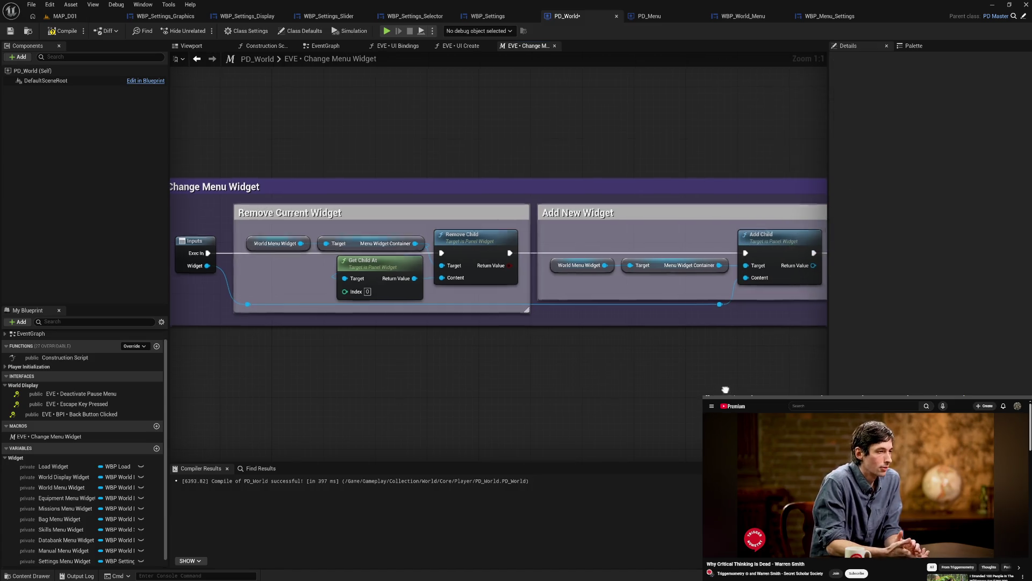
left_click_drag(691, 398, 422, 398)
scroll(601, 358, "down", 4)
scroll(378, 304, "down", 4)
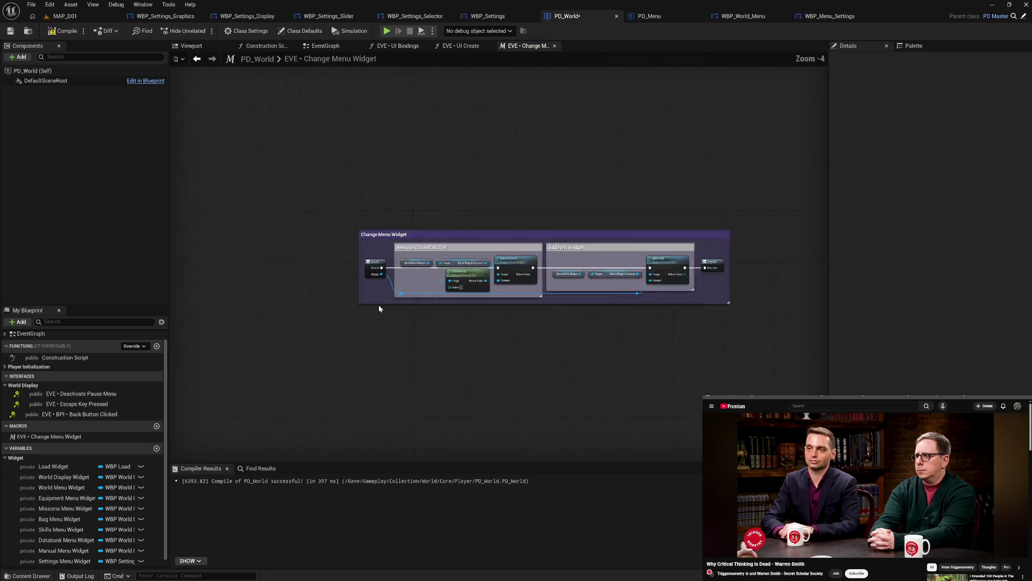
scroll(378, 306, "down", 3)
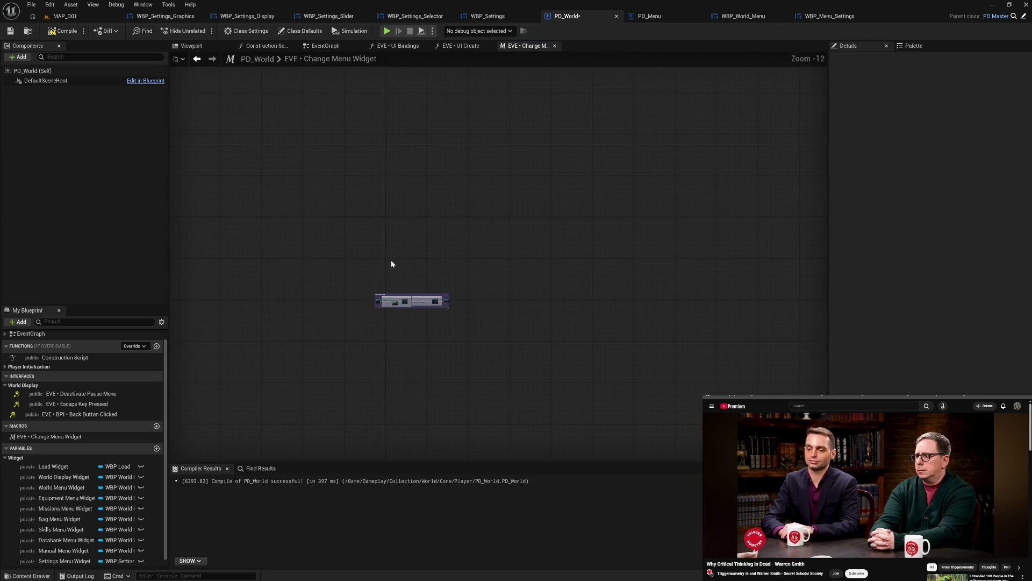
scroll(389, 261, "down", 1)
mouse_move(328, 270)
left_mouse_down()
mouse_move(555, 283)
mouse_move(587, 267)
mouse_move(366, 170)
mouse_move(336, 297)
left_mouse_up()
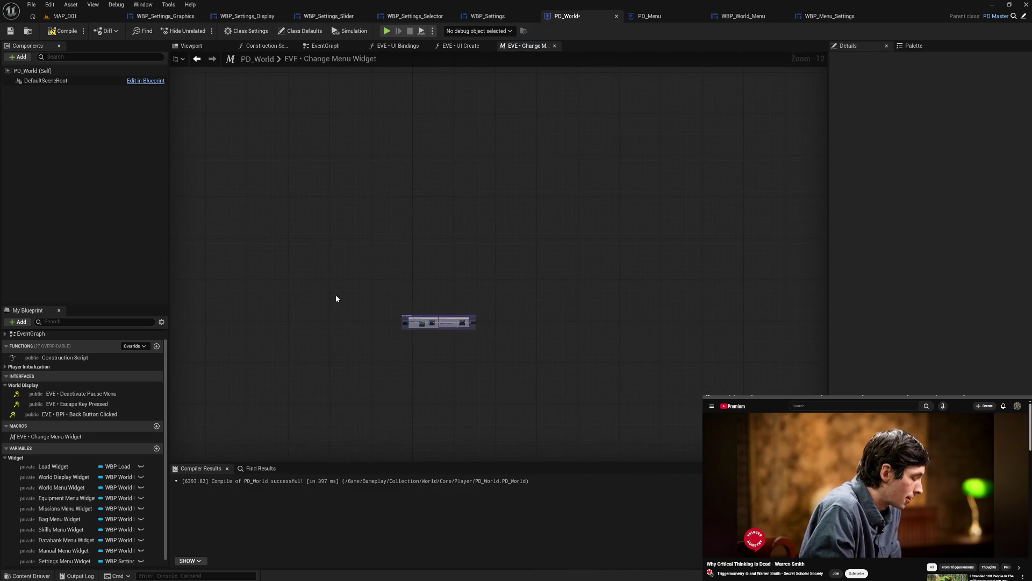
scroll(420, 279, "up", 3)
scroll(421, 278, "up", 1)
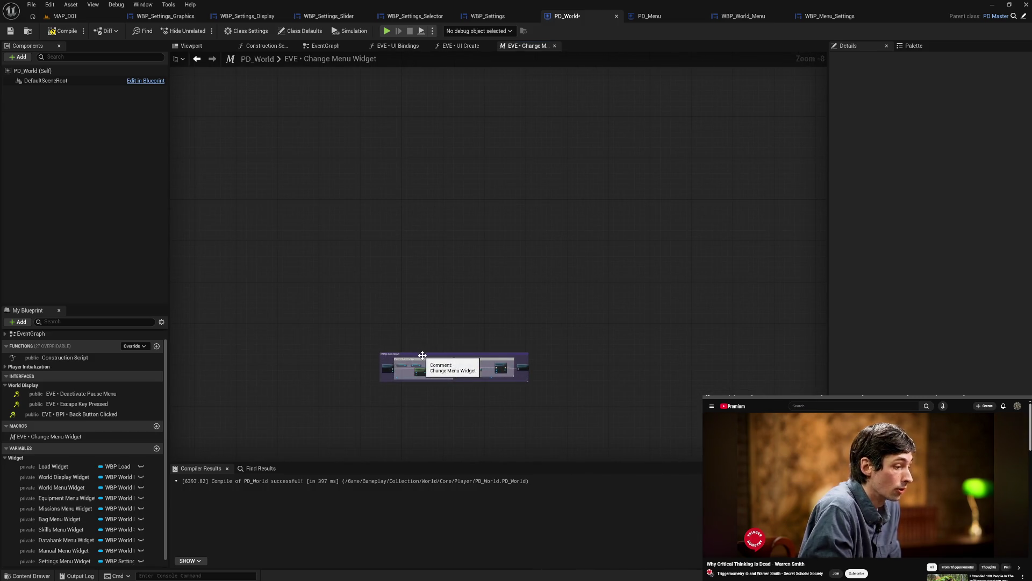
left_click(430, 342)
mouse_move(431, 343)
left_mouse_down()
mouse_move(451, 280)
mouse_move(446, 206)
left_mouse_up()
Bring the leftover Outputs node up next to Add Child.
mouse_move(468, 323)
left_mouse_down()
mouse_move(556, 379)
mouse_move(544, 304)
mouse_move(552, 224)
left_mouse_up()
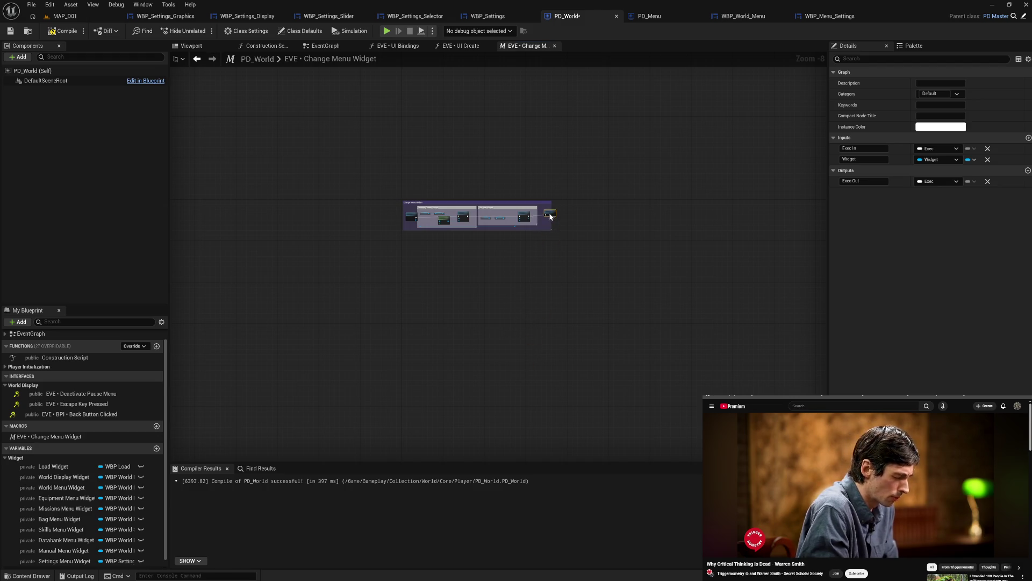
scroll(551, 226, "up", 6)
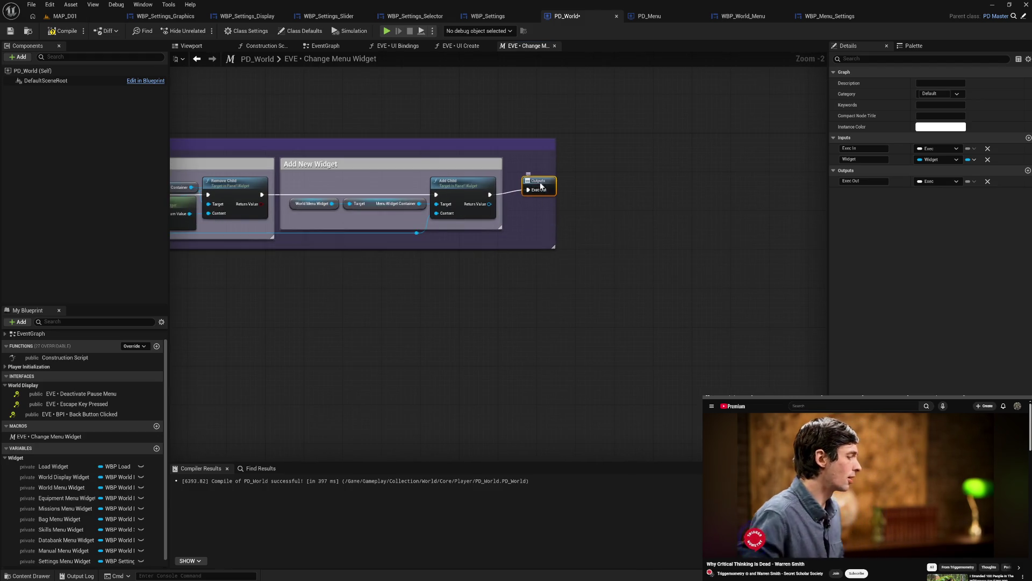
left_click_drag(541, 186, 532, 189)
left_click(529, 219)
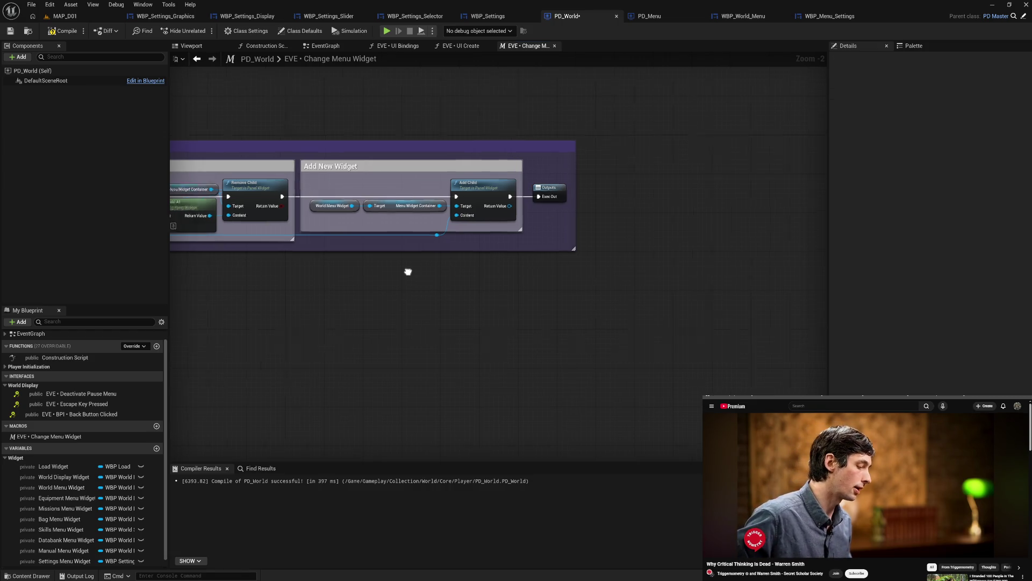
Frame the whole Change Menu Widget block and compile PD_World with Ctrl+S.
key("Home")
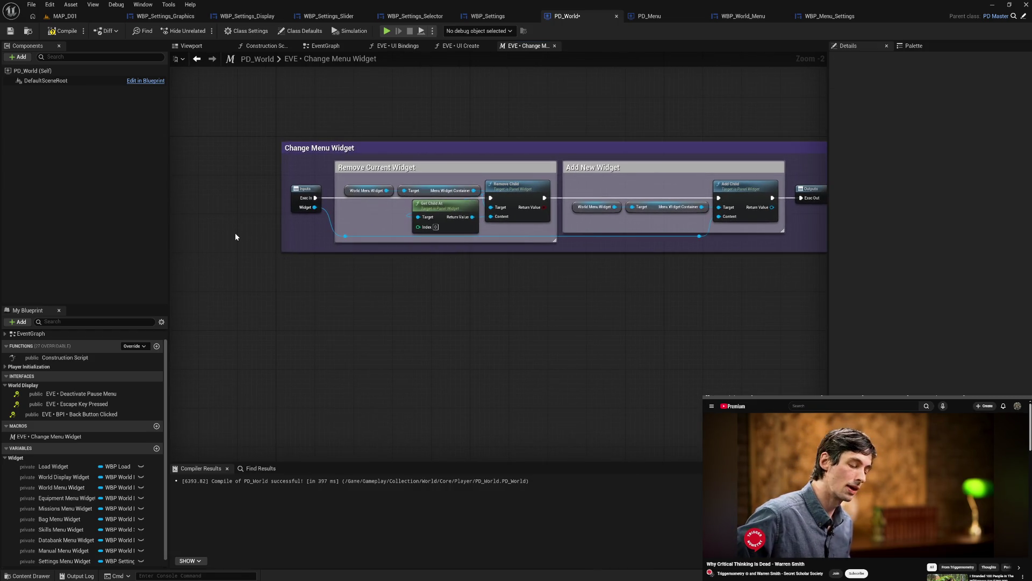
scroll(235, 233, "down", 6)
left_click_drag(240, 245, 446, 263)
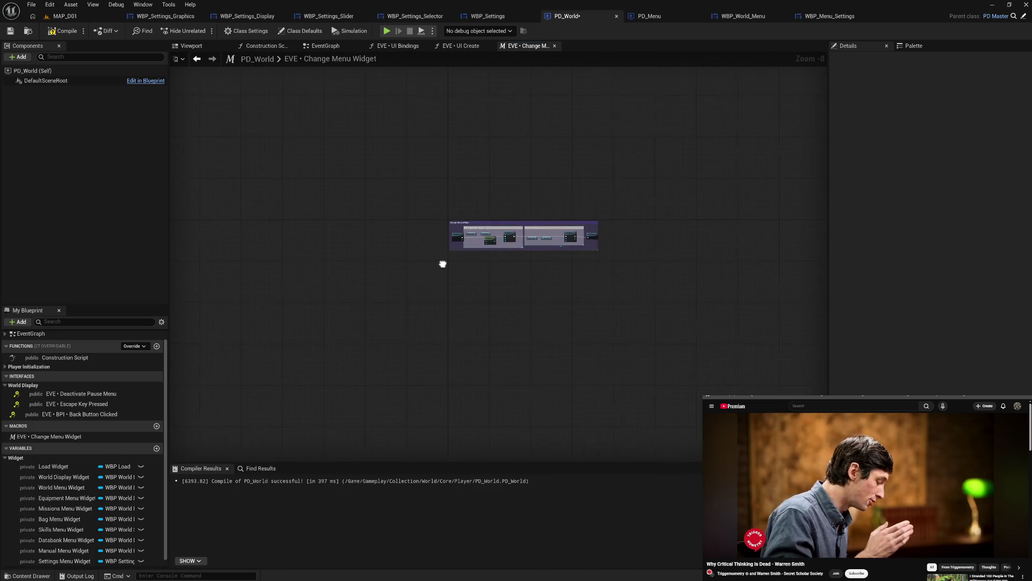
scroll(446, 263, "up", 6)
scroll(445, 276, "up", 1)
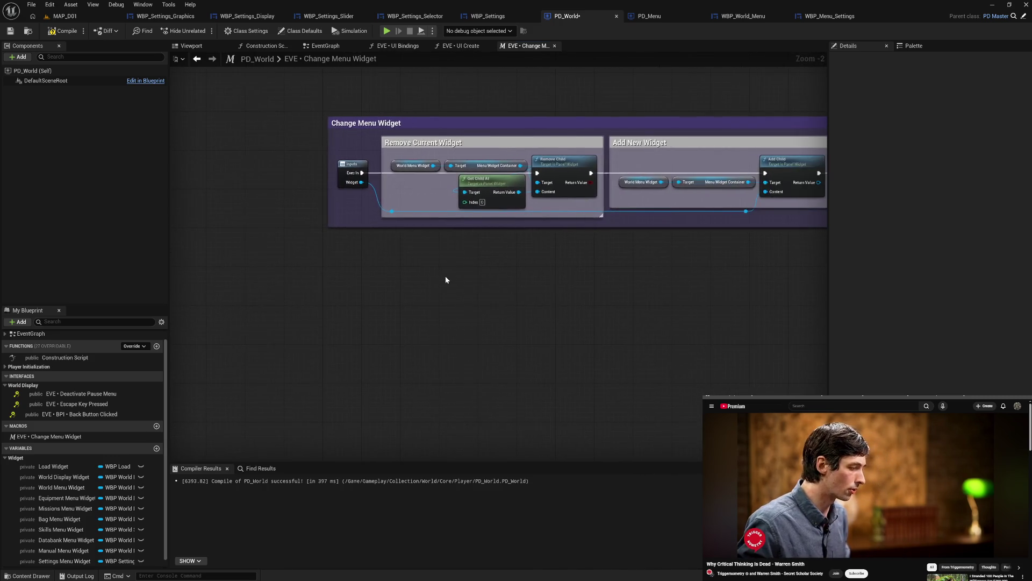
scroll(446, 276, "up", 1)
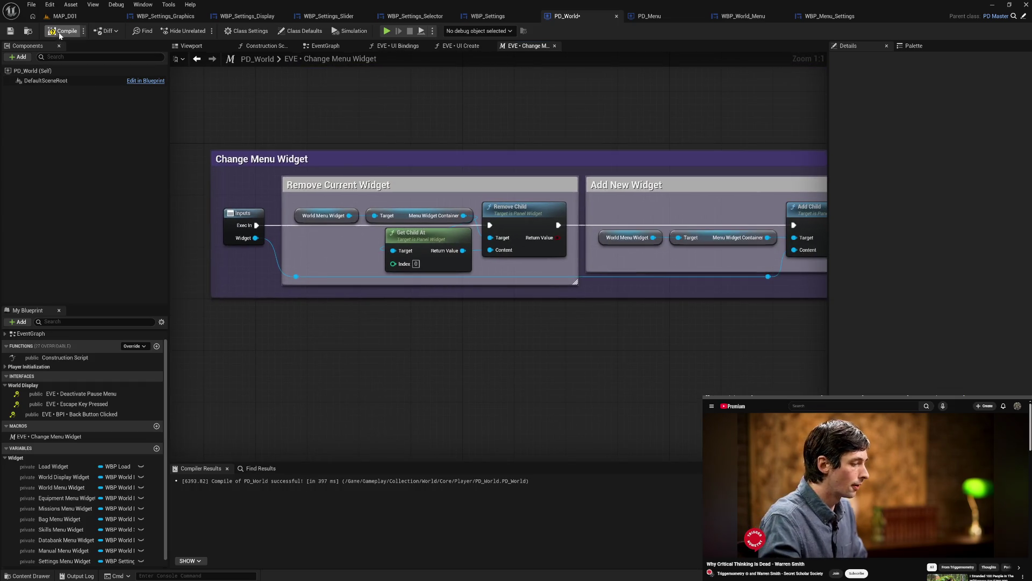
key("ctrl+s")
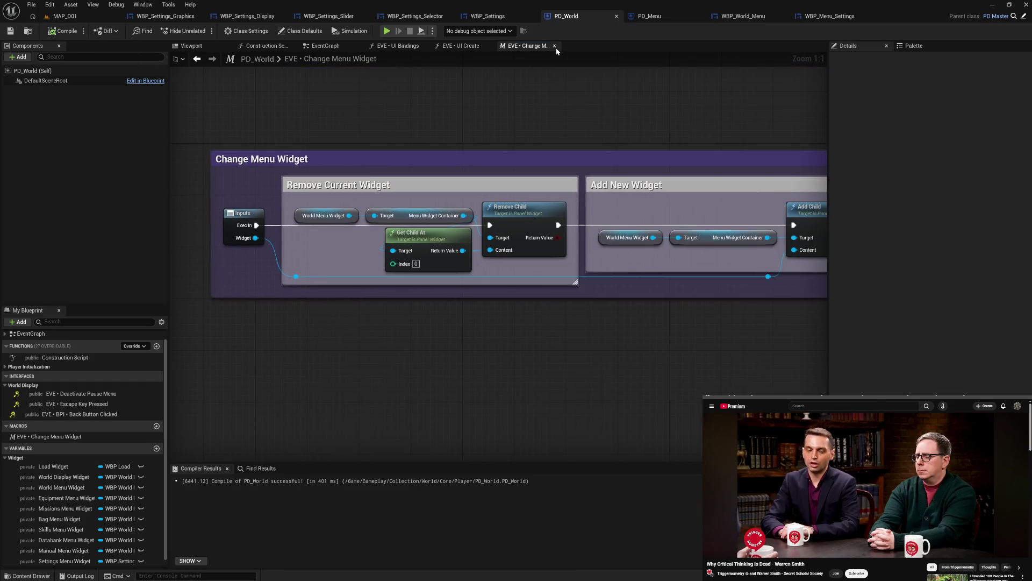
In the EventGraph, place the Settings Change Menu Widget call and its getter beside Settings Button.
left_click(554, 46)
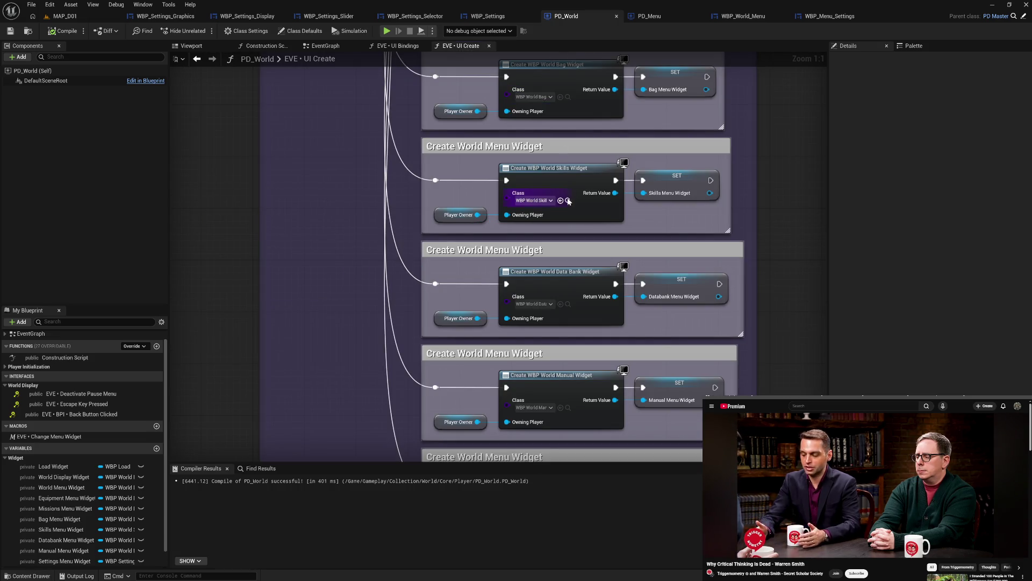
left_click(325, 47)
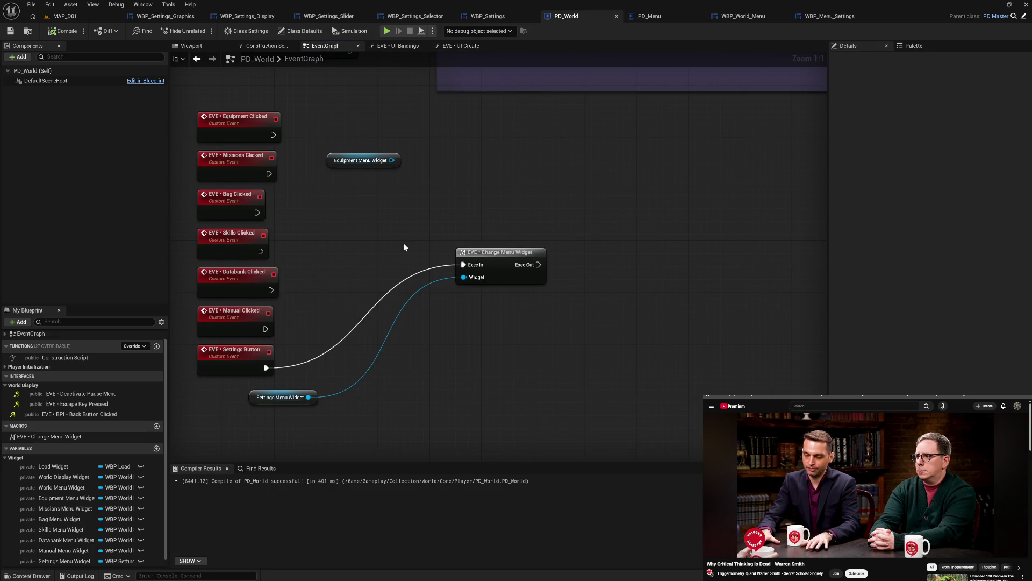
left_click_drag(500, 266, 402, 368)
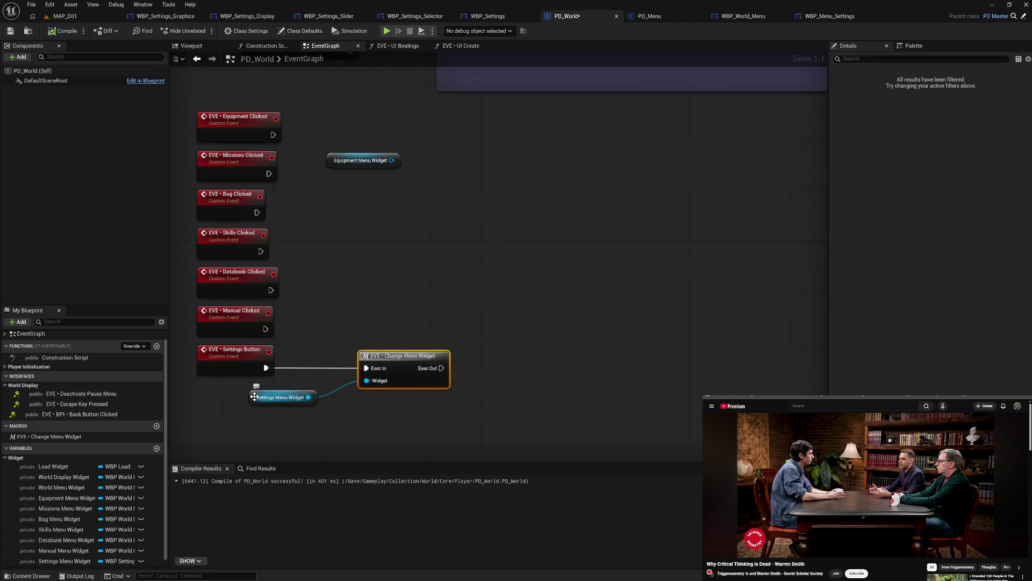
left_click_drag(254, 397, 283, 377)
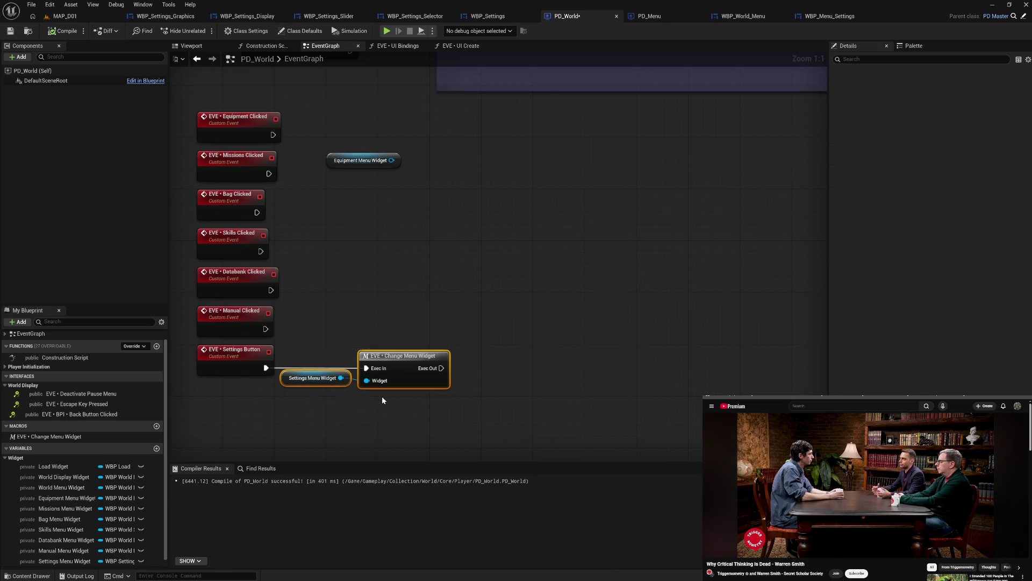
left_click_drag(400, 374, 454, 374)
left_click(429, 353)
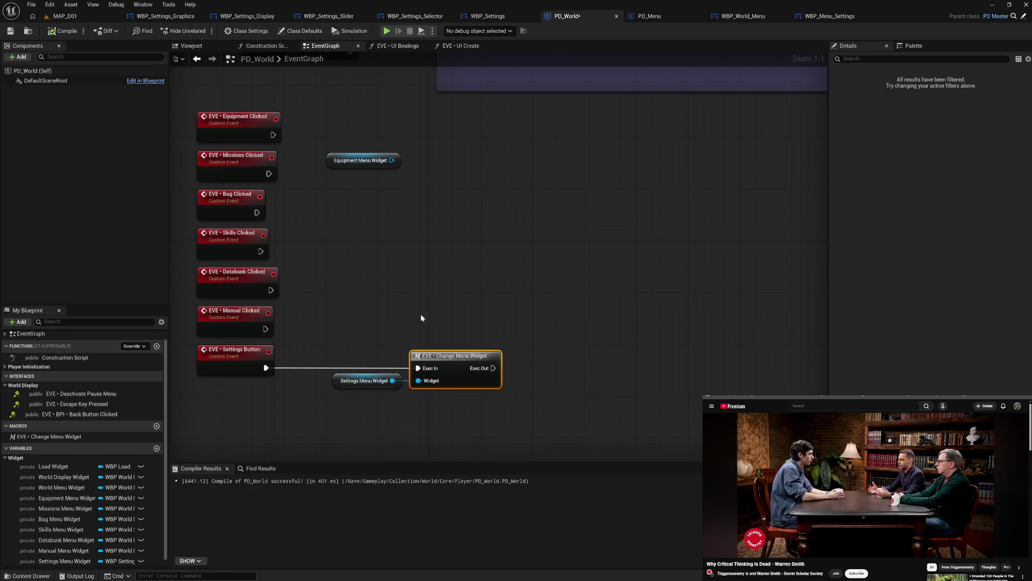
Duplicate the call for EVE Manual Clicked, feed it Manual Menu Widget, and align the nodes.
key("ctrl+c")
key("ctrl+v")
left_click_drag(422, 318, 410, 305)
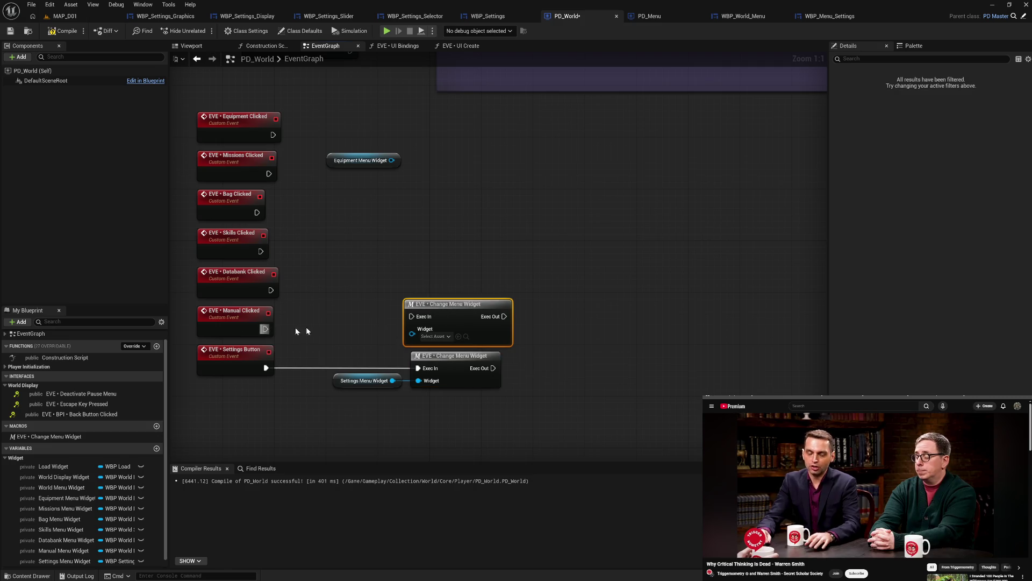
left_click_drag(265, 328, 412, 317)
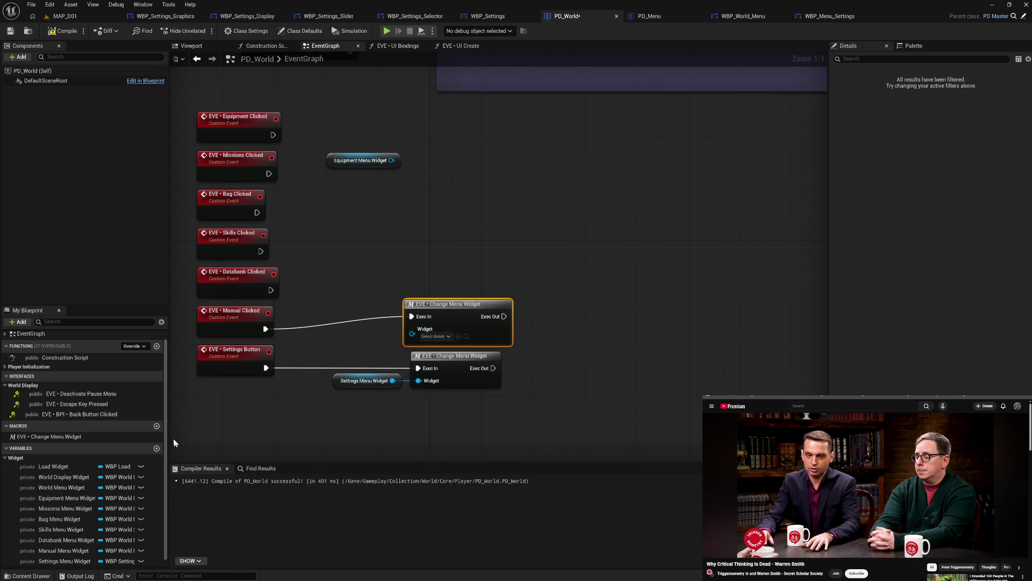
mouse_move(64, 550)
left_mouse_down()
mouse_move(429, 346)
mouse_move(412, 334)
left_mouse_up()
left_click_drag(511, 398, 376, 293)
key("q")
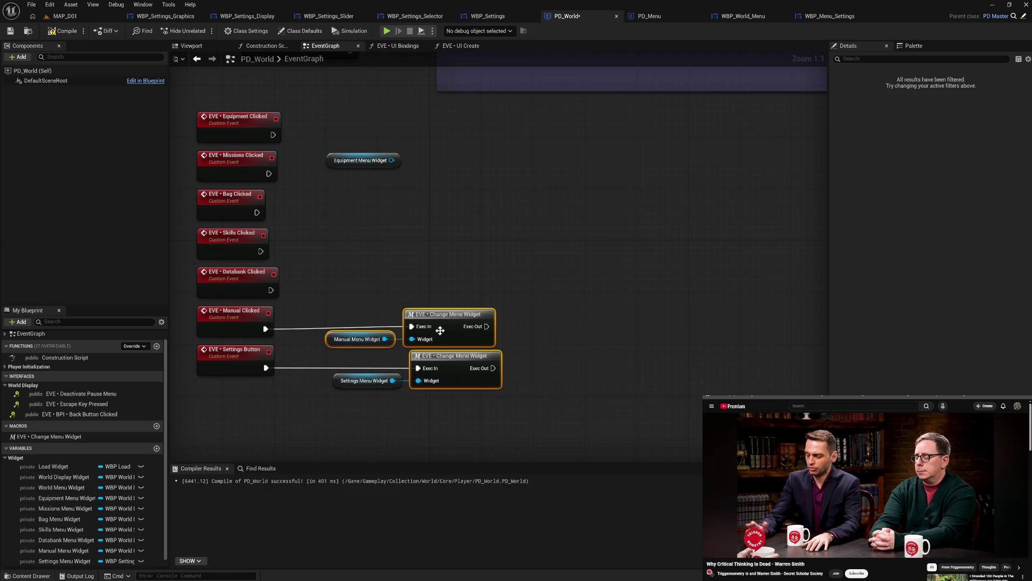
left_click(446, 356, "ctrl")
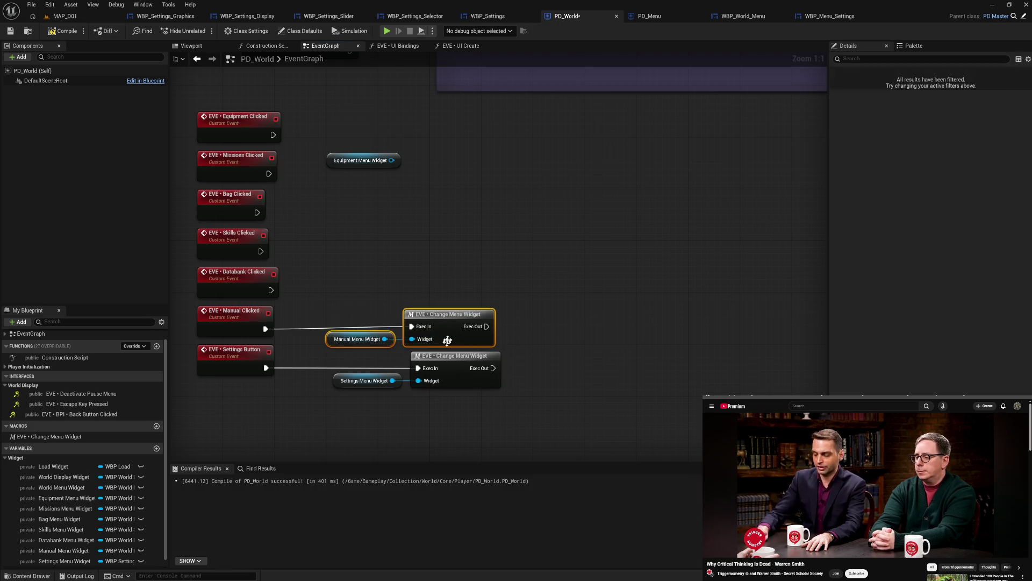
left_click_drag(448, 341, 454, 343)
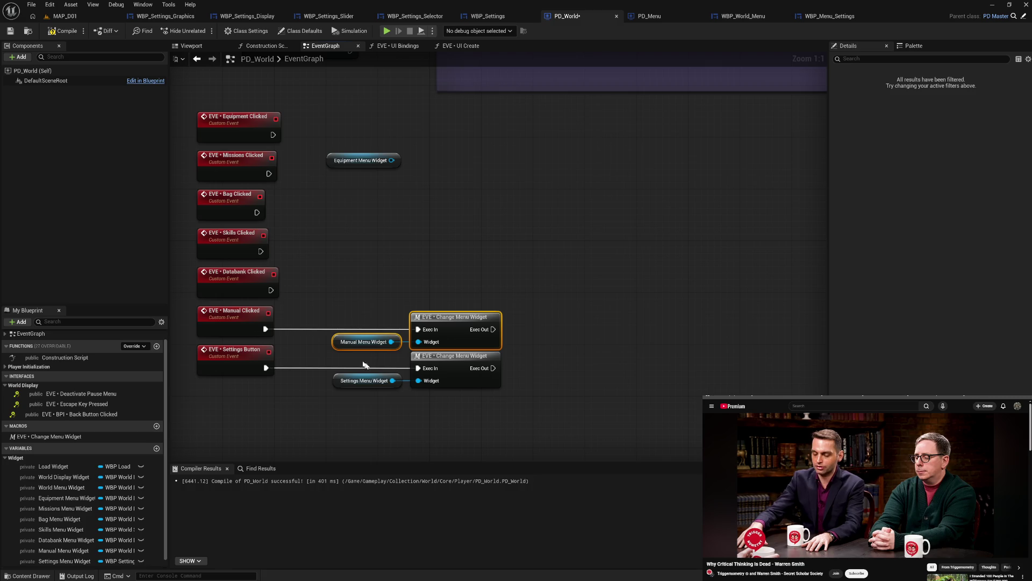
left_click(347, 365)
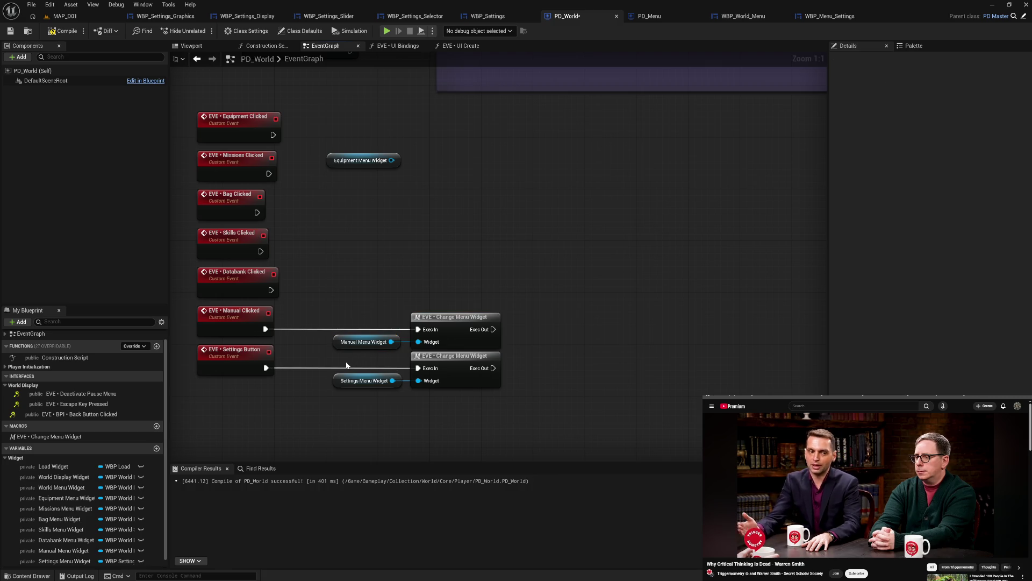
Add a Change Menu Widget call for EVE Databank Clicked using Databank Menu Widget, and align its getter.
left_click(447, 326)
key("ctrl+c")
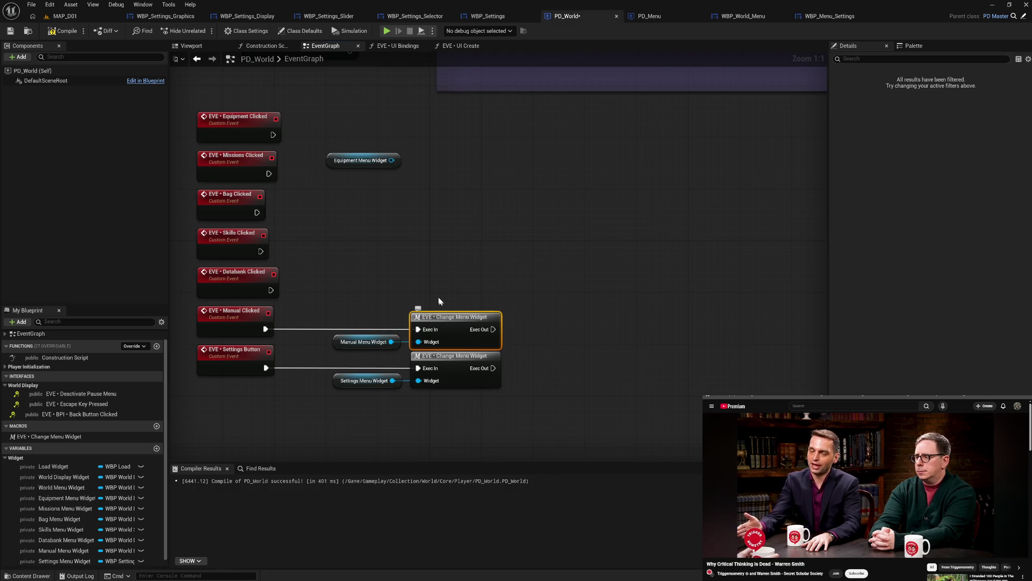
key("ctrl+v")
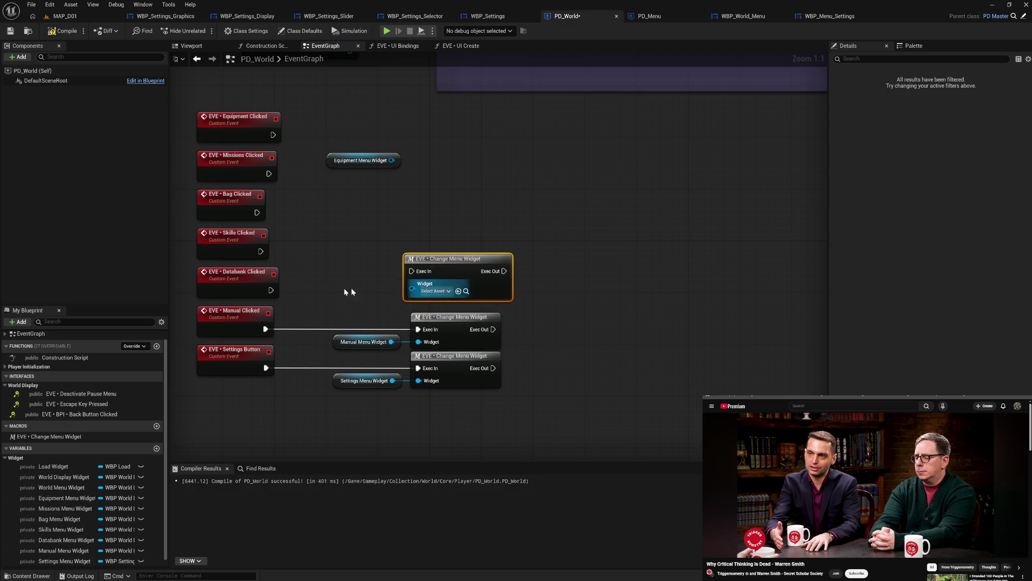
left_click_drag(270, 289, 412, 271)
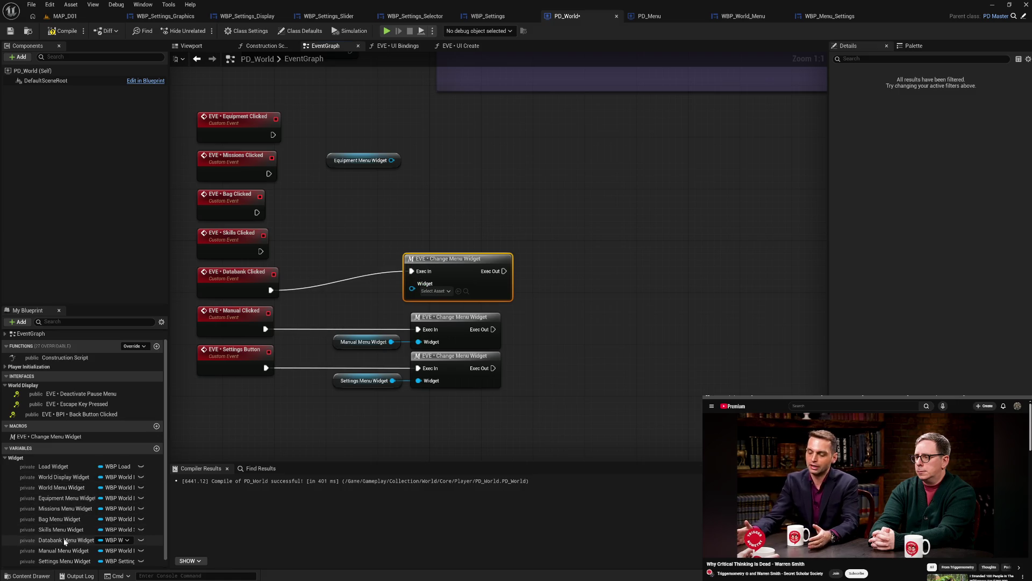
mouse_move(65, 540)
left_mouse_down()
mouse_move(411, 314)
mouse_move(417, 293)
mouse_move(451, 286)
left_mouse_up()
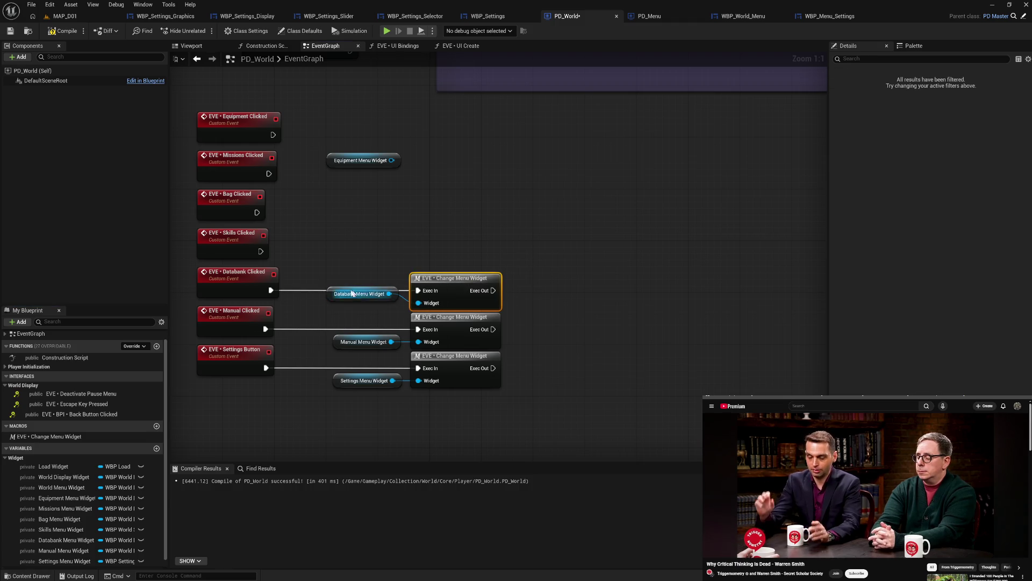
left_click_drag(334, 295, 334, 315)
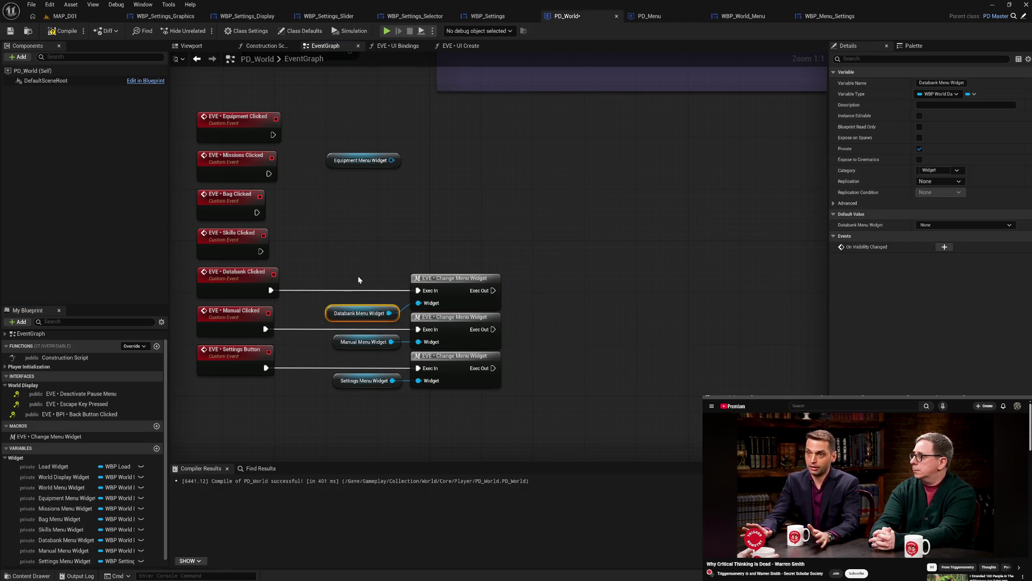
left_click(357, 342, "ctrl")
left_click(371, 381, "ctrl")
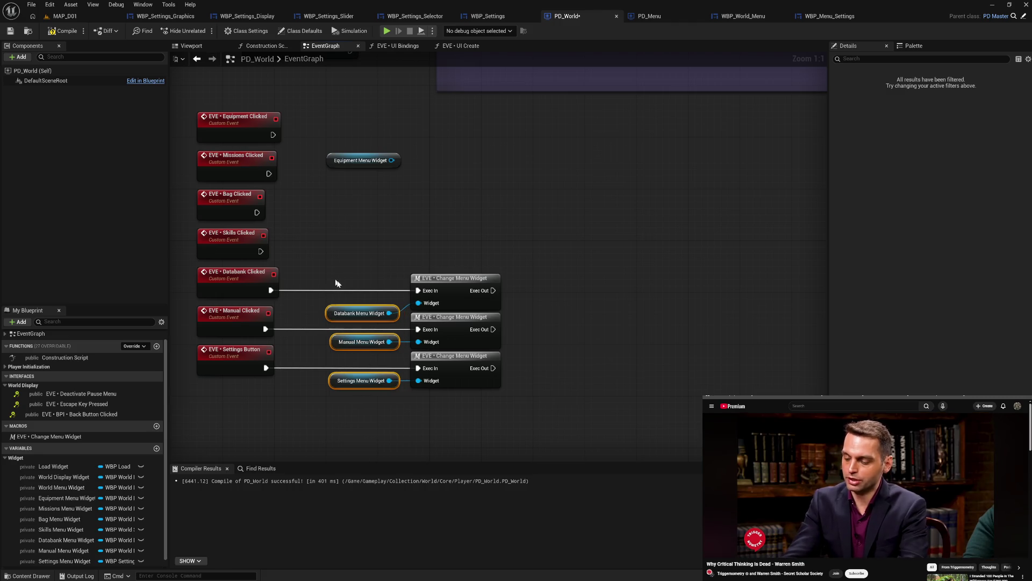
left_click(355, 312)
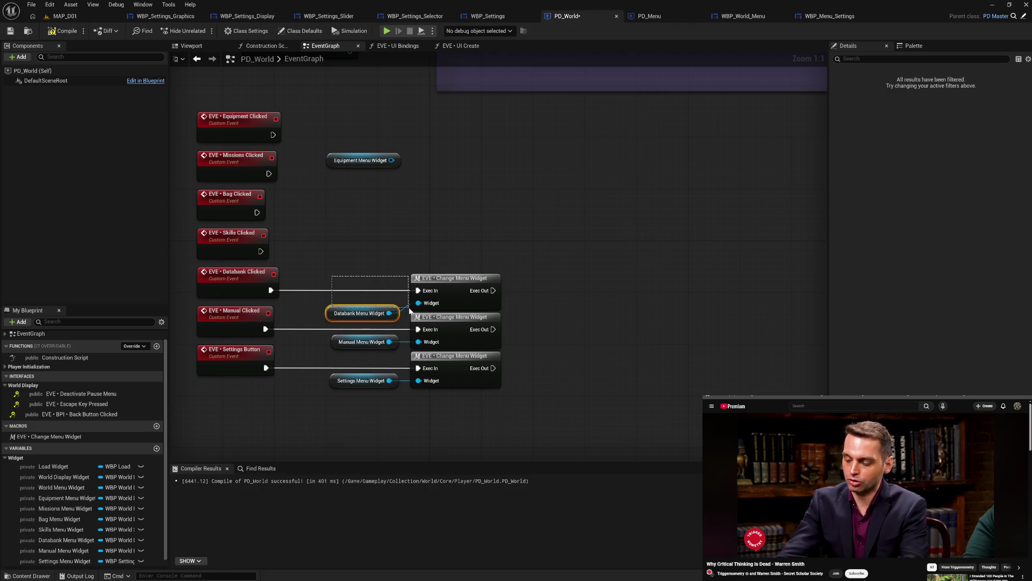
left_click(436, 293, "ctrl")
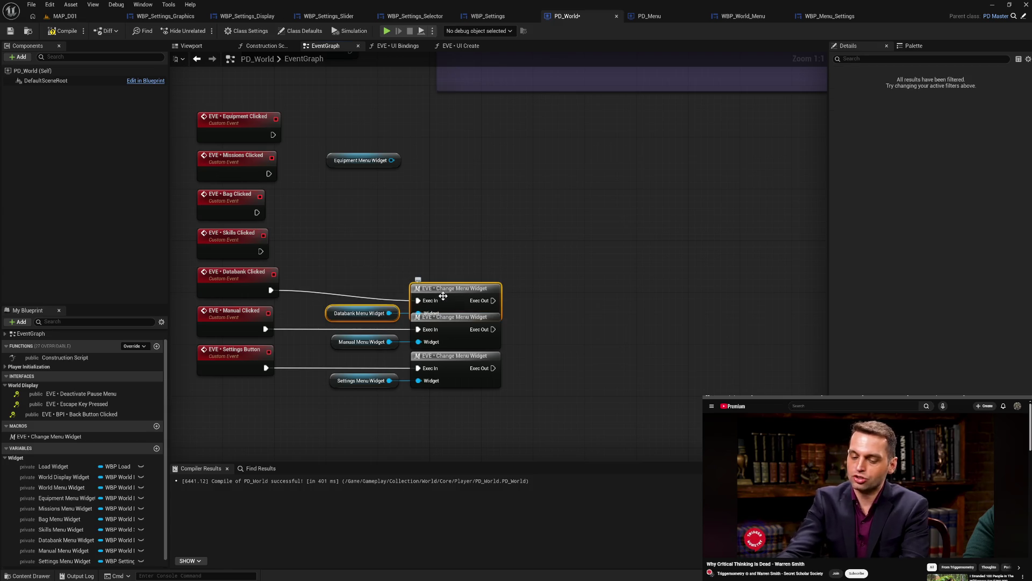
key("q")
left_click(380, 276)
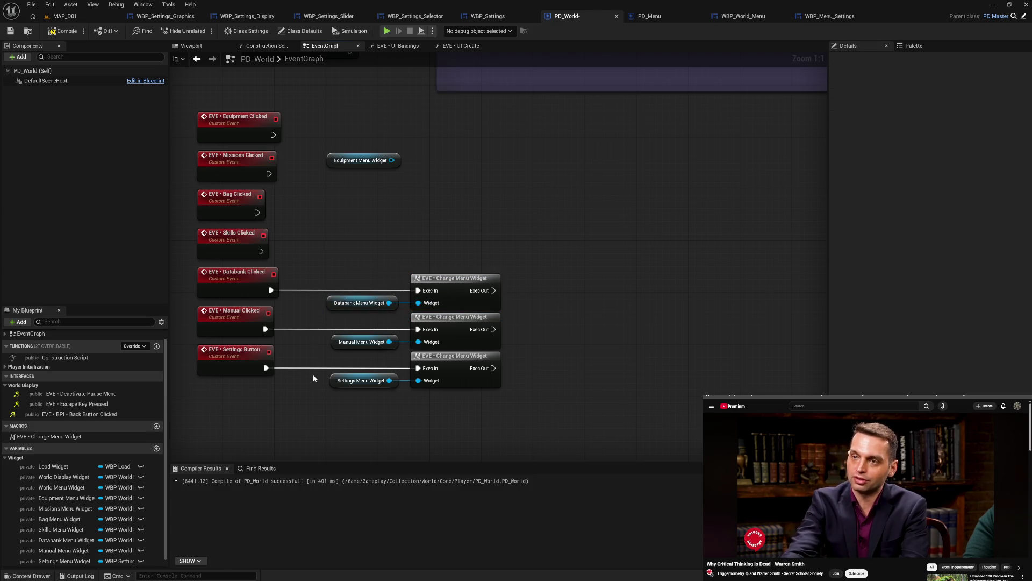
Add a Change Menu Widget call for EVE Skills Clicked using Skills Menu Widget.
key("ctrl+v")
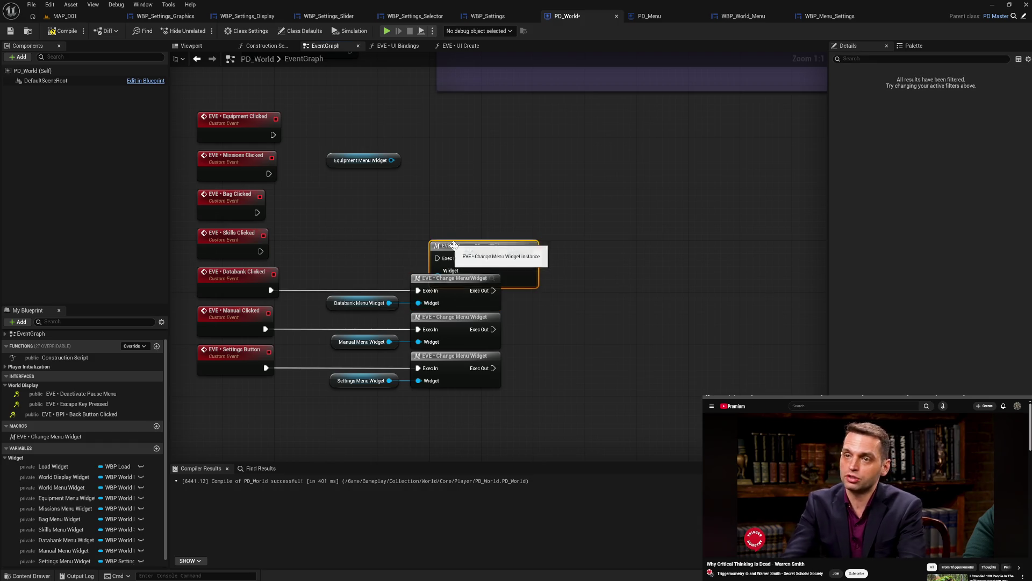
left_click_drag(435, 242, 447, 239)
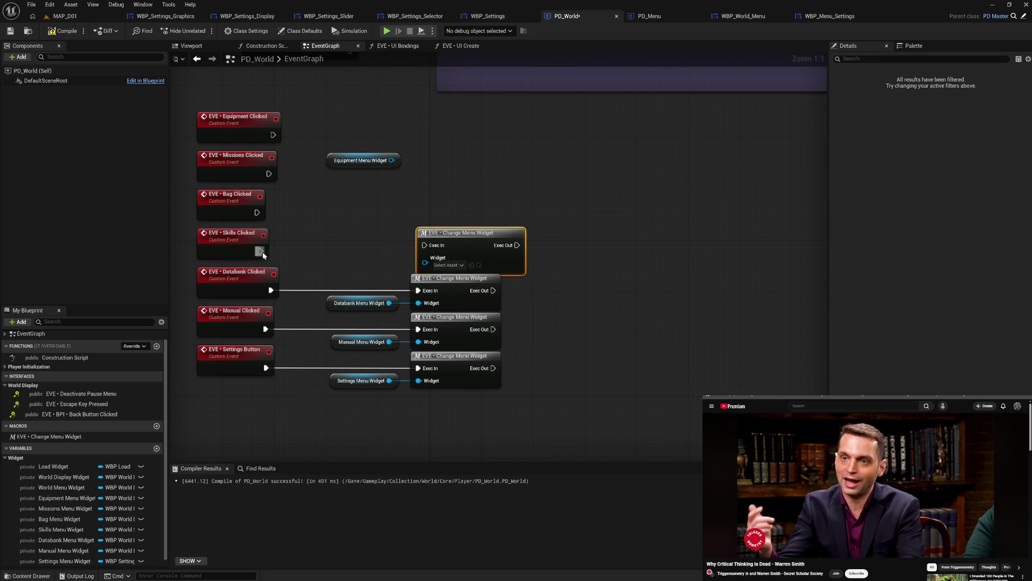
left_click_drag(260, 252, 447, 241)
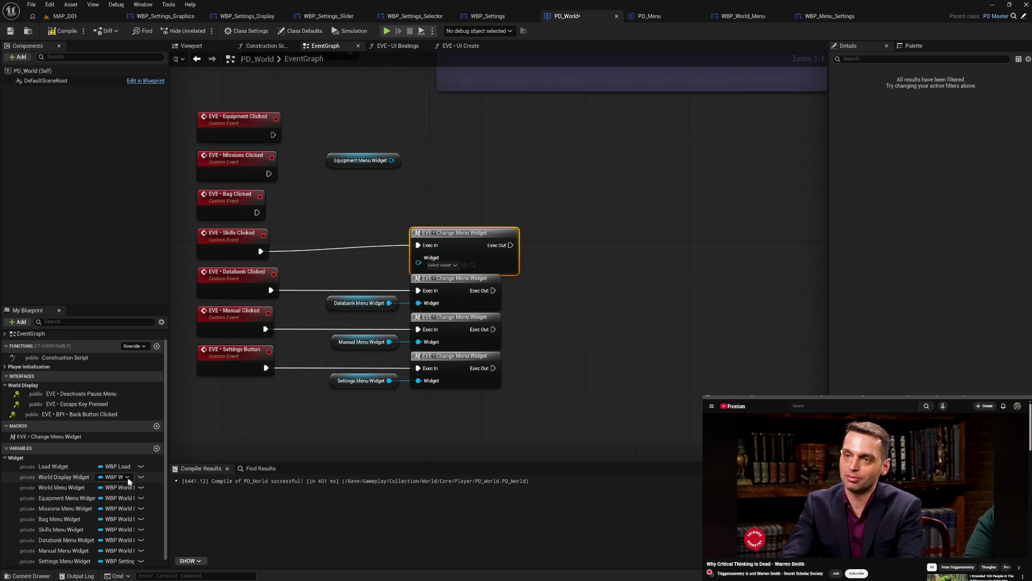
mouse_move(62, 529)
left_mouse_down()
mouse_move(405, 308)
mouse_move(419, 258)
mouse_move(325, 390)
left_mouse_up()
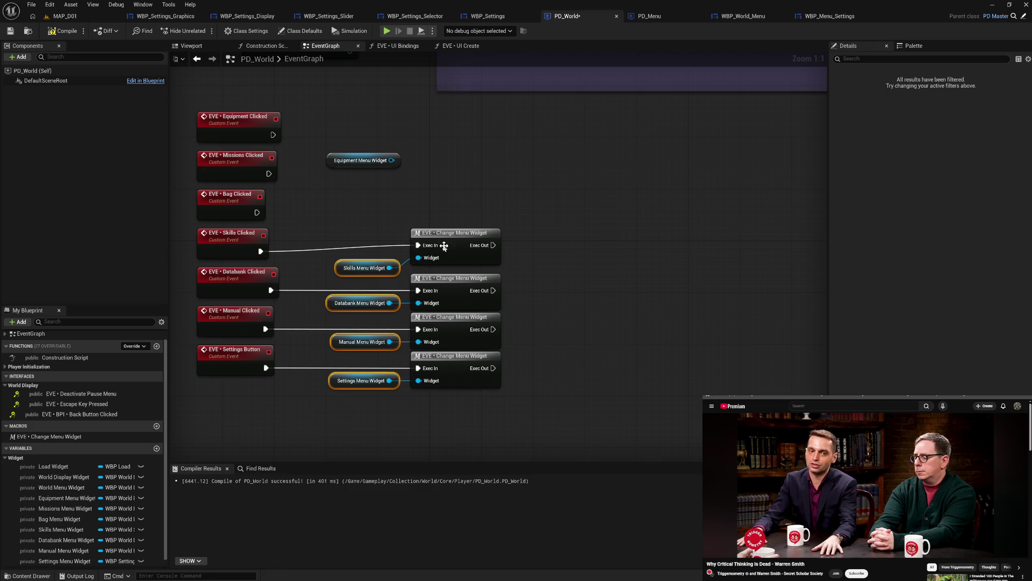
left_click_drag(450, 245, 451, 252)
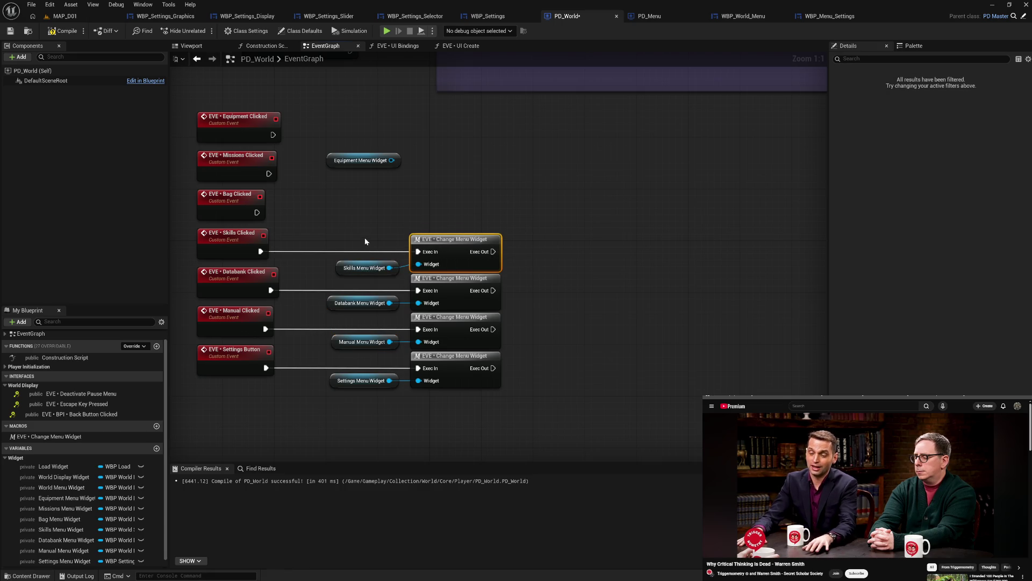
left_click_drag(365, 239, 445, 264)
key("q")
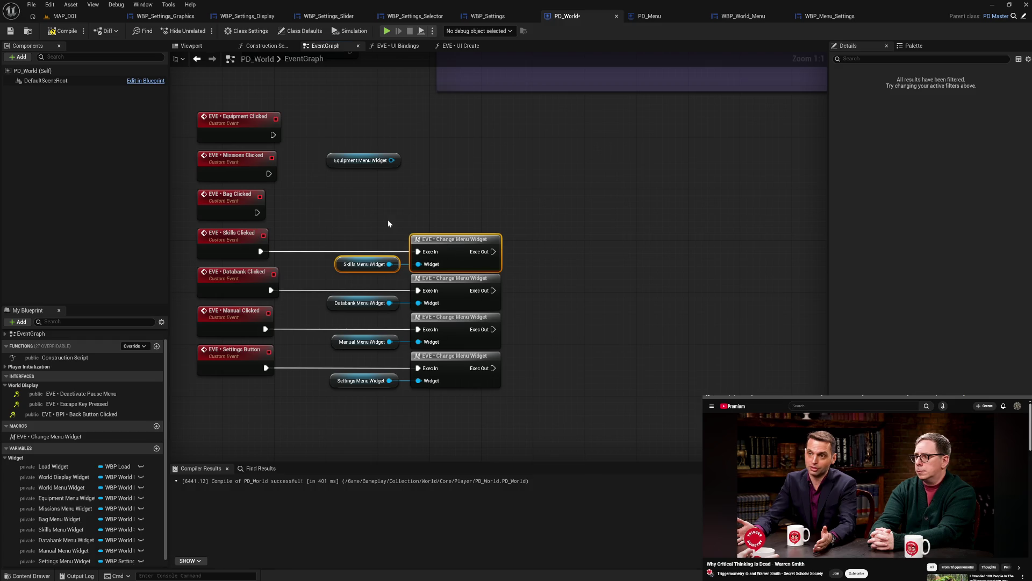
left_click(388, 220)
Add a Change Menu Widget call for EVE Bag Clicked using Bag Menu Widget, and tidy the getters.
left_click(440, 242)
key("ctrl+w")
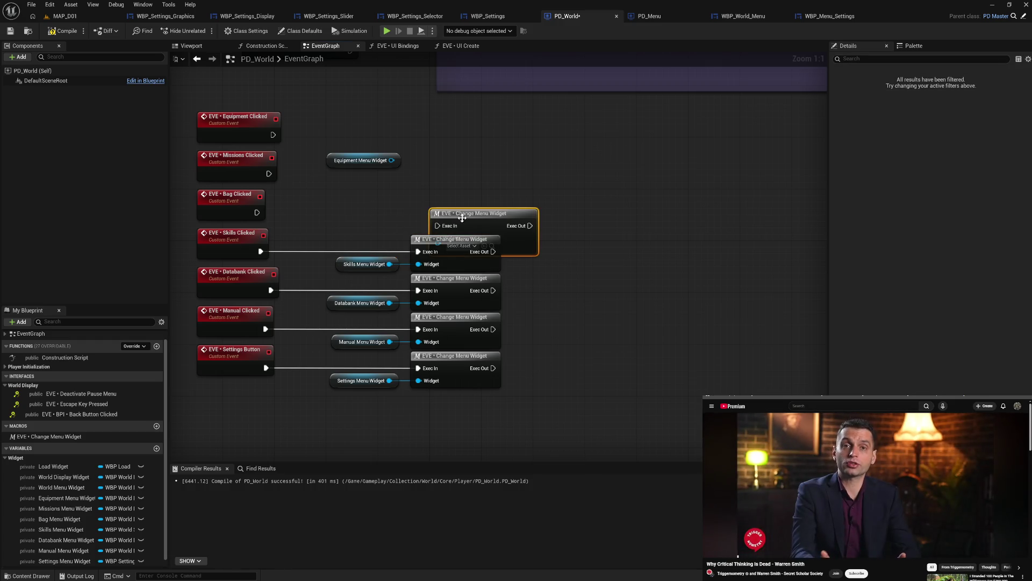
left_click_drag(455, 210, 435, 206)
left_click_drag(257, 213, 418, 206)
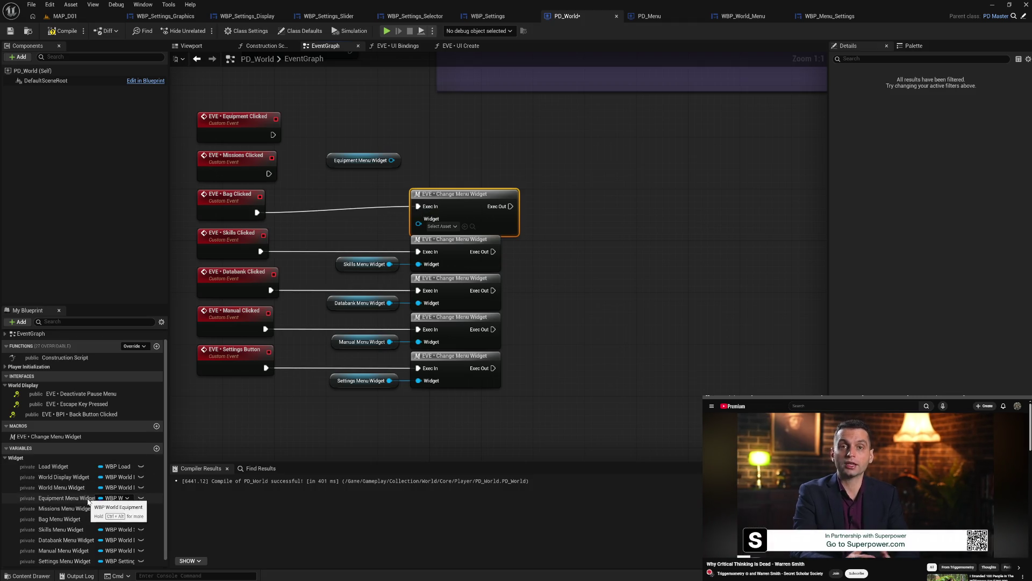
mouse_move(72, 519)
left_mouse_down()
mouse_move(242, 403)
mouse_move(418, 219)
mouse_move(352, 405)
mouse_move(359, 457)
left_mouse_up()
left_click_drag(433, 195, 440, 201)
key("ctrl+z")
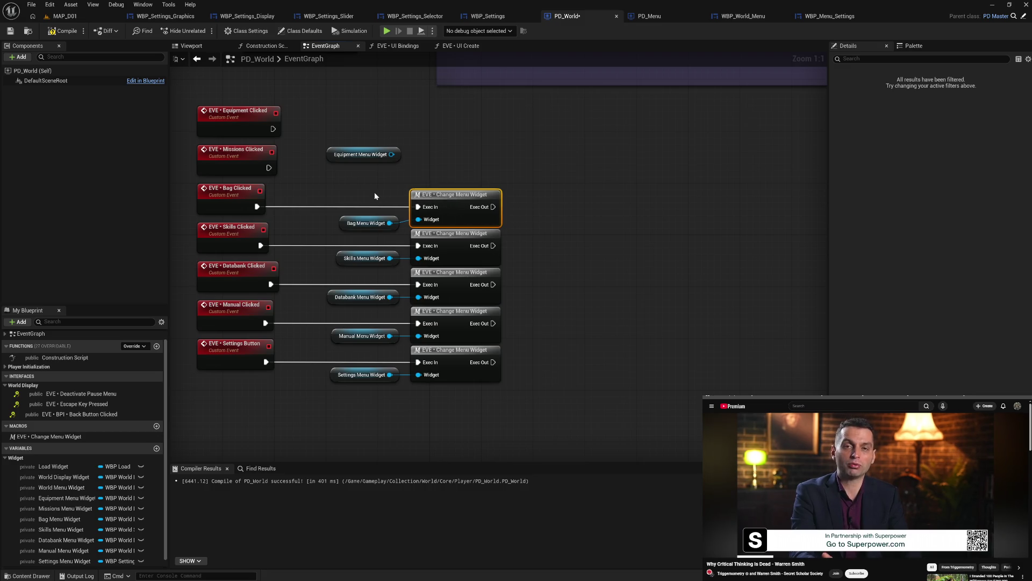
left_click_drag(371, 223, 374, 219)
left_click(442, 205, "ctrl")
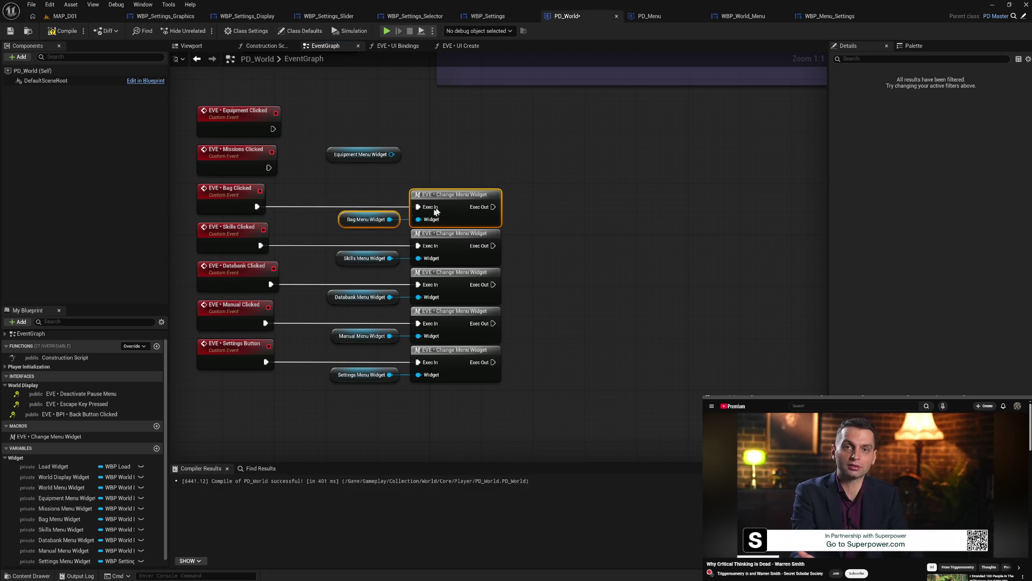
left_click(334, 158)
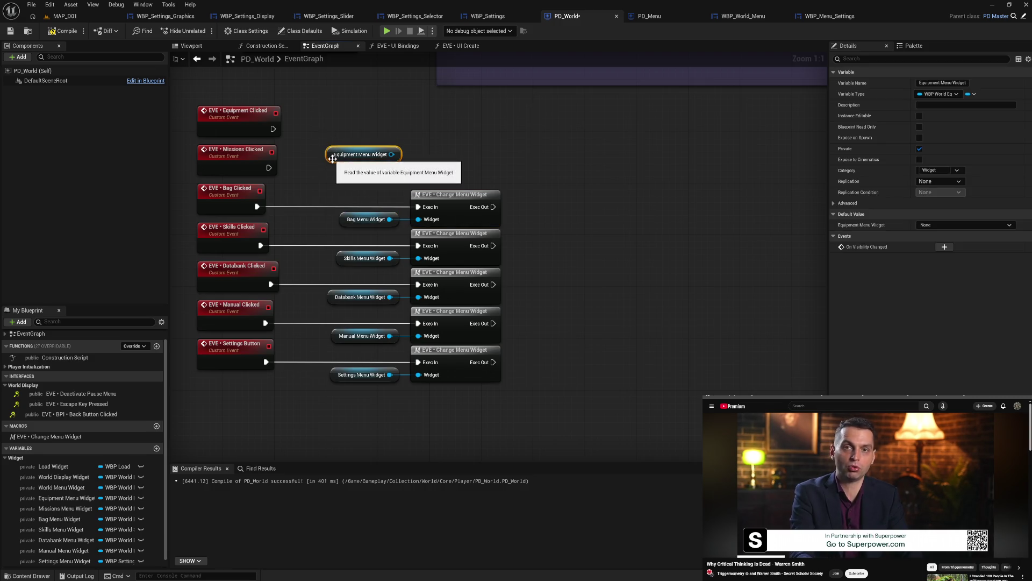
mouse_move(334, 160)
left_mouse_down()
mouse_move(292, 99)
mouse_move(226, 94)
left_mouse_up()
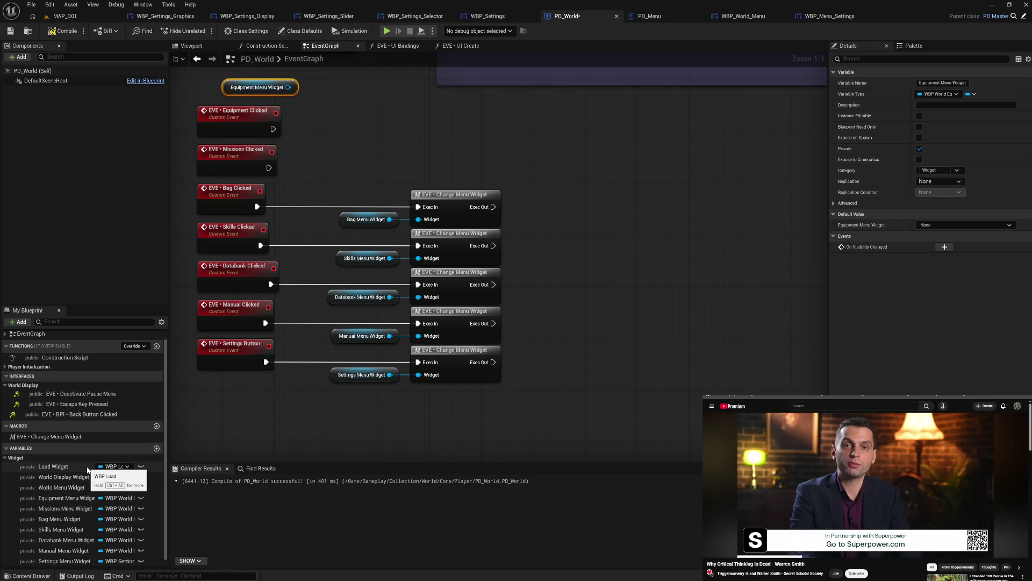
Paste a Change Menu Widget call beside Missions Clicked and wire its exec input.
left_click(451, 194)
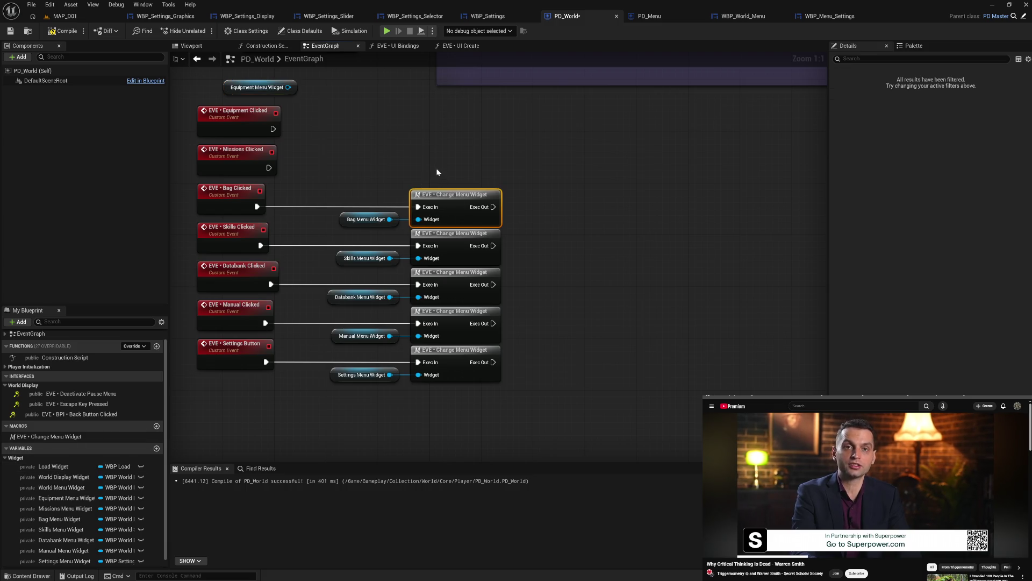
key("ctrl+c")
key("ctrl+v")
left_click_drag(497, 181, 450, 157)
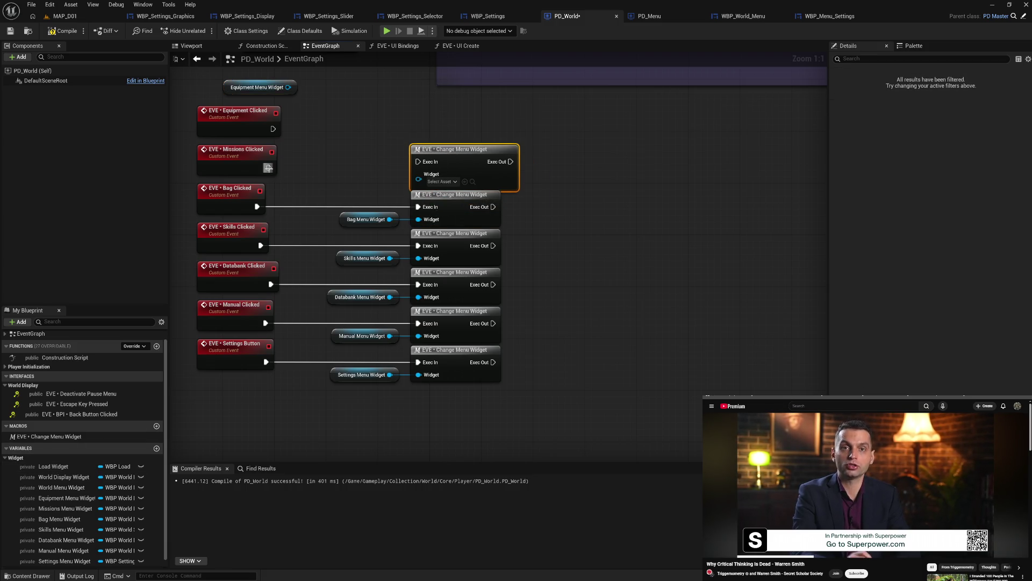
left_click_drag(269, 168, 422, 169)
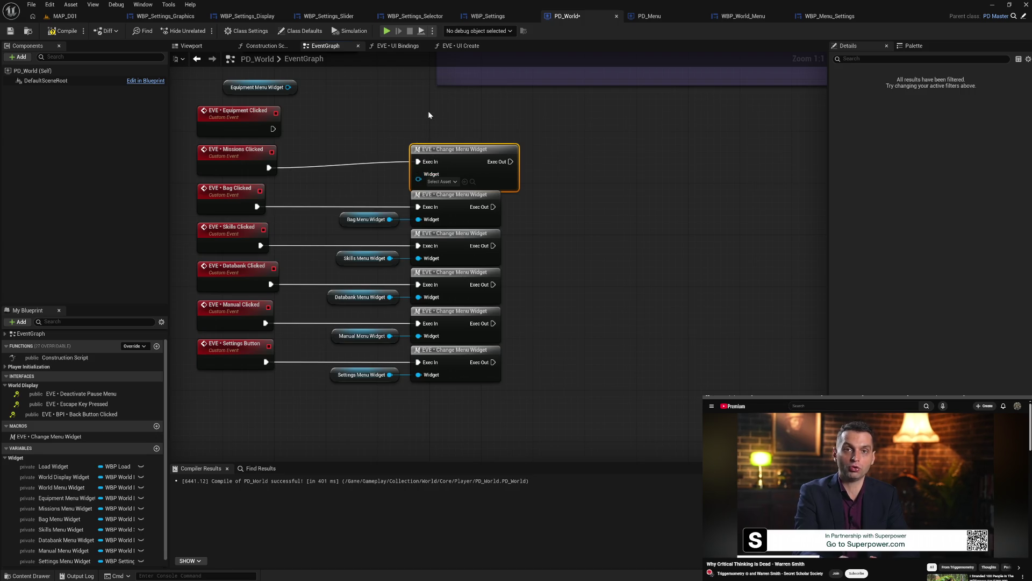
Add a Change Menu Widget call for Equipment Clicked fed by Equipment Menu Widget.
key("ctrl+v")
left_click_drag(473, 119, 462, 112)
mouse_move(289, 87)
left_mouse_down()
mouse_move(376, 99)
mouse_move(418, 128)
left_mouse_up()
mouse_move(237, 88)
left_mouse_down()
mouse_move(334, 159)
mouse_move(363, 123)
mouse_move(321, 379)
left_mouse_up()
left_click(455, 104, "ctrl")
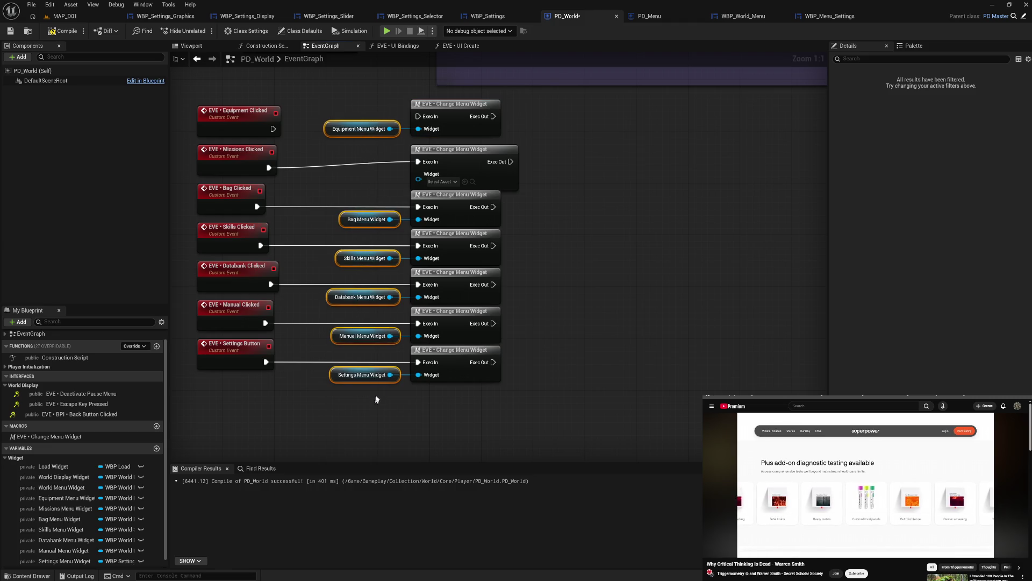
key("shift+d")
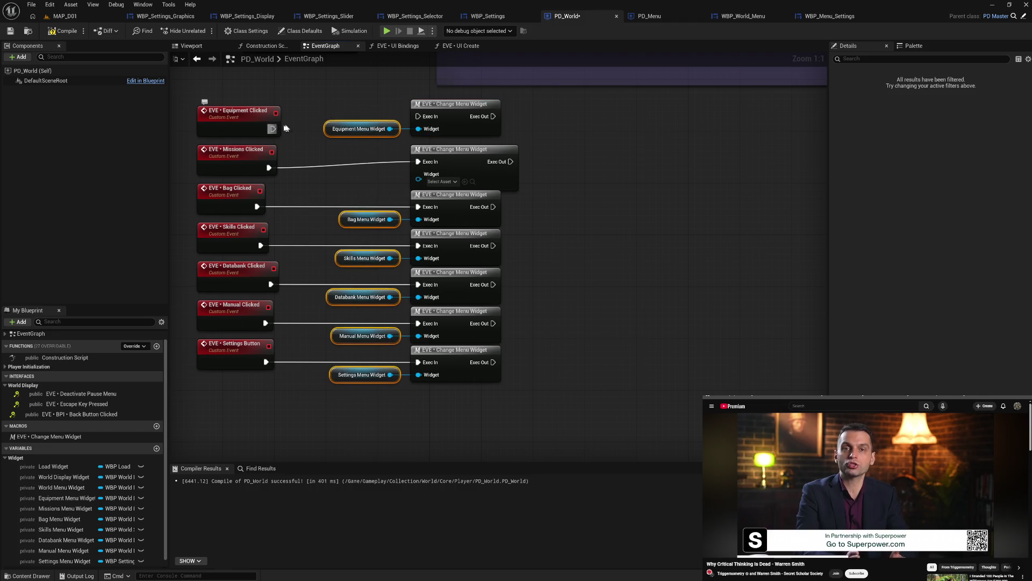
mouse_move(272, 129)
left_mouse_down()
mouse_move(418, 116)
mouse_move(450, 128)
left_mouse_up()
left_click(450, 115)
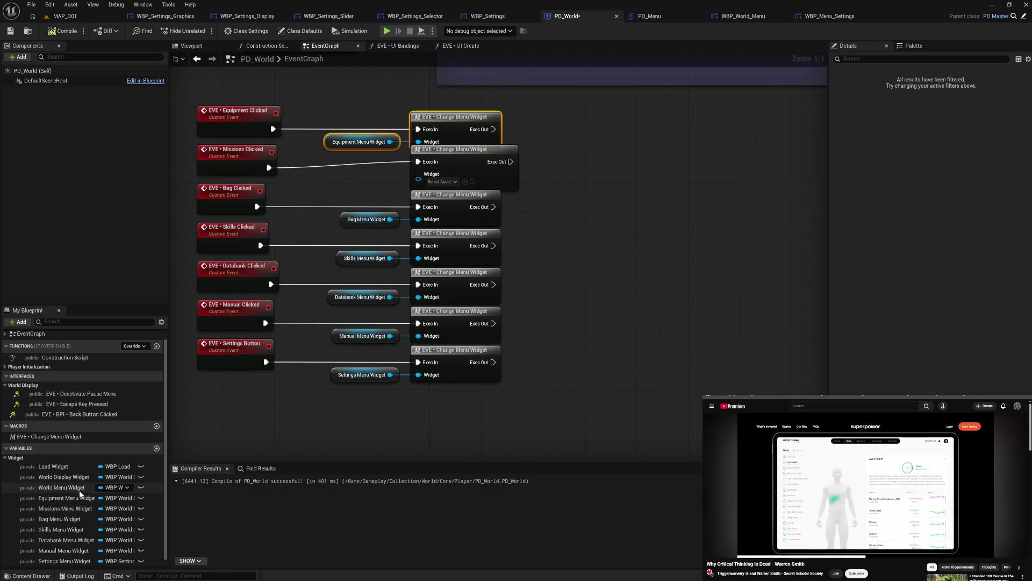
Feed Missions Menu Widget into the Missions call and line up the getters and call nodes.
left_click_drag(81, 509, 426, 183)
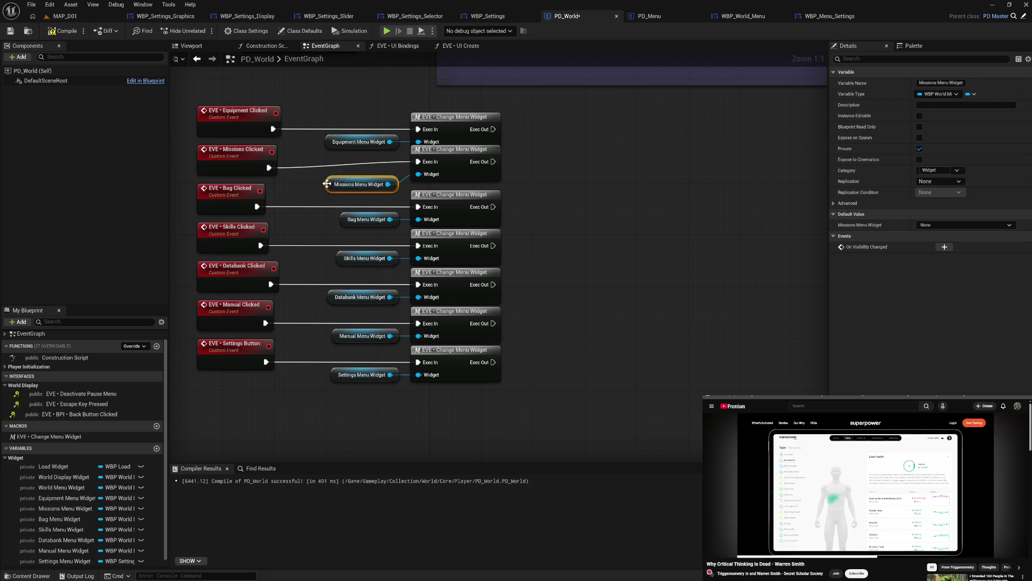
left_click_drag(354, 118, 383, 440)
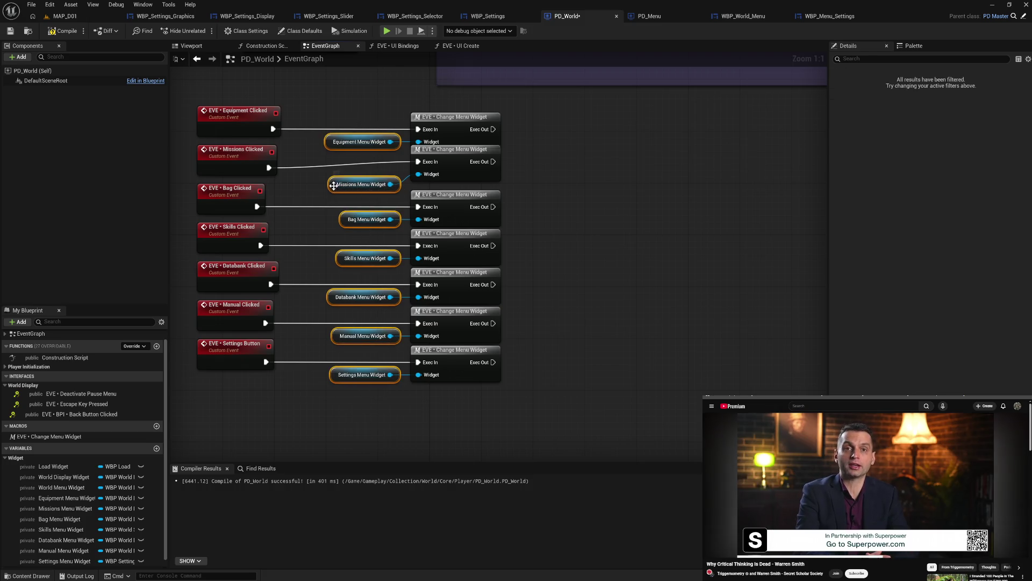
left_click_drag(333, 188, 330, 188)
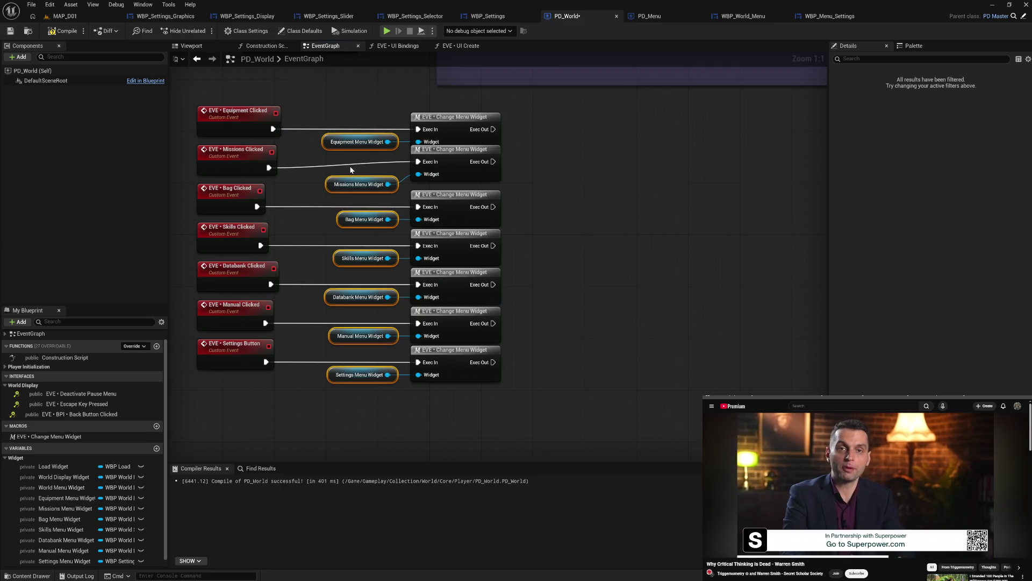
left_click(453, 162)
left_click_drag(452, 162, 450, 169)
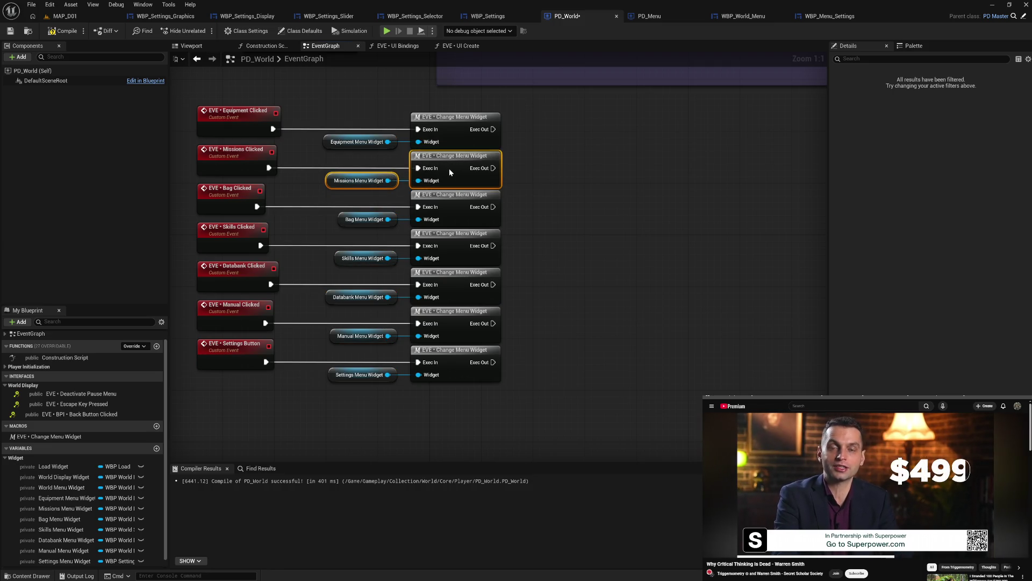
left_click(533, 189)
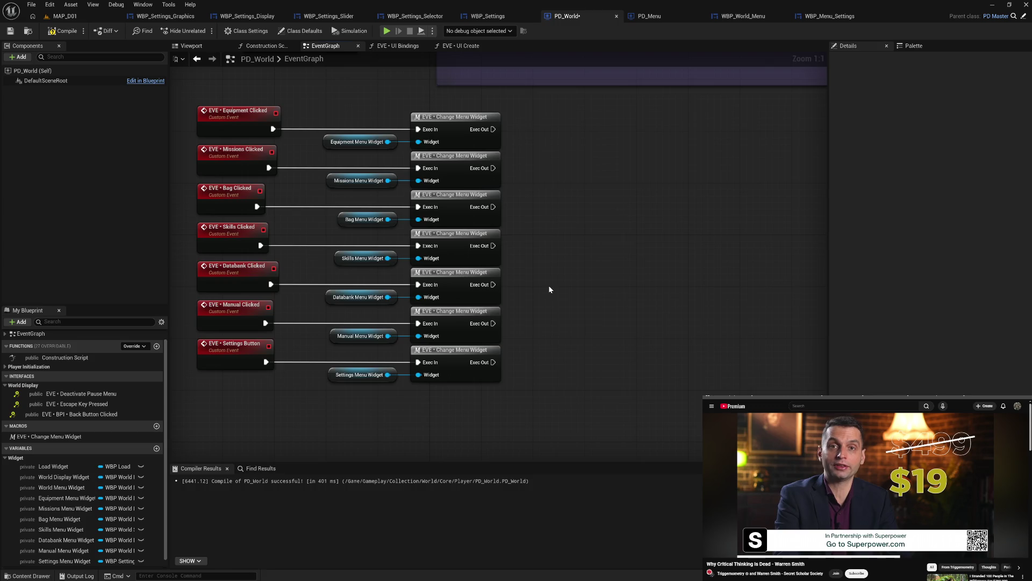
left_click_drag(548, 288, 549, 258)
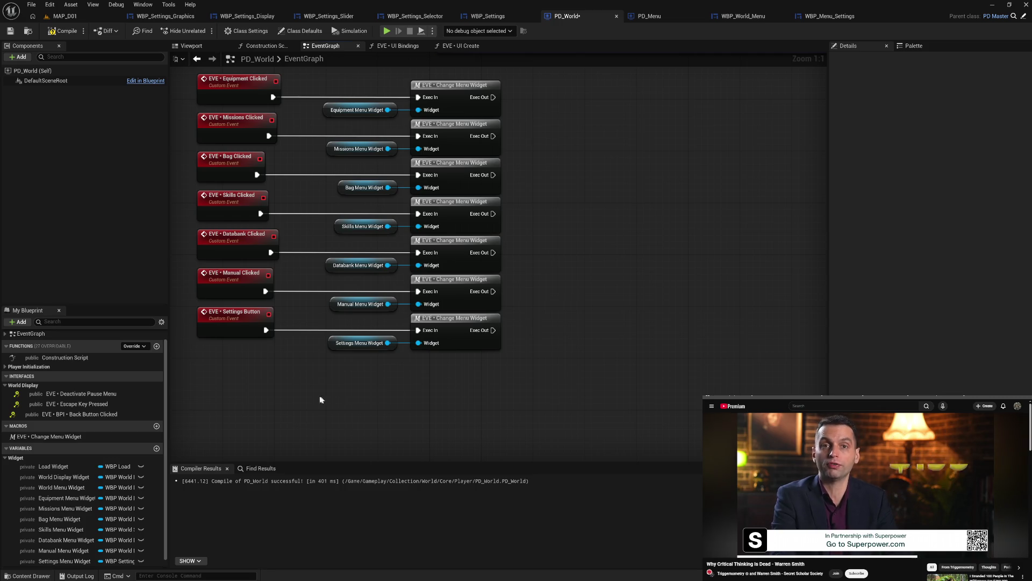
Compile PD_World, then switch to the WBP_World_Menu blueprint.
mouse_move(556, 242)
left_mouse_down()
mouse_move(559, 396)
mouse_move(551, 267)
mouse_move(563, 274)
left_mouse_up()
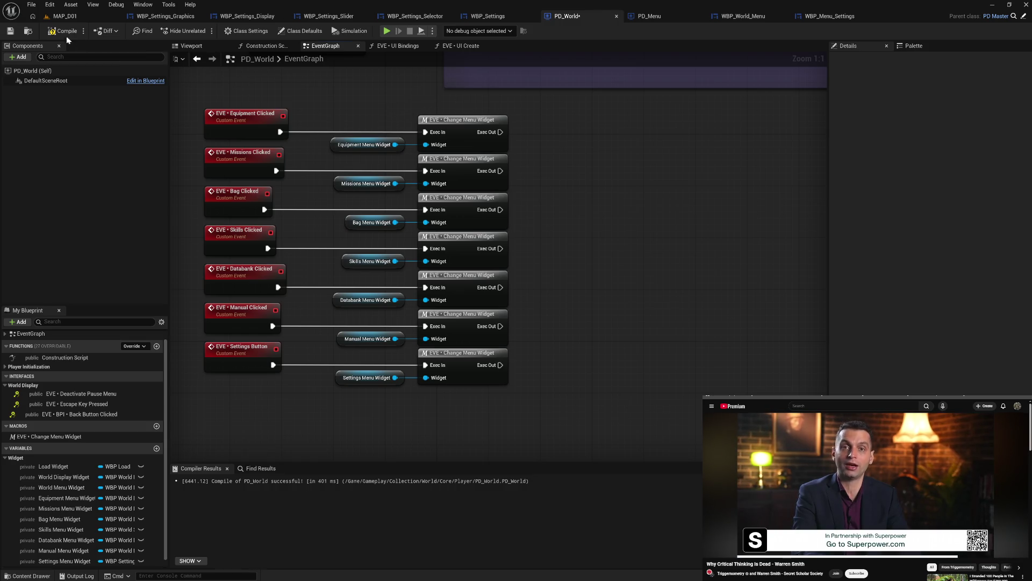
left_click(57, 33)
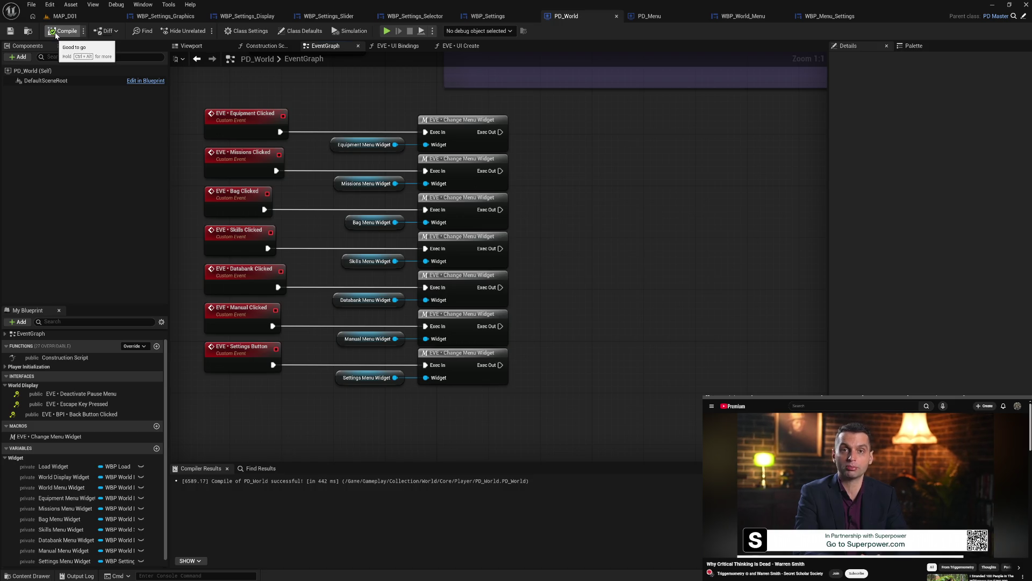
left_click(737, 19)
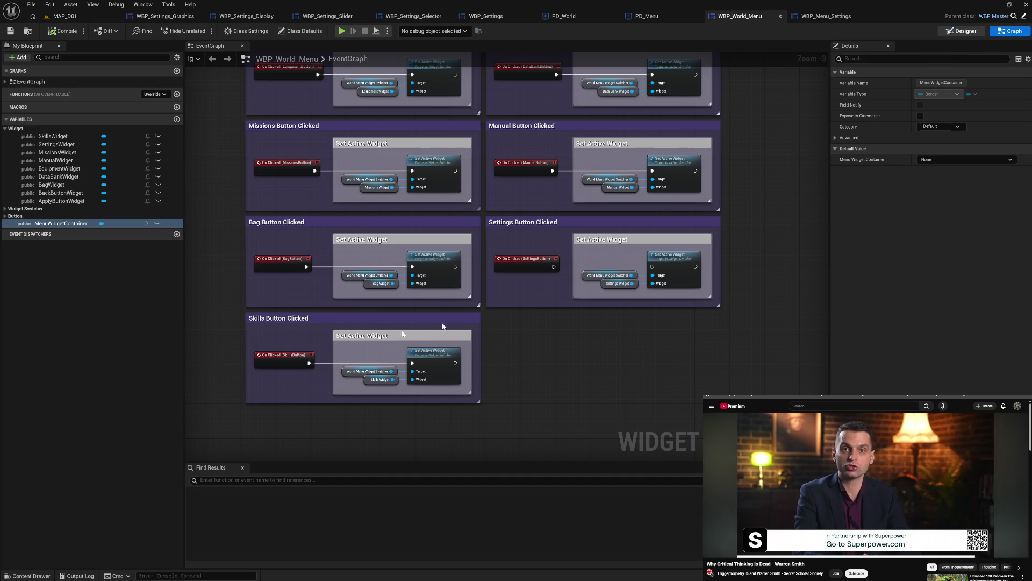
Review WBP_World_Menu's Designer hierarchy, then go back to the PD_World blueprint.
key("shift+F12")
scroll(135, 490, "down", 5)
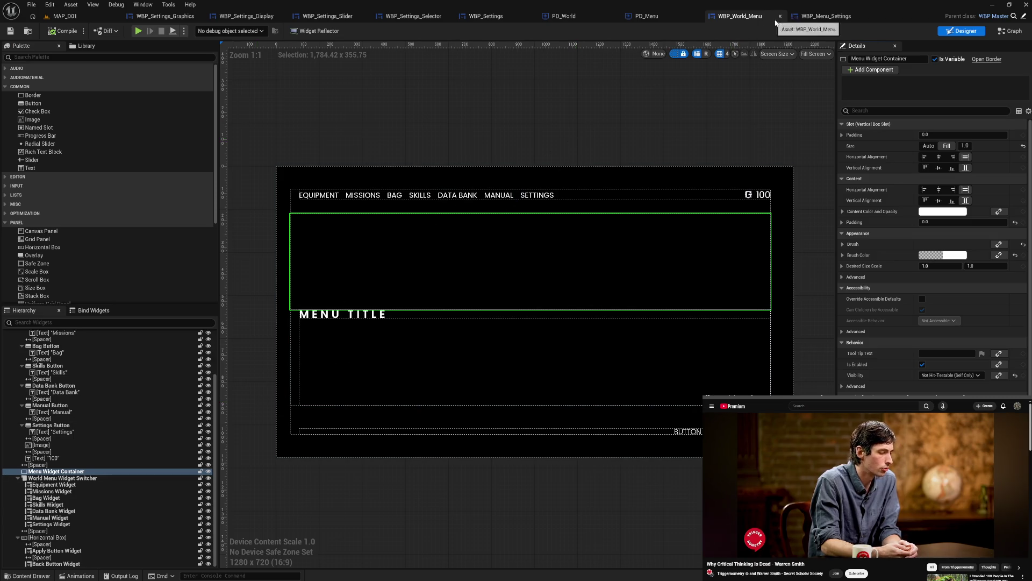
left_click(586, 16)
Pan the EventGraph through the Initialize UI sequence and open the EVE • UI Settings function.
left_click_drag(541, 162, 511, 320)
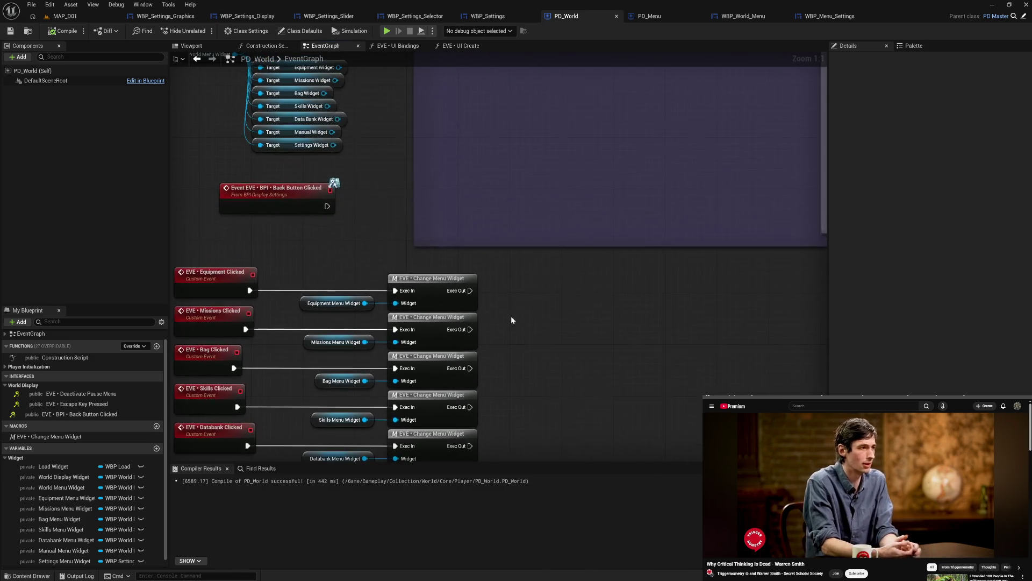
left_click_drag(496, 209, 493, 302)
mouse_move(517, 177)
left_mouse_down()
mouse_move(514, 331)
mouse_move(524, 256)
mouse_move(460, 412)
left_mouse_up()
left_click_drag(538, 226, 199, 319)
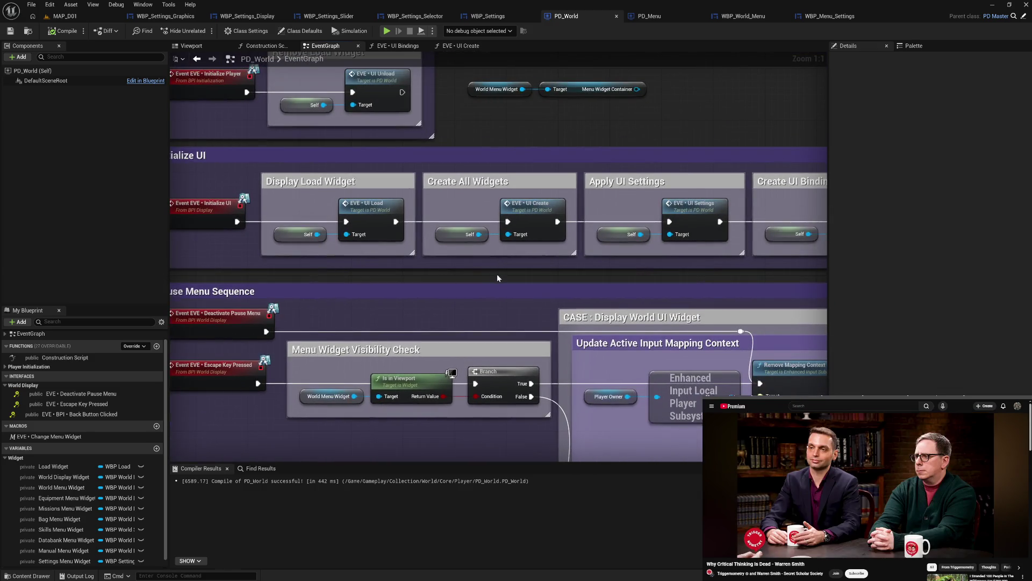
left_click_drag(338, 271, 258, 280)
left_click_drag(465, 270, 404, 281)
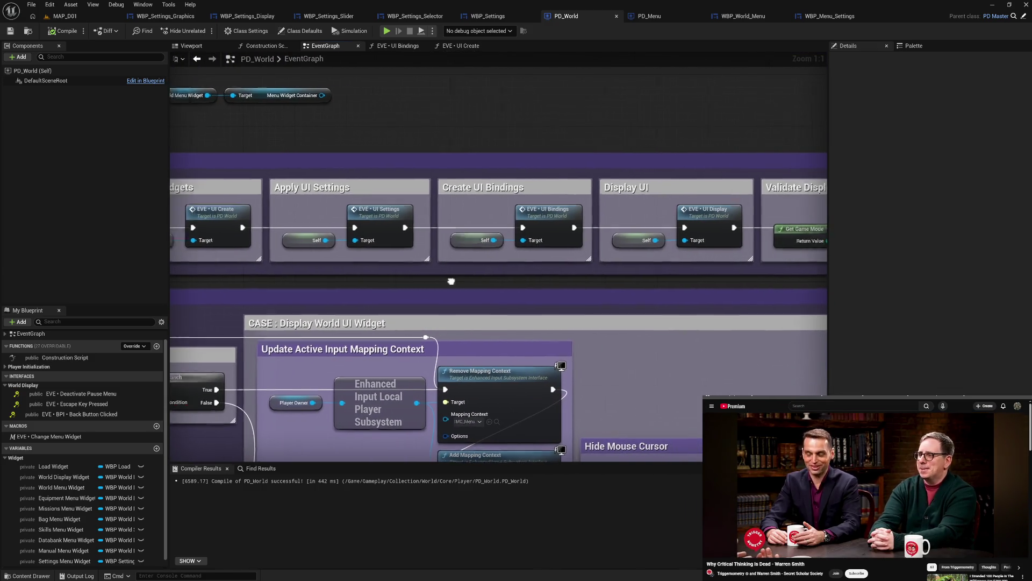
mouse_move(469, 293)
left_mouse_down()
mouse_move(331, 280)
mouse_move(327, 262)
left_mouse_up()
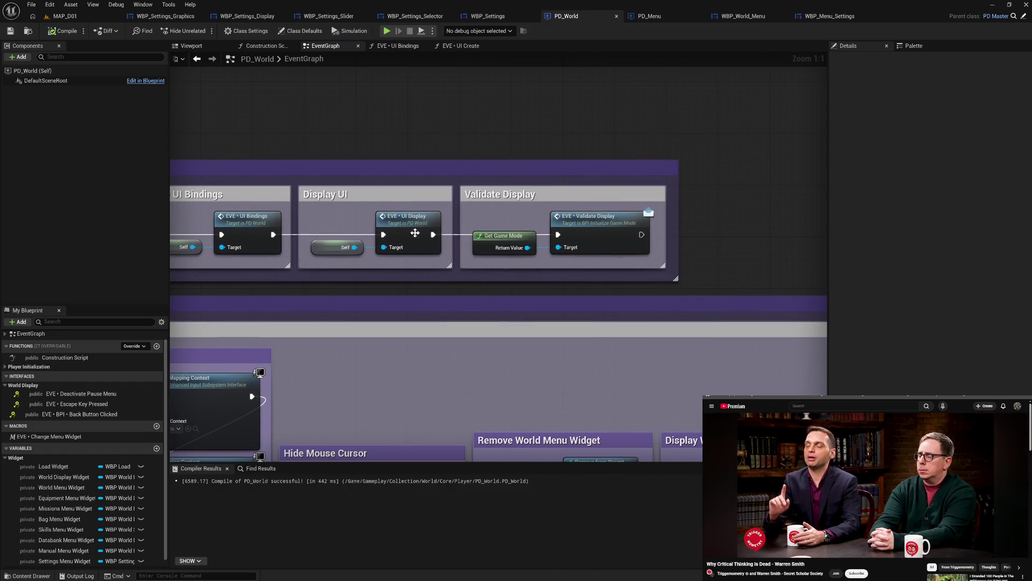
left_click_drag(240, 302, 442, 301)
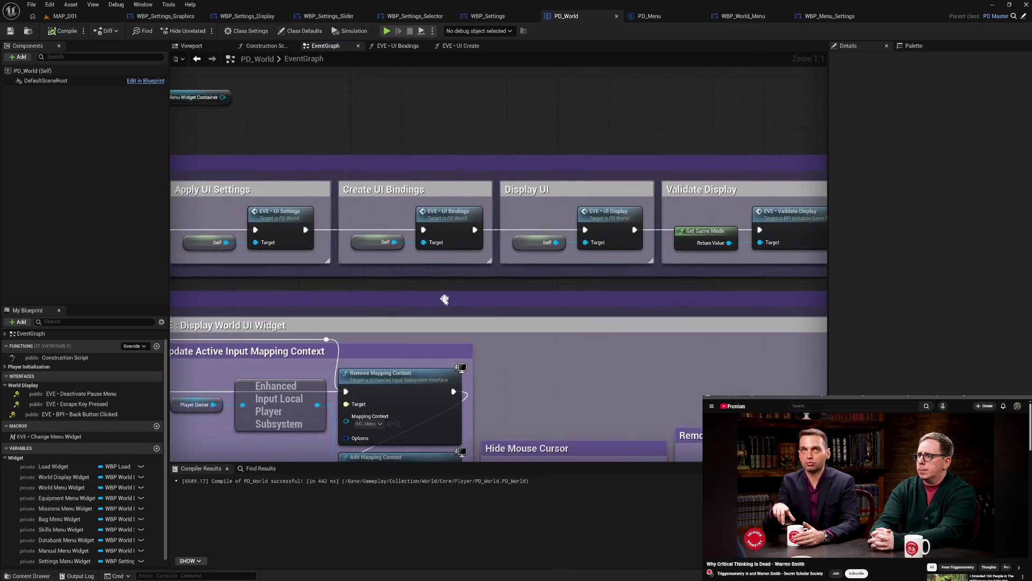
left_click_drag(311, 293, 446, 242)
double_click(446, 242)
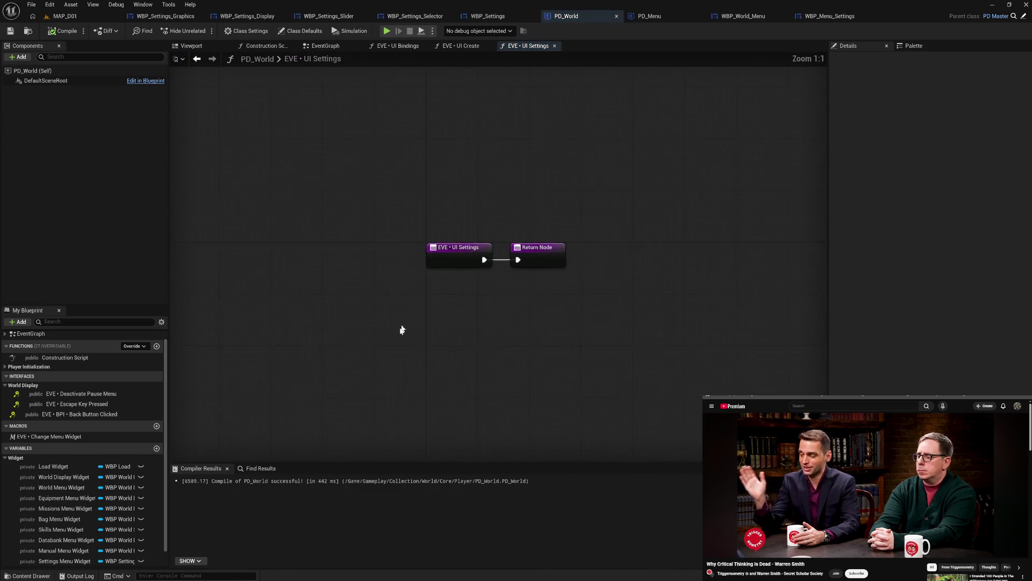
Move the Return Node up and left, then glance at UI Create and return to UI Settings.
left_click(545, 213)
left_click_drag(545, 212, 533, 200)
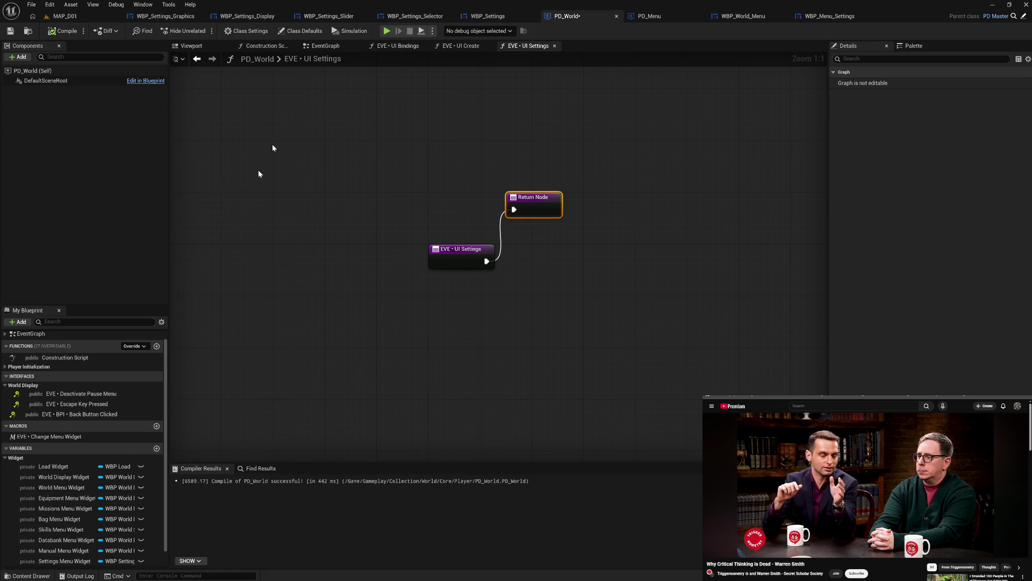
left_click(454, 48)
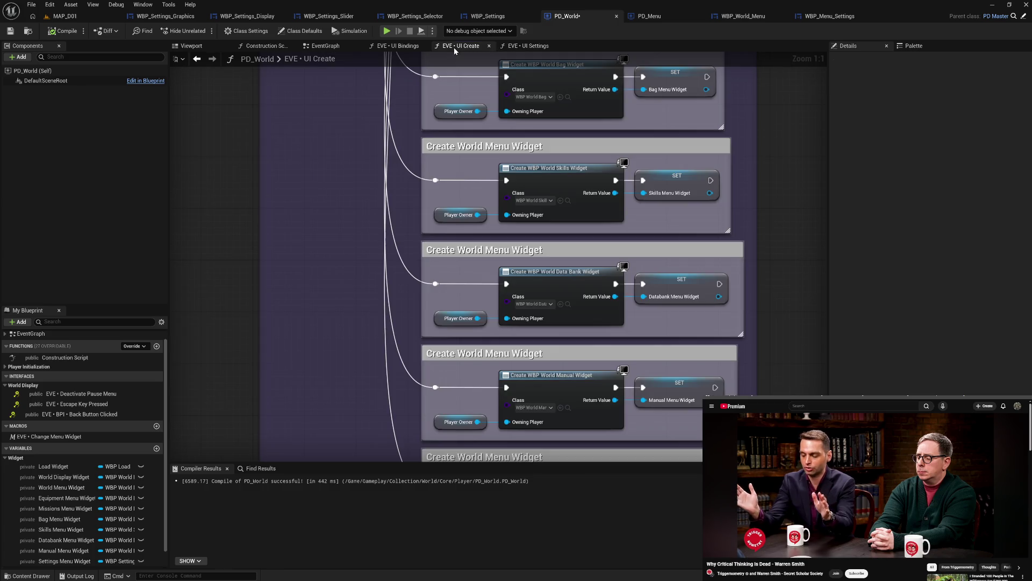
left_click(527, 46)
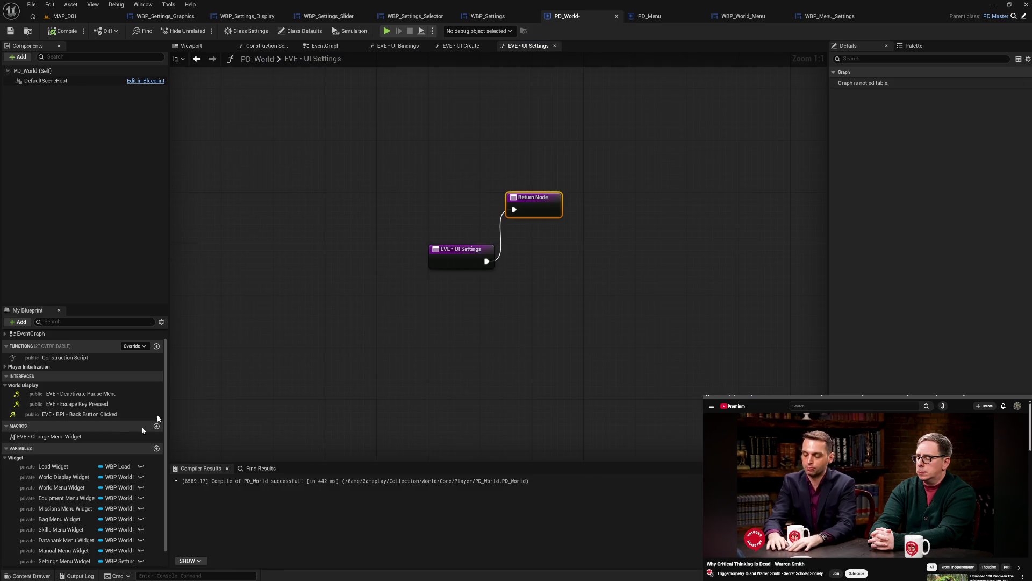
Copy the Add New Widget comment group from the Change Menu Widget macro into UI Settings.
double_click(72, 437)
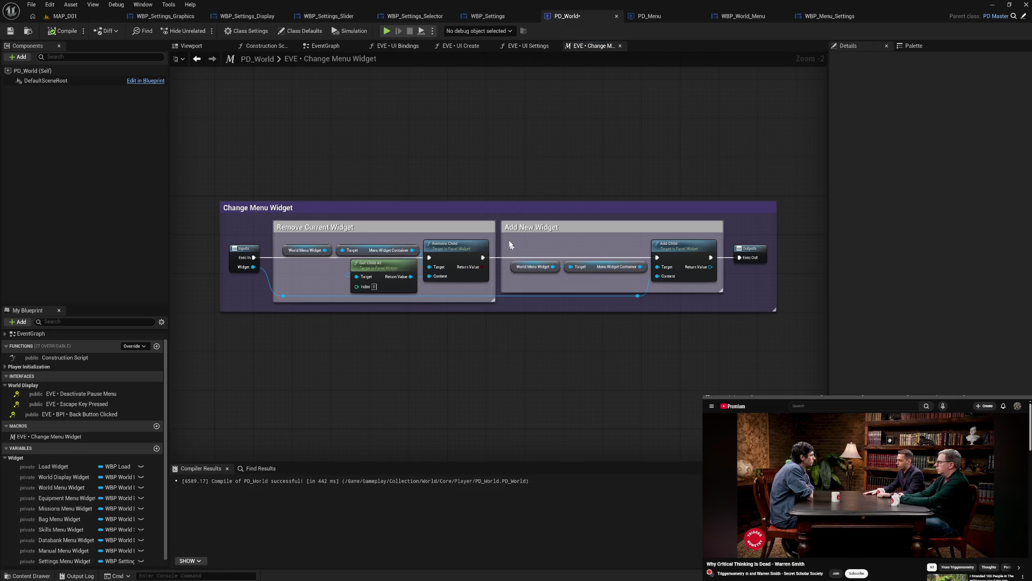
left_click_drag(511, 223, 631, 279)
left_click_drag(691, 302, 689, 289)
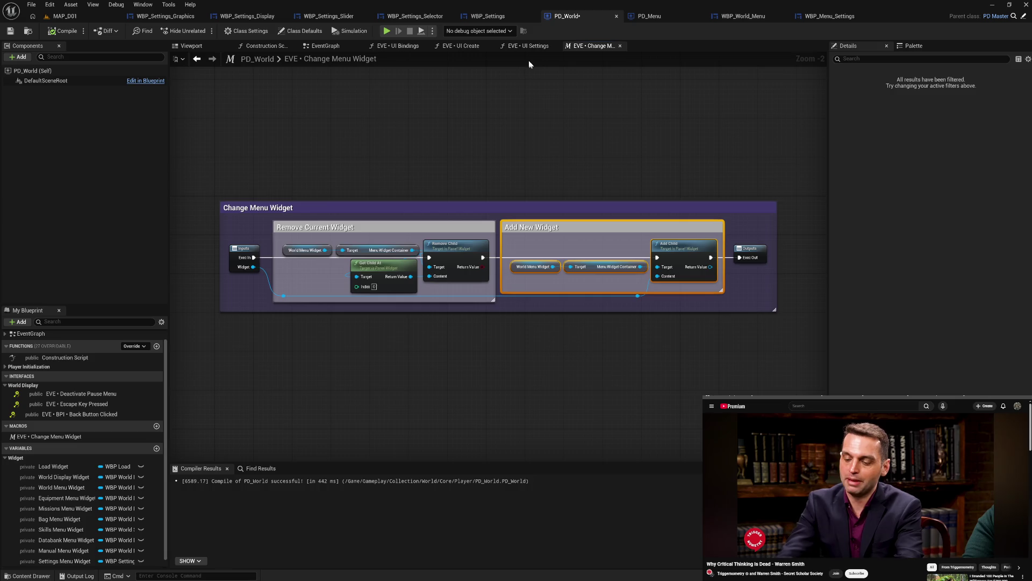
left_click(528, 47)
key("ctrl+v")
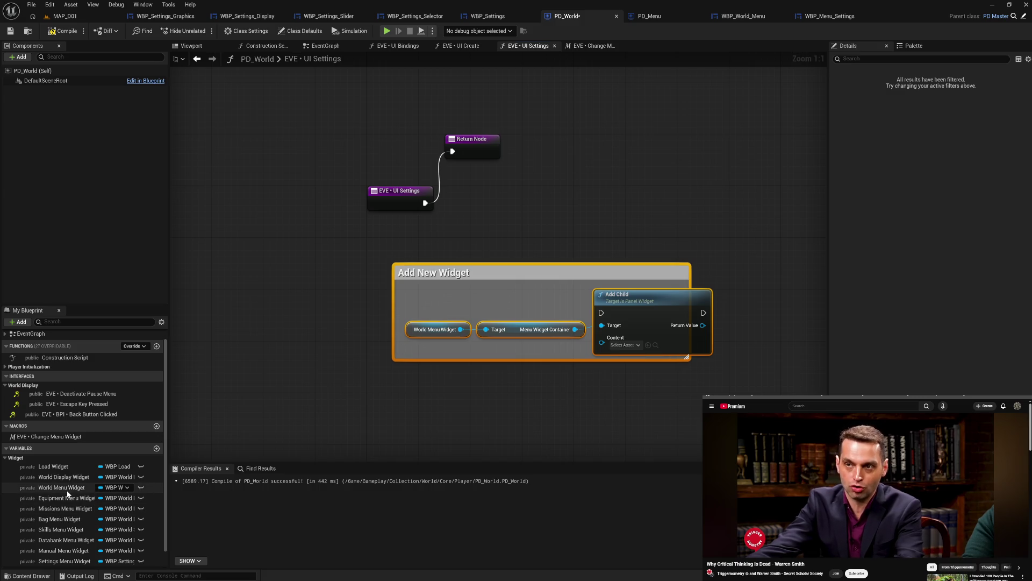
Plug Equipment Menu Widget into Add Child's Content, align the nodes, and retitle the comment 'Add Default Widget To Menu'.
mouse_move(74, 499)
left_mouse_down()
mouse_move(451, 411)
mouse_move(605, 347)
mouse_move(560, 349)
left_mouse_up()
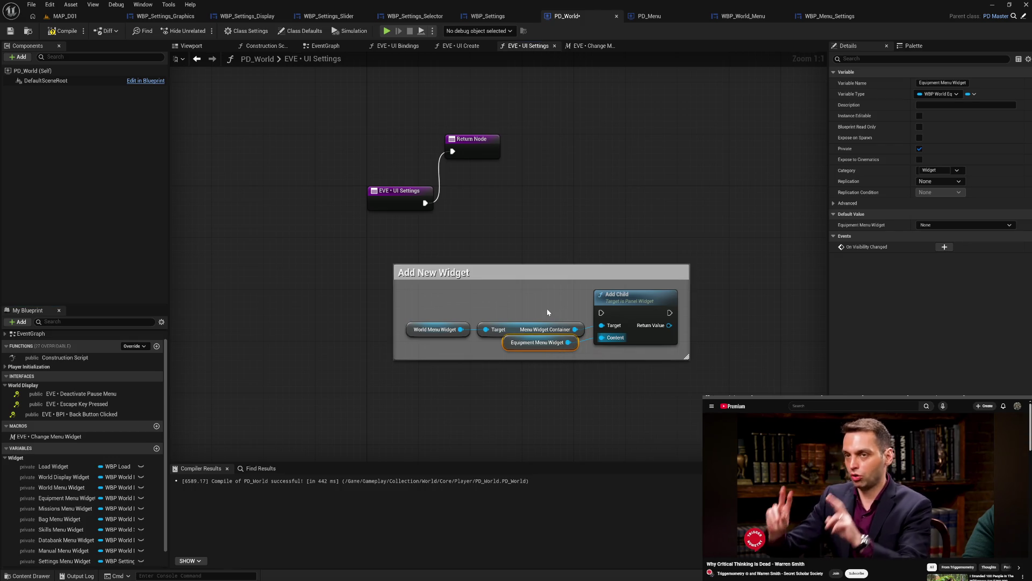
left_click_drag(548, 309, 474, 344)
left_click_drag(437, 304, 632, 325)
key("q")
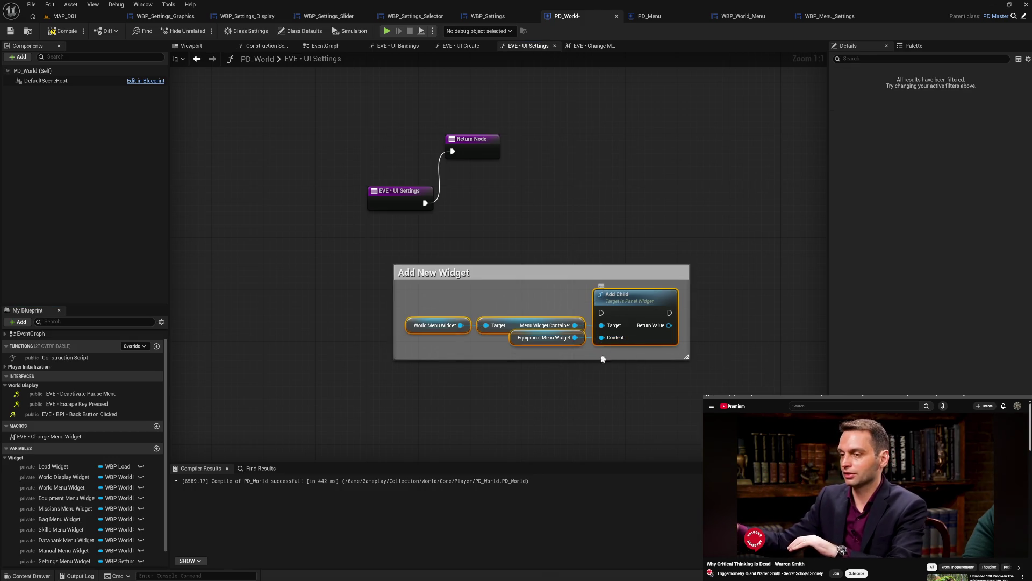
double_click(481, 273)
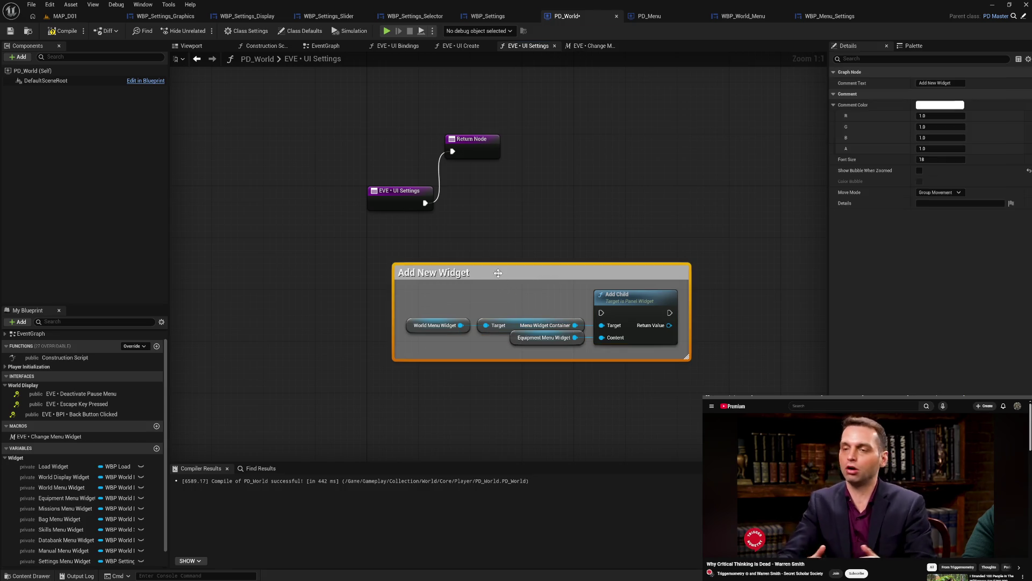
type("Add D")
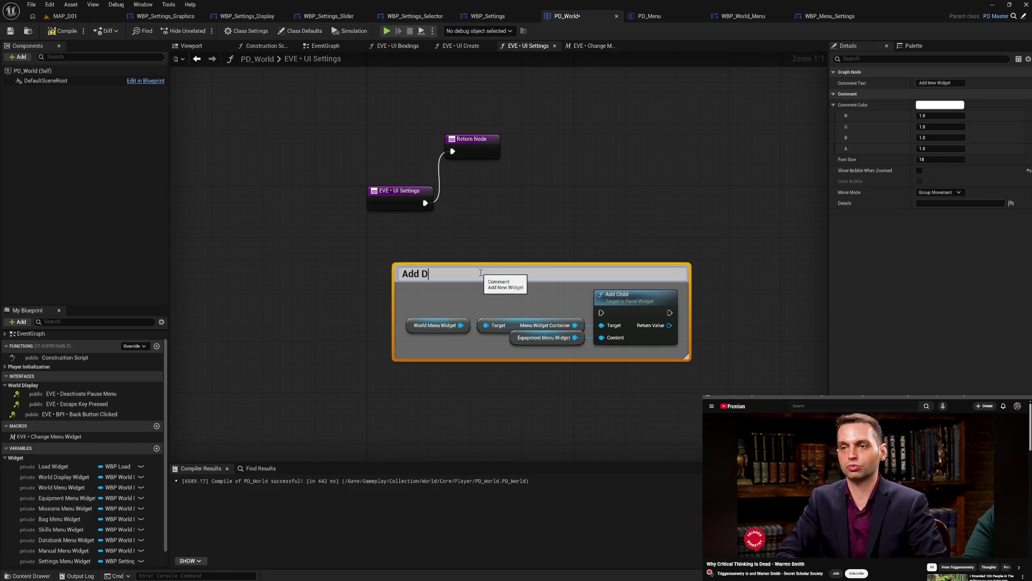
type("efault Widget To Menu")
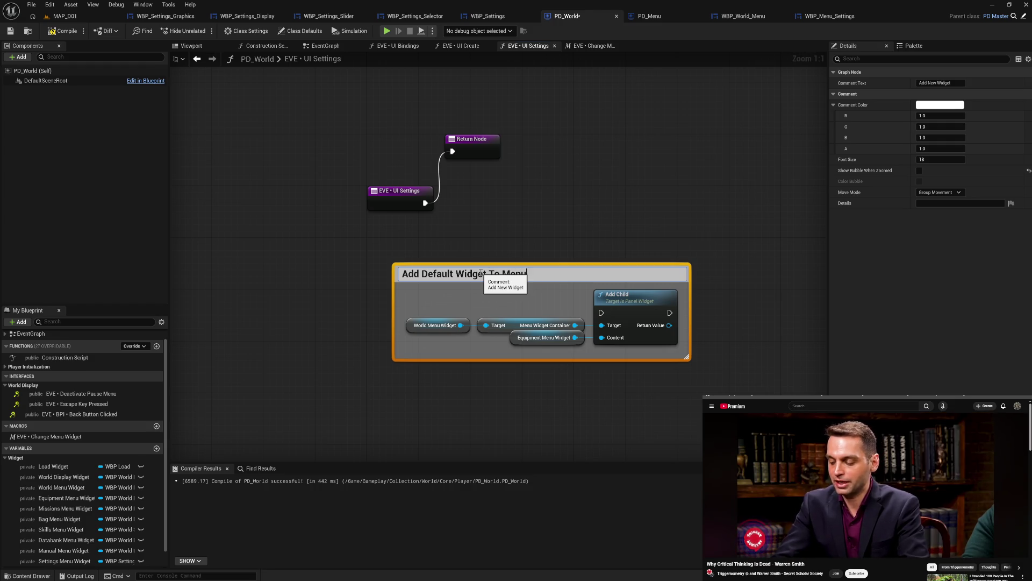
key("Return")
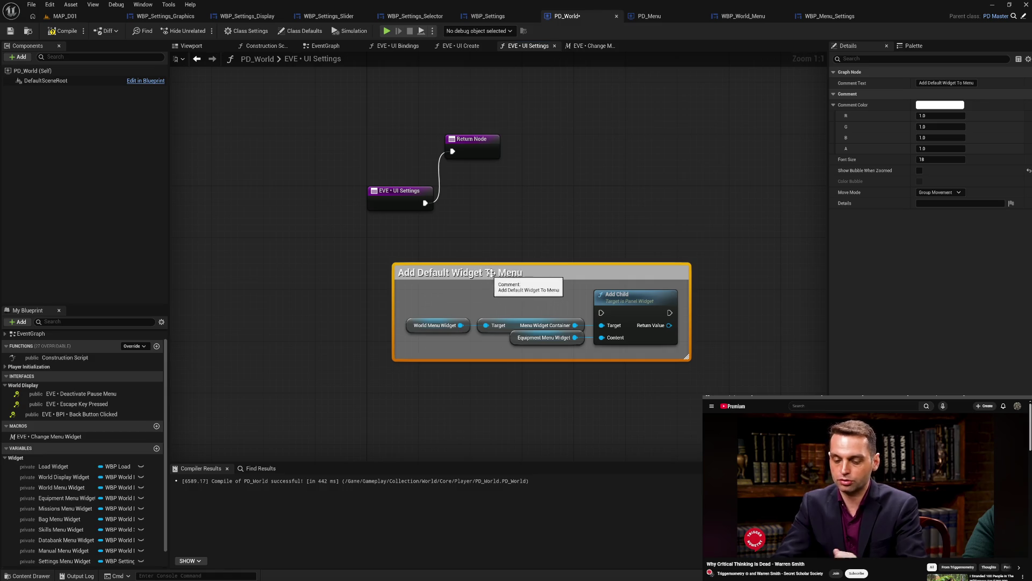
Wire the UI Settings entry through Add Child into the Return Node, placing the entry left and the Return Node right.
left_click_drag(456, 298, 678, 381)
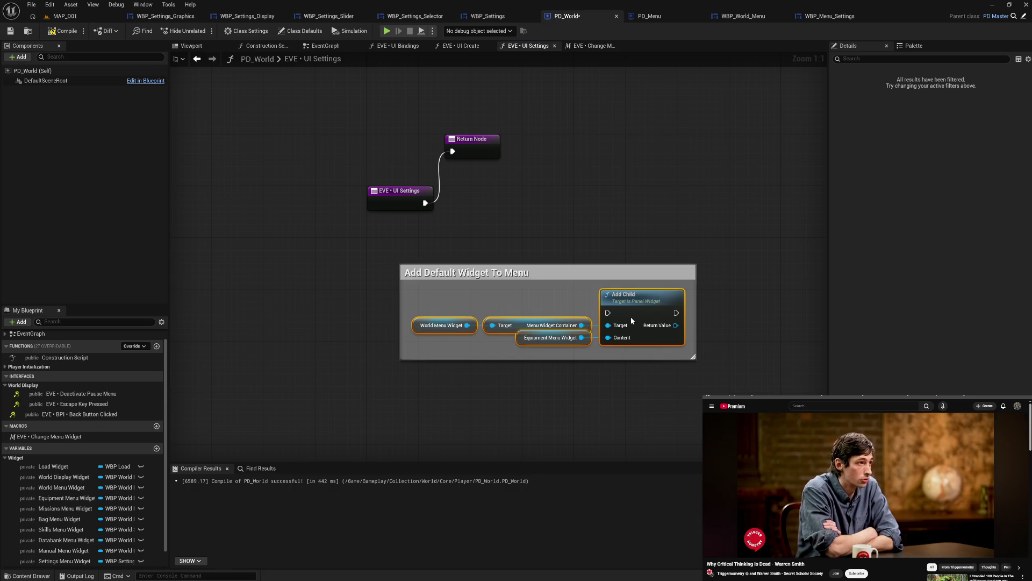
left_click(533, 256)
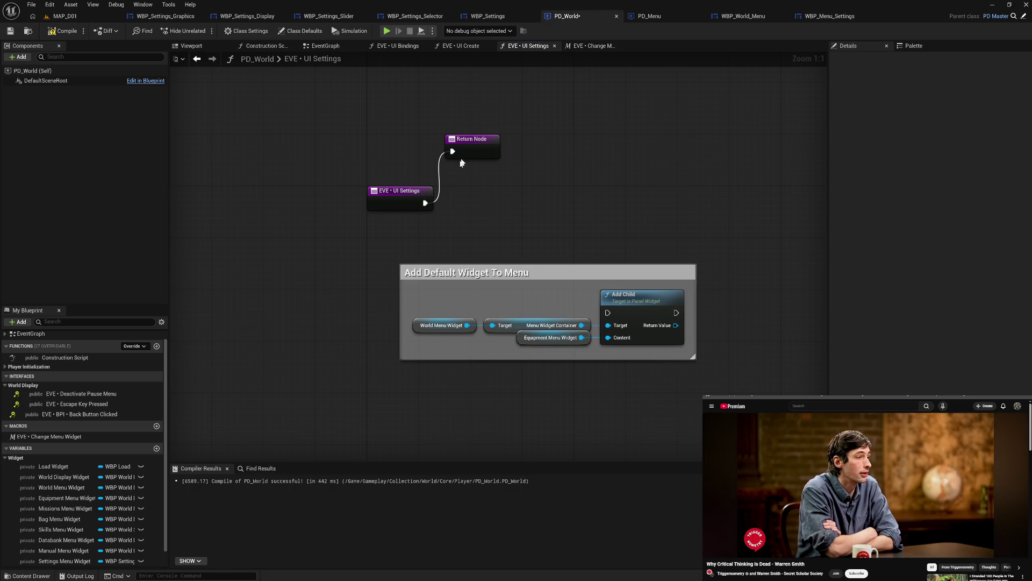
left_click_drag(425, 202, 608, 312)
mouse_move(399, 206)
left_mouse_down()
mouse_move(350, 267)
mouse_move(353, 312)
left_mouse_up()
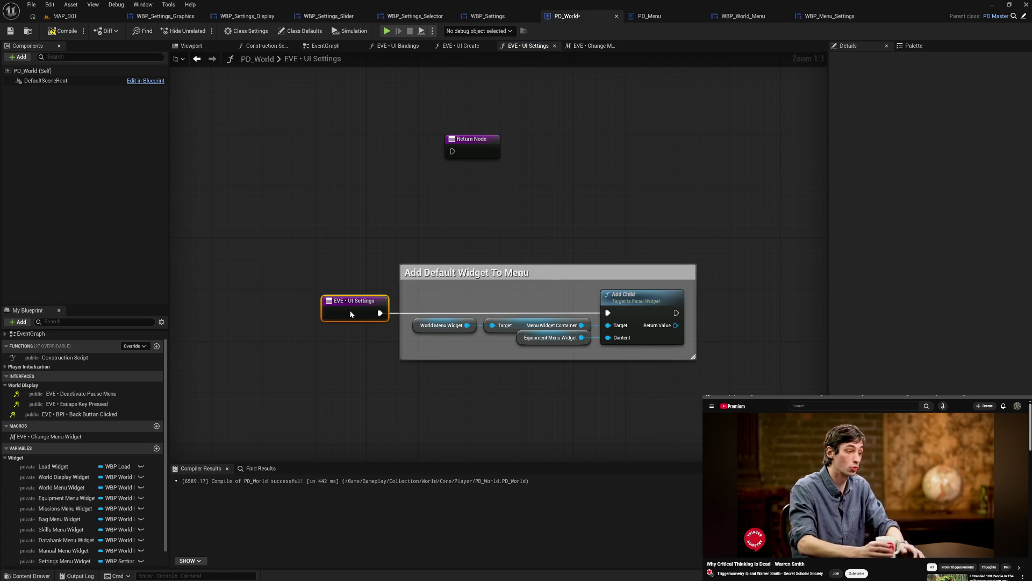
mouse_move(484, 156)
left_mouse_down()
mouse_move(738, 295)
mouse_move(741, 307)
left_mouse_up()
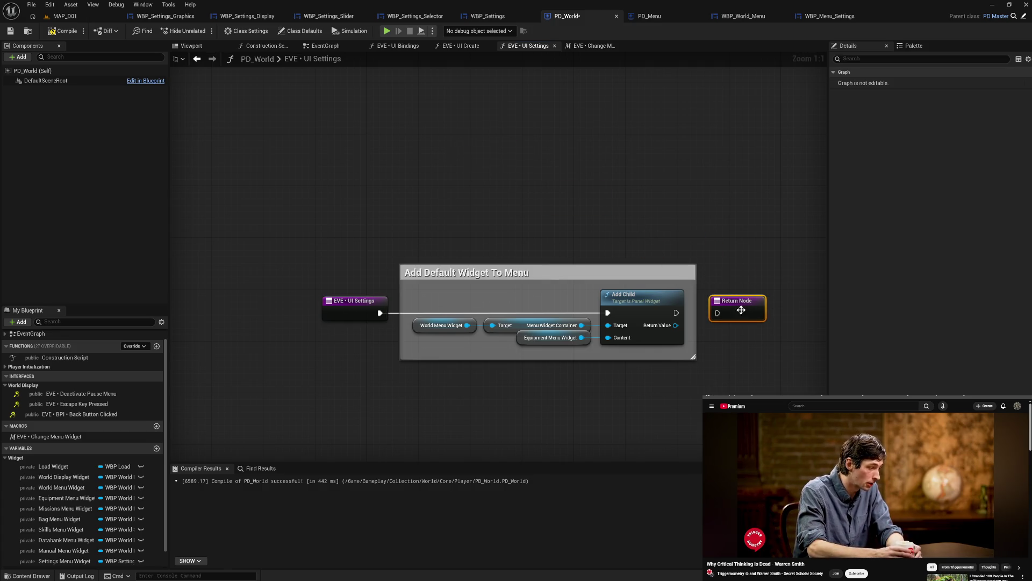
left_click_drag(676, 313, 718, 312)
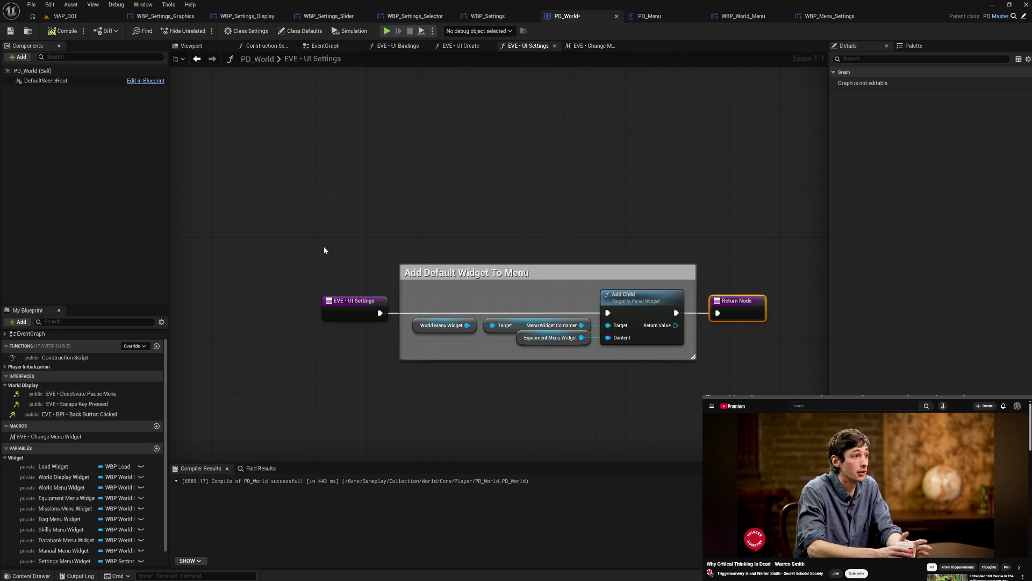
Wrap all the function's nodes in a comment titled 'UI Settings' and adjust its box.
left_click_drag(324, 246, 776, 387)
type("c")
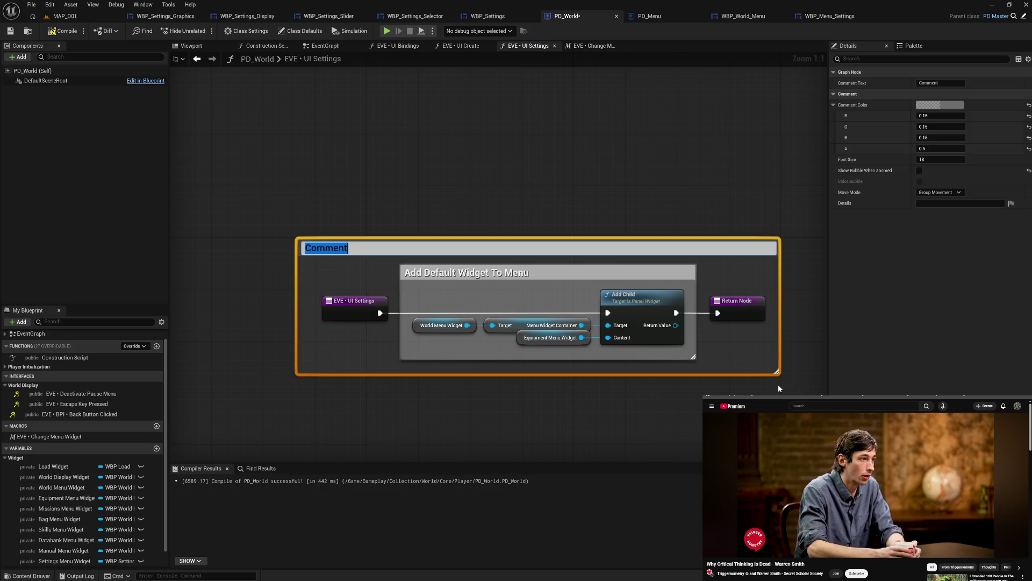
type("UI Settings")
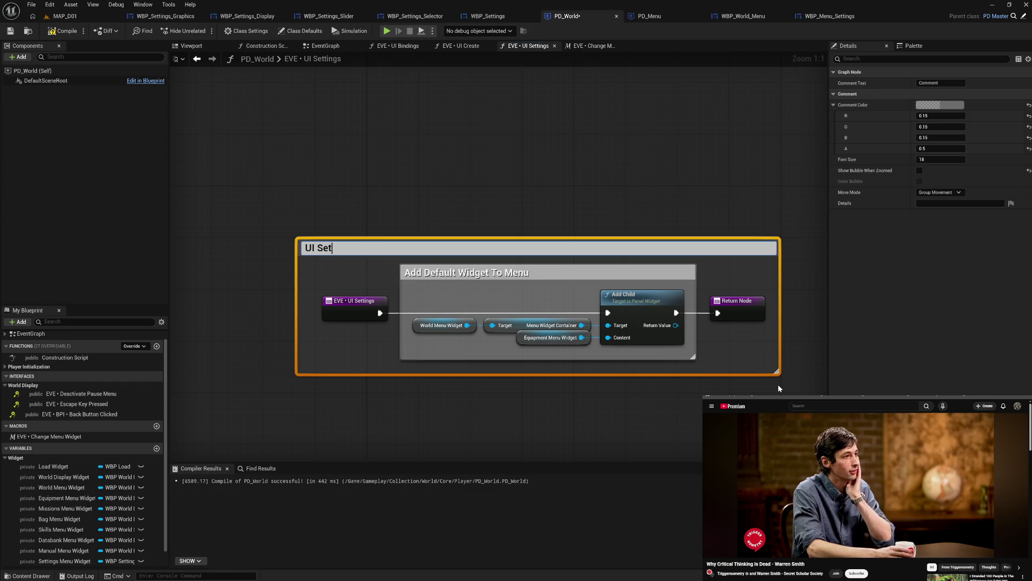
key("Return")
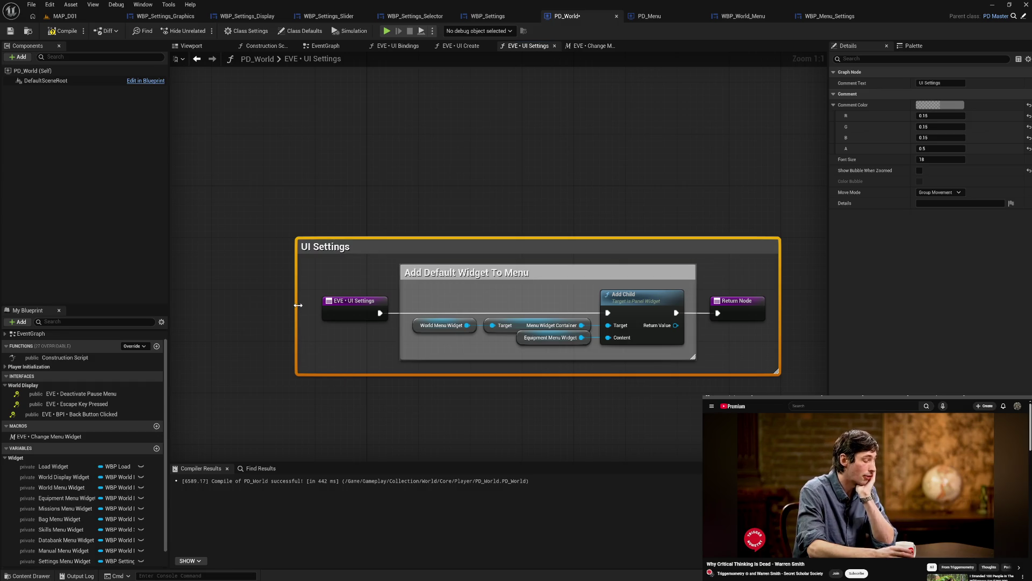
left_click_drag(298, 305, 311, 306)
mouse_move(358, 246)
left_mouse_down()
mouse_move(372, 246)
mouse_move(409, 200)
left_mouse_up()
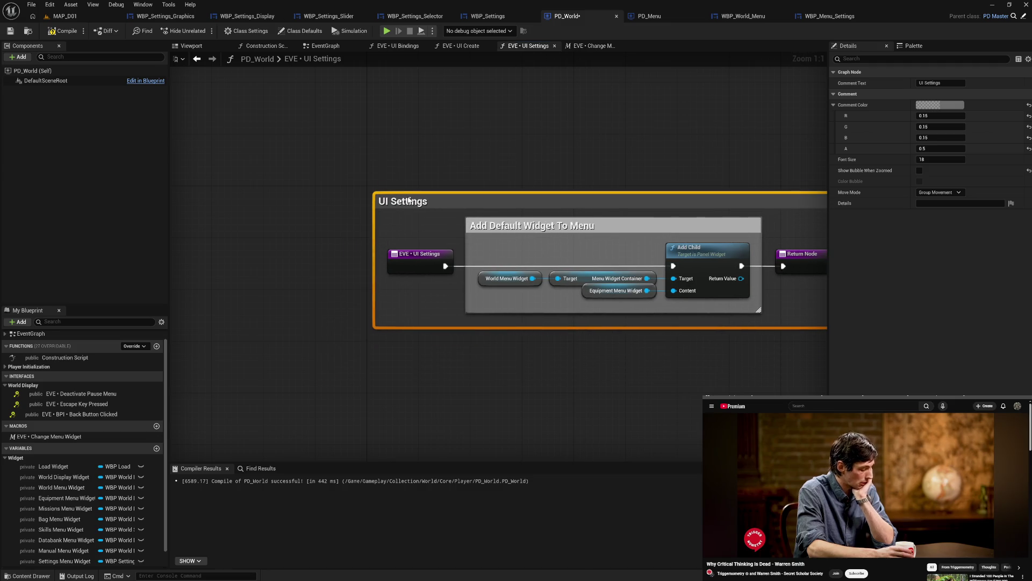
Colour the UI Settings comment purple.
left_click(939, 105)
left_click(842, 270)
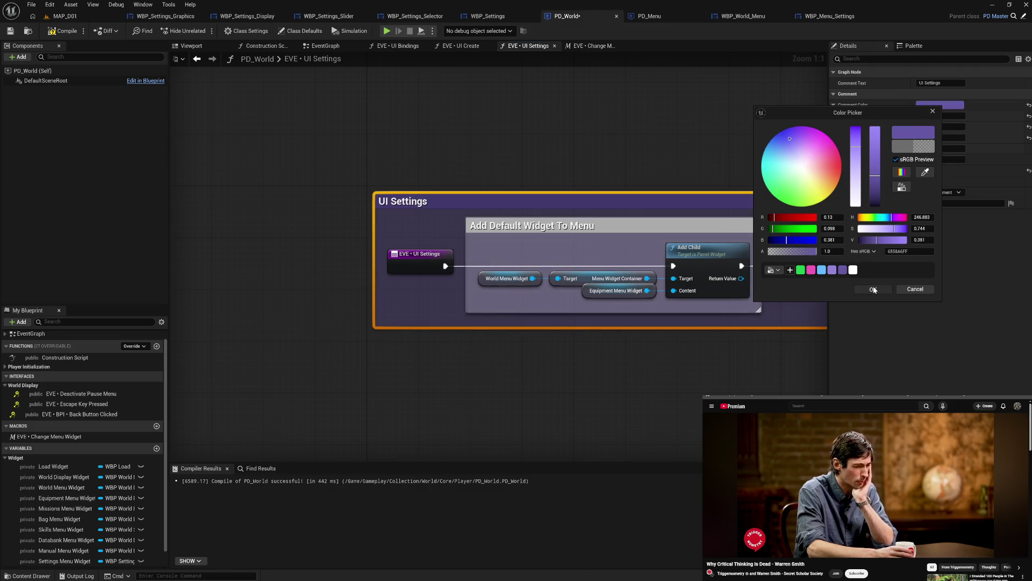
left_click(873, 288)
left_click_drag(431, 215, 783, 317)
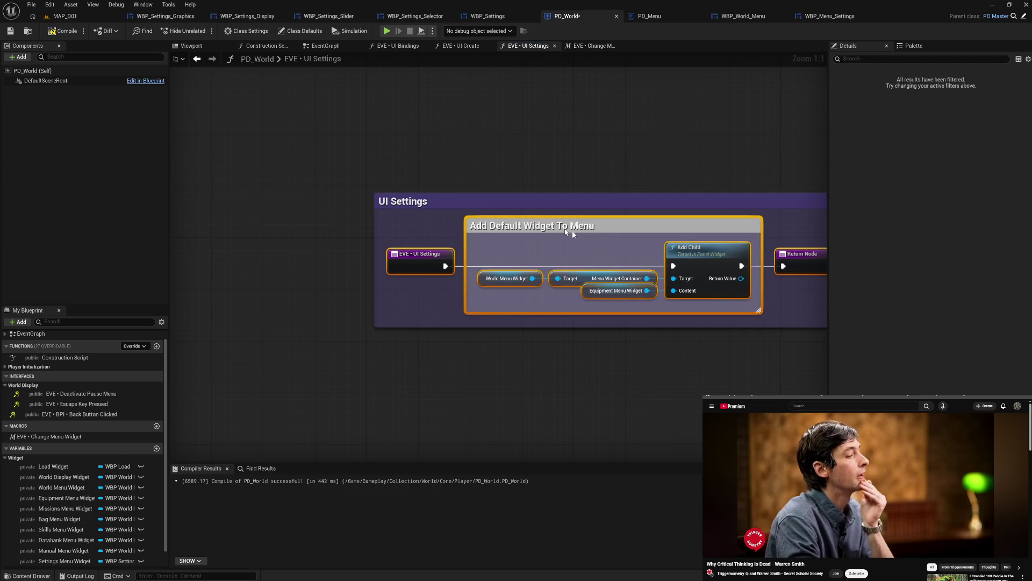
Compile PD_World, tidy the Add Default Widget To Menu and UI Settings groups, and save.
left_click(570, 226)
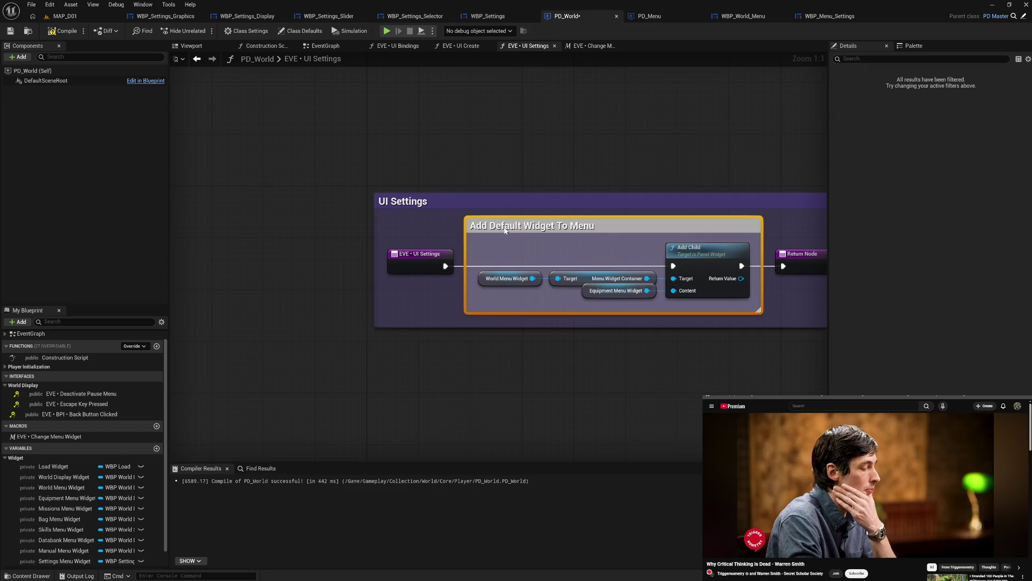
left_click(75, 32)
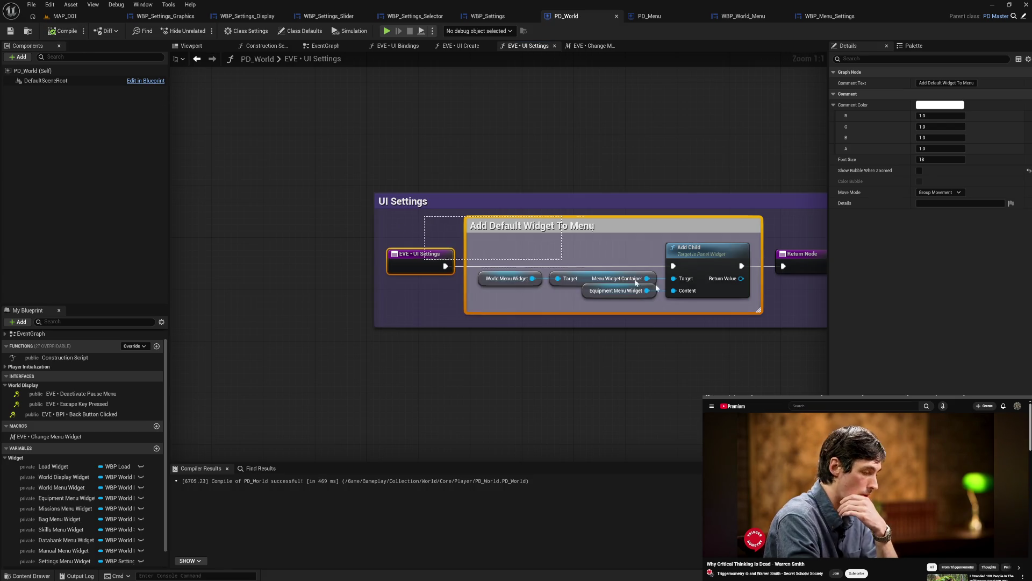
left_click_drag(500, 226, 503, 230)
double_click(503, 229)
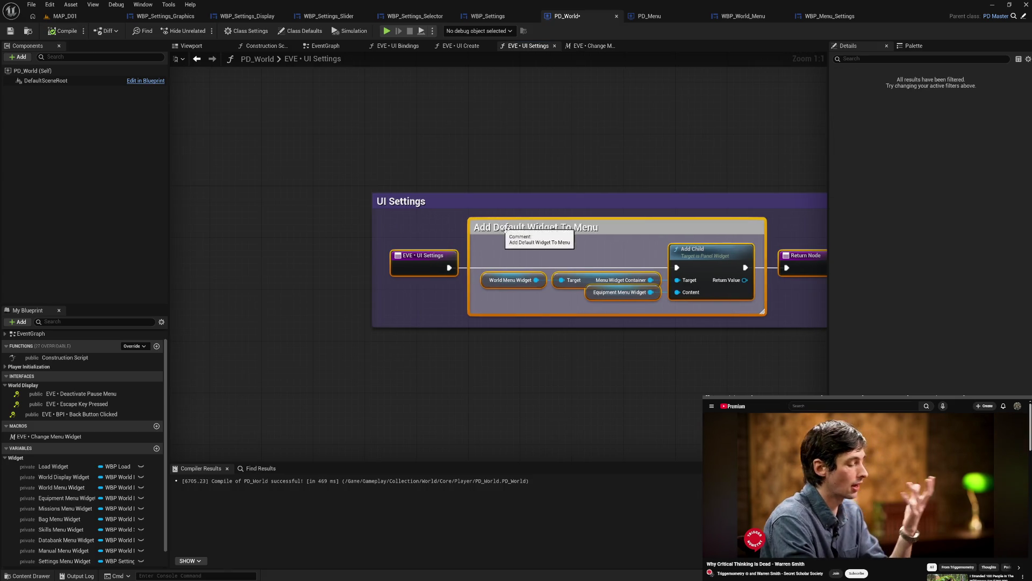
left_click(474, 162)
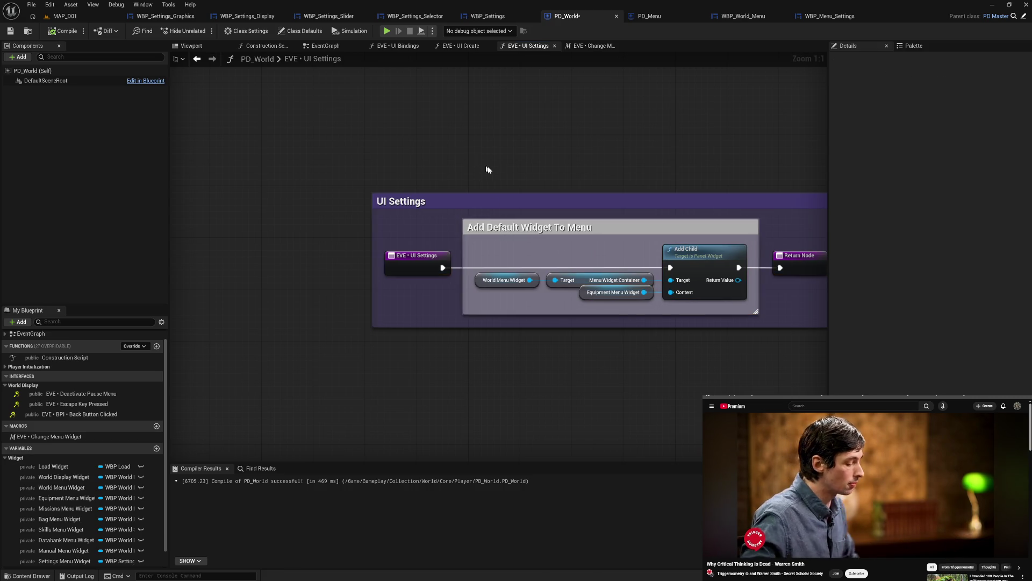
mouse_move(584, 190)
left_mouse_down()
mouse_move(452, 189)
mouse_move(523, 193)
left_mouse_up()
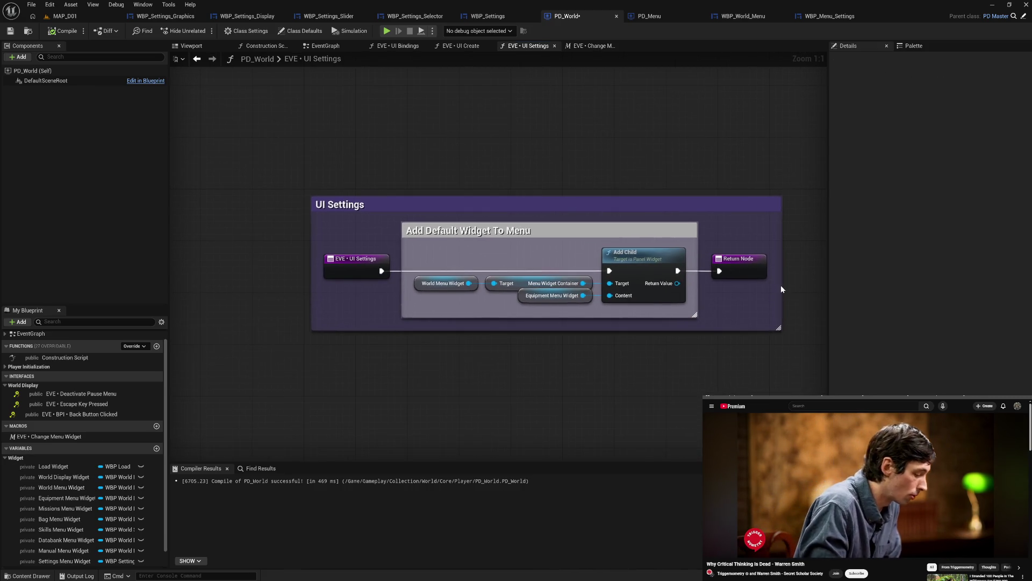
left_click(10, 31)
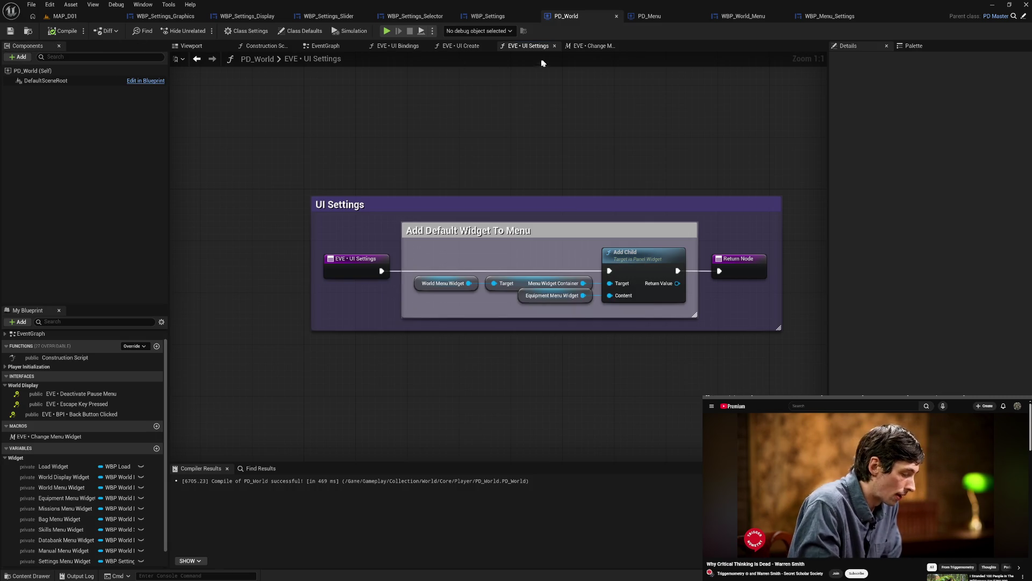
Close the UI Settings, Change Menu Widget and UI Create graphs, returning to the EventGraph.
left_click(554, 47)
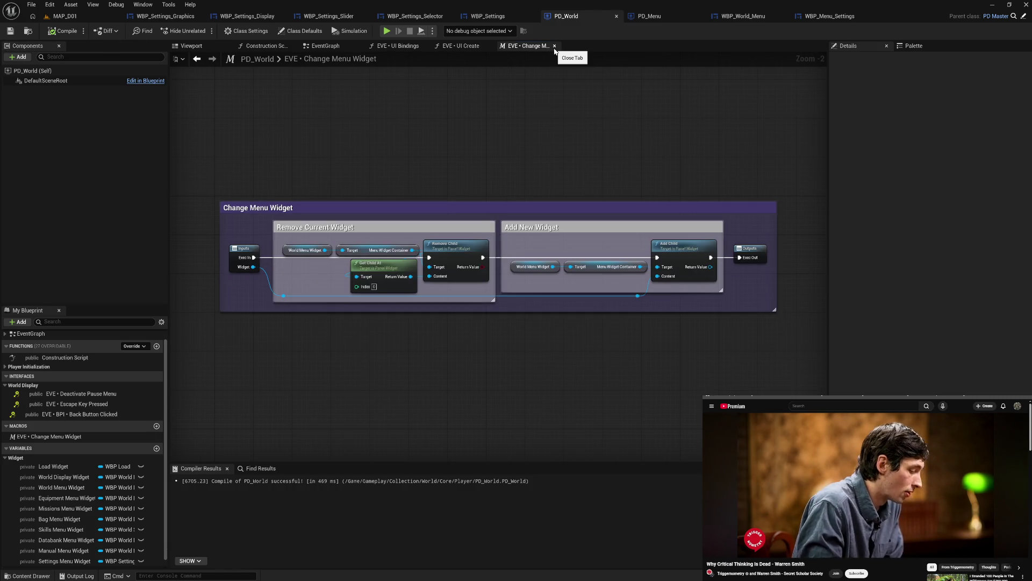
left_click(554, 46)
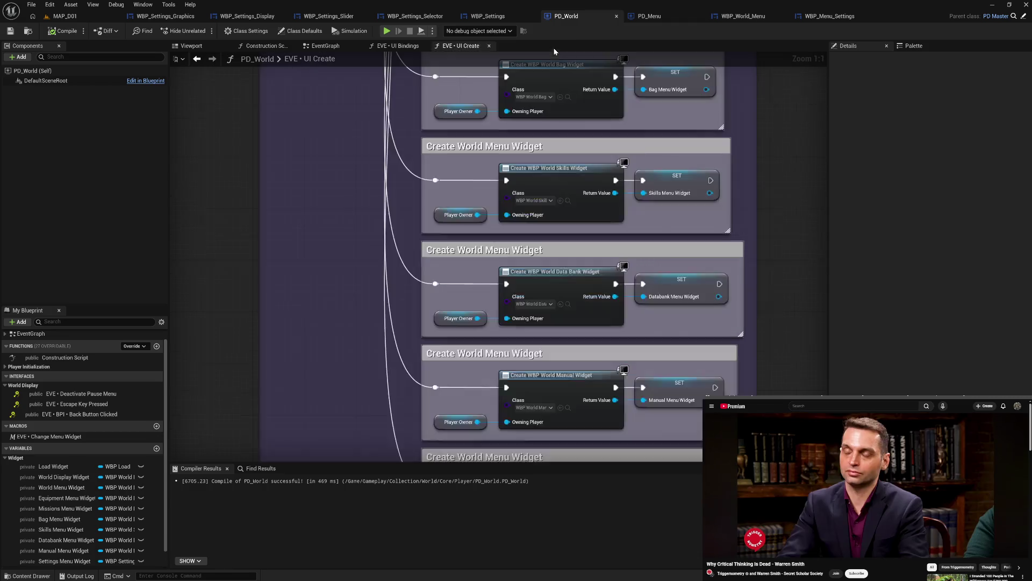
left_click(489, 47)
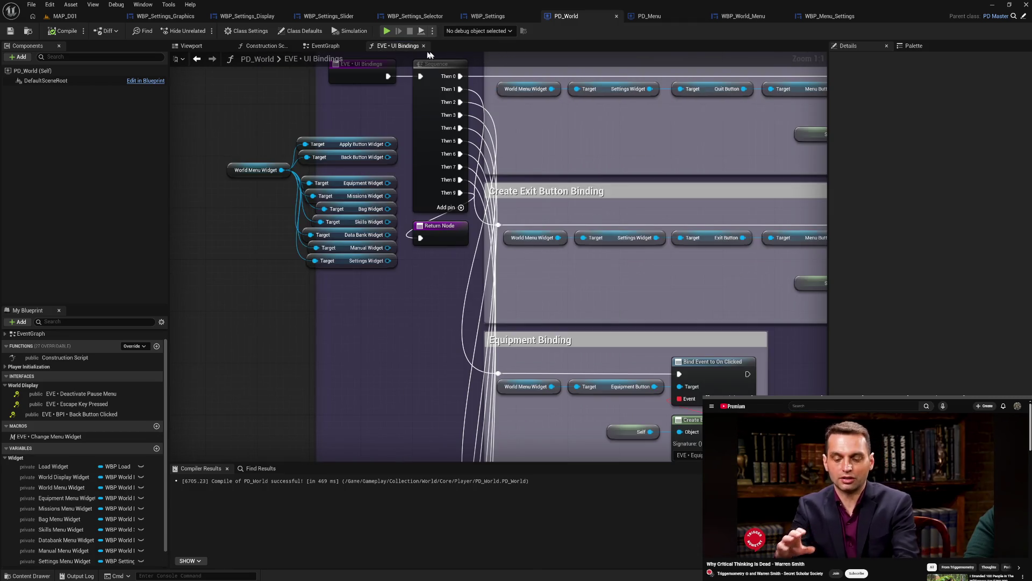
left_click(325, 46)
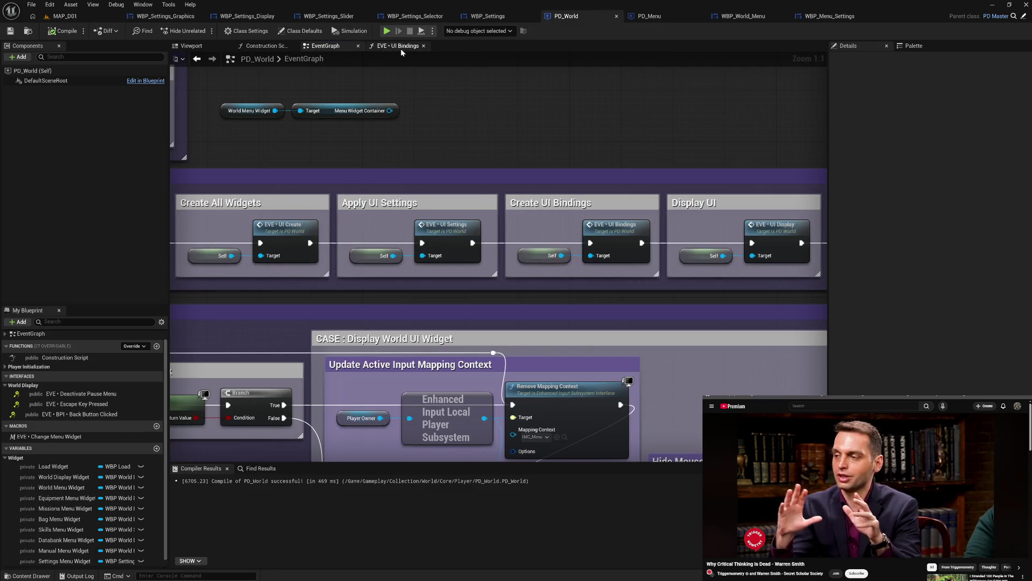
Delete the leftover World Menu Widget getters in UI Bindings and recompile PD_World.
left_click(401, 47)
left_click_drag(258, 130, 360, 279)
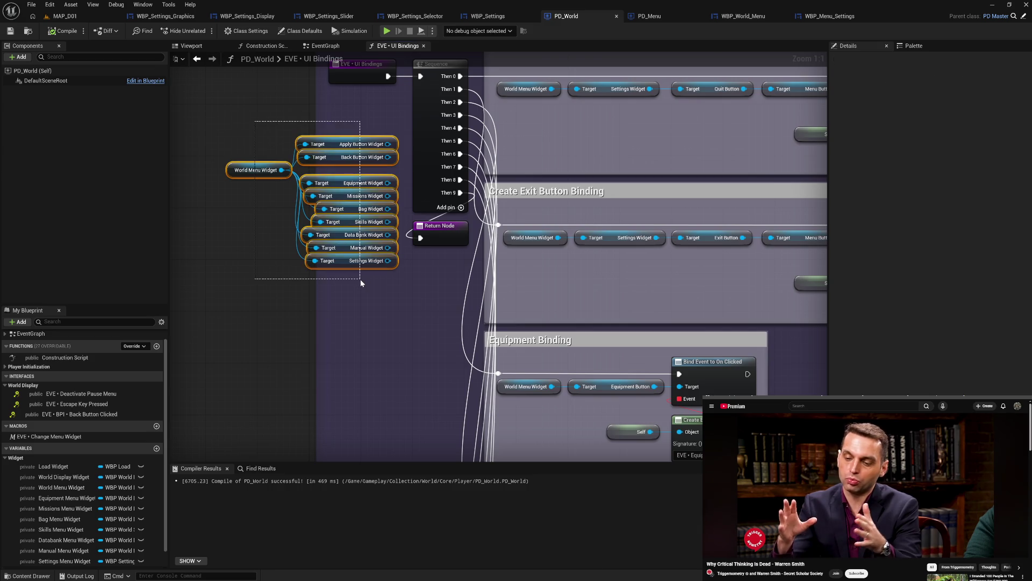
key("Delete")
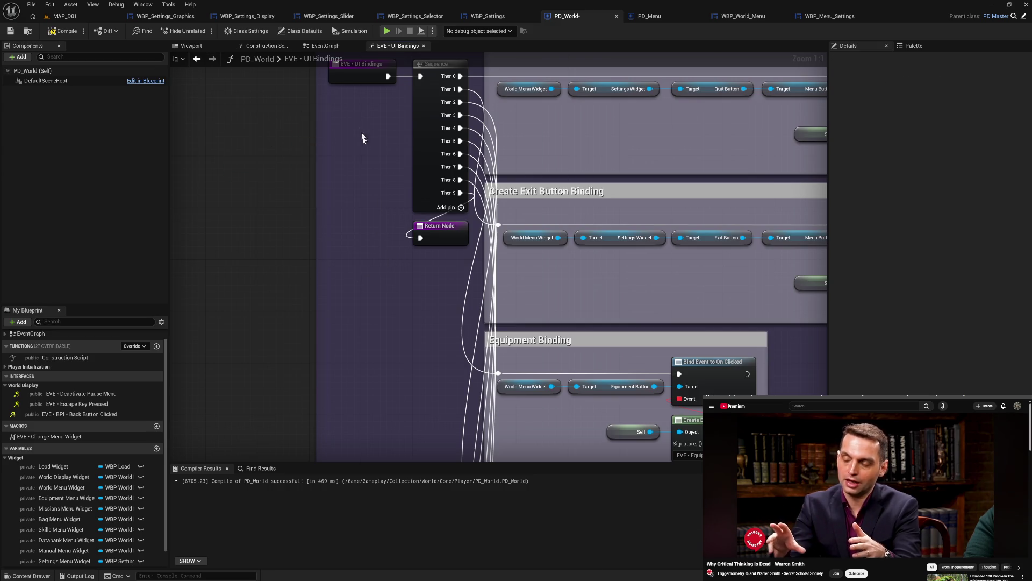
left_click_drag(362, 138, 345, 185)
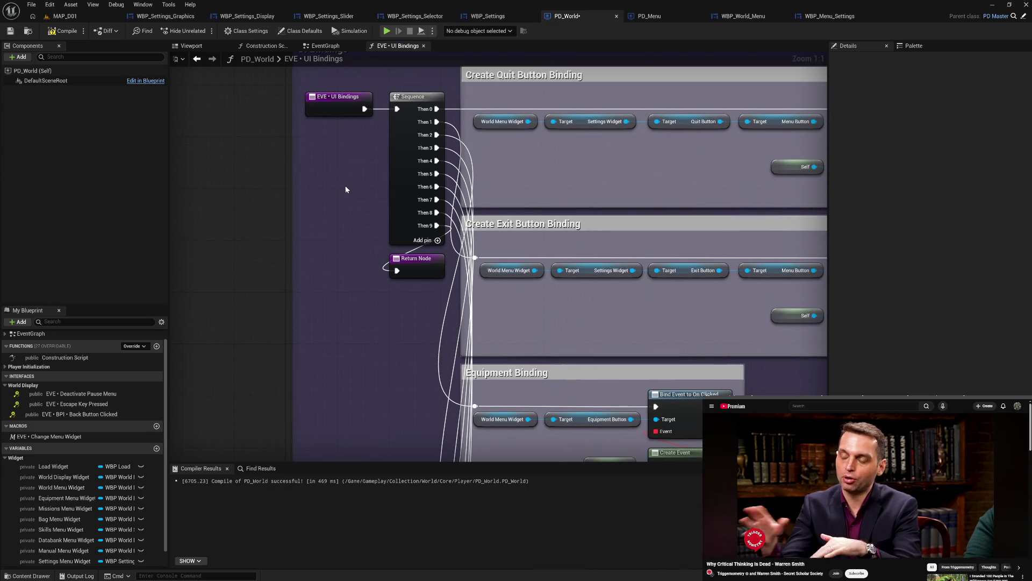
left_click(61, 32)
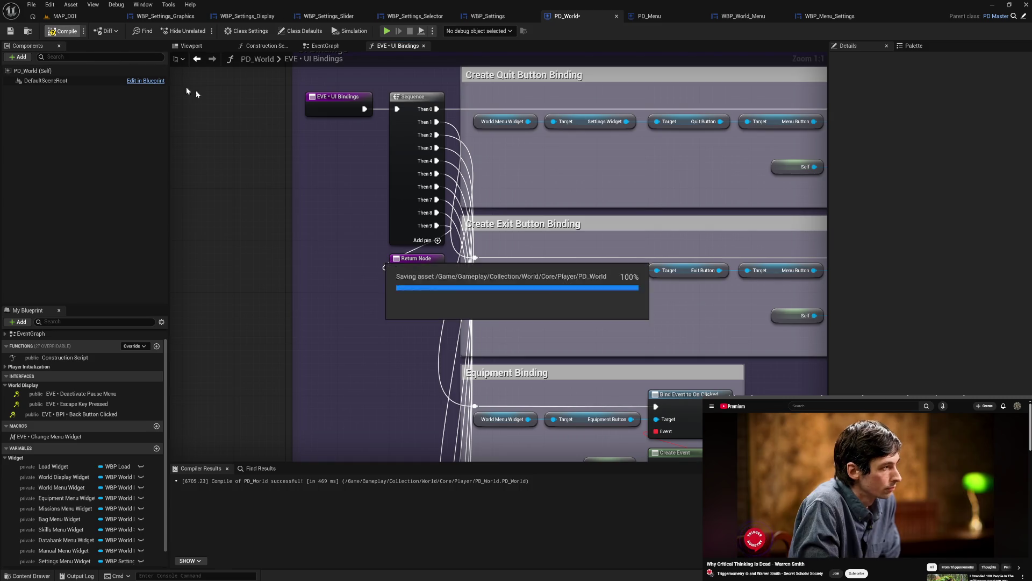
Pan the EventGraph to the Exit Button Binding and the Clicked events calling Change Menu Widget.
left_click(326, 46)
scroll(362, 266, "down", 1)
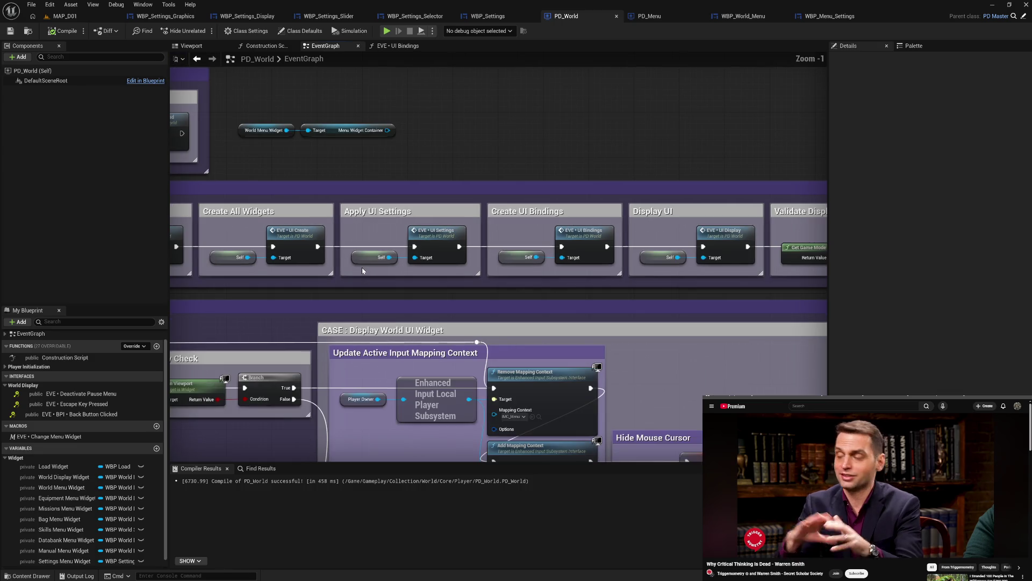
mouse_move(331, 285)
left_mouse_down()
mouse_move(464, 346)
mouse_move(617, 206)
left_mouse_up()
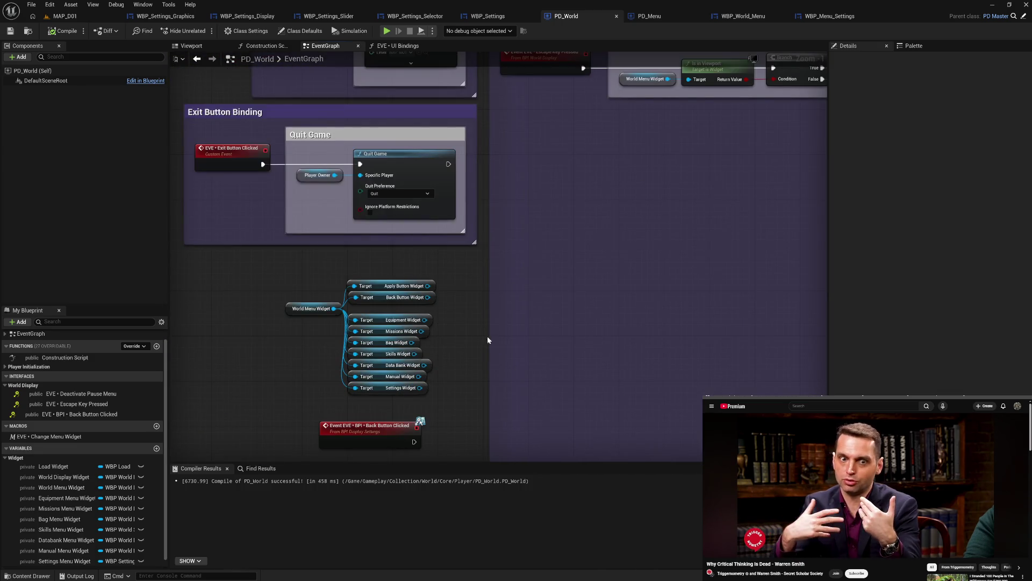
mouse_move(488, 340)
left_mouse_down()
mouse_move(521, 261)
mouse_move(517, 145)
mouse_move(564, 154)
mouse_move(542, 122)
left_mouse_up()
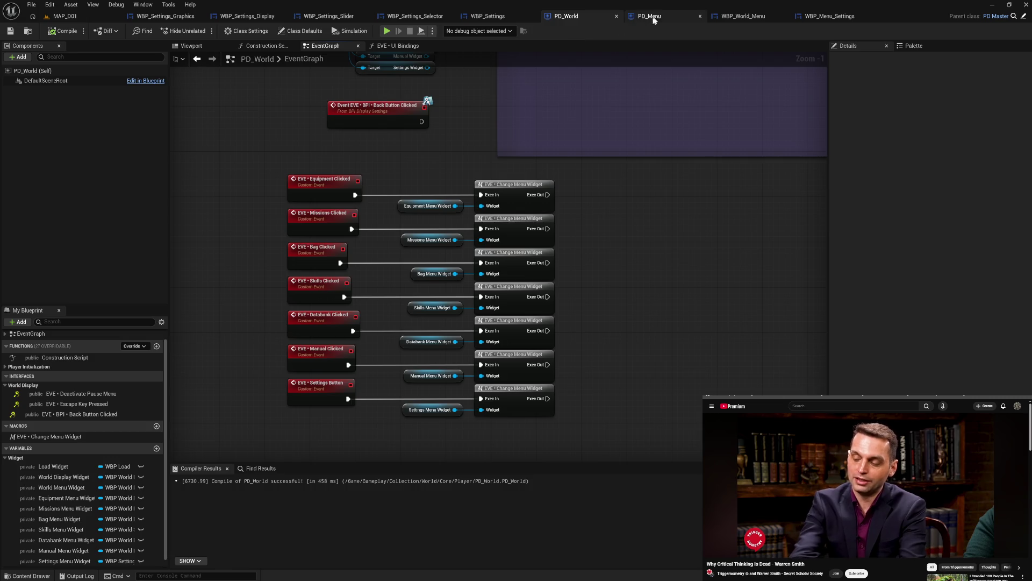
key("alt+p")
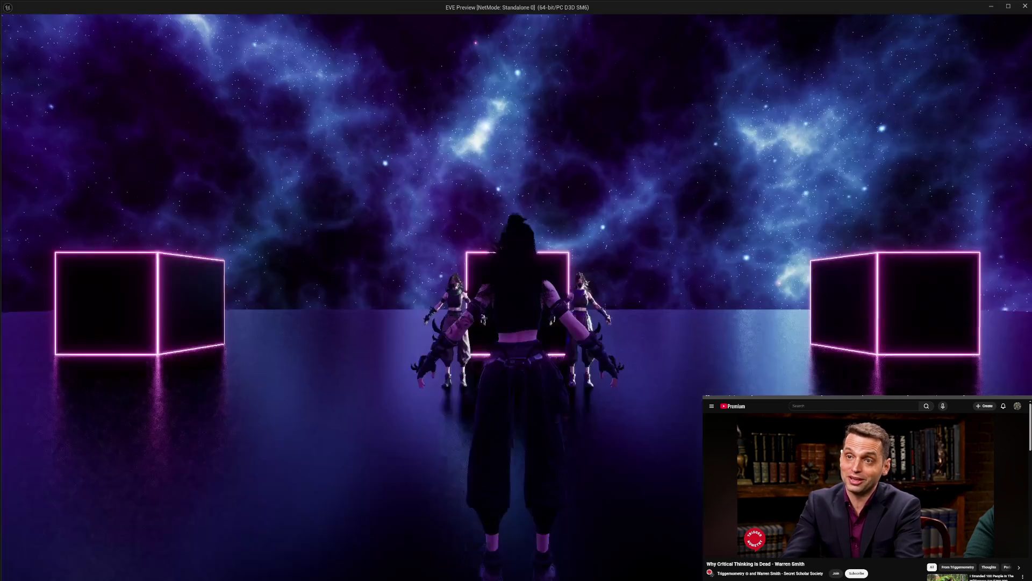
key("Tab")
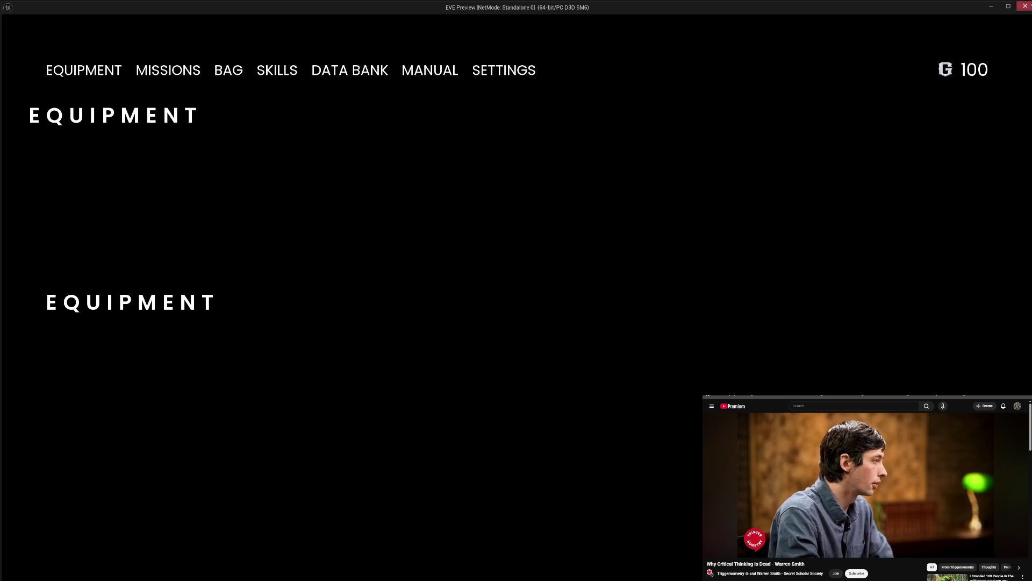
left_click(1026, 7)
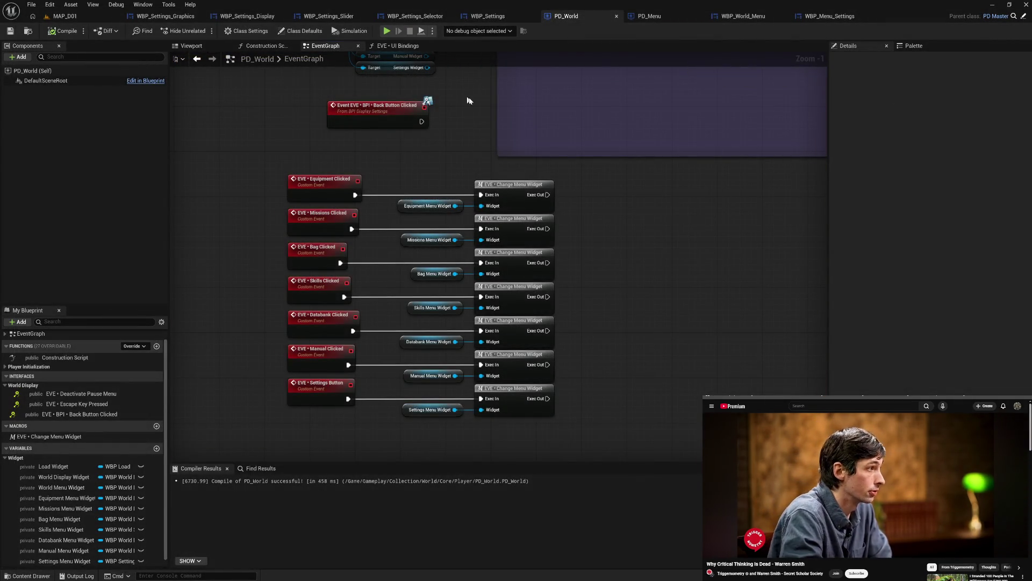
Briefly view the UI Bindings function graph, then close its tab.
mouse_move(468, 99)
left_mouse_down()
mouse_move(505, 168)
mouse_move(502, 185)
mouse_move(489, 117)
left_mouse_up()
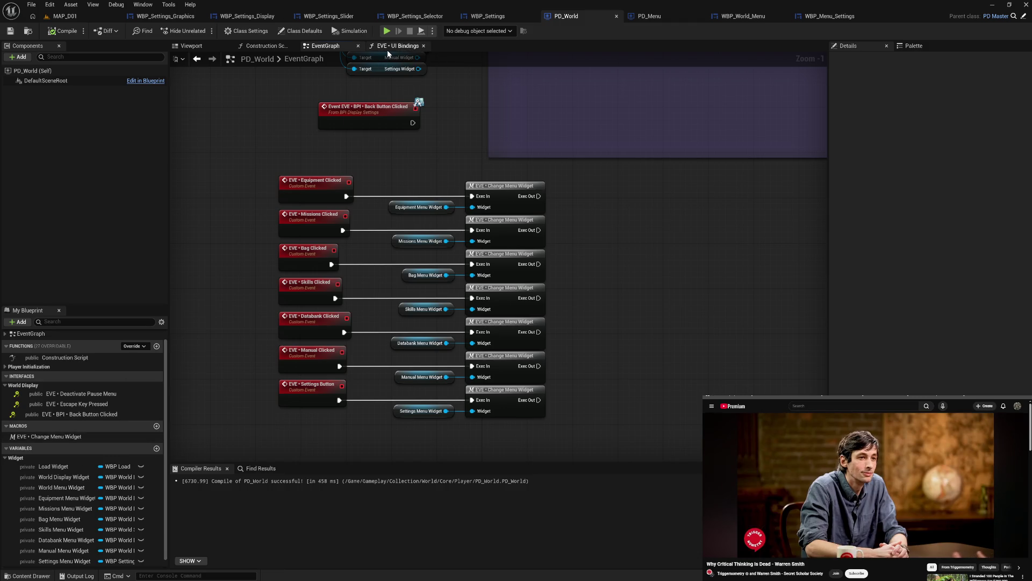
left_click(387, 50)
scroll(425, 226, "up", 5)
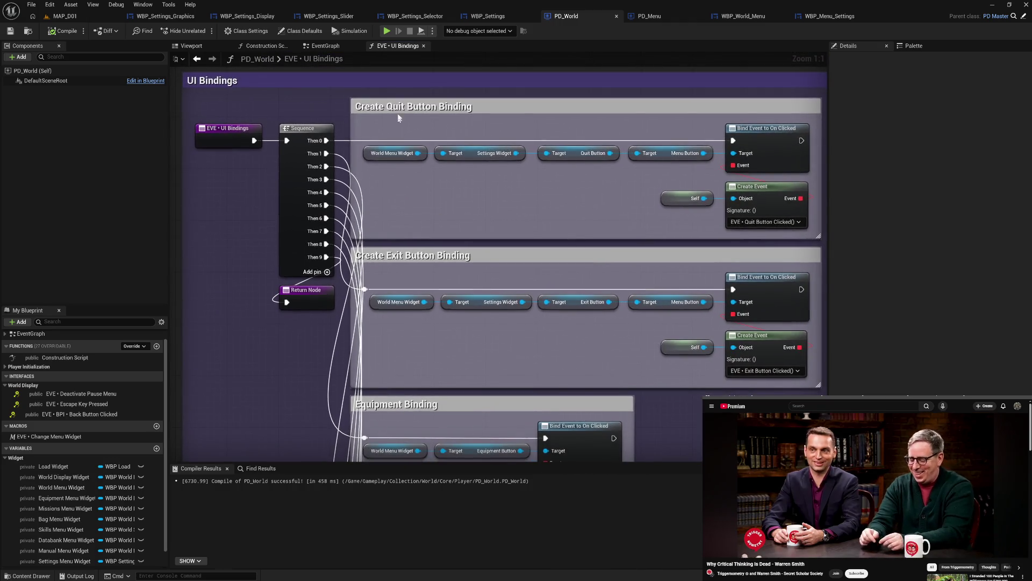
left_click(424, 46)
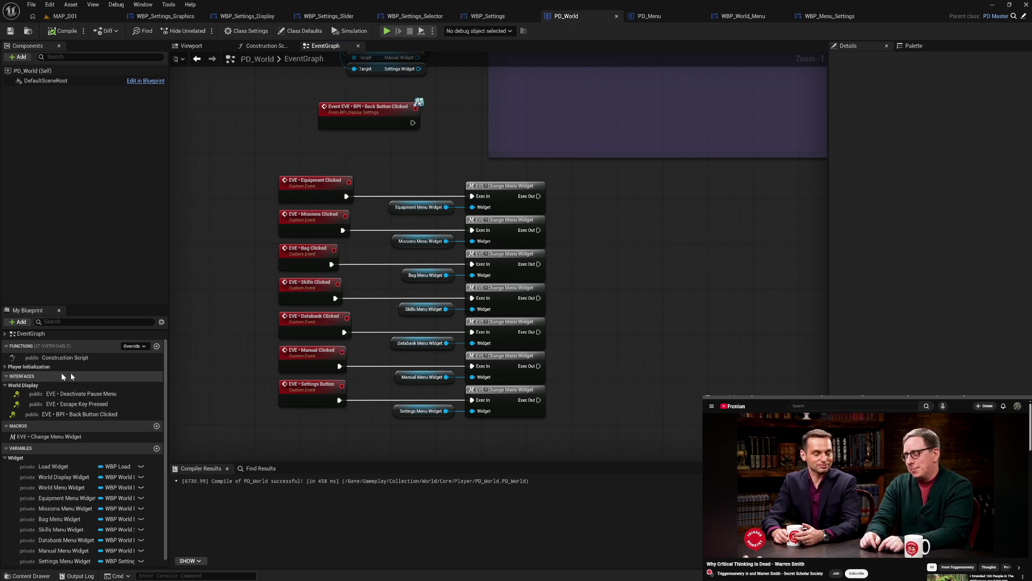
Pan the EventGraph to the Initialize UI sequence calling UI Load, Create, Settings and Bindings.
left_click_drag(486, 182, 382, 421)
mouse_move(480, 278)
left_mouse_down()
mouse_move(468, 396)
mouse_move(486, 394)
mouse_move(489, 285)
mouse_move(427, 389)
left_mouse_up()
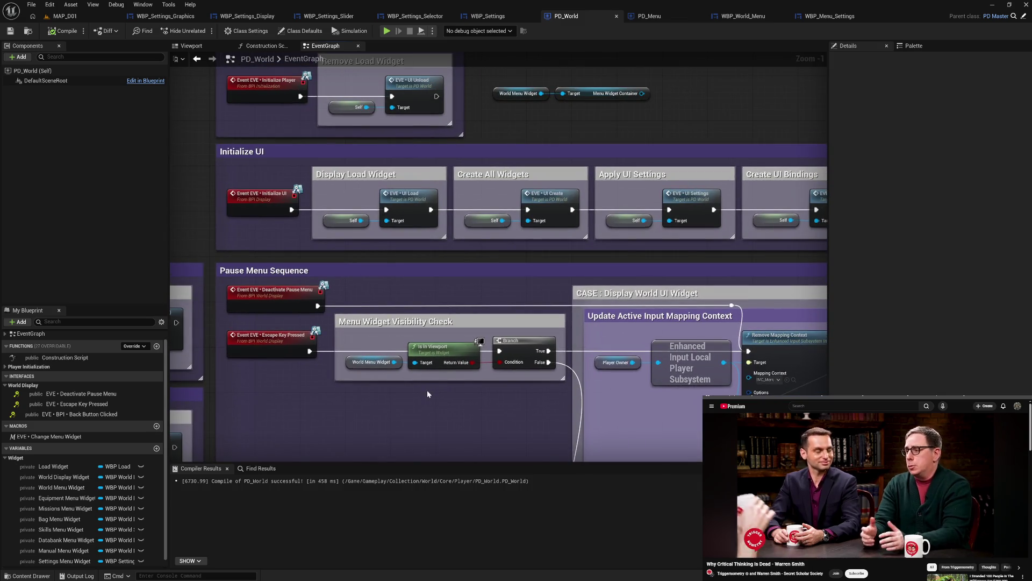
left_click_drag(486, 379, 348, 360)
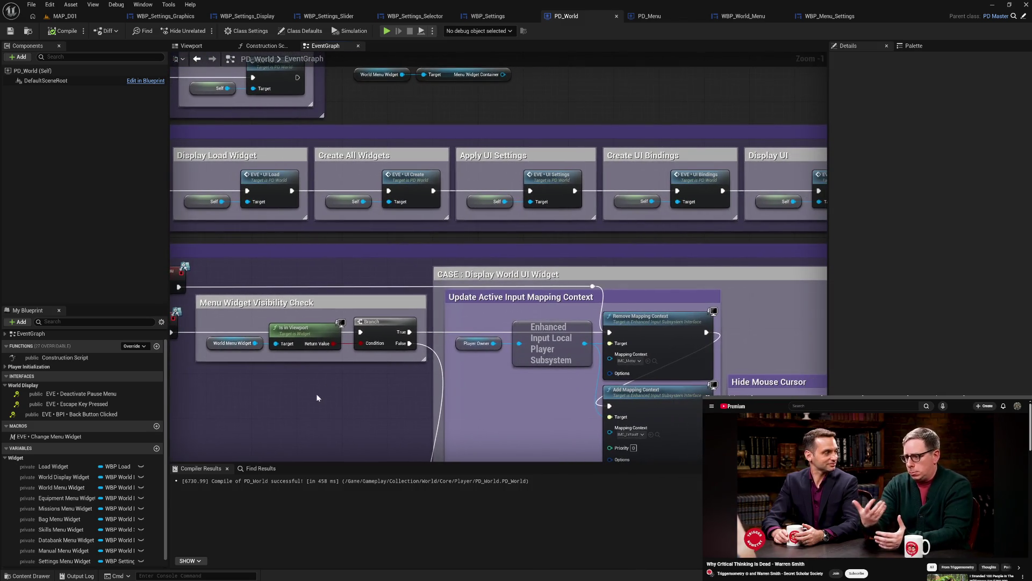
mouse_move(316, 394)
left_mouse_down()
mouse_move(460, 355)
mouse_move(404, 384)
left_mouse_up()
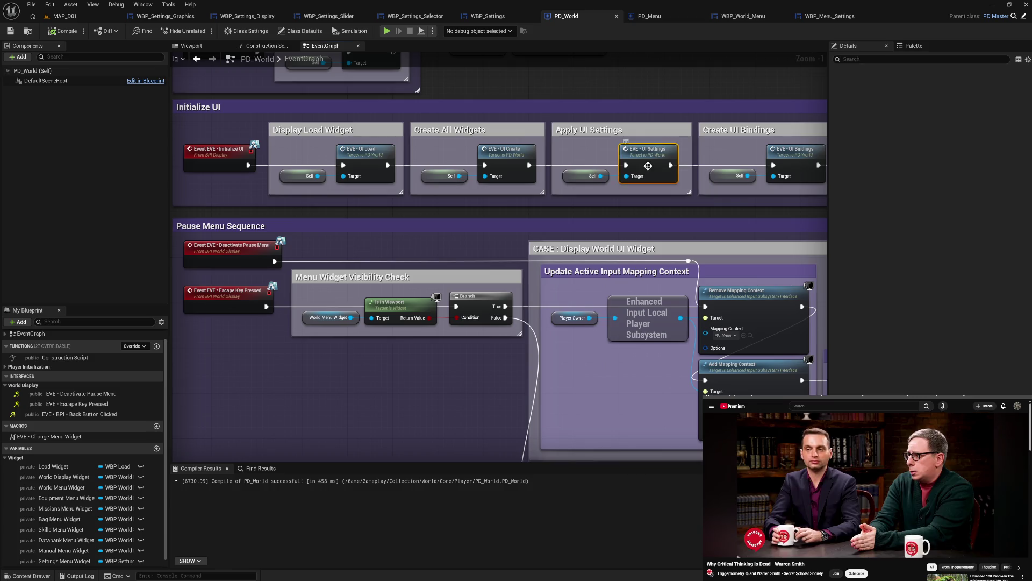
Open EVE • UI Settings and search 'padd' then 'marg' from Add Child's Return Value without adding a node.
double_click(648, 165)
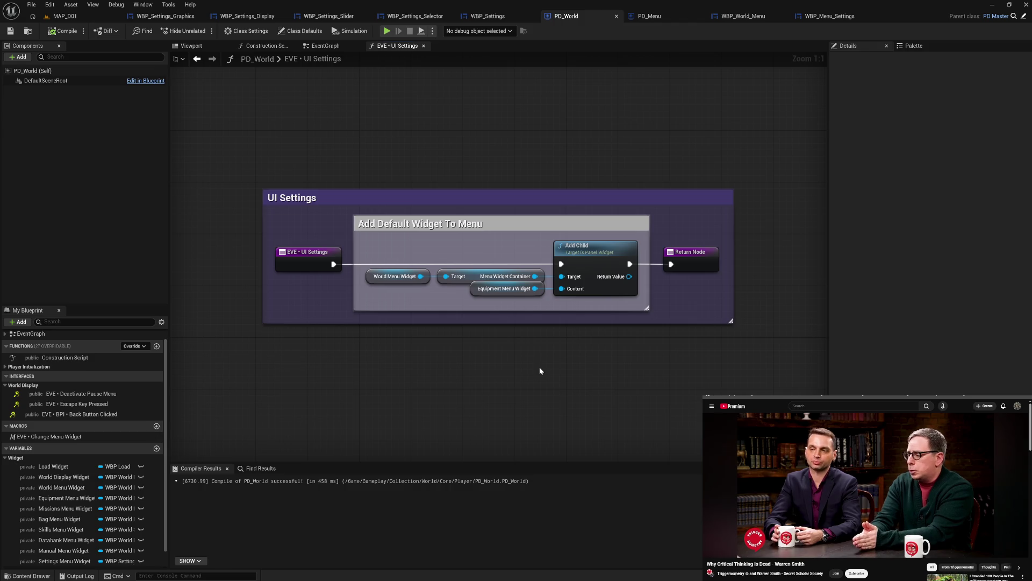
left_click_drag(629, 276, 653, 353)
type("padd")
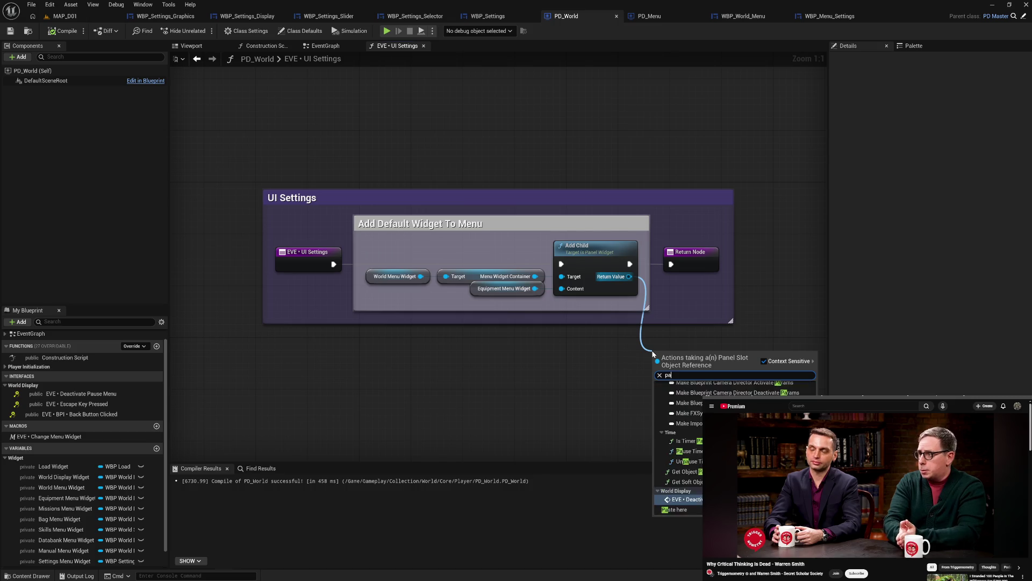
key("BackSpace")
key("BackSpace")
key("BackSpace")
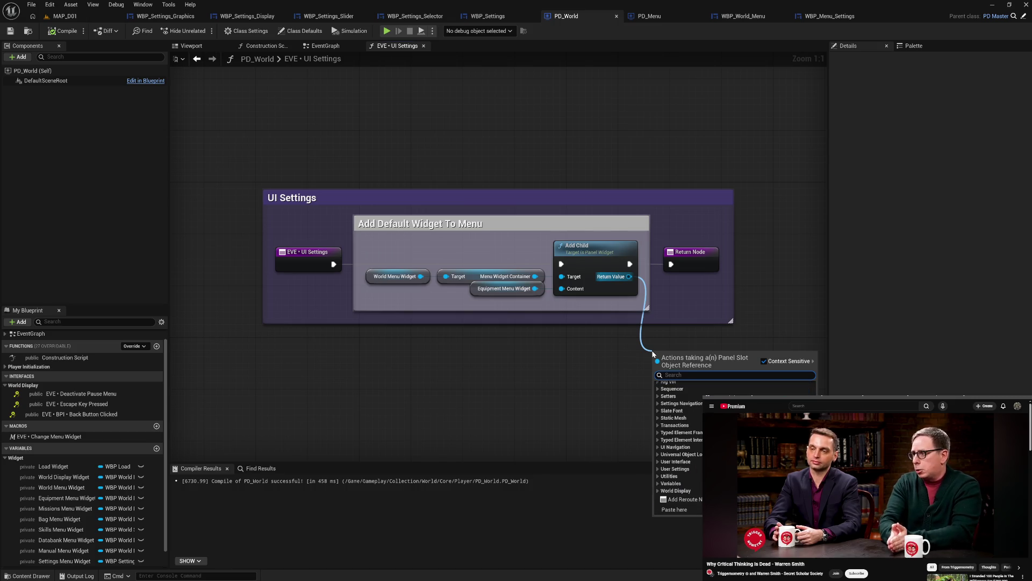
type("marg")
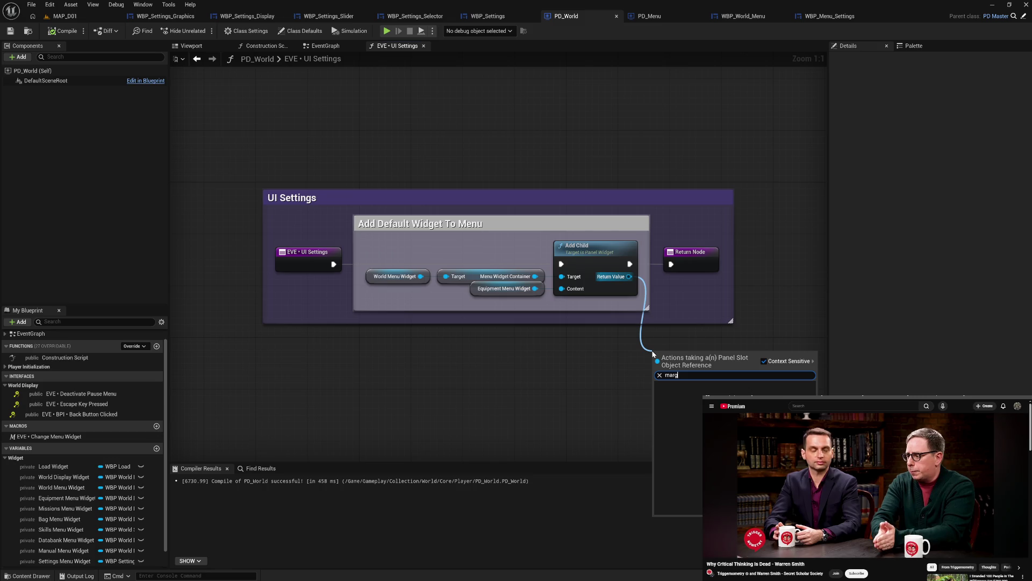
left_click(566, 350)
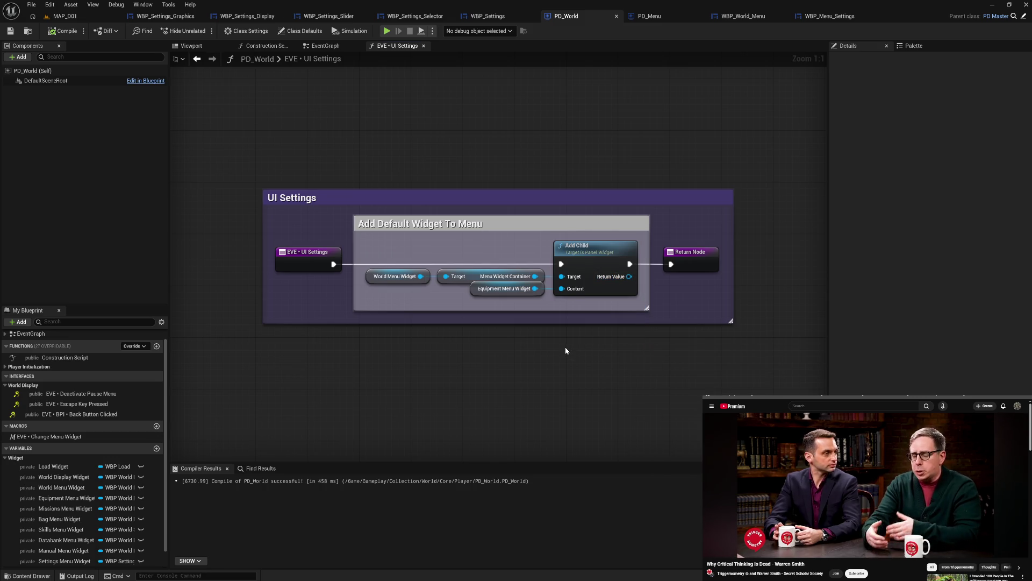
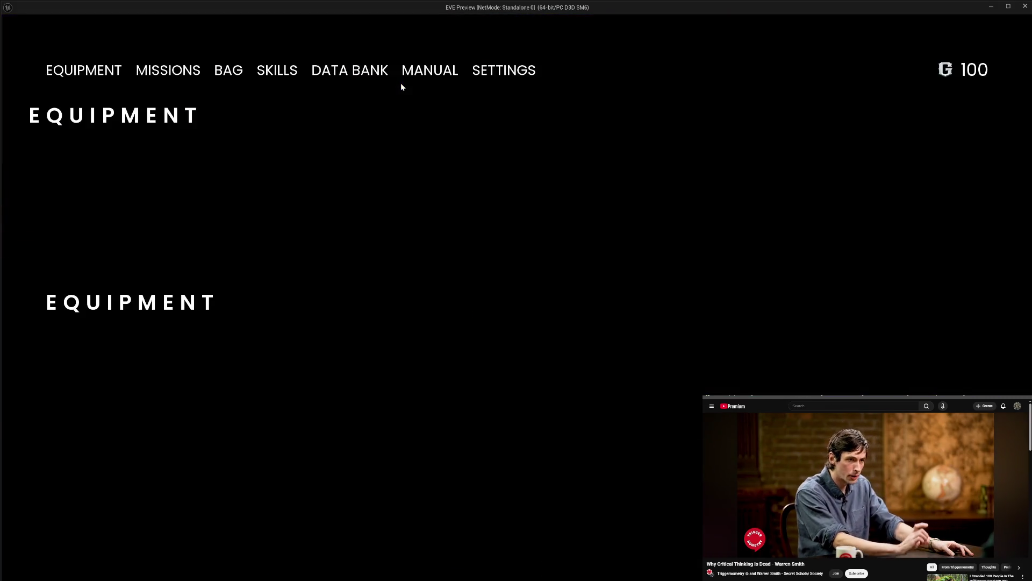
Test the Settings, Manual, Data Bank, Skills, Bag, Missions and Equipment tabs, then close the preview.
left_click(499, 72)
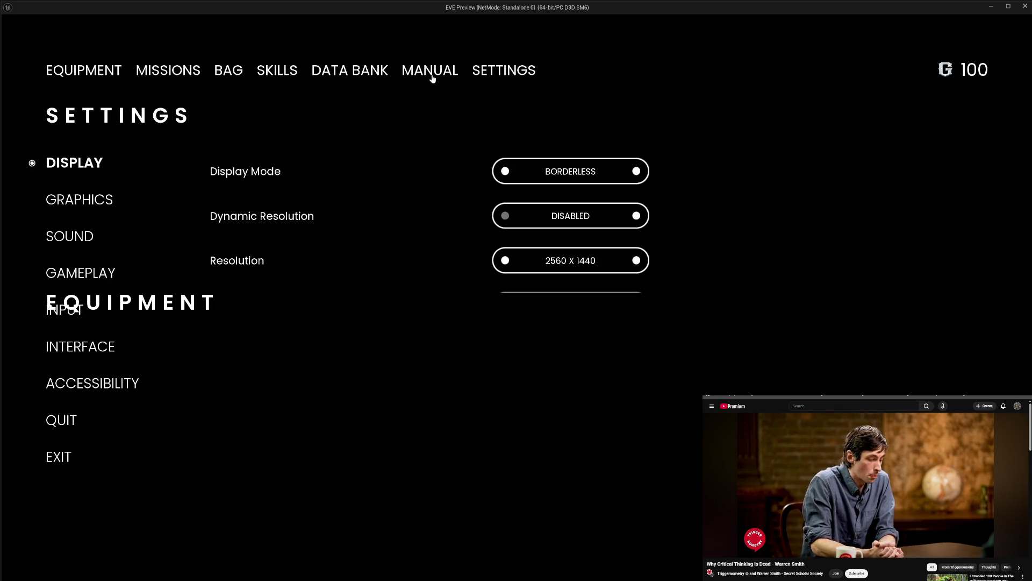
left_click(432, 78)
left_click(358, 70)
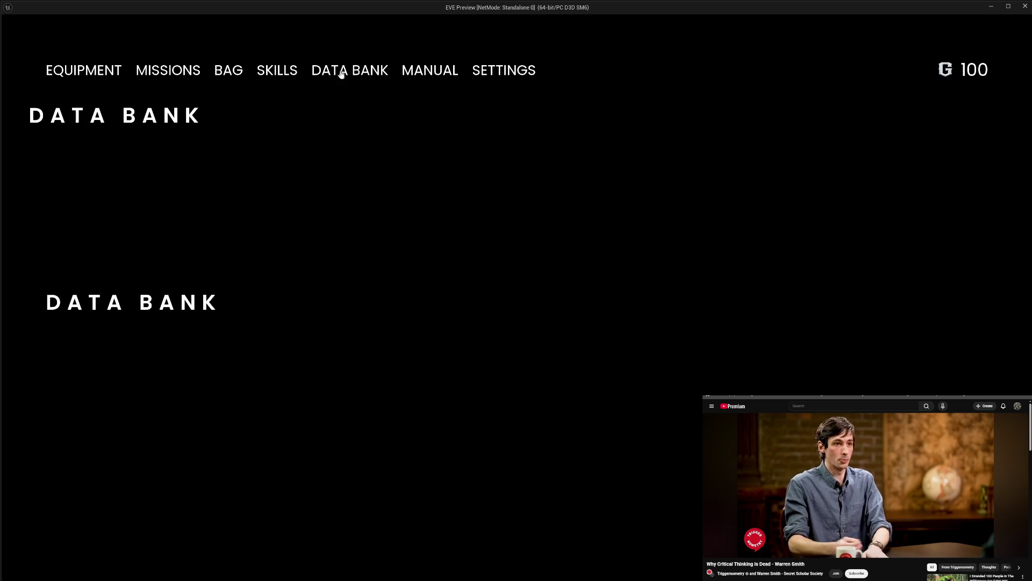
left_click(285, 73)
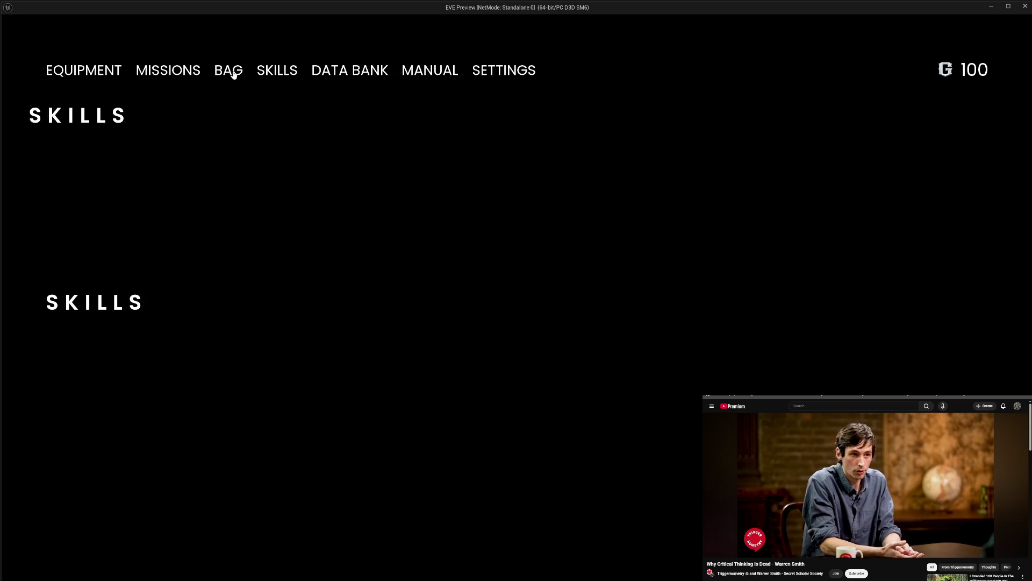
left_click(234, 74)
left_click(186, 72)
left_click(110, 74)
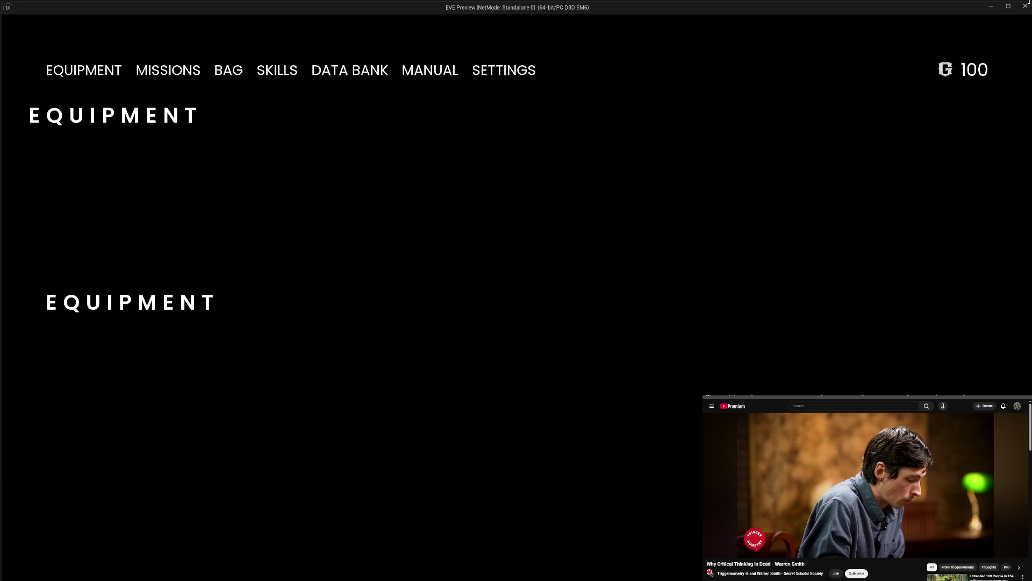
left_click(1026, 5)
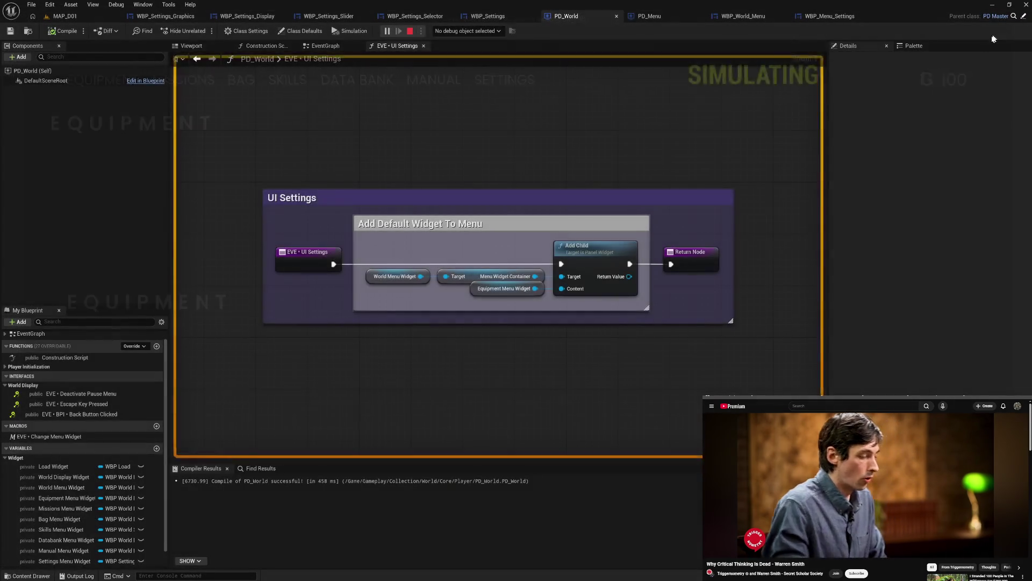
left_click(724, 19)
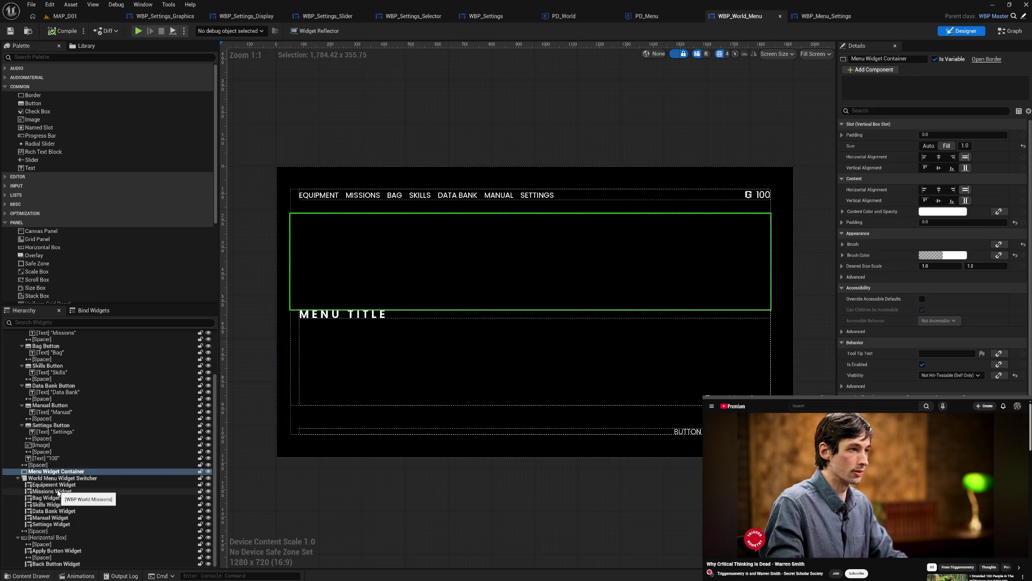
left_click(58, 492)
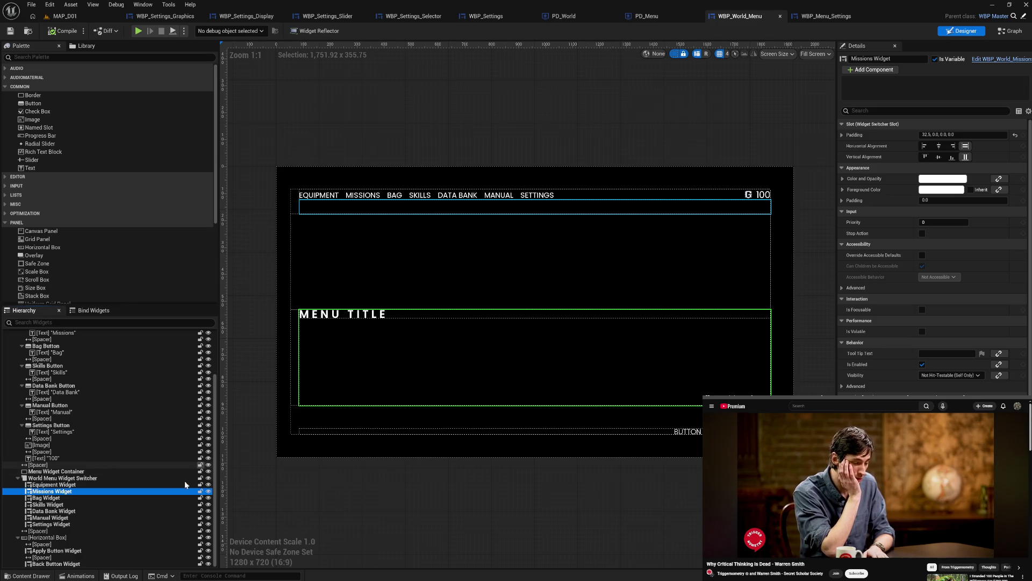
left_click(108, 498)
left_click(102, 511)
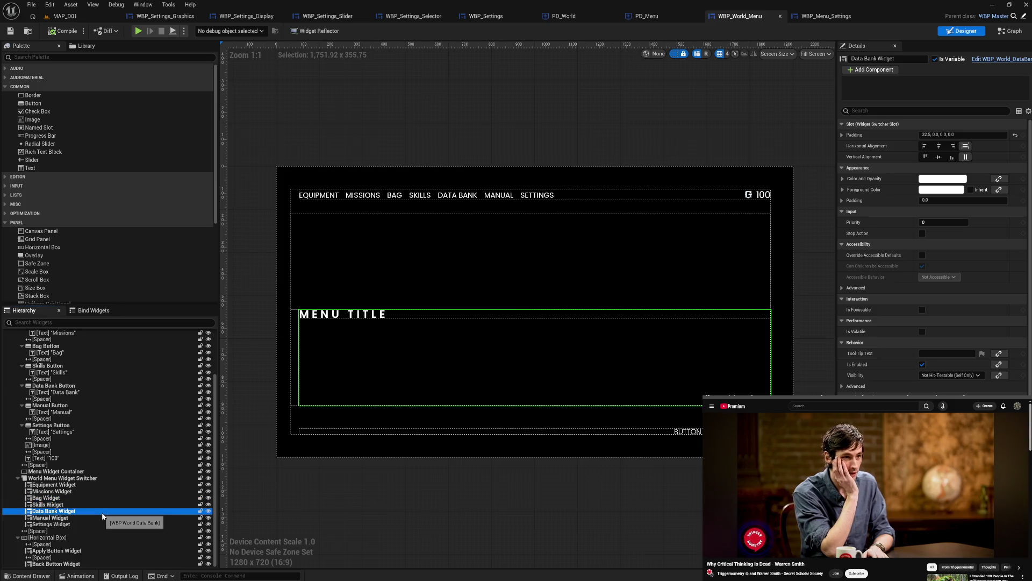
left_click(93, 524)
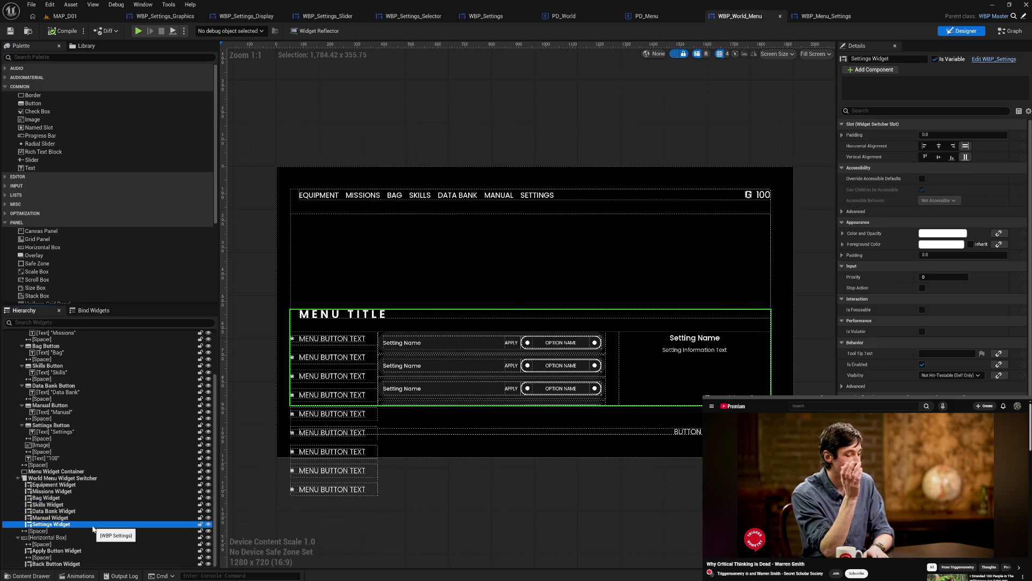
left_click(95, 519)
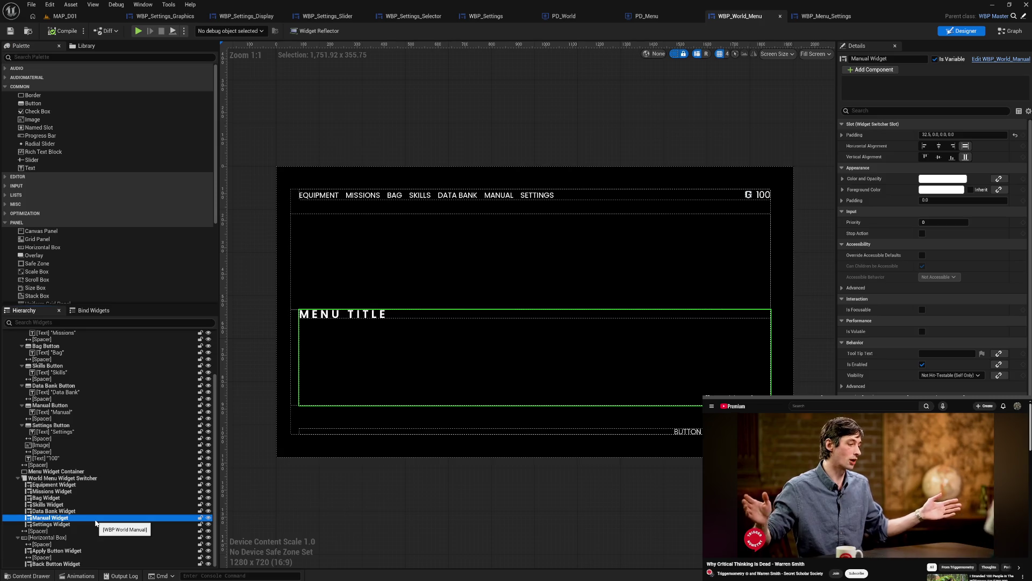
left_click(94, 484)
left_click(92, 511)
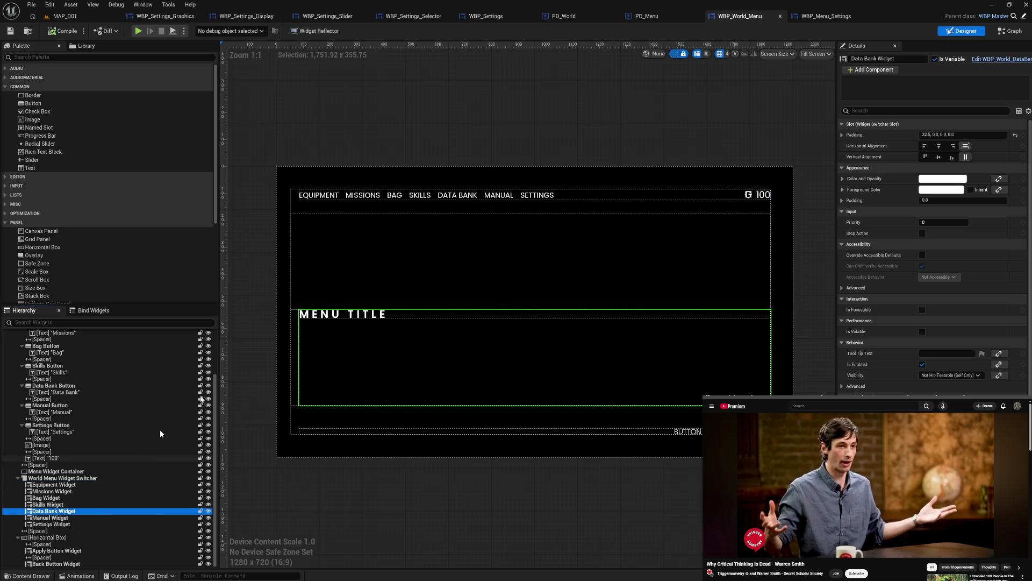
left_click(572, 16)
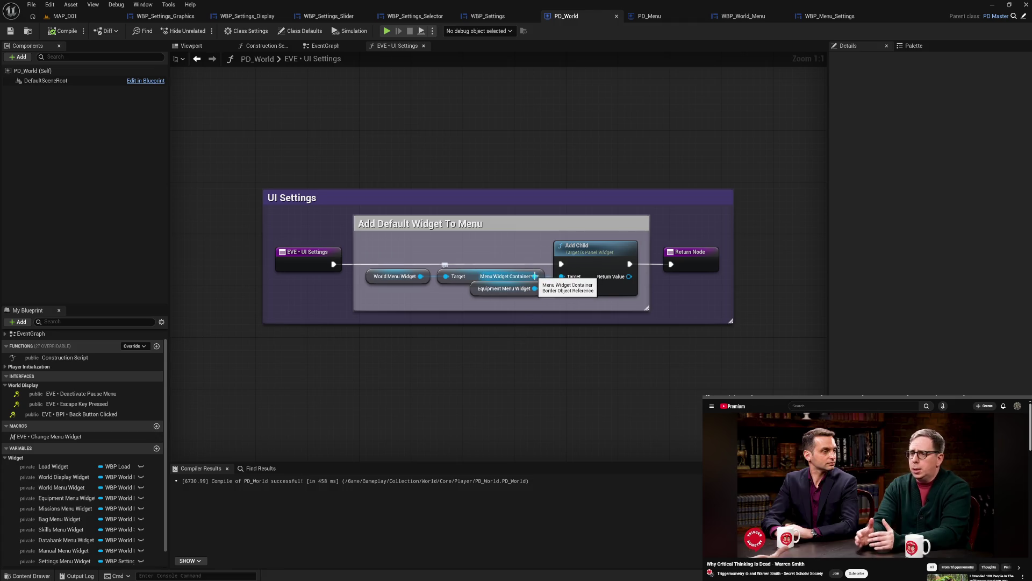
Add a Set Padding node from the Menu Widget Container pin, placed below the comment.
left_click(739, 16)
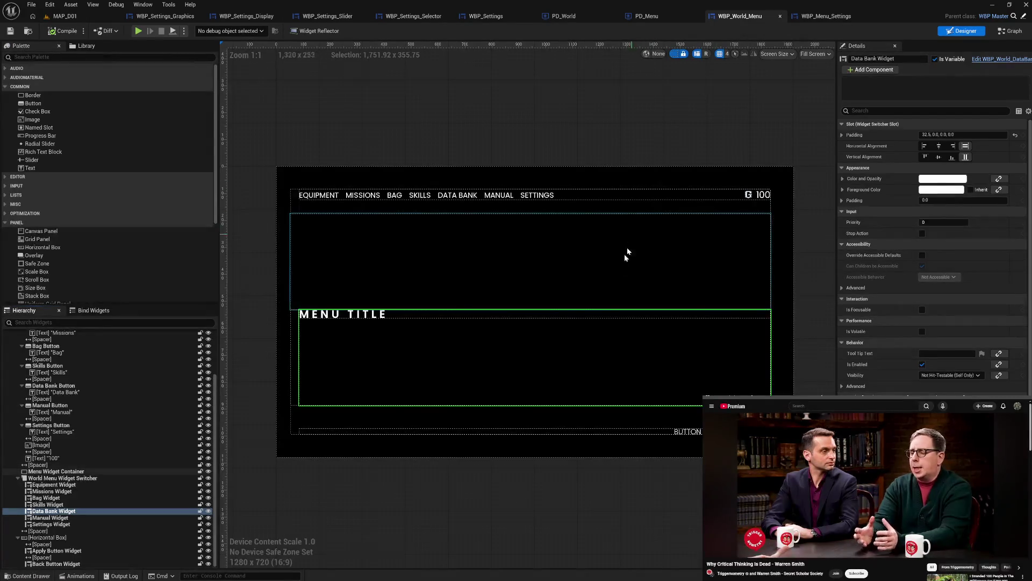
left_click(576, 17)
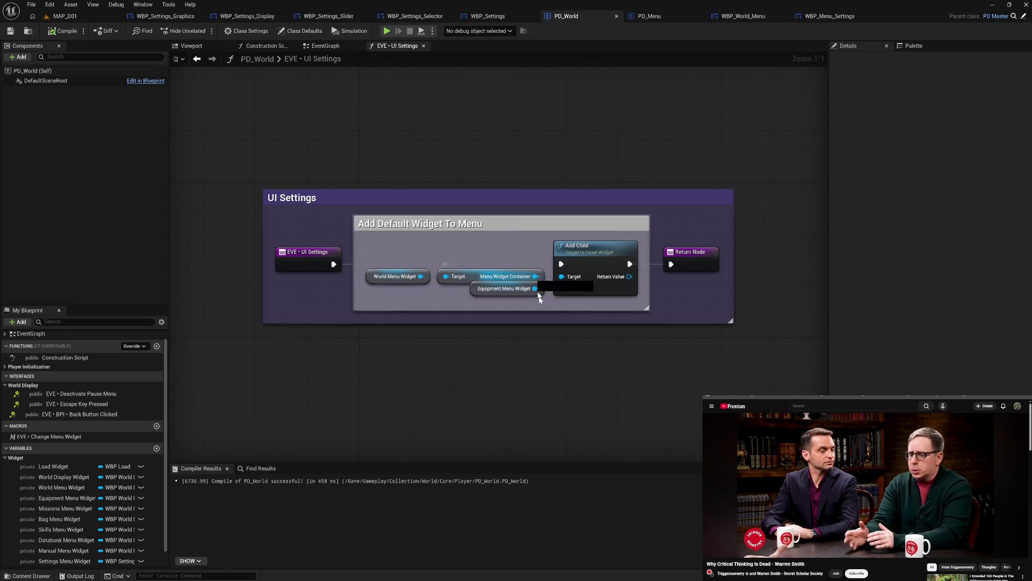
mouse_move(535, 276)
left_mouse_down()
mouse_move(556, 360)
mouse_move(581, 371)
left_mouse_up()
type("padd")
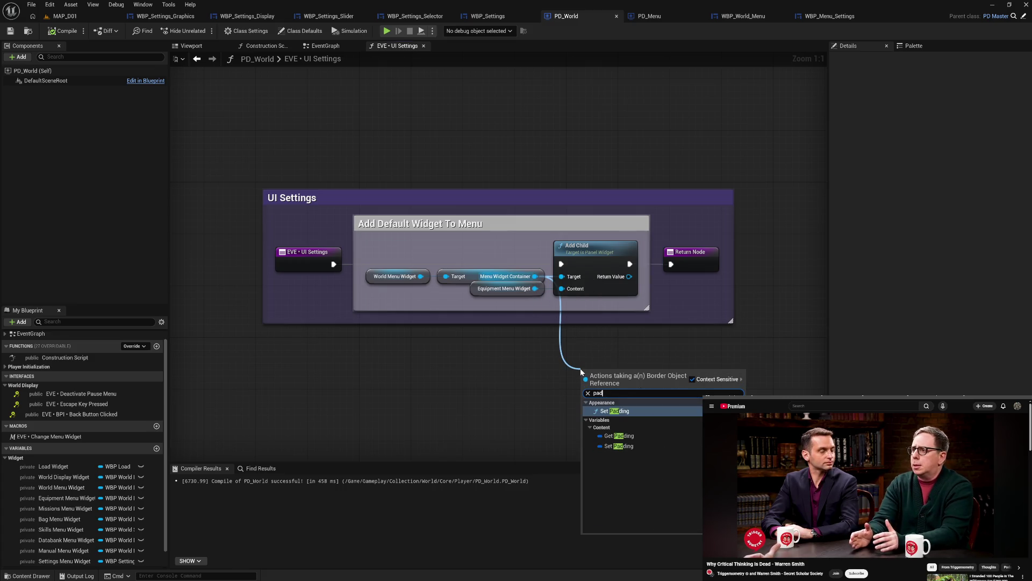
left_click(626, 446)
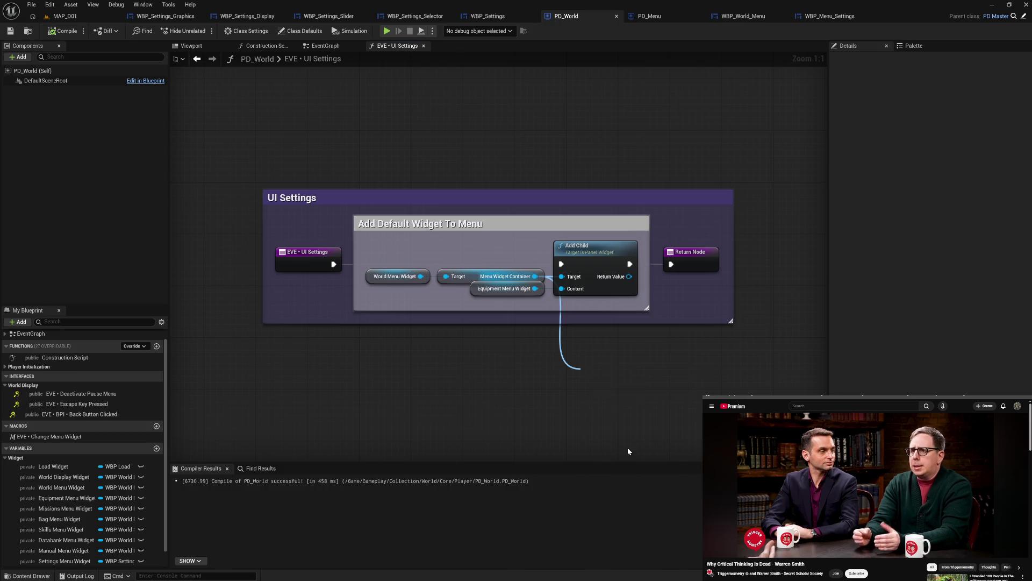
left_click_drag(611, 376, 676, 350)
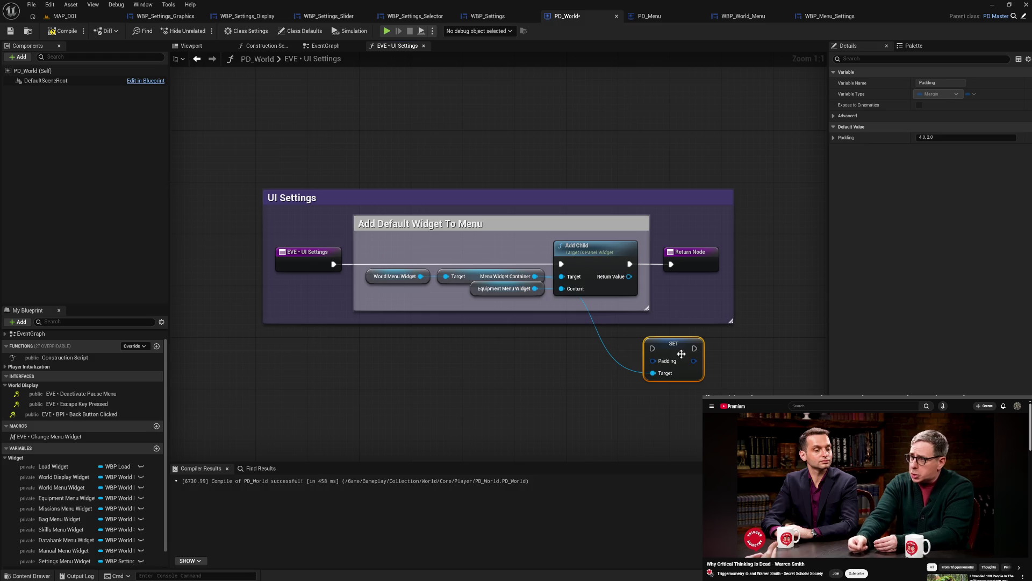
left_click_drag(681, 353, 580, 344)
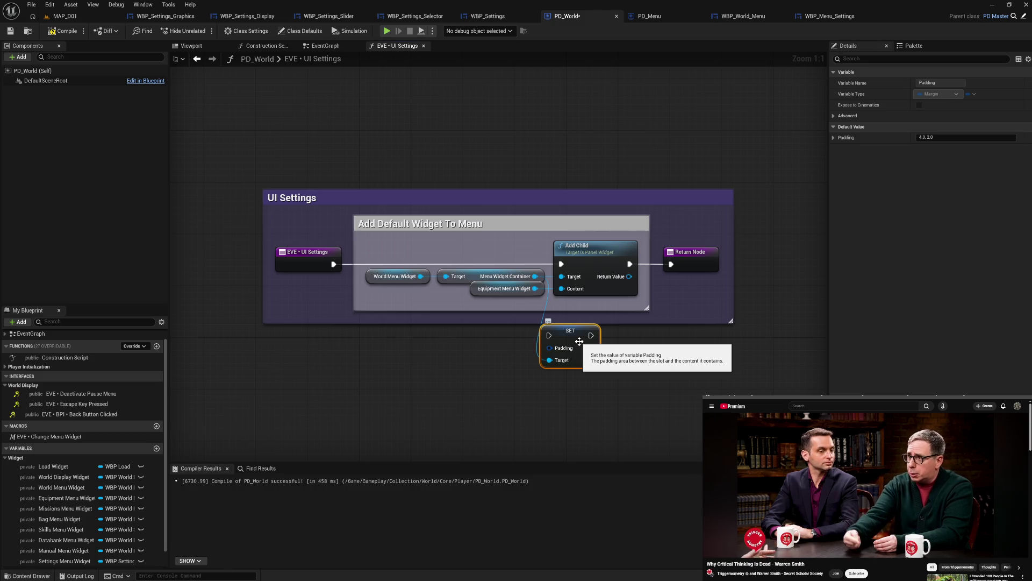
left_click(325, 46)
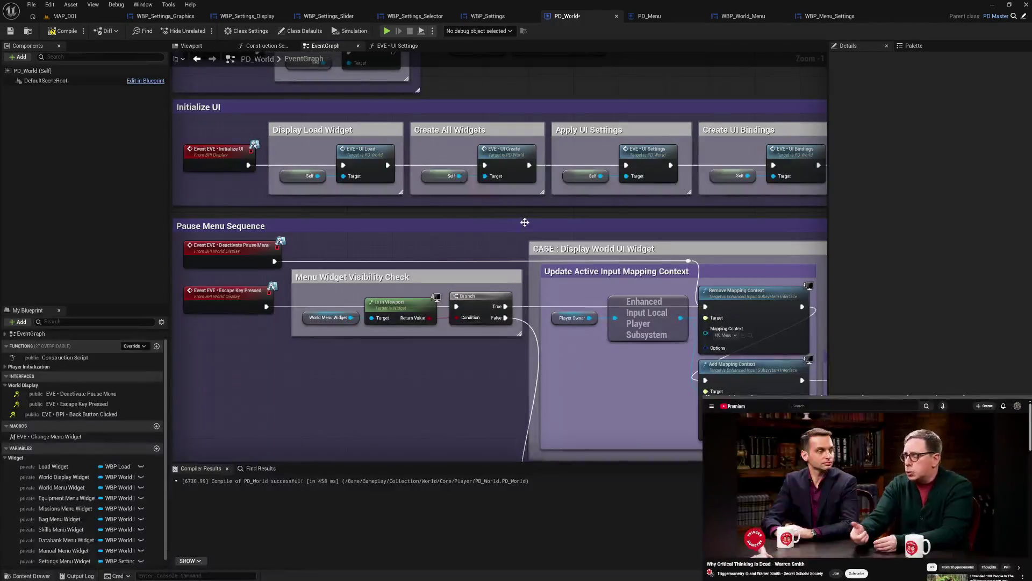
Duplicate the World Menu Widget and Menu Widget Container getters and wire the copy into SET Target.
left_click(400, 46)
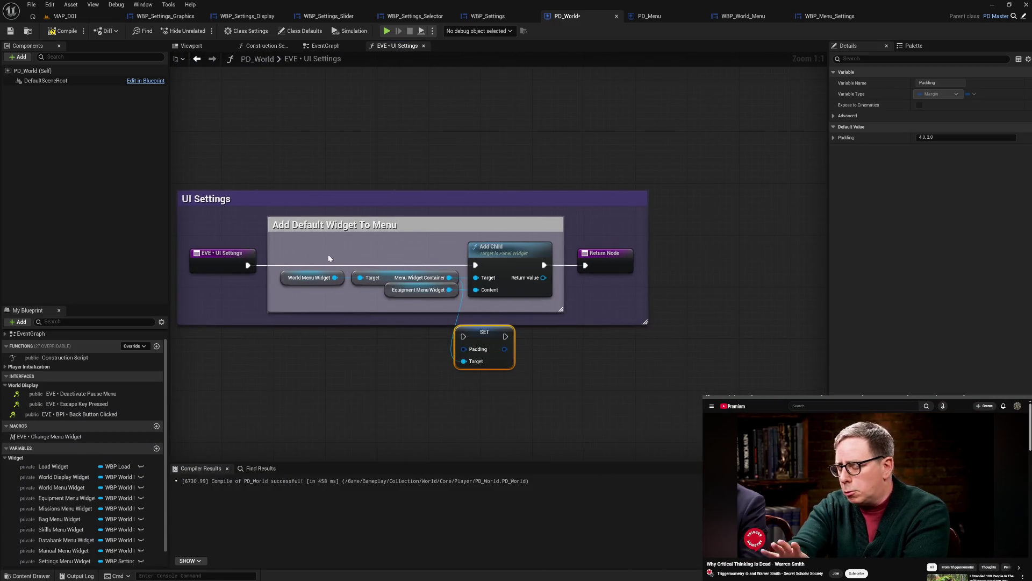
left_click_drag(329, 258, 376, 280)
key("ctrl+c")
key("ctrl+v")
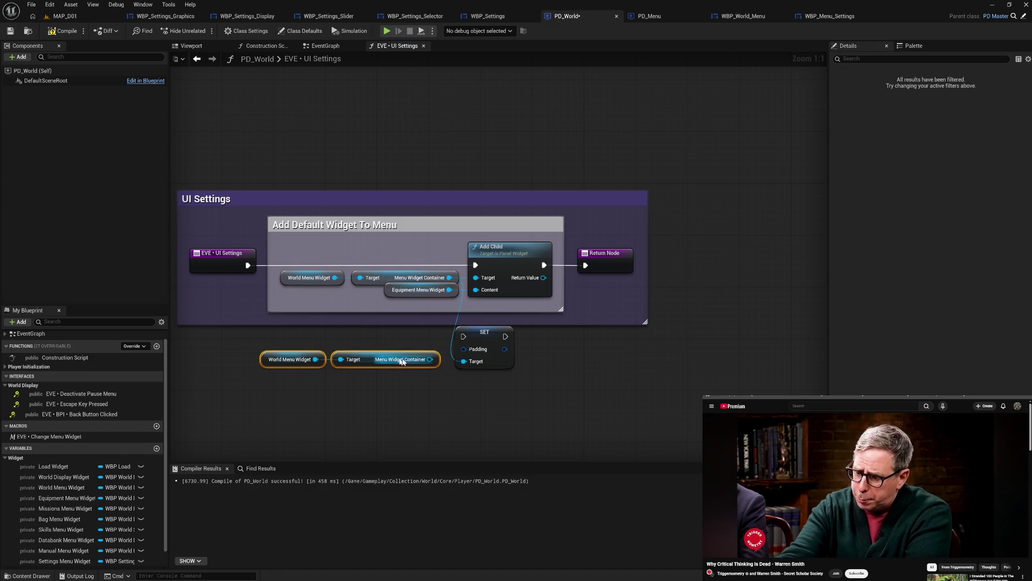
mouse_move(434, 359)
left_mouse_down()
mouse_move(467, 363)
mouse_move(476, 338)
left_mouse_up()
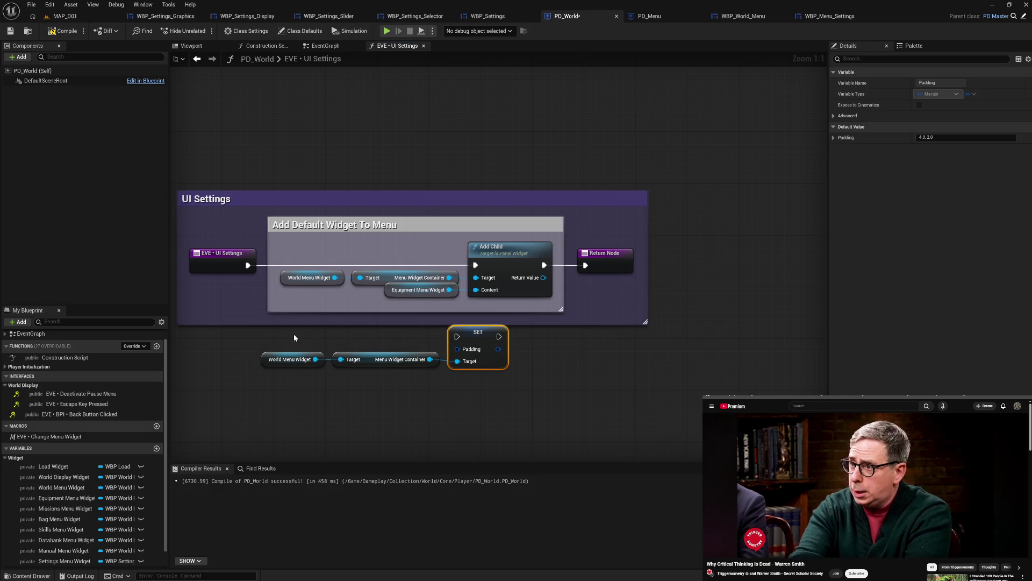
left_click_drag(294, 337, 463, 377)
left_click_drag(471, 337, 498, 365)
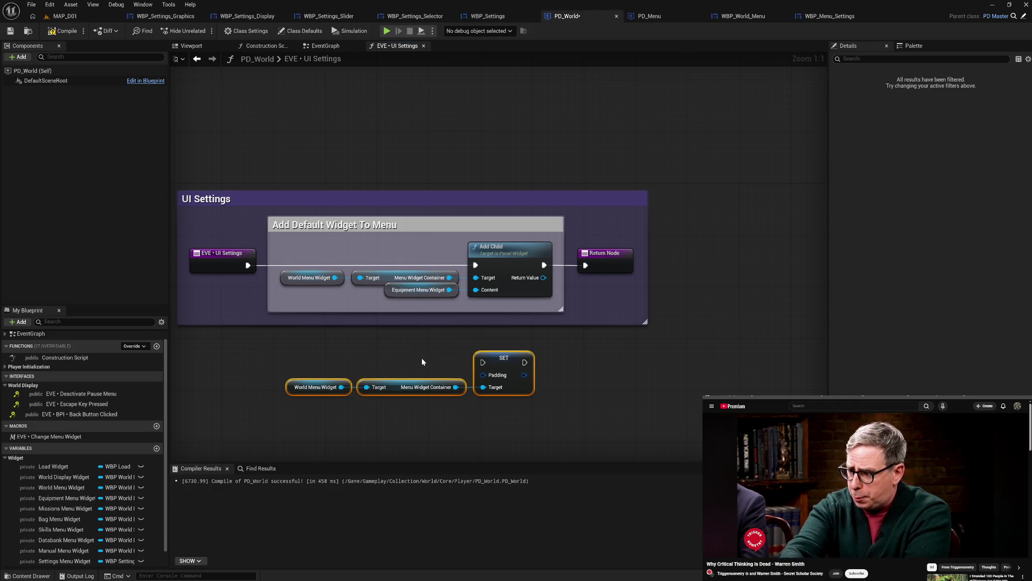
left_click_drag(422, 361, 437, 280)
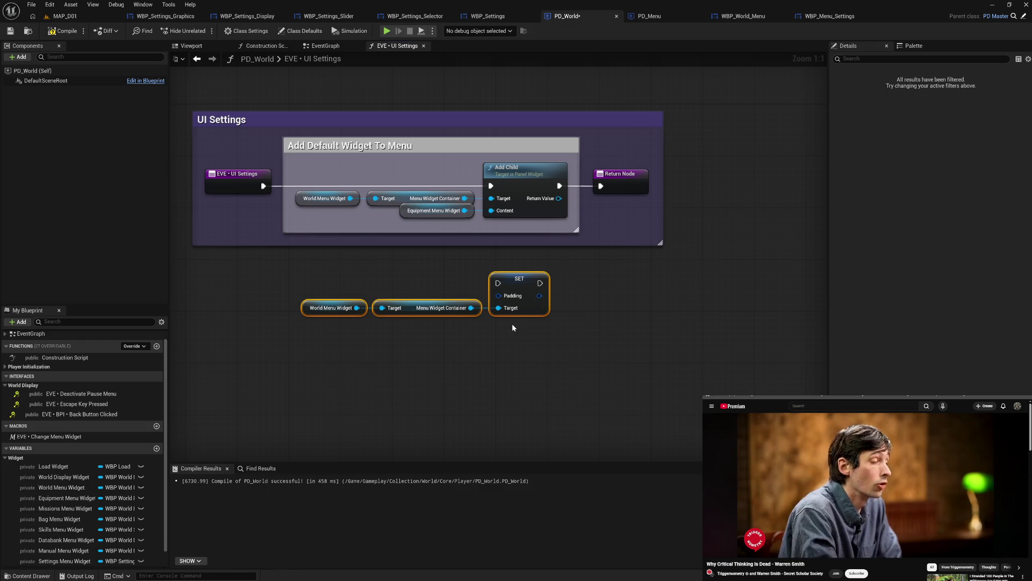
Feed SET Padding's Padding input from a Make Margin node with Left set to 32.5.
mouse_move(497, 295)
left_mouse_down()
mouse_move(470, 320)
mouse_move(467, 342)
left_mouse_up()
type("mak")
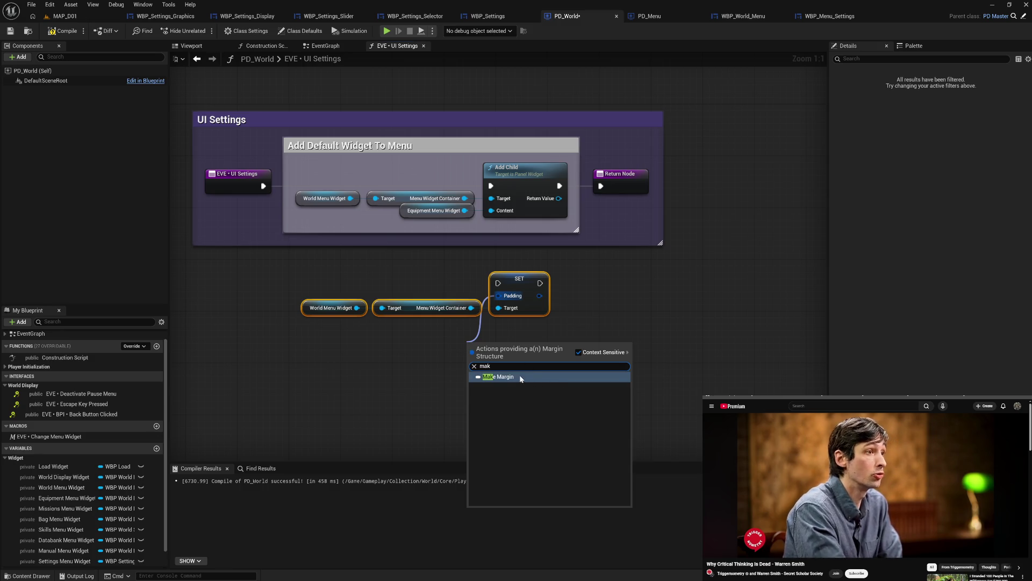
left_click(521, 378)
mouse_move(525, 387)
left_mouse_down()
mouse_move(477, 360)
mouse_move(509, 358)
left_mouse_up()
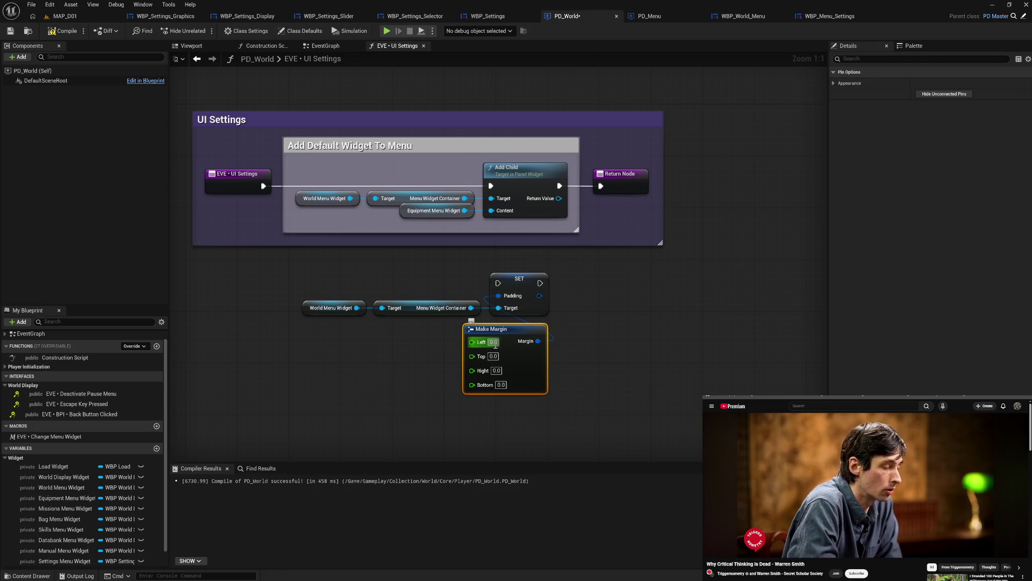
type("32")
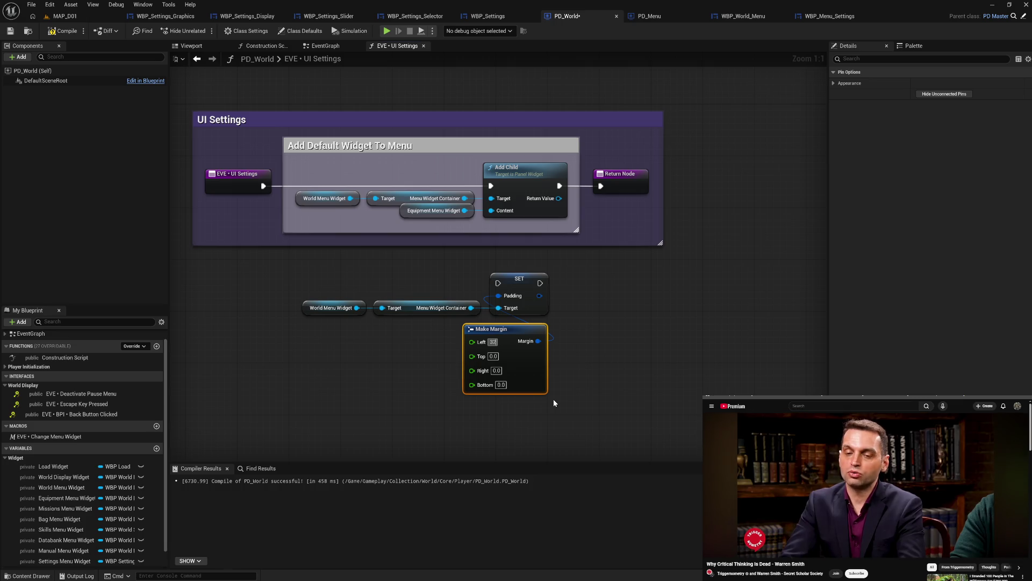
type(".5")
key("Return")
left_click(554, 403)
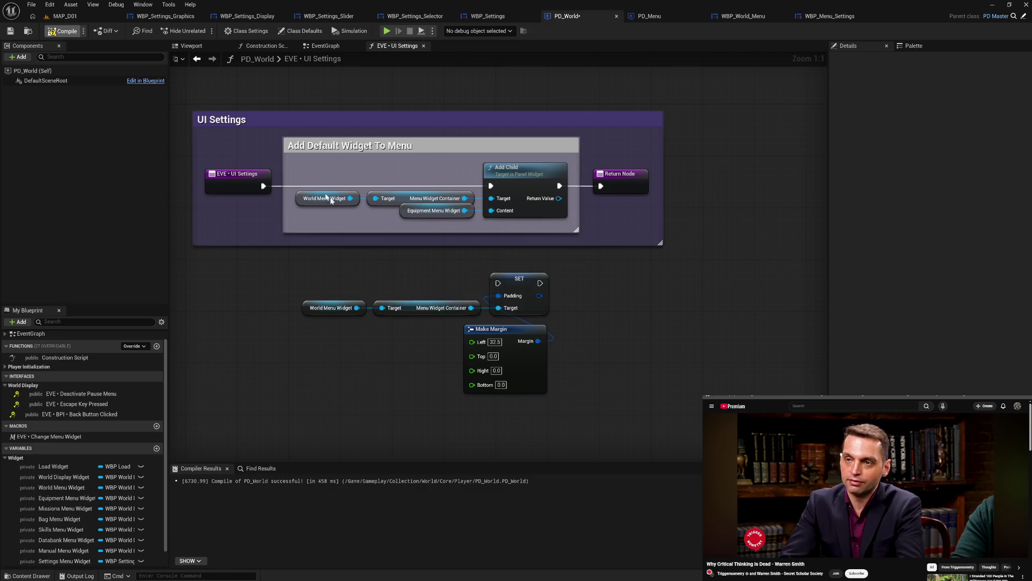
Compile PD_World and move the four padding nodes up-right under the UI Settings comment.
key("ctrl+s")
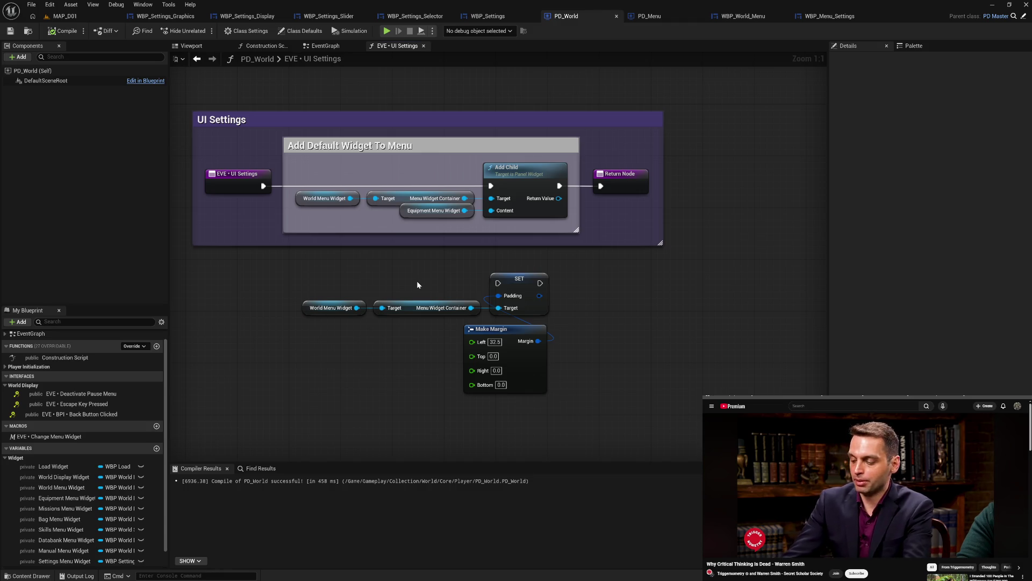
left_click_drag(349, 283, 529, 359)
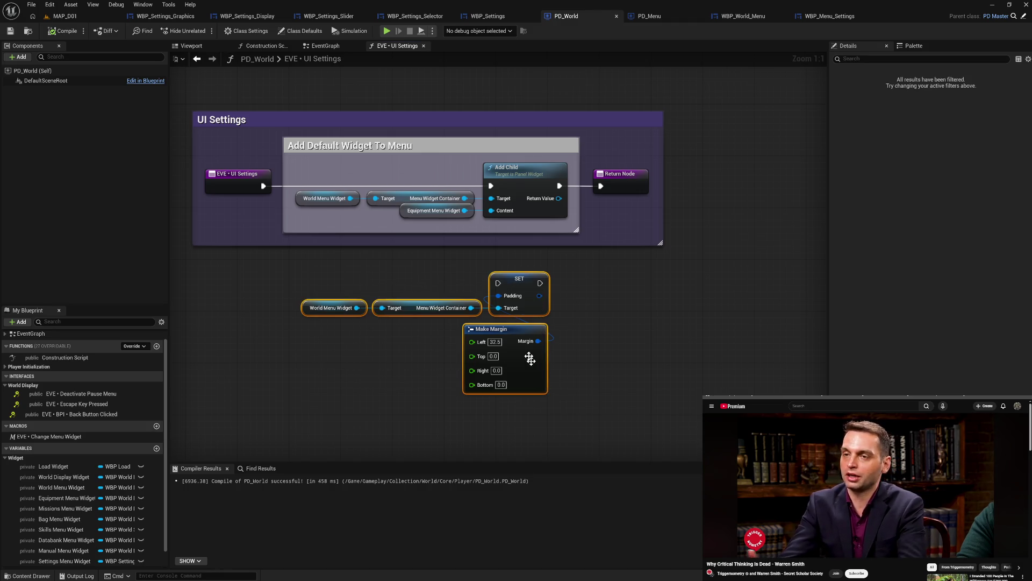
mouse_move(522, 289)
left_mouse_down()
mouse_move(588, 266)
mouse_move(582, 256)
mouse_move(549, 258)
left_mouse_up()
Inspect the Menu Widget Container's Details in WBP_World_Menu, confirming its slot padding is 0.0.
left_click(749, 17)
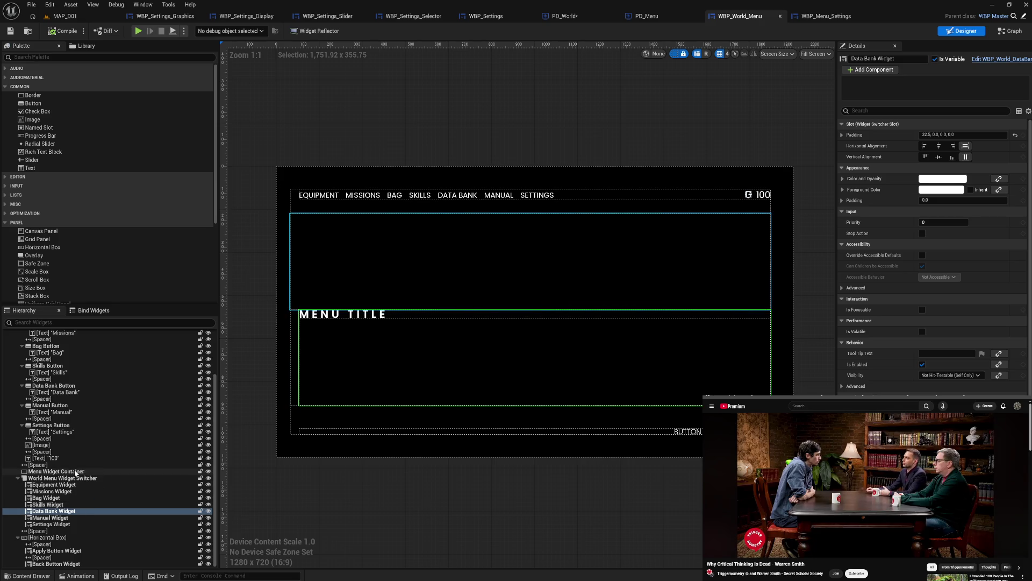
left_click(76, 471)
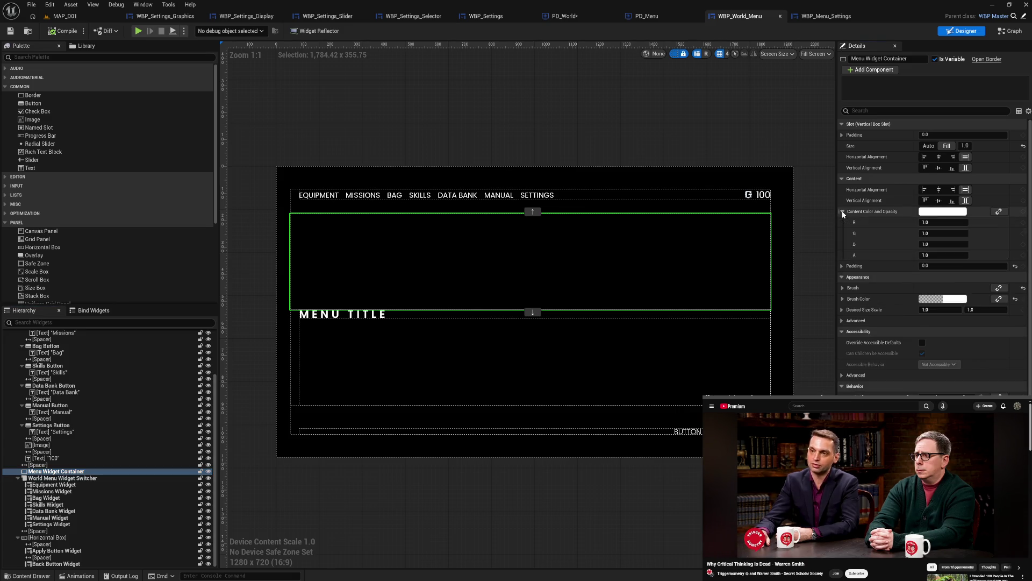
scroll(905, 347, "down", 5)
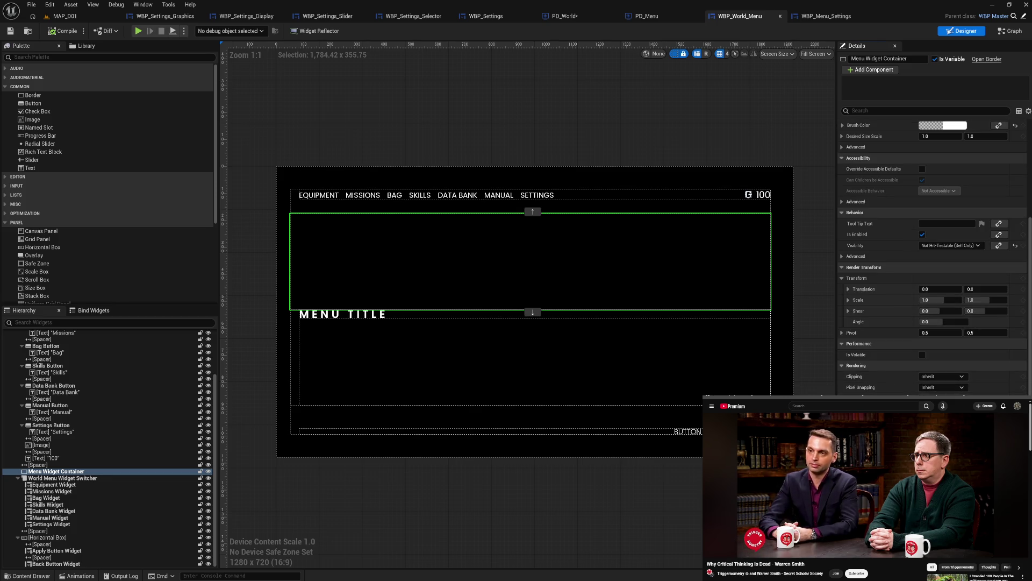
scroll(933, 253, "up", 4)
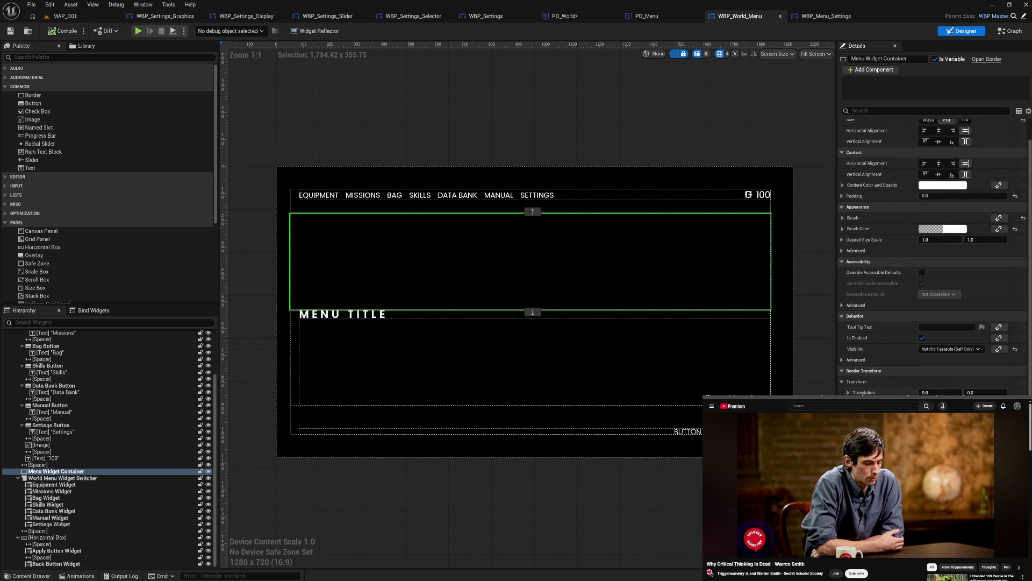
scroll(933, 253, "up", 1)
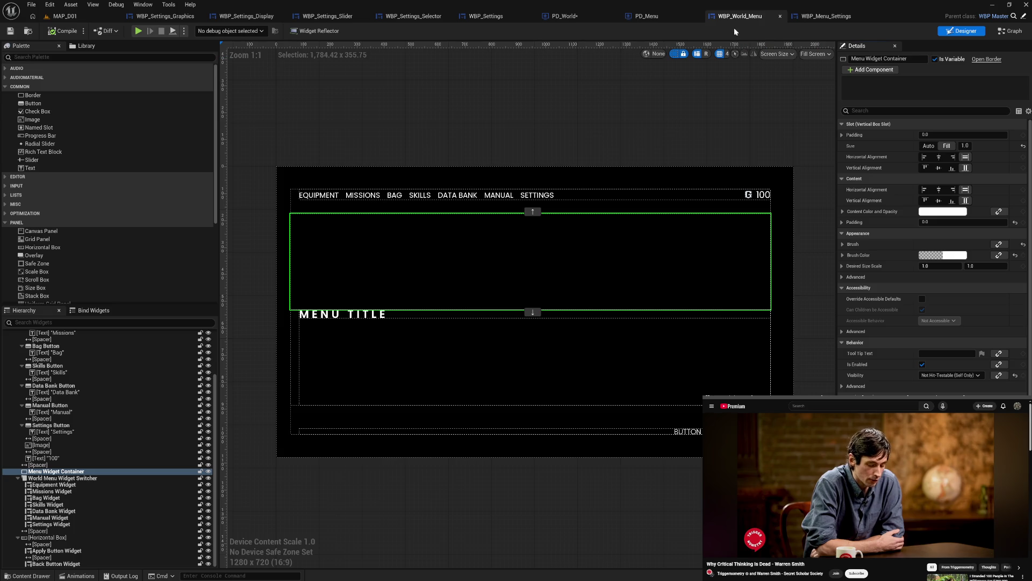
Reposition the padding nodes and wire the UI Settings exec into the SET Padding node.
left_click(564, 16)
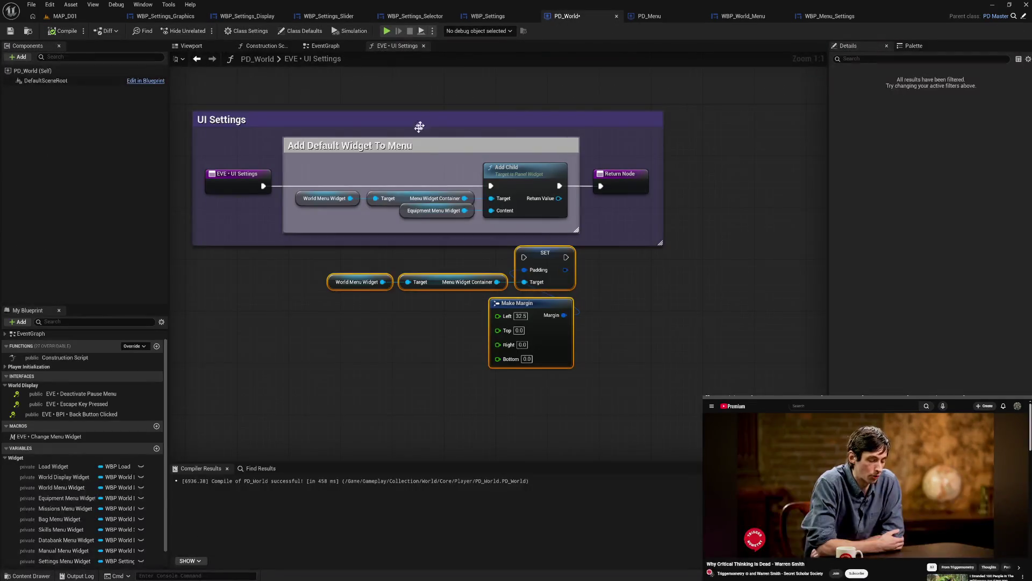
left_click(412, 339)
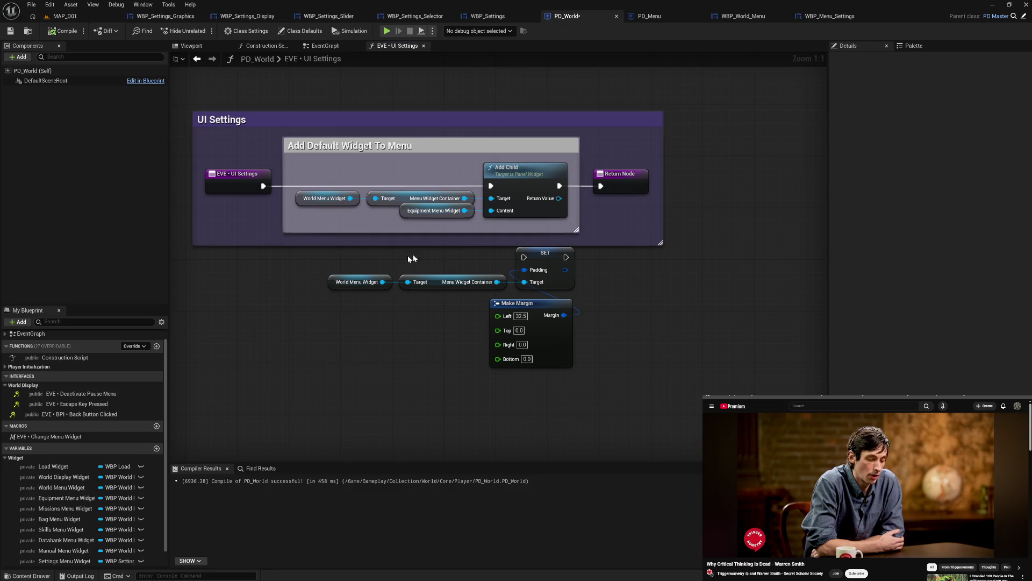
left_click_drag(322, 248, 578, 376)
left_click_drag(540, 264, 431, 283)
mouse_move(263, 189)
left_mouse_down()
mouse_move(416, 278)
mouse_move(491, 185)
left_mouse_up()
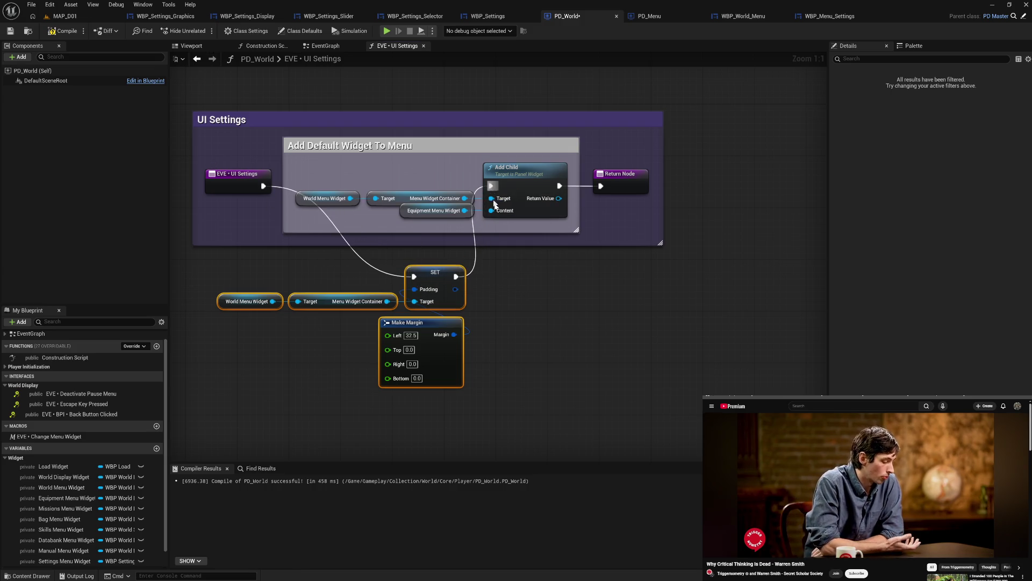
Place Make Margin to the left and wrap the four padding nodes in a 'Set Margin' comment.
left_click(534, 278)
left_click_drag(519, 309, 623, 301)
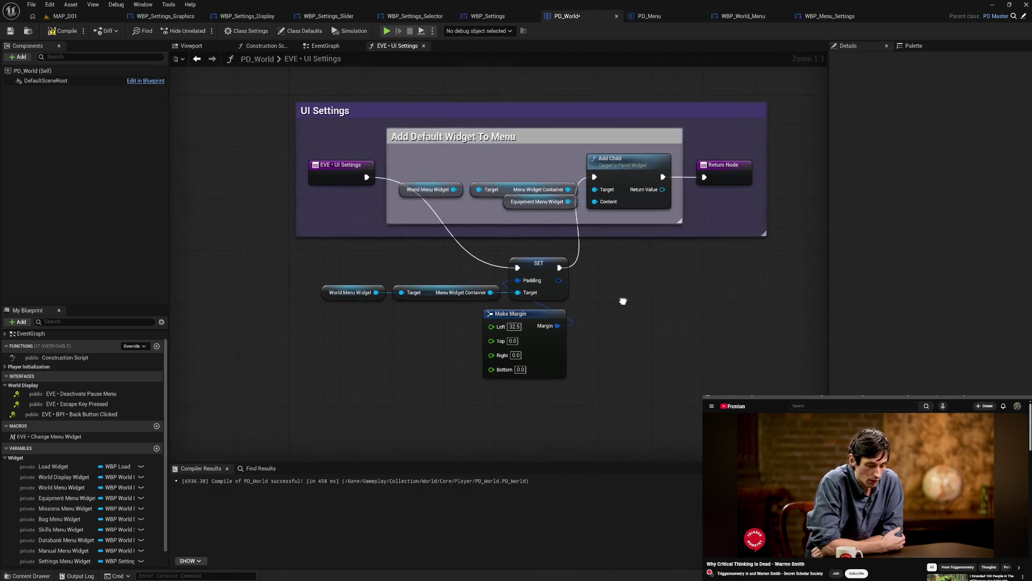
left_click_drag(611, 340, 636, 347)
left_click_drag(566, 359, 333, 328)
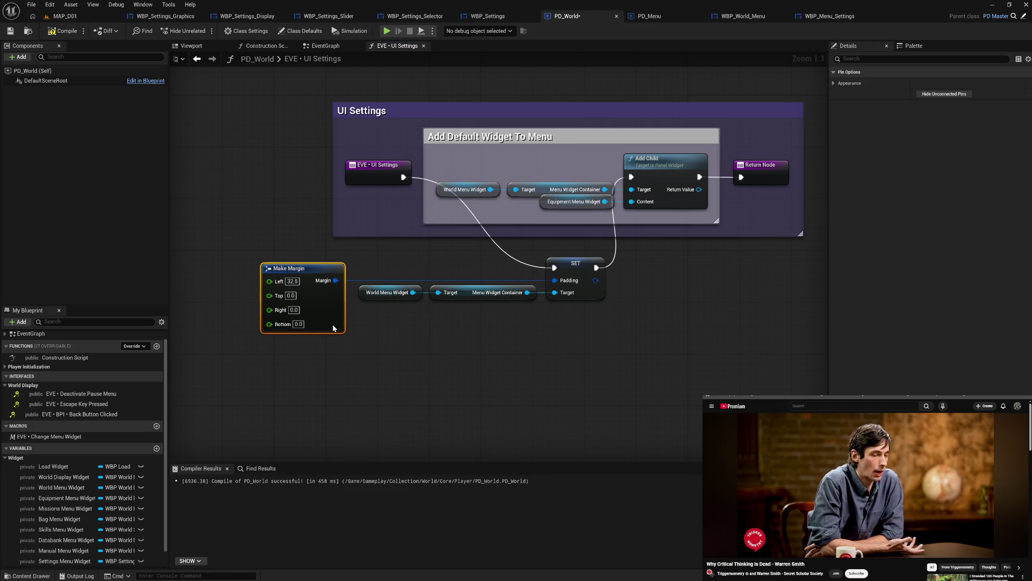
left_click_drag(302, 253, 606, 332)
left_click_drag(598, 276, 655, 296)
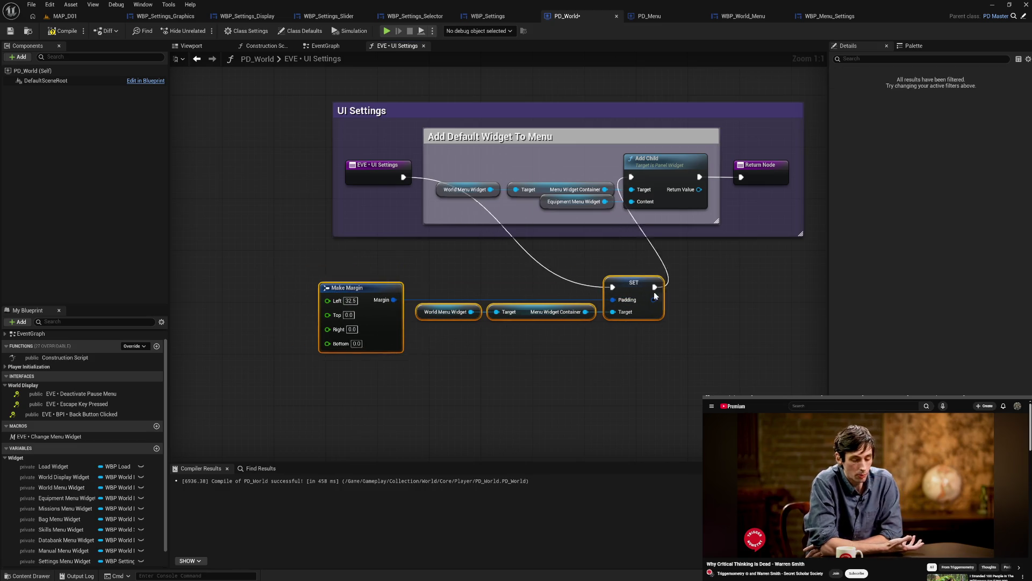
type("cC")
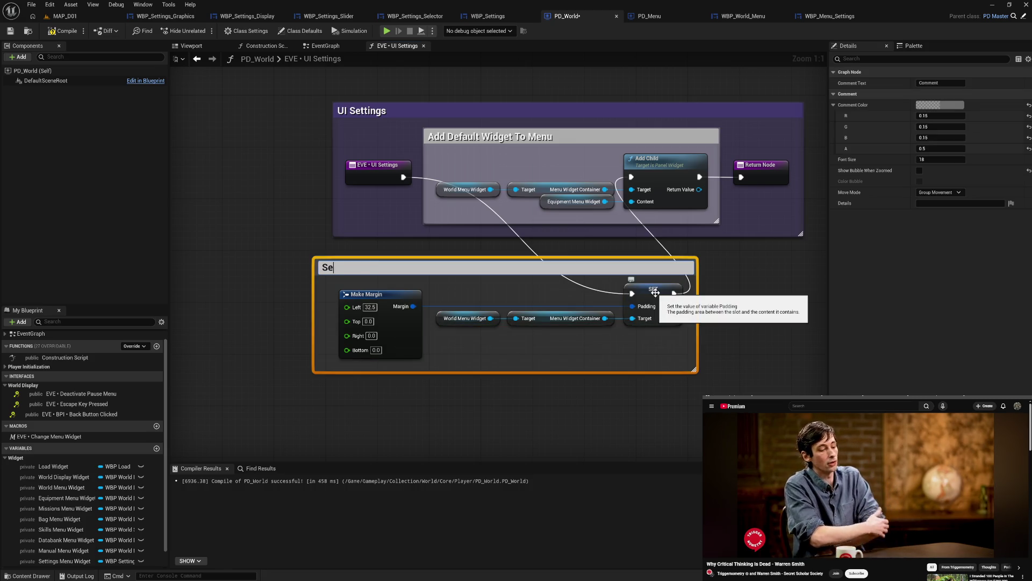
type("t Margin")
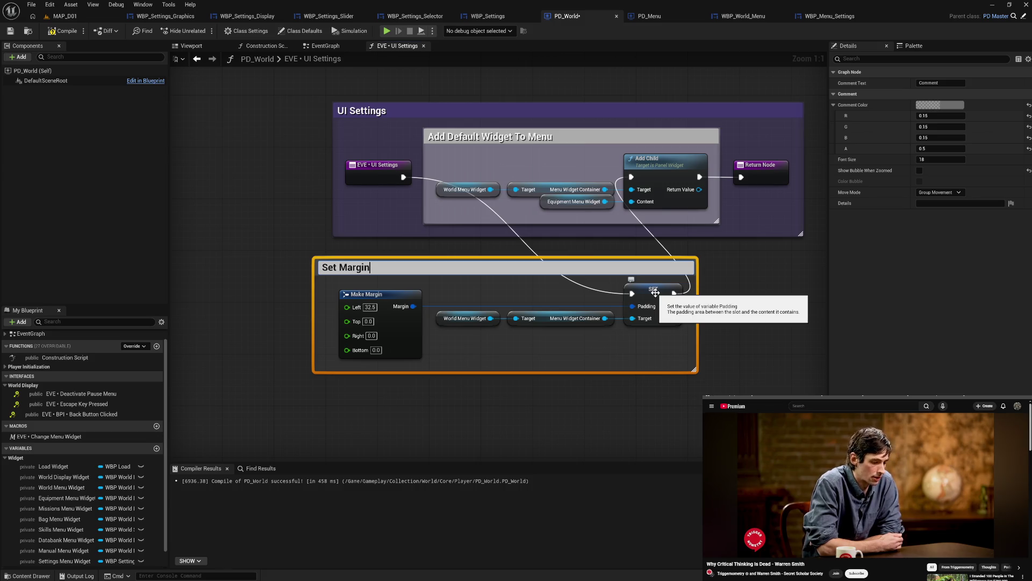
left_click(741, 308)
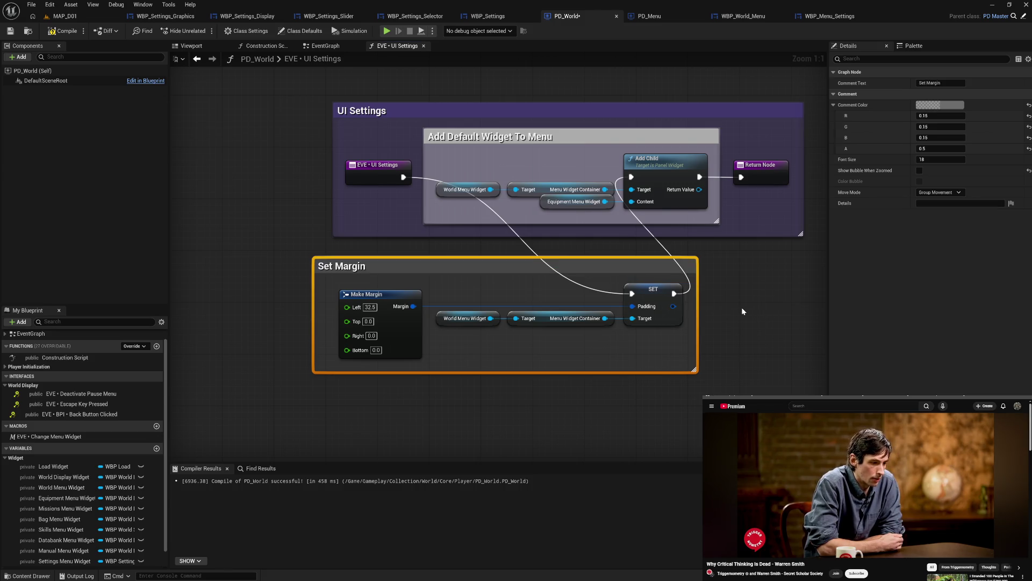
Check the Missions Widget's padding in the designer, then start retitling the Set Margin comment.
left_click(715, 17)
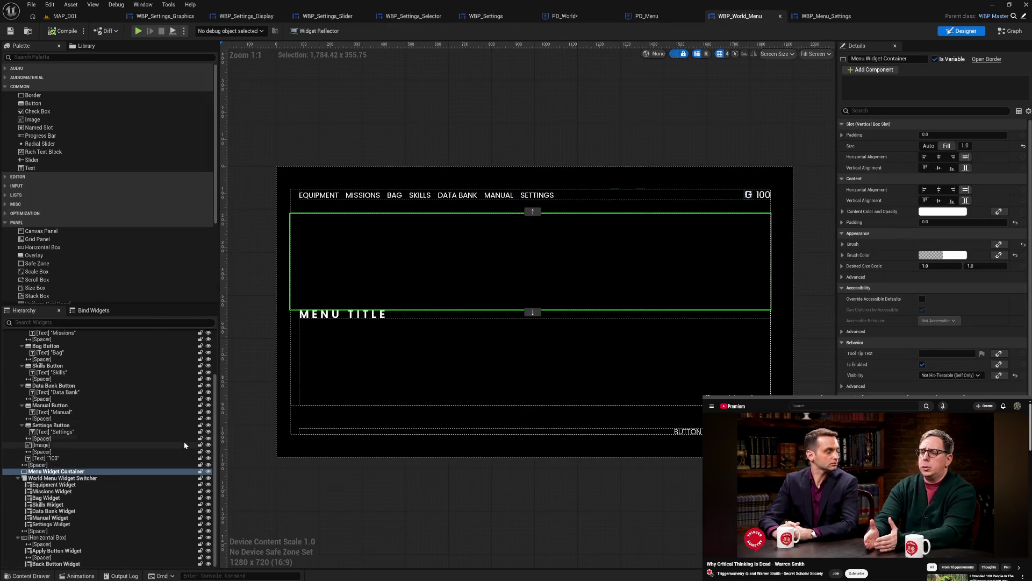
left_click(110, 492)
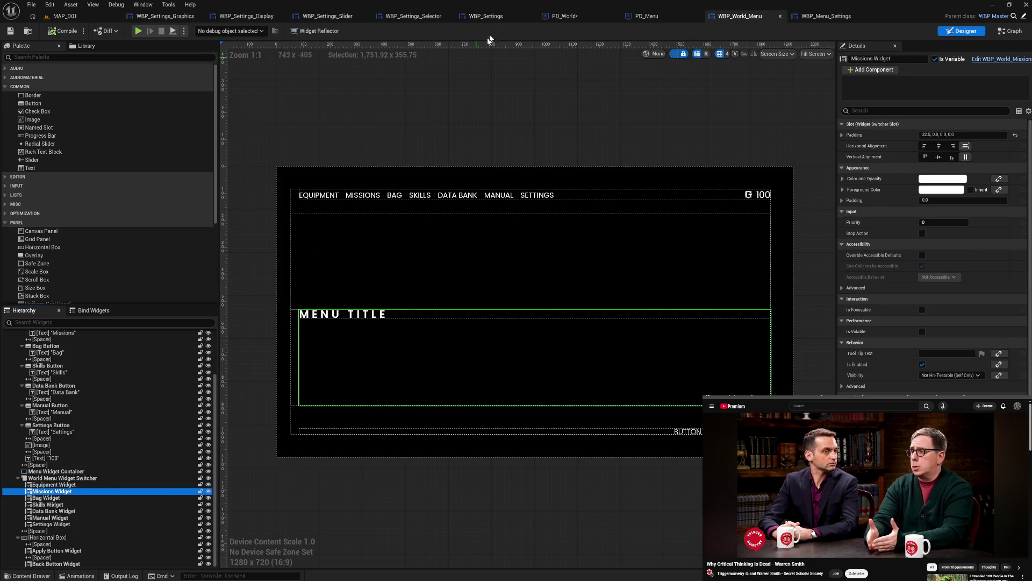
left_click(564, 16)
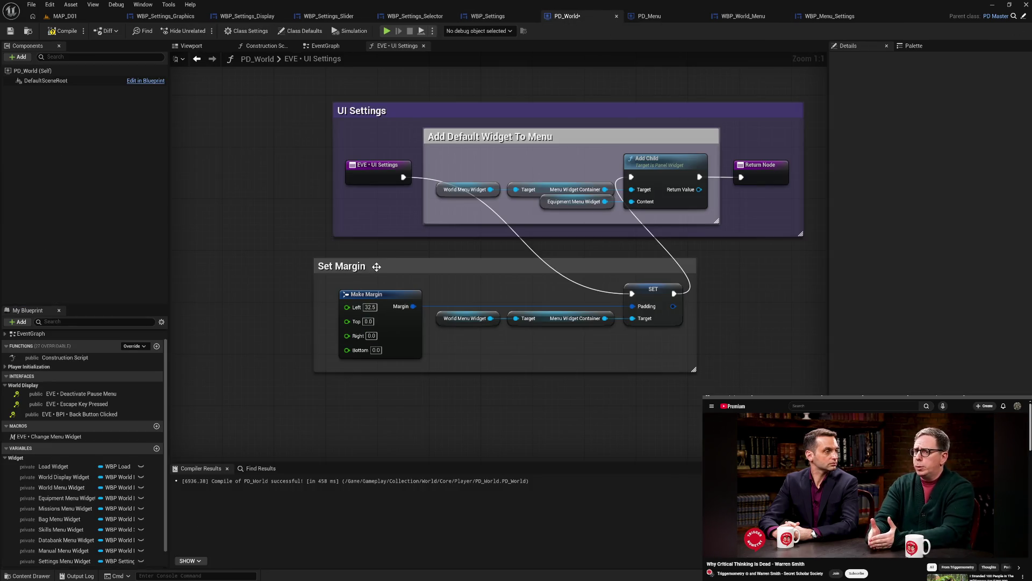
left_click(366, 285)
double_click(377, 267)
left_click_drag(370, 267, 336, 271)
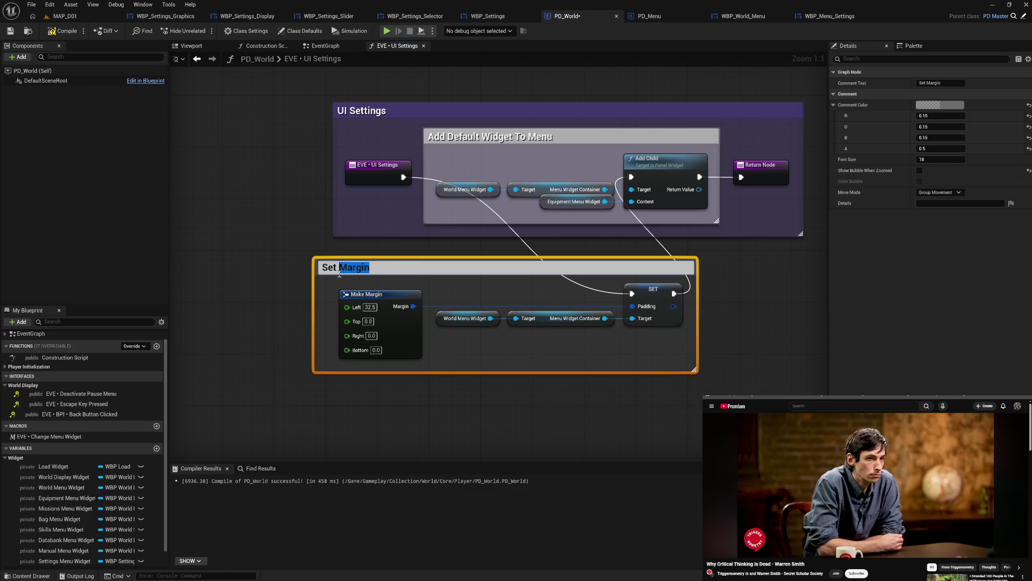
Rename the comment to 'Set Padding'.
type("Padding")
key("Return")
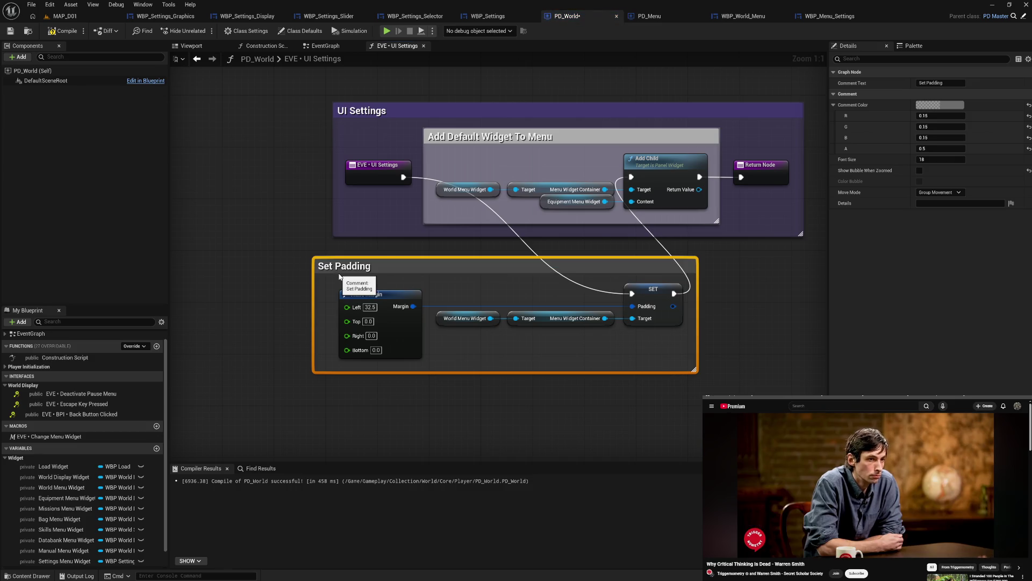
left_click_drag(314, 304, 324, 303)
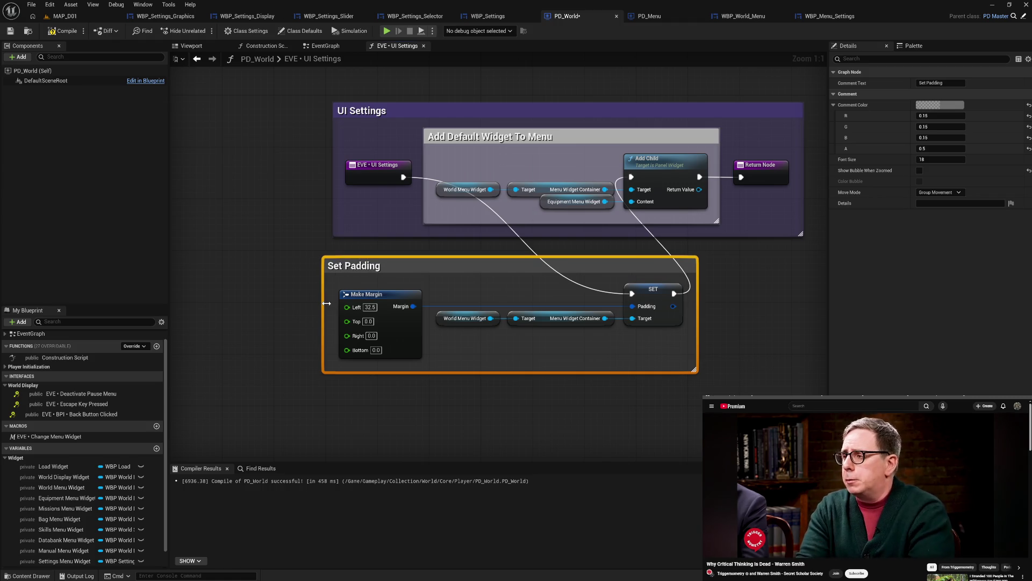
Move Add Default Widget To Menu out and place the UI Settings event beside Make Margin.
mouse_move(359, 265)
left_mouse_down()
mouse_move(388, 344)
mouse_move(622, 387)
mouse_move(674, 314)
mouse_move(654, 293)
left_mouse_up()
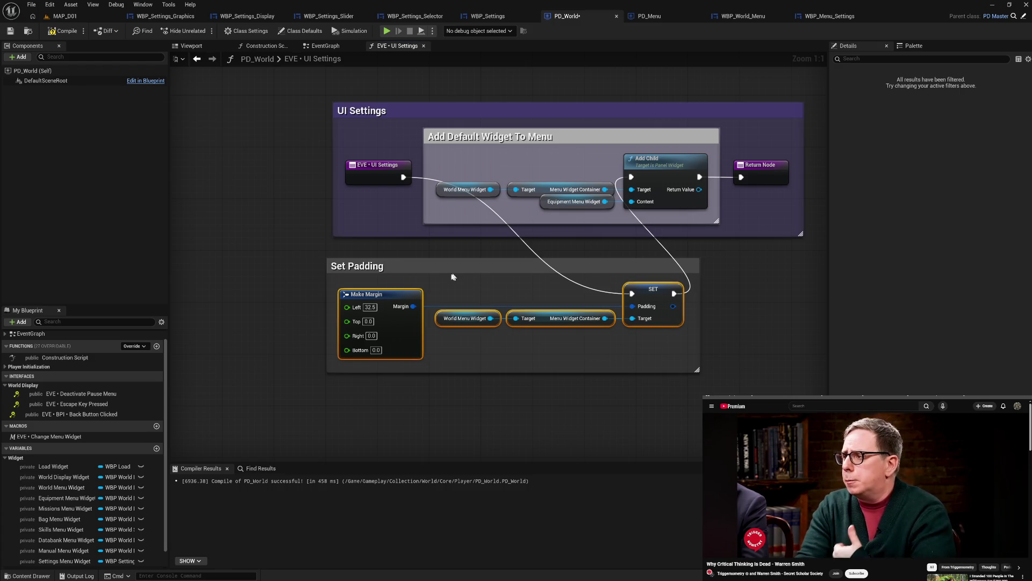
left_click(468, 246)
mouse_move(508, 137)
left_mouse_down()
mouse_move(602, 164)
mouse_move(727, 312)
mouse_move(690, 268)
mouse_move(714, 255)
left_mouse_up()
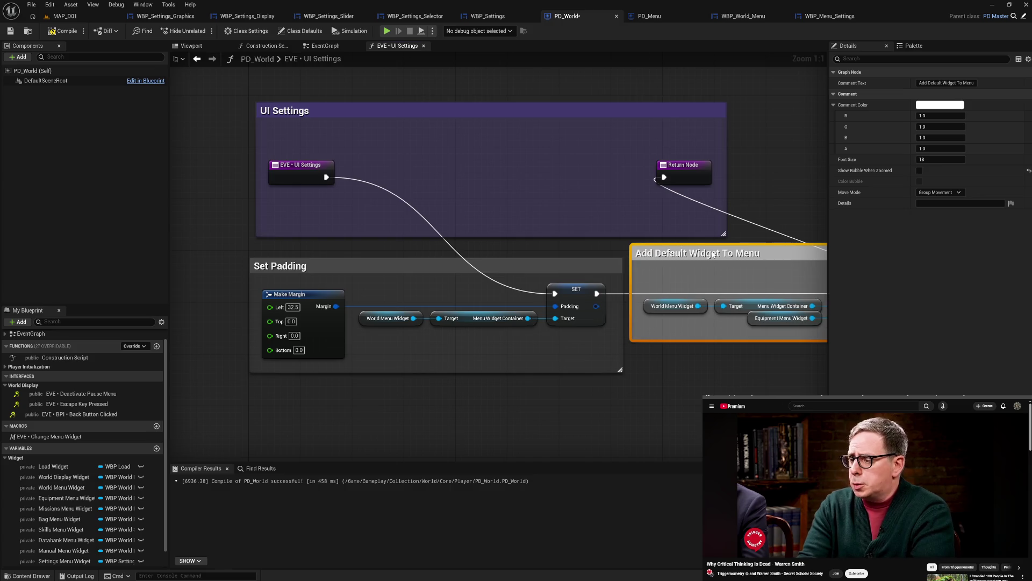
mouse_move(283, 177)
left_mouse_down()
mouse_move(192, 300)
mouse_move(185, 284)
left_mouse_up()
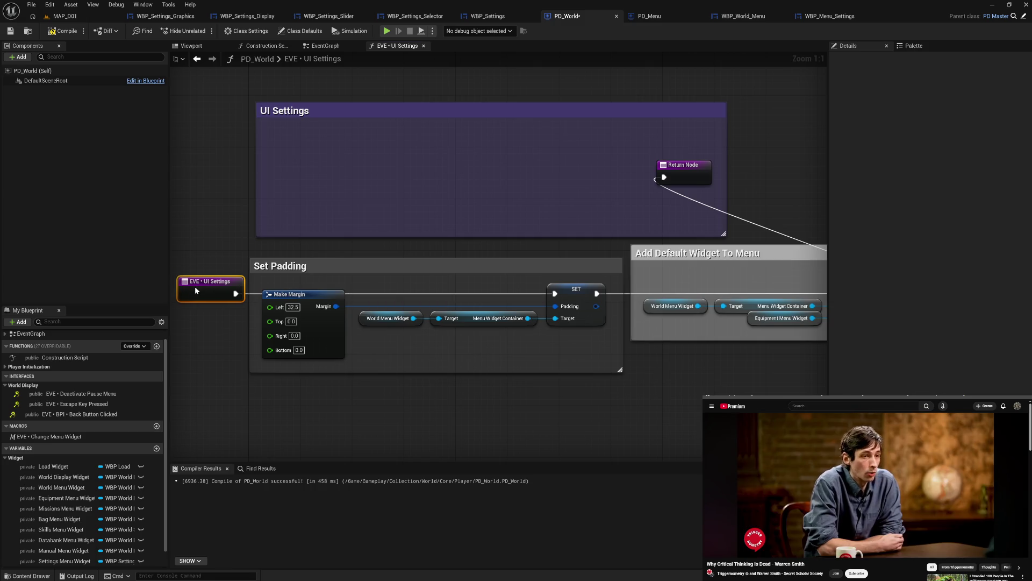
mouse_move(706, 180)
left_mouse_down()
mouse_move(442, 165)
mouse_move(527, 186)
mouse_move(740, 276)
mouse_move(722, 278)
left_mouse_up()
left_click_drag(504, 364, 786, 368)
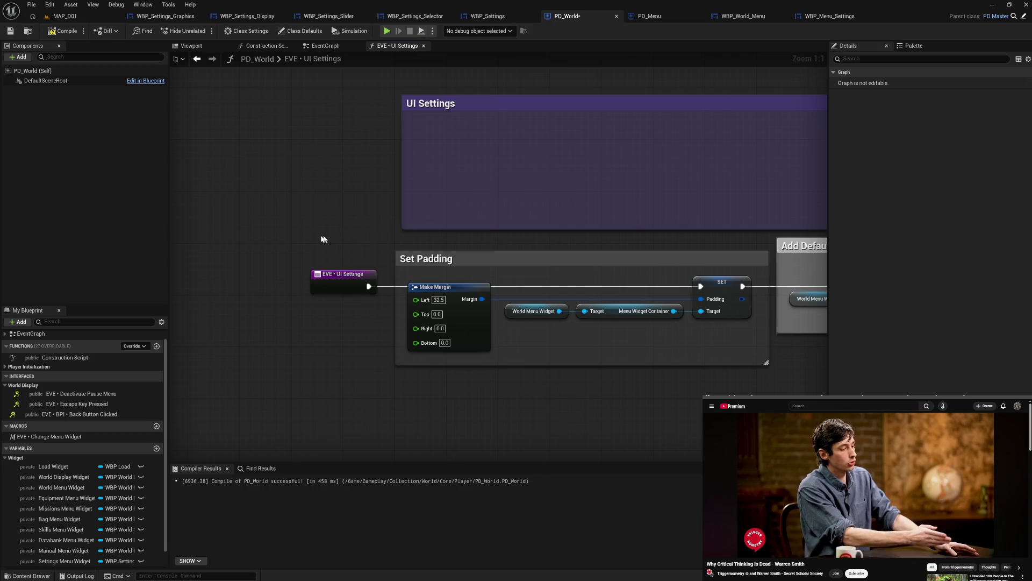
Move the Set Padding and Add Default Widget comments inside an enlarged UI Settings comment.
mouse_move(322, 238)
left_mouse_down()
mouse_move(817, 379)
mouse_move(724, 382)
left_mouse_up()
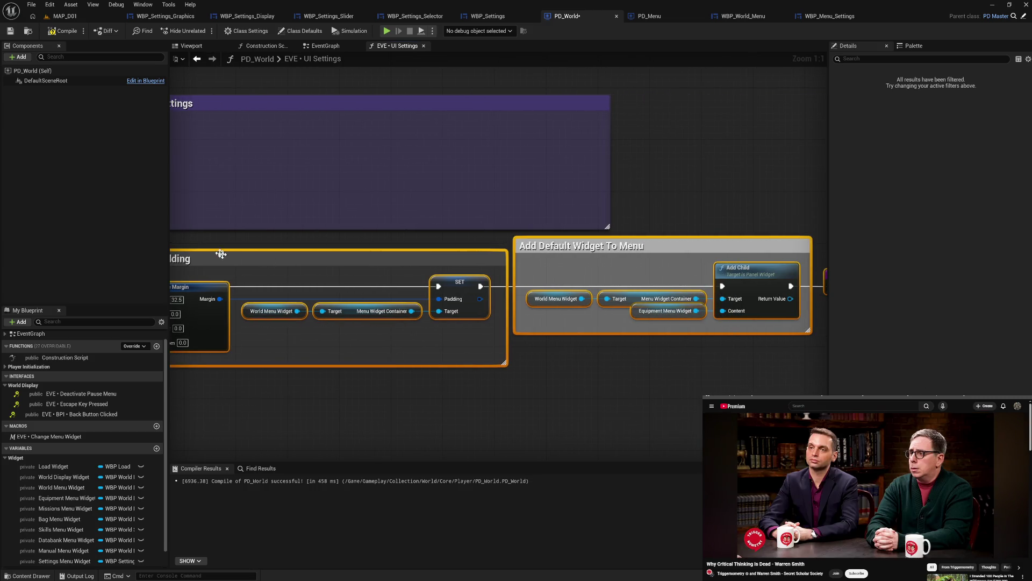
left_click_drag(252, 223, 449, 237)
mouse_move(418, 277)
left_mouse_down()
mouse_move(525, 172)
mouse_move(519, 160)
left_mouse_up()
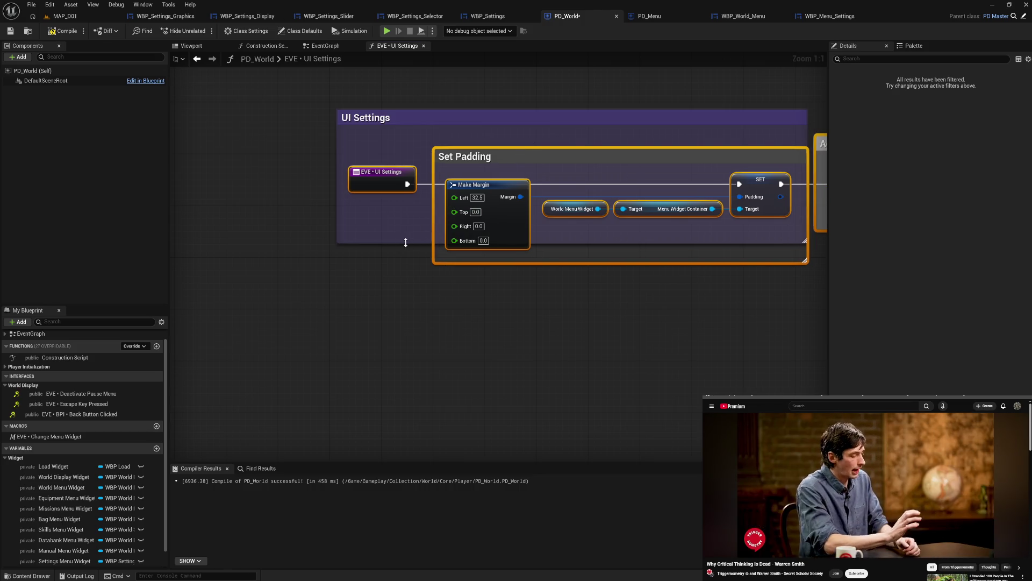
left_click_drag(406, 243, 412, 275)
left_click_drag(614, 305, 193, 341)
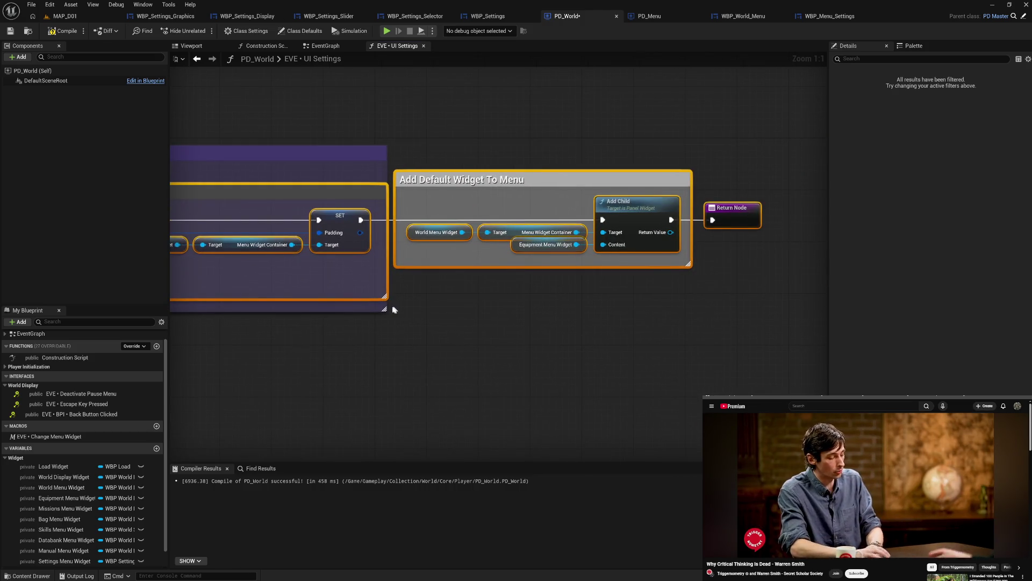
left_click_drag(386, 310, 771, 308)
left_click(606, 302)
mouse_move(242, 279)
left_mouse_down()
mouse_move(666, 307)
mouse_move(398, 301)
left_mouse_up()
Colour the Set Padding comment light grey and pan back to the UI Settings comment.
left_click(431, 214)
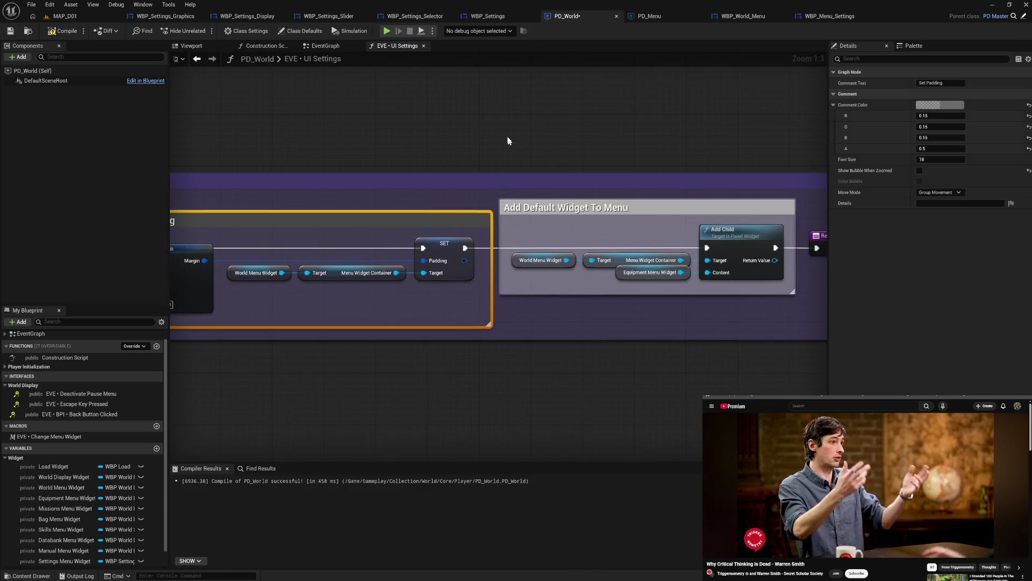
left_click(926, 105)
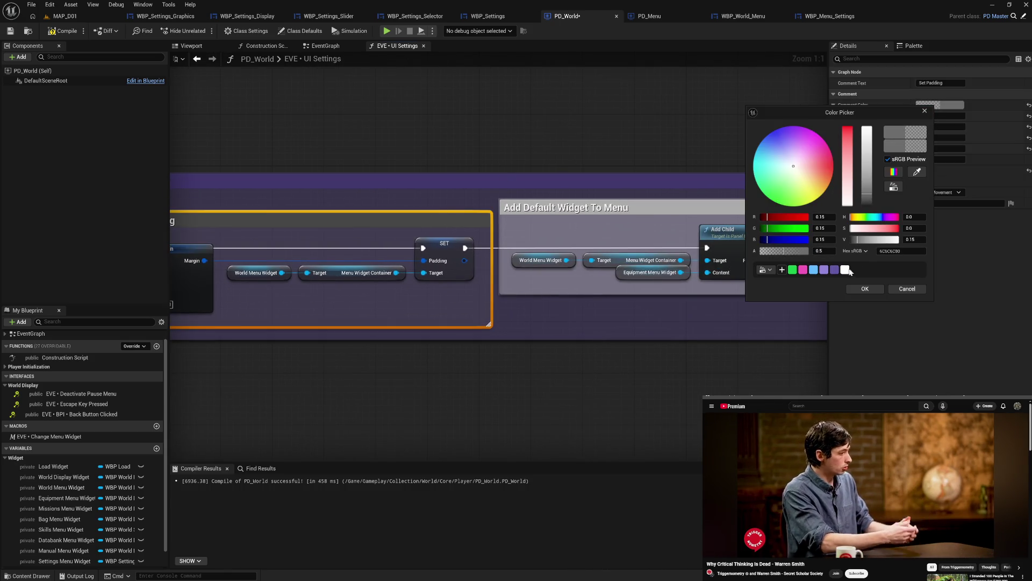
left_click(845, 269)
left_click(865, 289)
left_click_drag(703, 397, 595, 402)
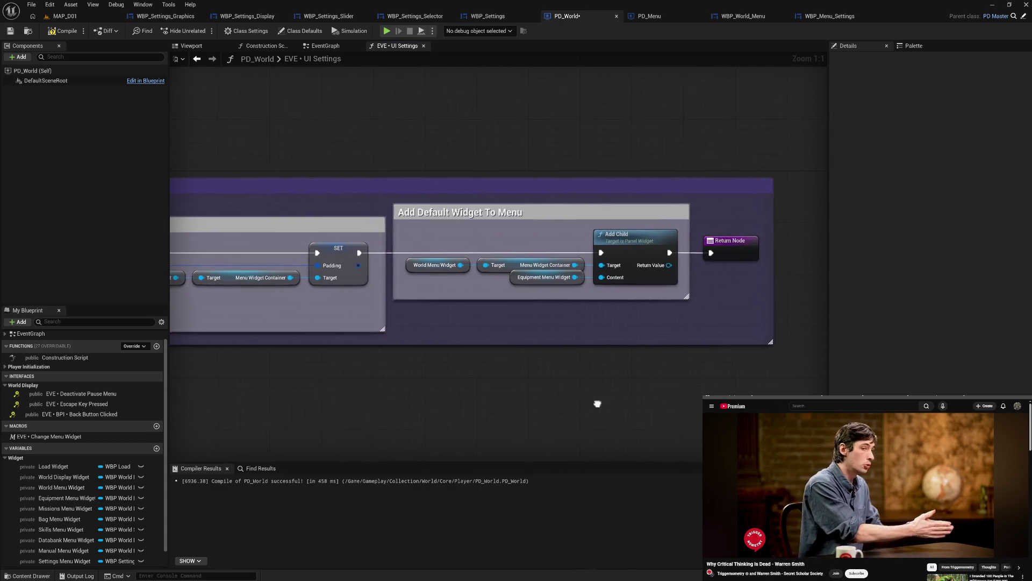
left_click_drag(436, 406, 765, 390)
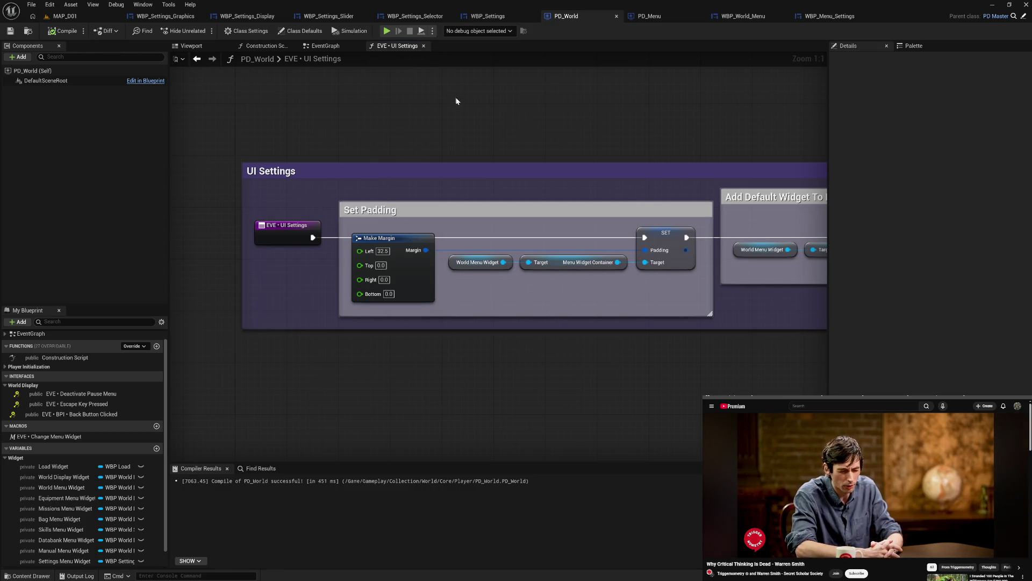
left_click_drag(515, 135, 494, 134)
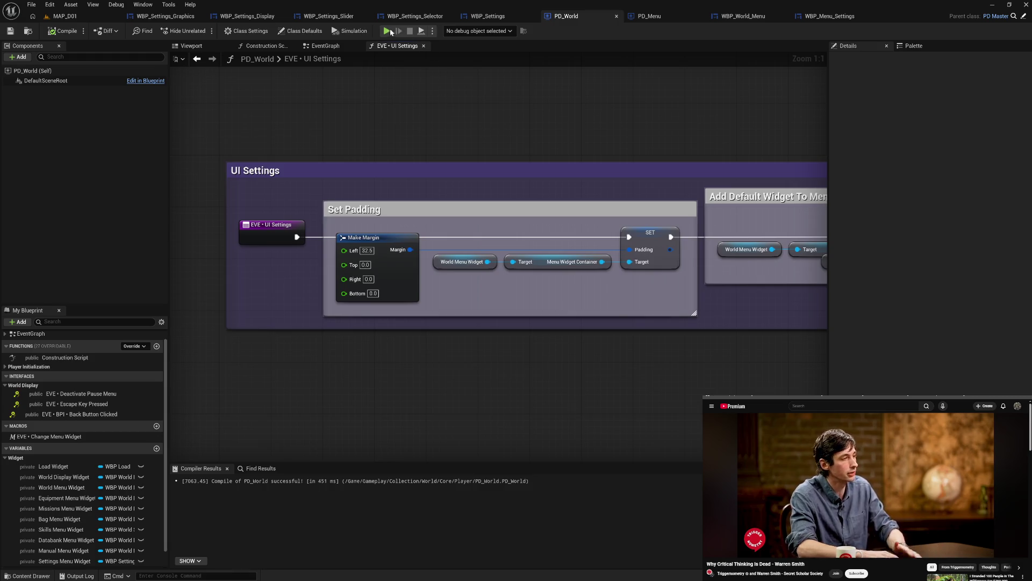
key("alt+p")
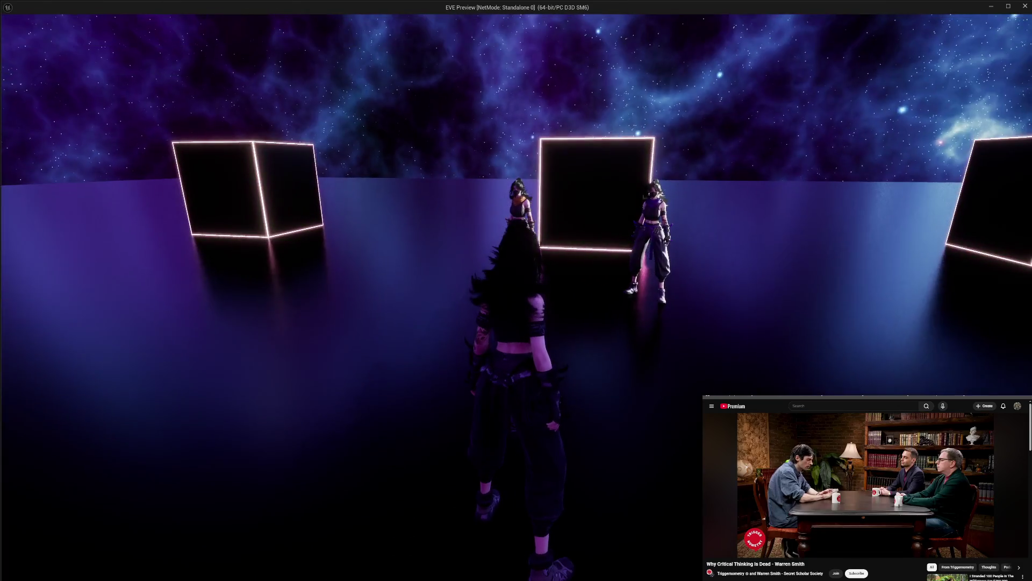
key("Tab")
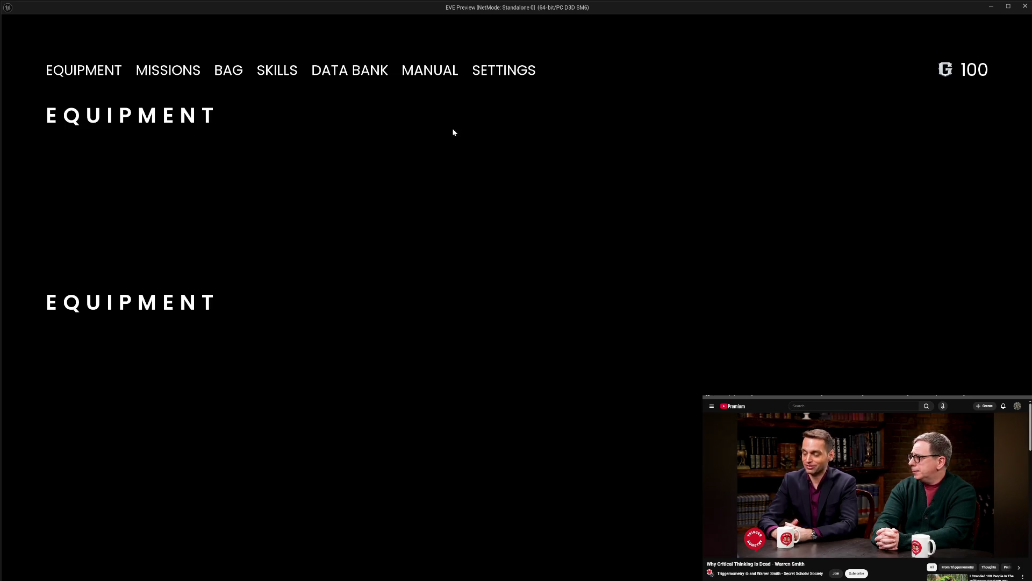
left_click(444, 70)
left_click(369, 72)
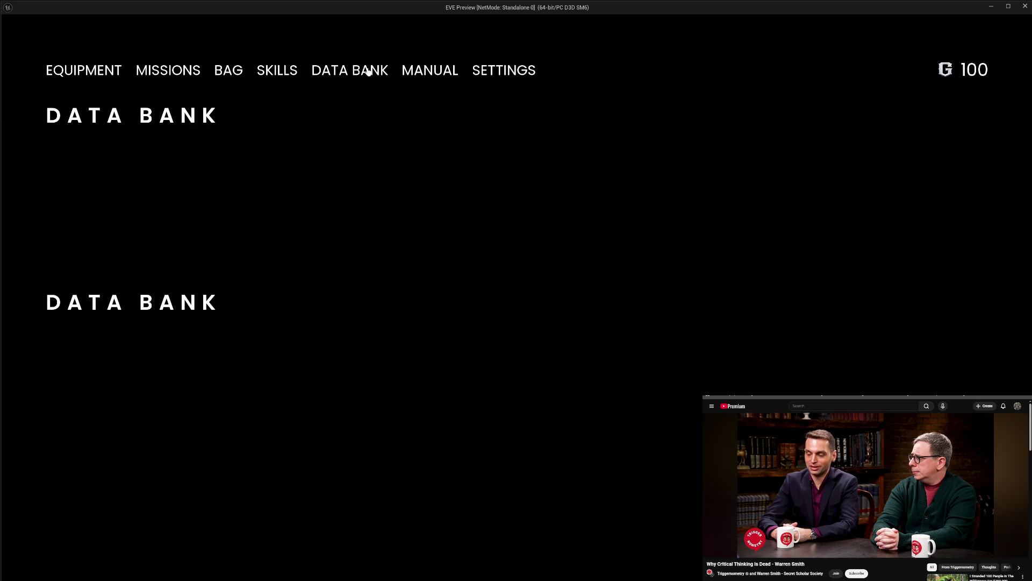
left_click(495, 72)
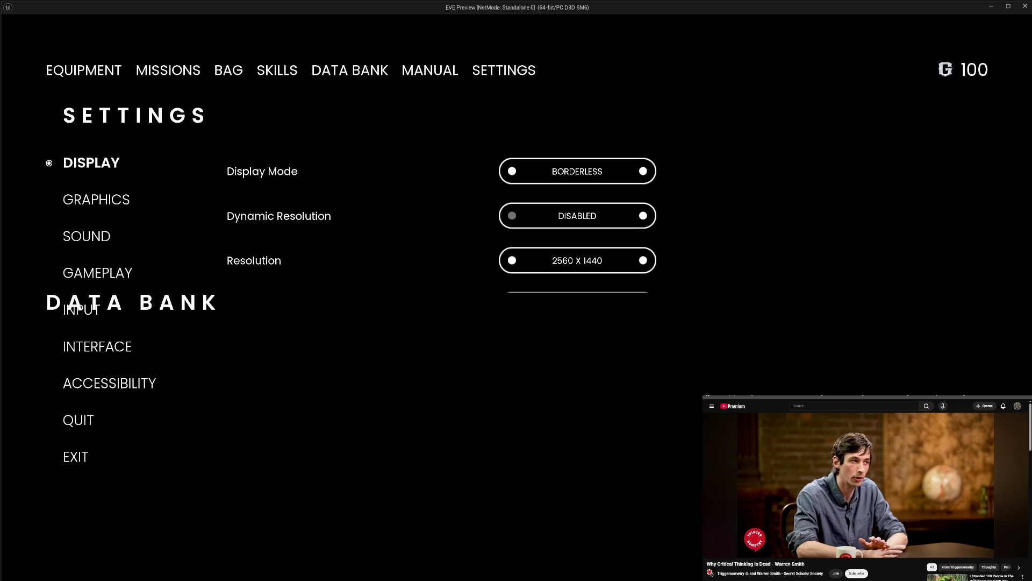
key("Escape")
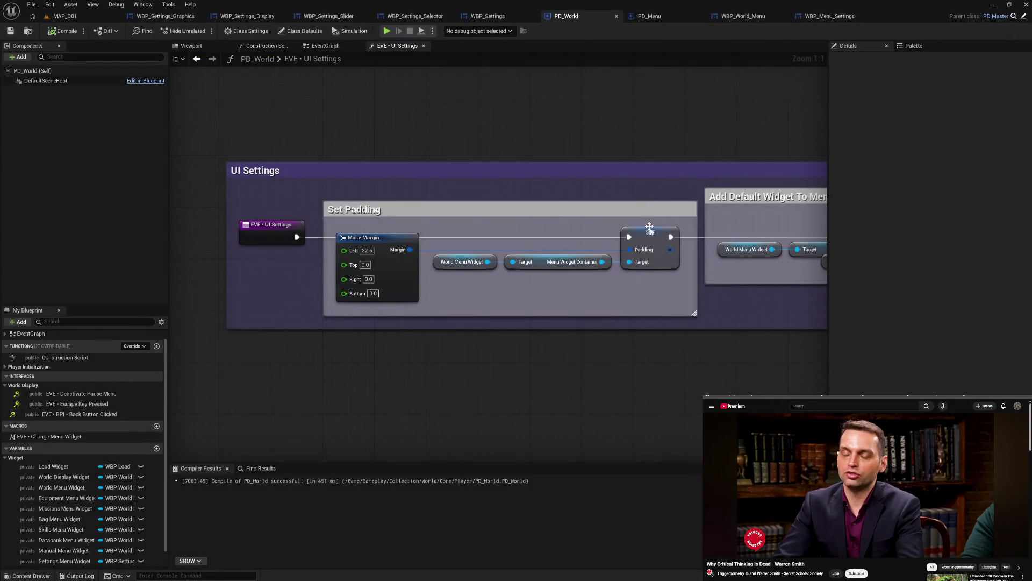
Close the EVE • UI Settings graph and open the Change Menu Widget macro from the EventGraph.
left_click_drag(628, 382, 586, 388)
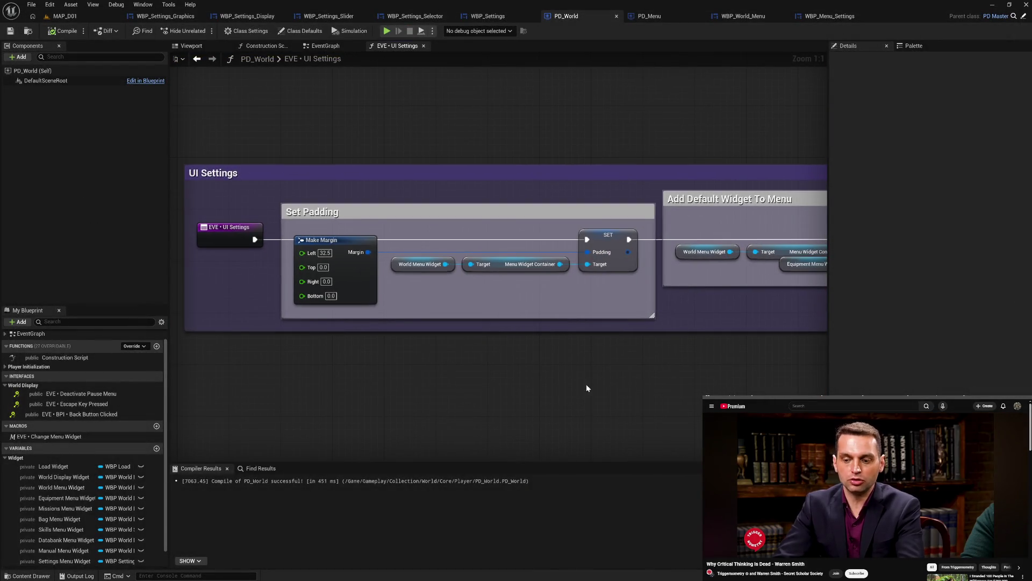
left_click(423, 46)
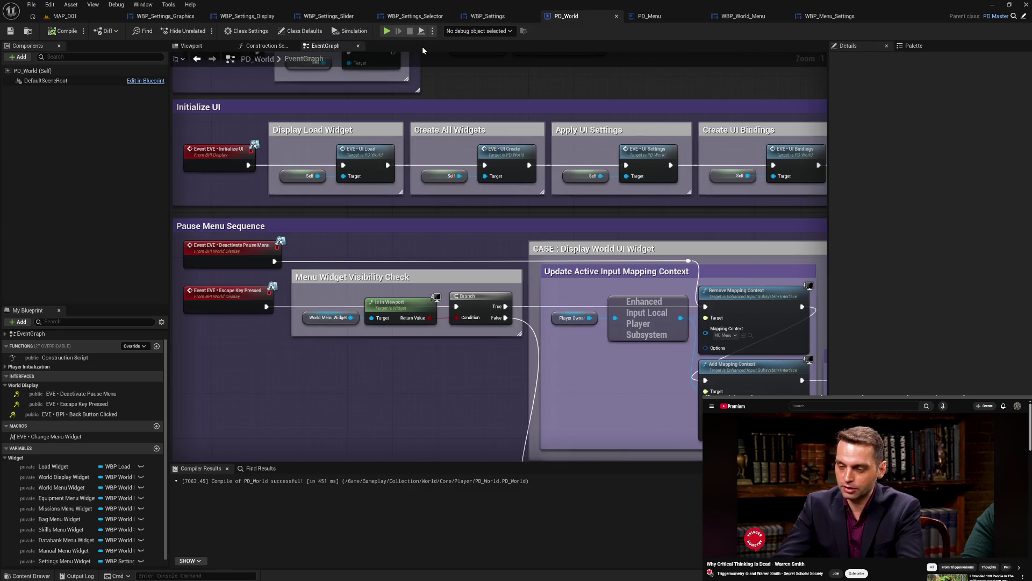
left_click_drag(564, 395, 461, 327)
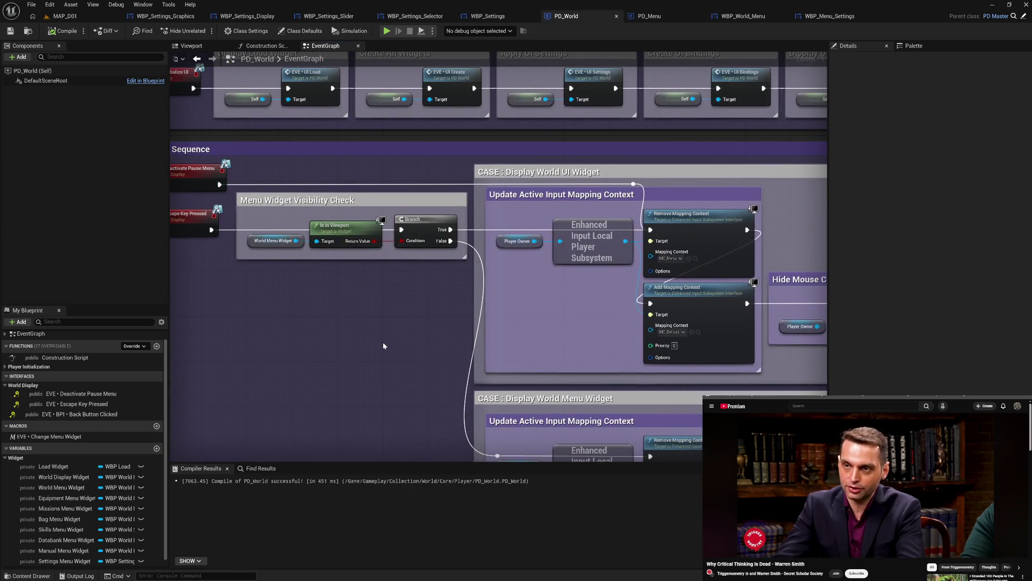
left_click_drag(383, 345, 439, 380)
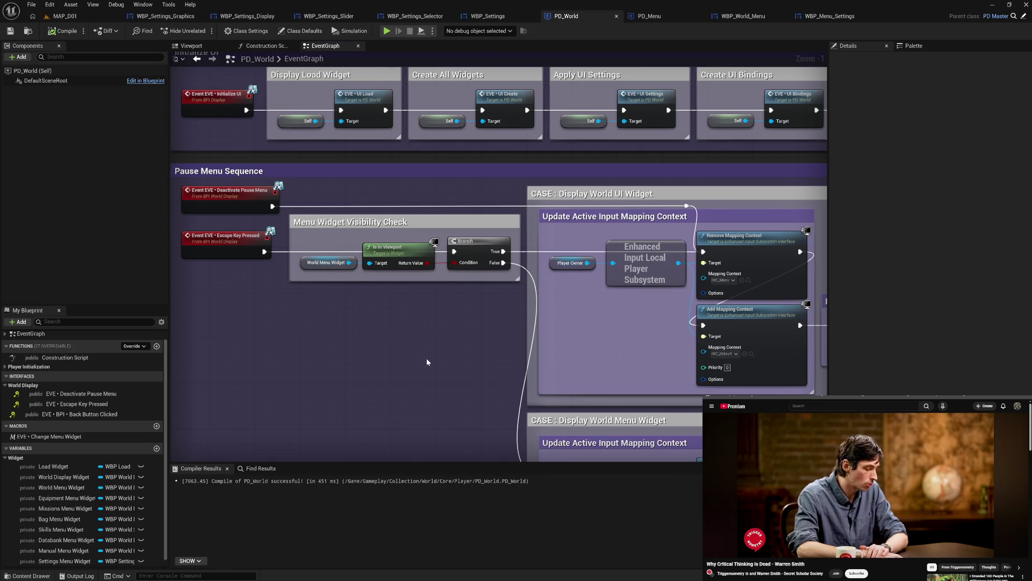
left_click_drag(427, 358, 426, 313)
left_click_drag(420, 392, 447, 212)
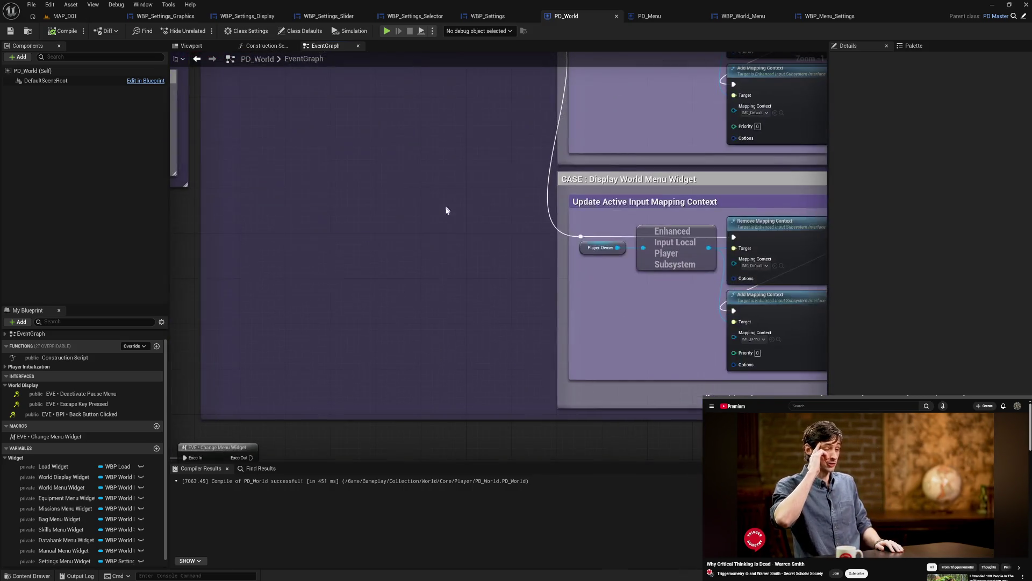
left_click_drag(382, 355, 488, 307)
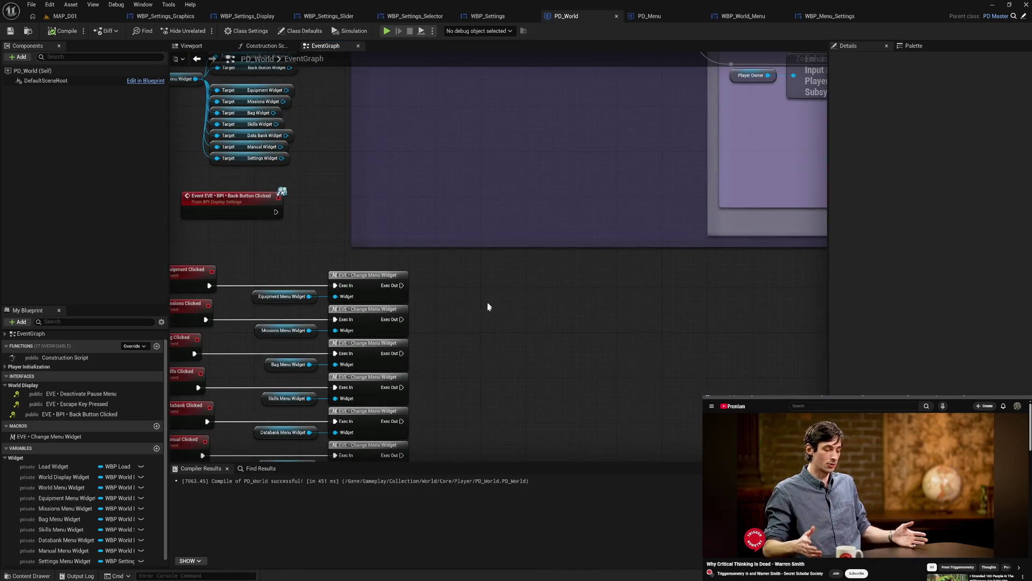
double_click(92, 433)
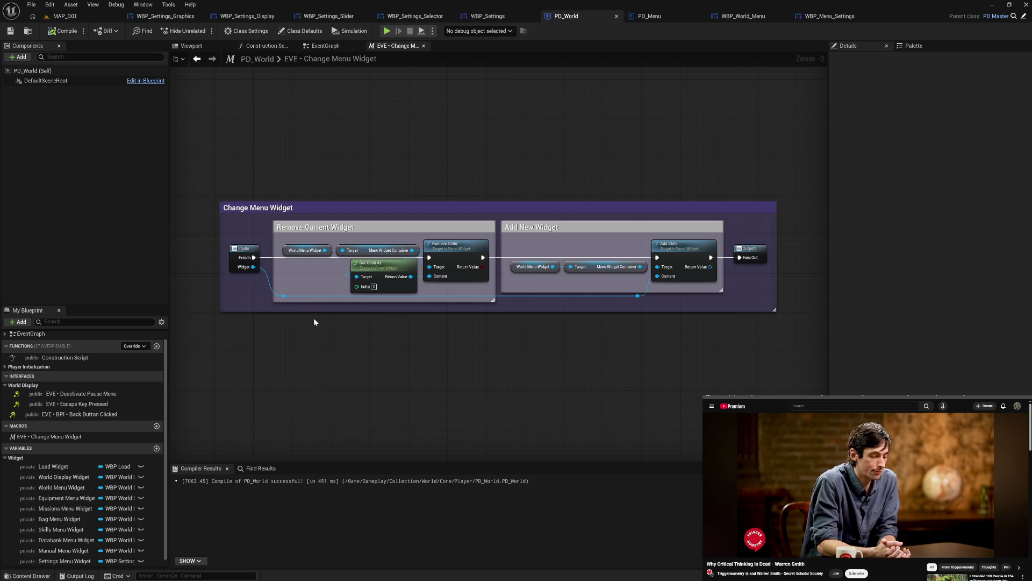
Add an Equal (==) node comparing the Widget input against WBP_Settings.
left_click(232, 257)
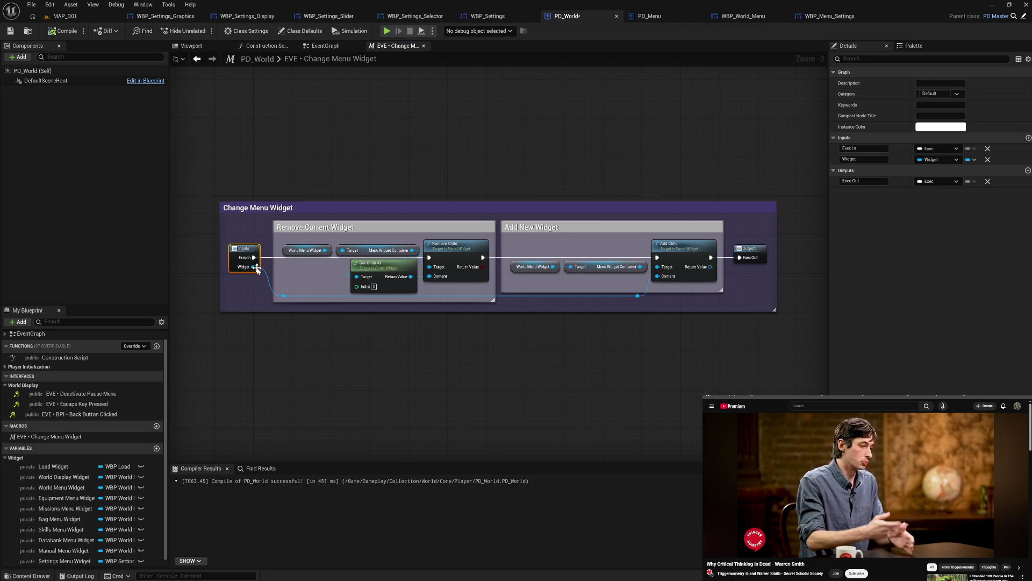
left_click_drag(263, 298, 267, 343)
type("eq")
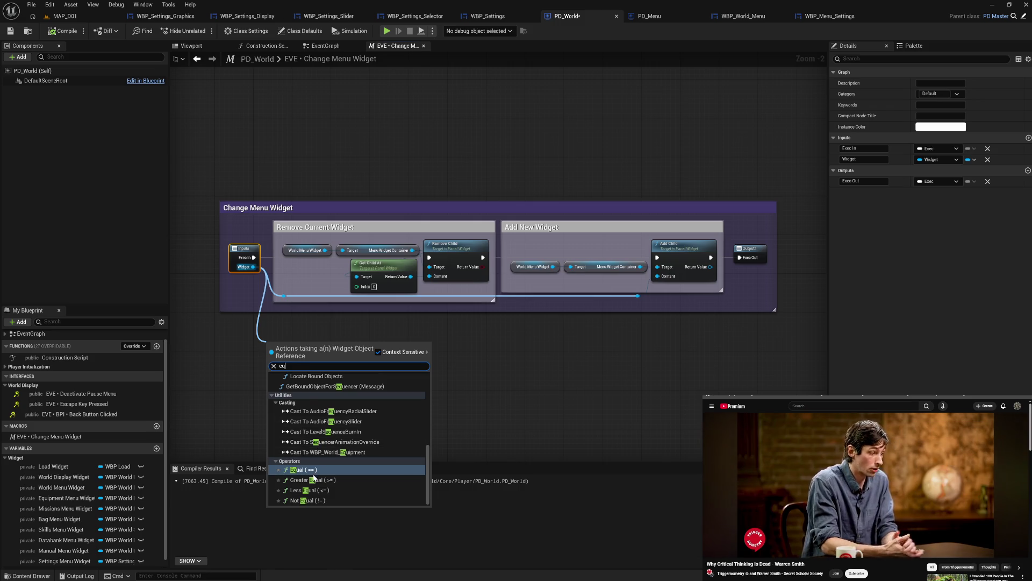
left_click(315, 473)
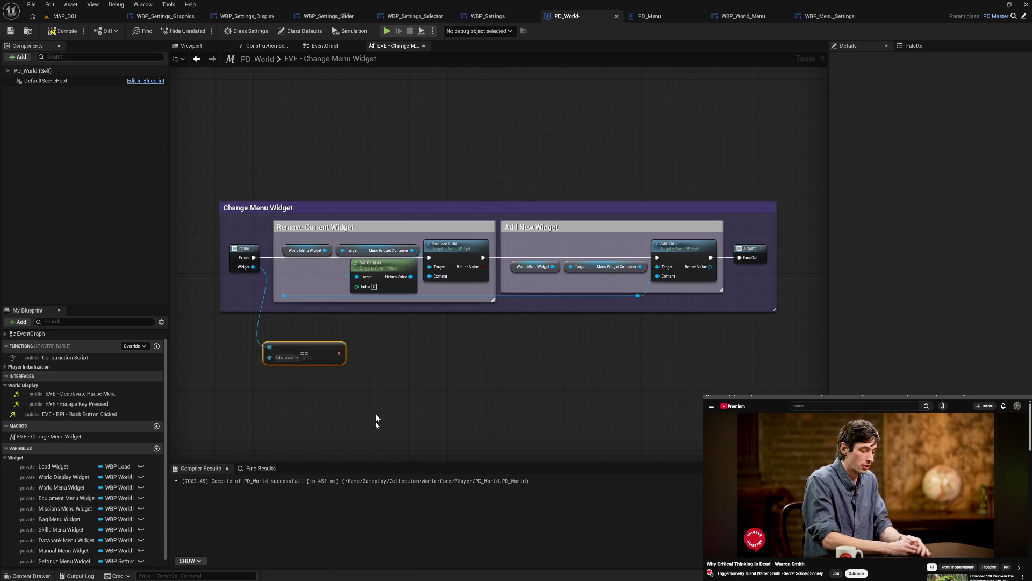
left_click(289, 359)
left_click(287, 352)
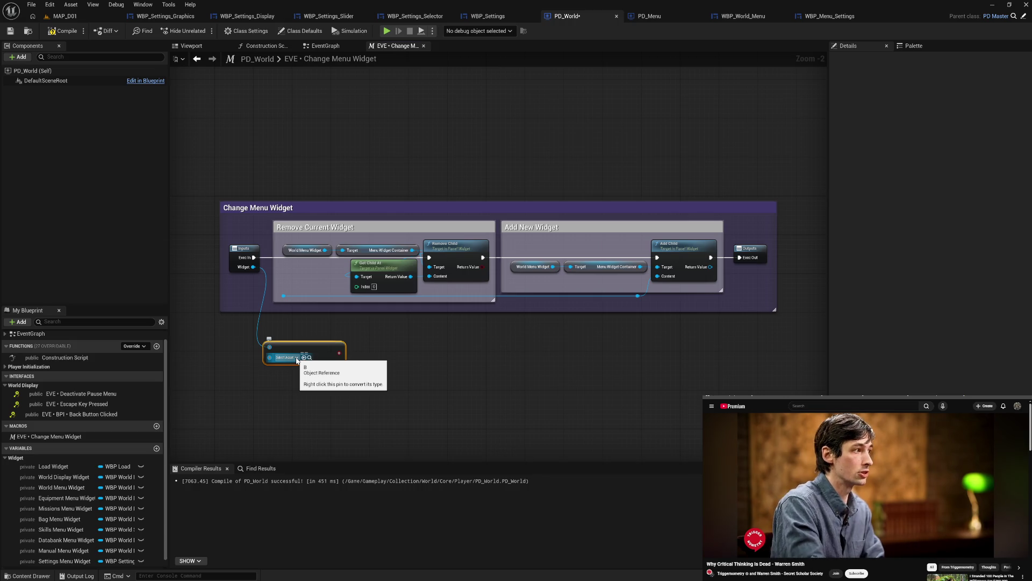
left_click(295, 358)
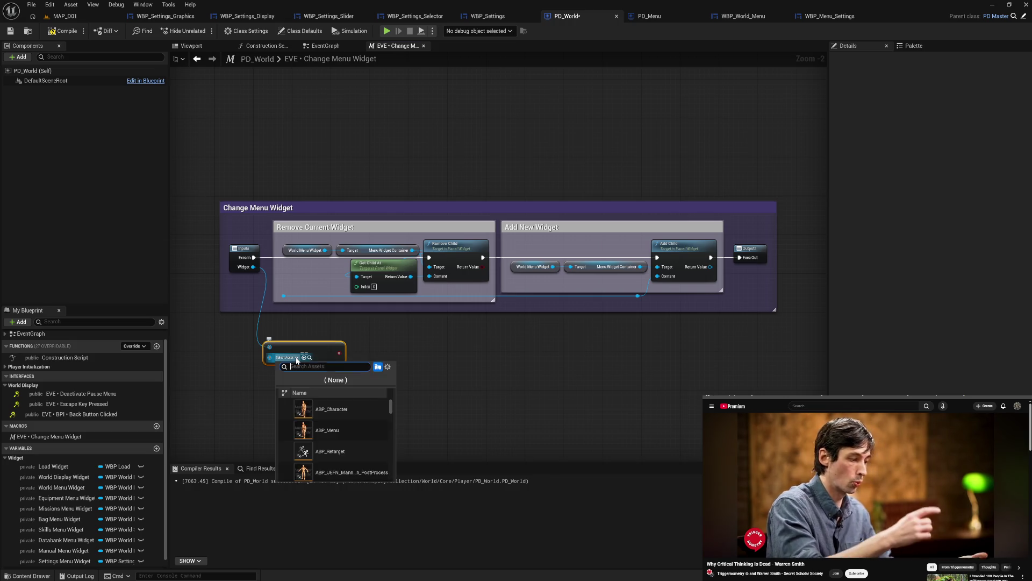
type("sett")
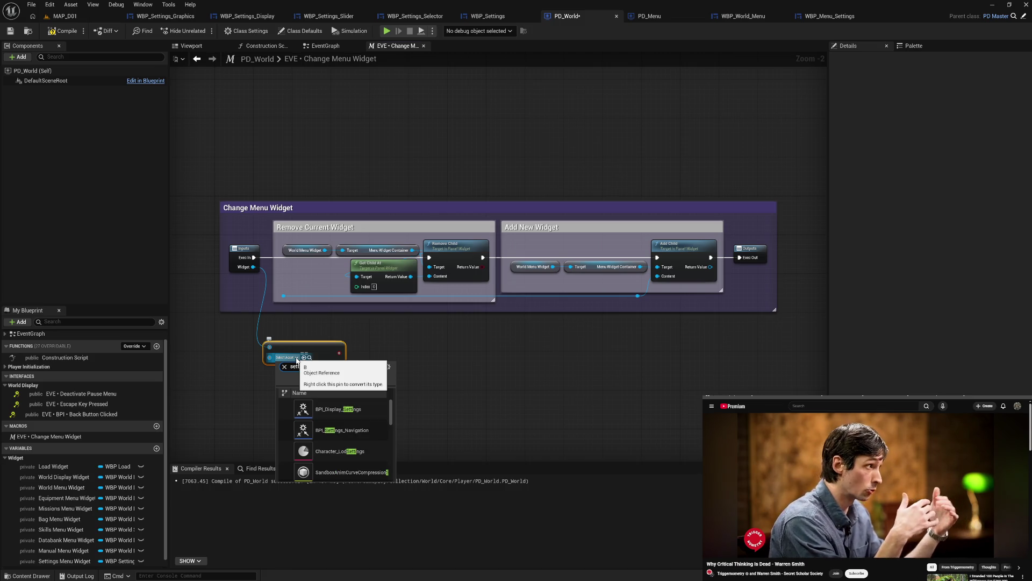
type("i wbp")
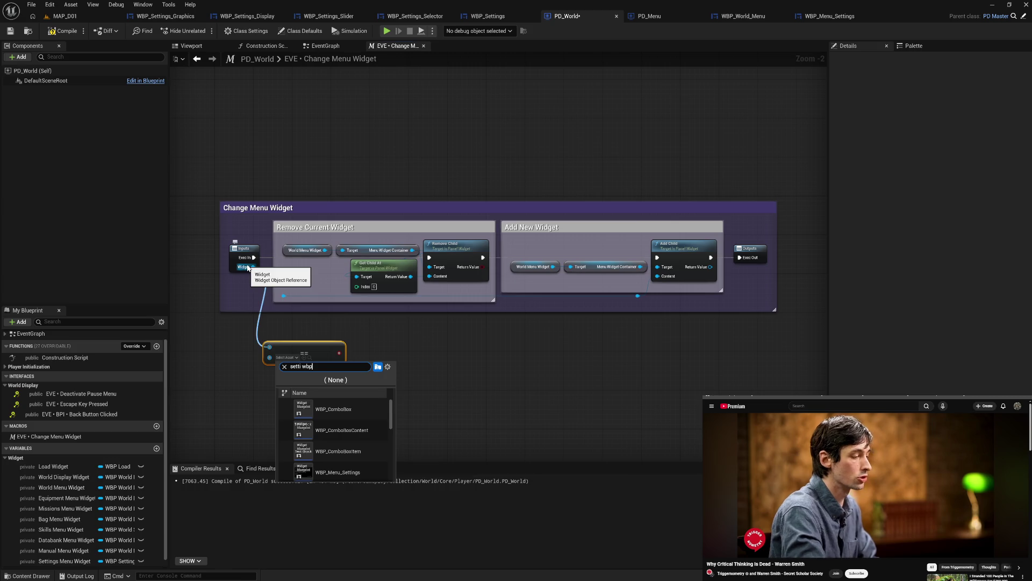
scroll(372, 424, "down", 2)
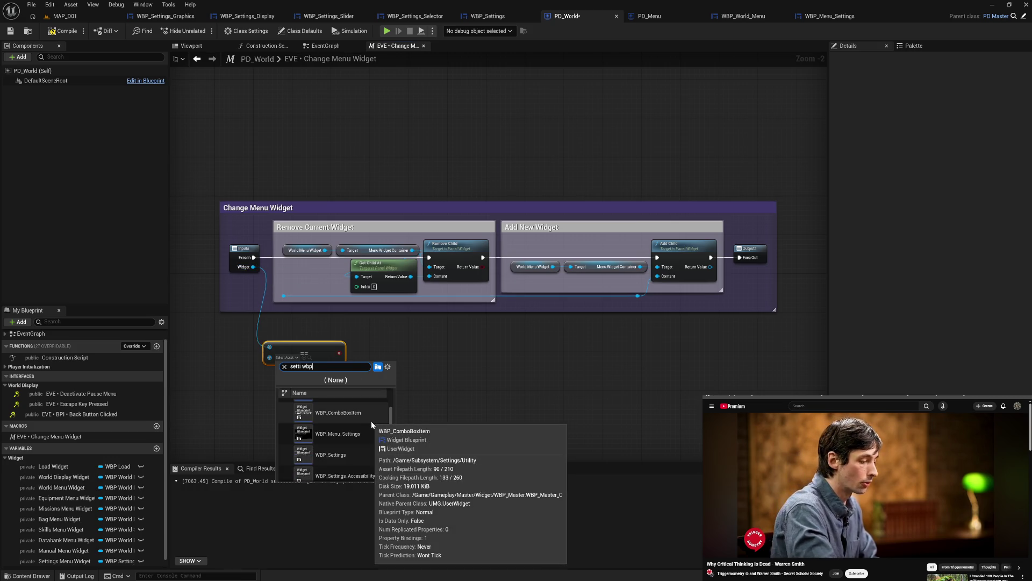
scroll(371, 421, "down", 1)
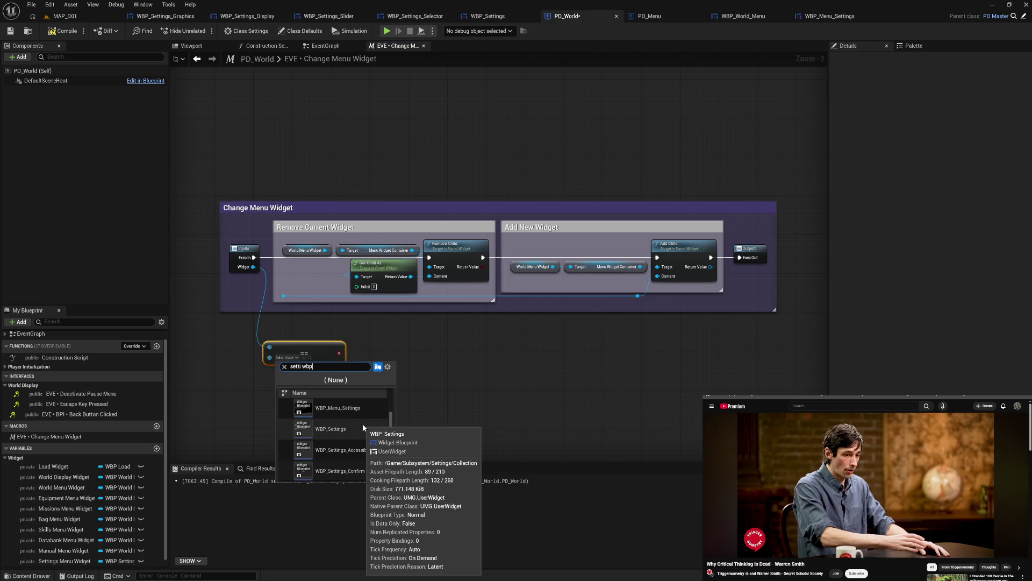
left_click(363, 424)
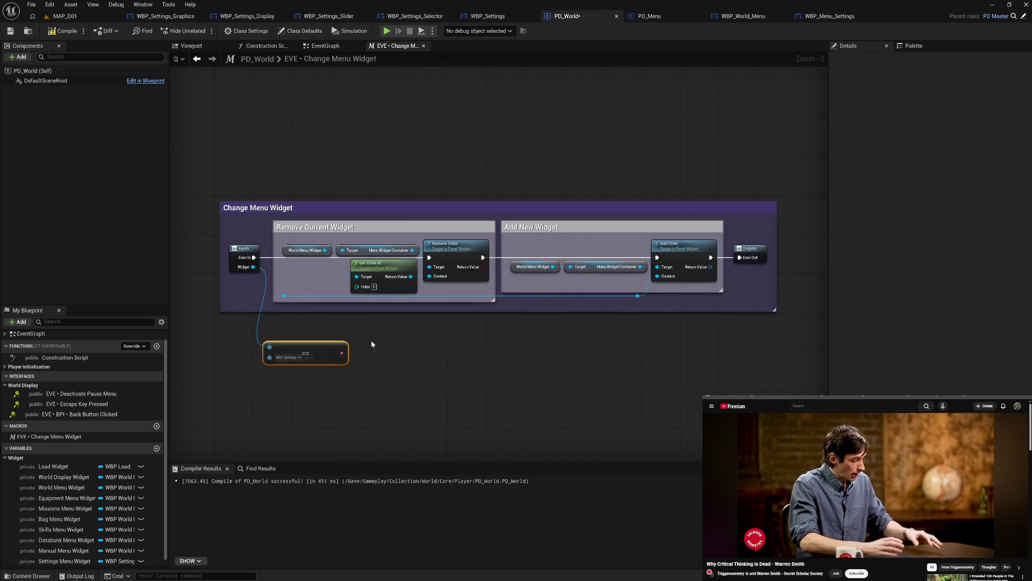
Add a Branch on the comparison result and route its True output to Remove Child.
left_click(374, 321)
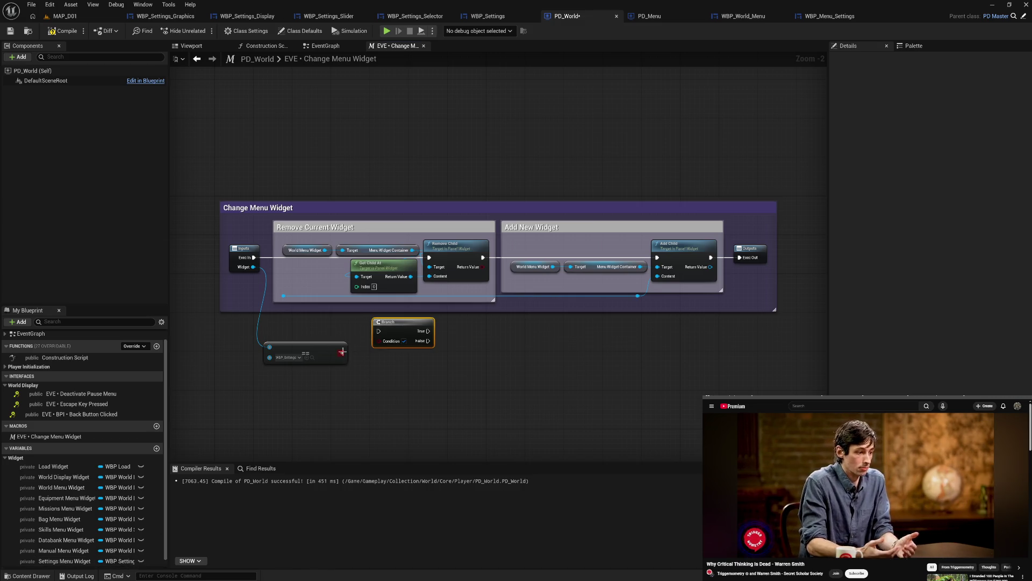
mouse_move(342, 353)
left_mouse_down()
mouse_move(388, 339)
mouse_move(364, 339)
left_mouse_up()
left_click(303, 355, "shift")
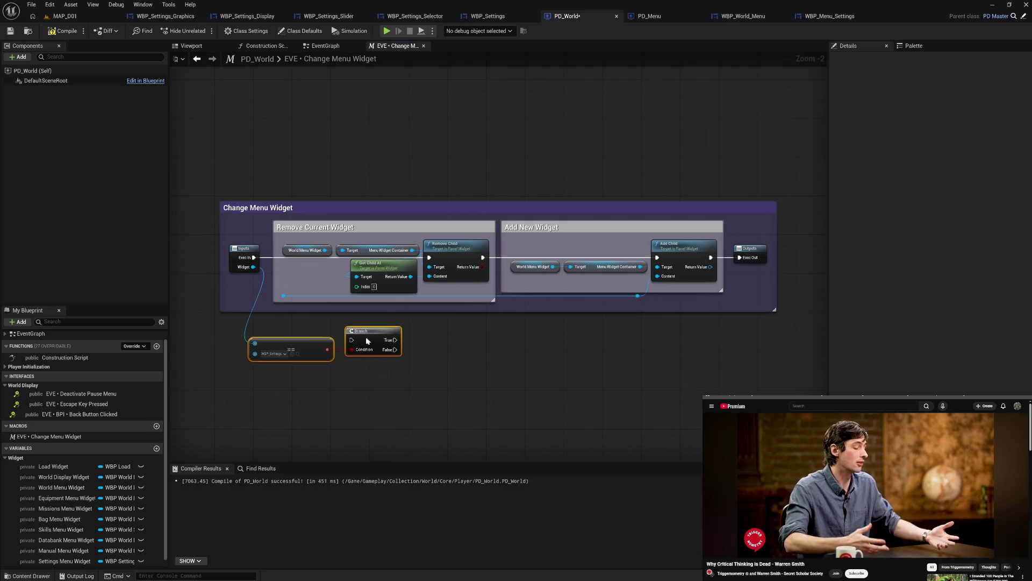
mouse_move(254, 258)
left_mouse_down()
mouse_move(348, 330)
mouse_move(342, 340)
left_mouse_up()
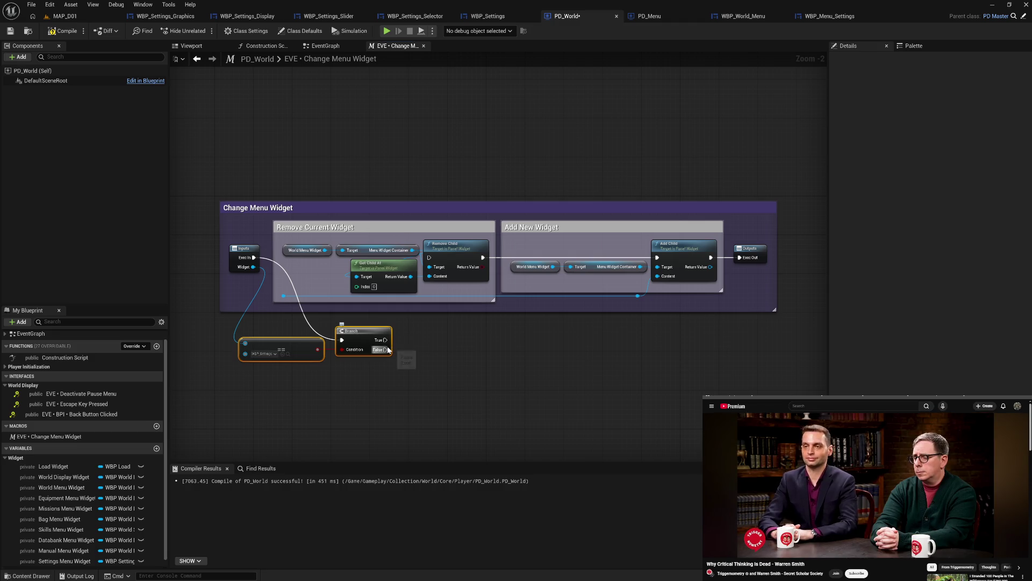
left_click_drag(385, 340, 429, 258)
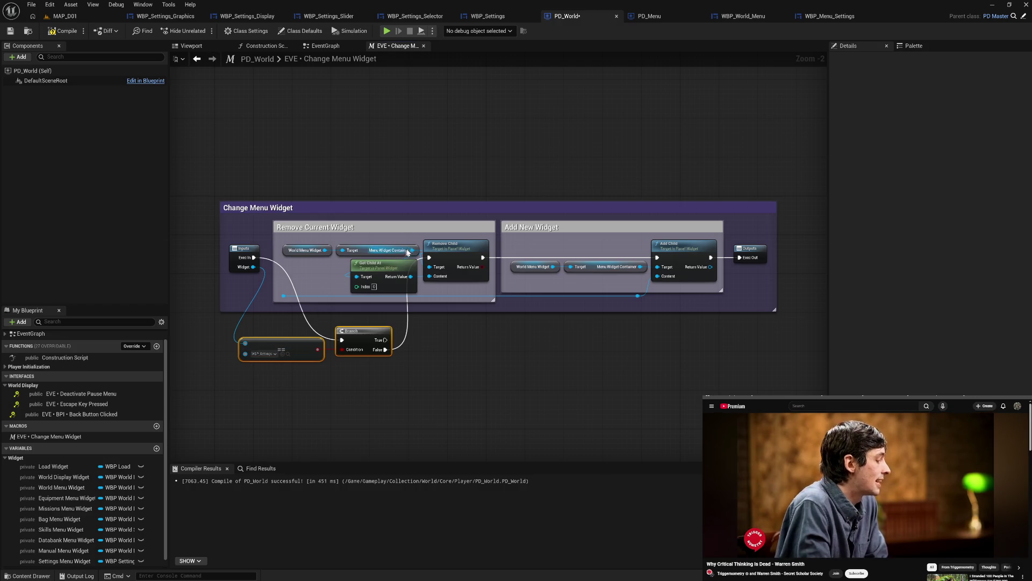
left_click_drag(336, 237, 352, 251)
Paste copies of the container getters and add a Set Padding node on Menu Widget Container.
key("ctrl+c")
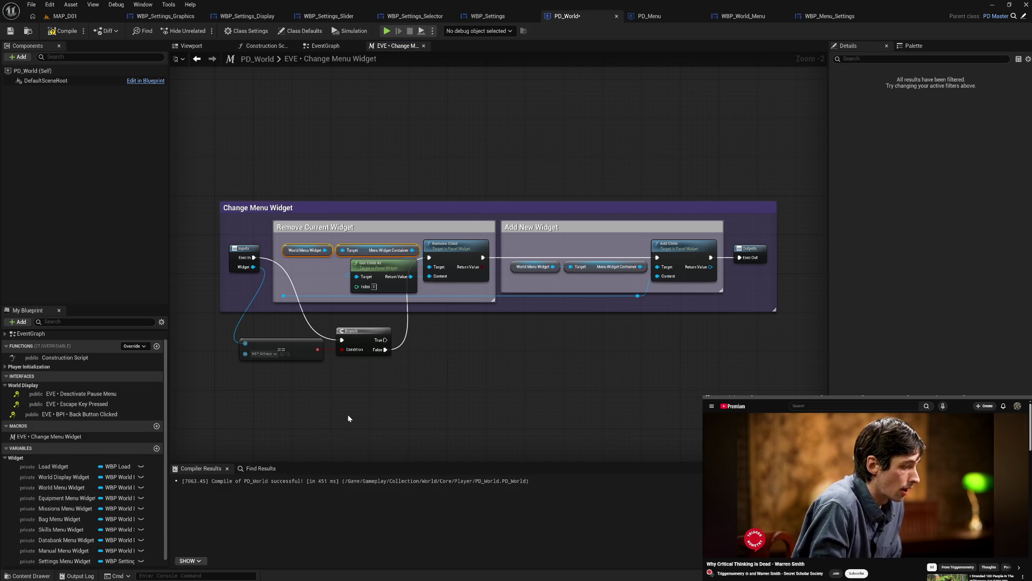
key("ctrl+v")
left_click_drag(446, 420, 472, 398)
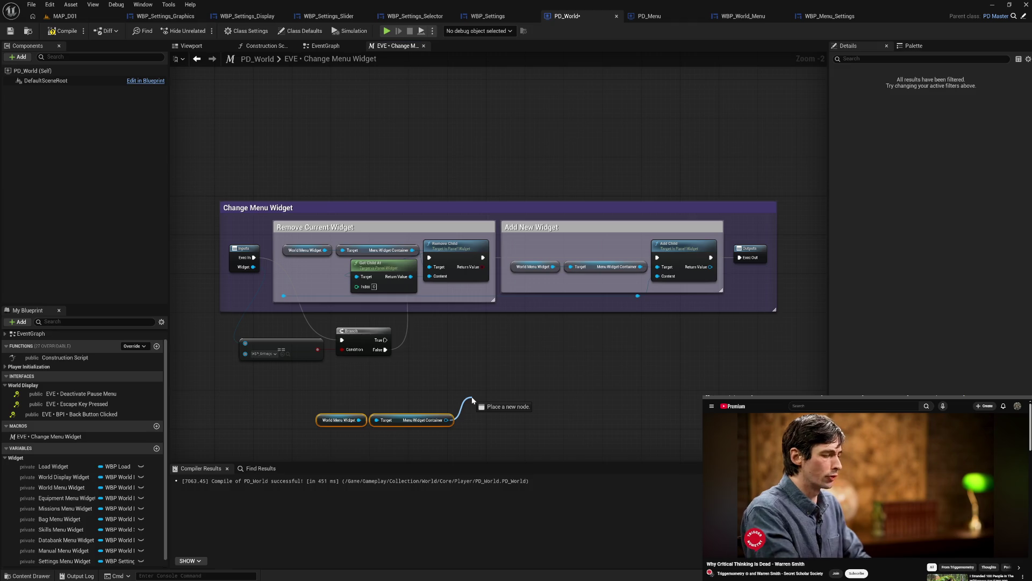
left_click_drag(472, 399, 472, 399)
type("se")
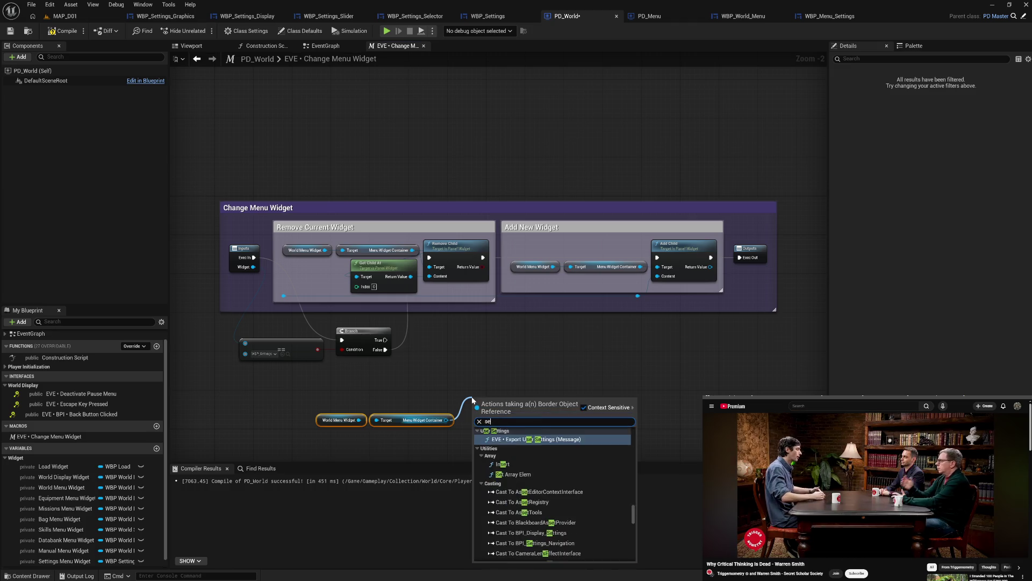
type("t pad")
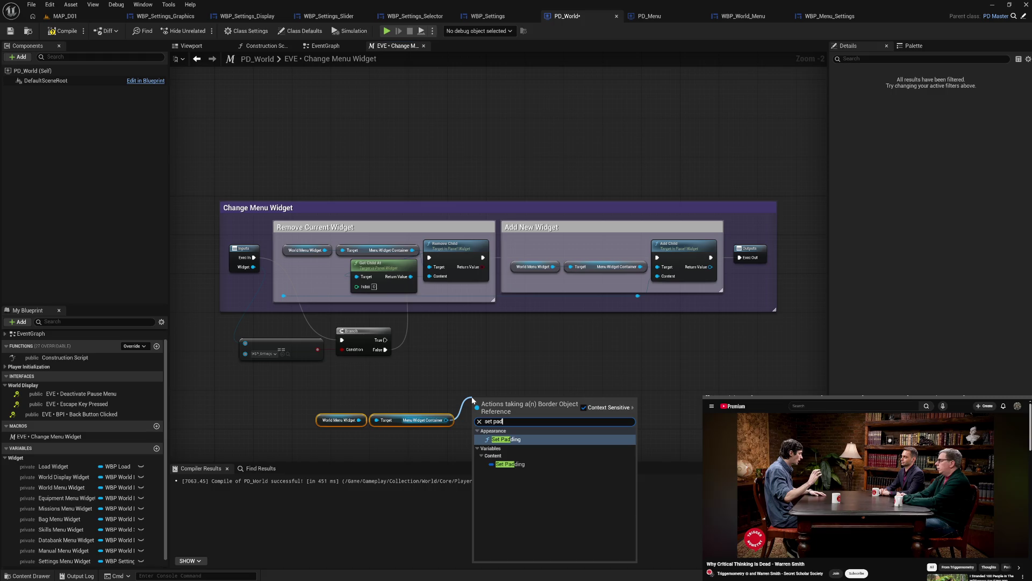
key("Return")
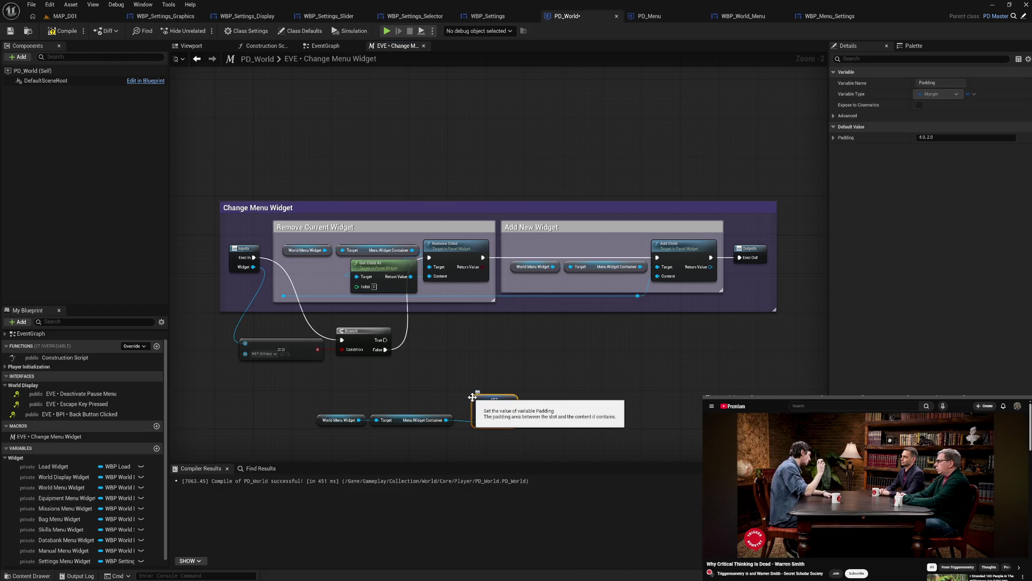
Feed Set Padding from a Make Margin node with Left 32.5 and arrange the nodes.
mouse_move(488, 407)
left_mouse_down()
mouse_move(421, 394)
mouse_move(438, 361)
mouse_move(418, 361)
mouse_move(438, 362)
left_mouse_up()
type("mak")
left_click(457, 429)
left_click_drag(497, 401, 479, 401)
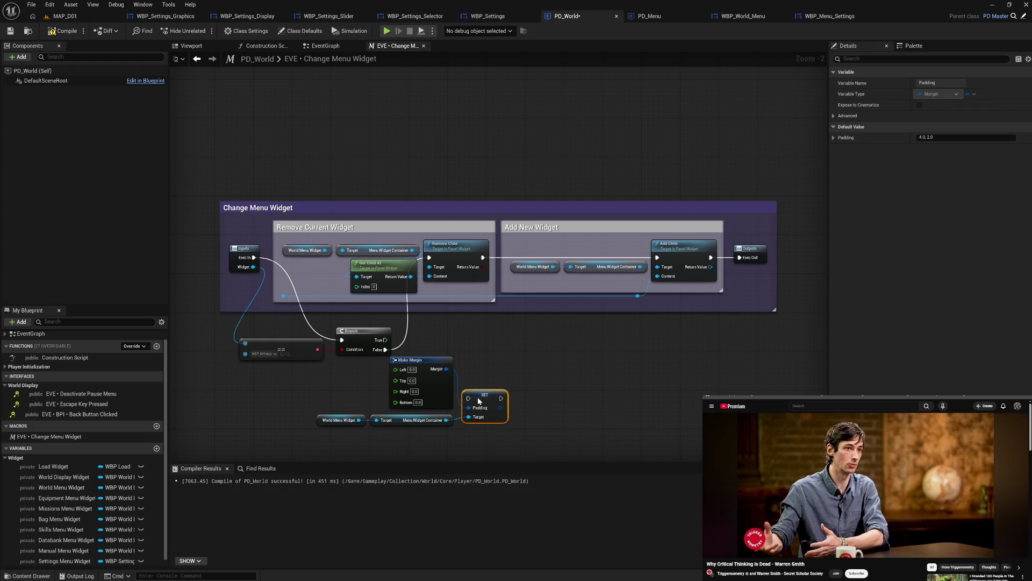
mouse_move(311, 417)
left_mouse_down()
mouse_move(474, 404)
mouse_move(606, 377)
mouse_move(627, 356)
left_mouse_up()
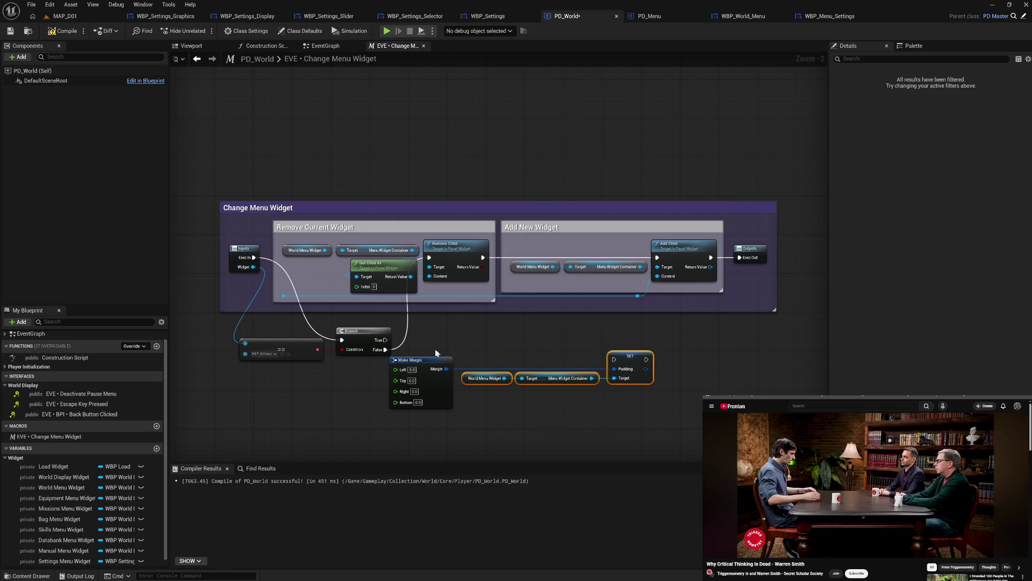
left_click_drag(435, 350, 626, 402)
left_click_drag(450, 391, 469, 386)
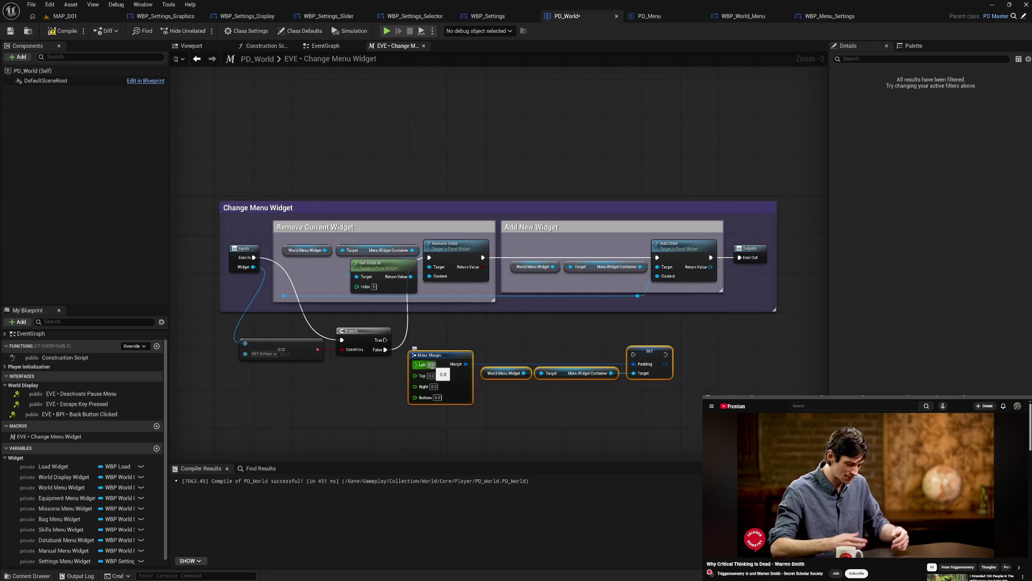
left_click(431, 365)
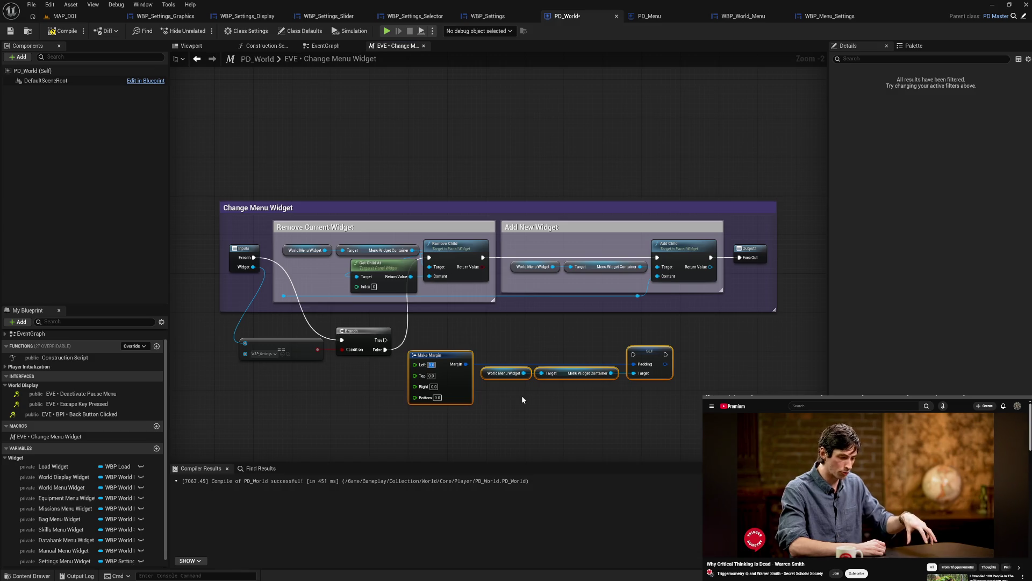
type("32.5")
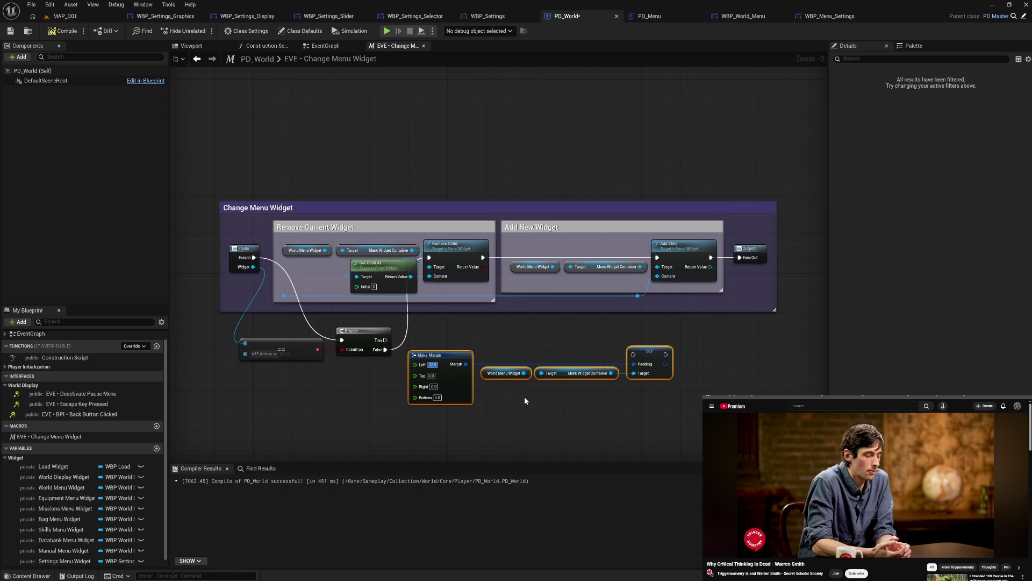
left_click(525, 400)
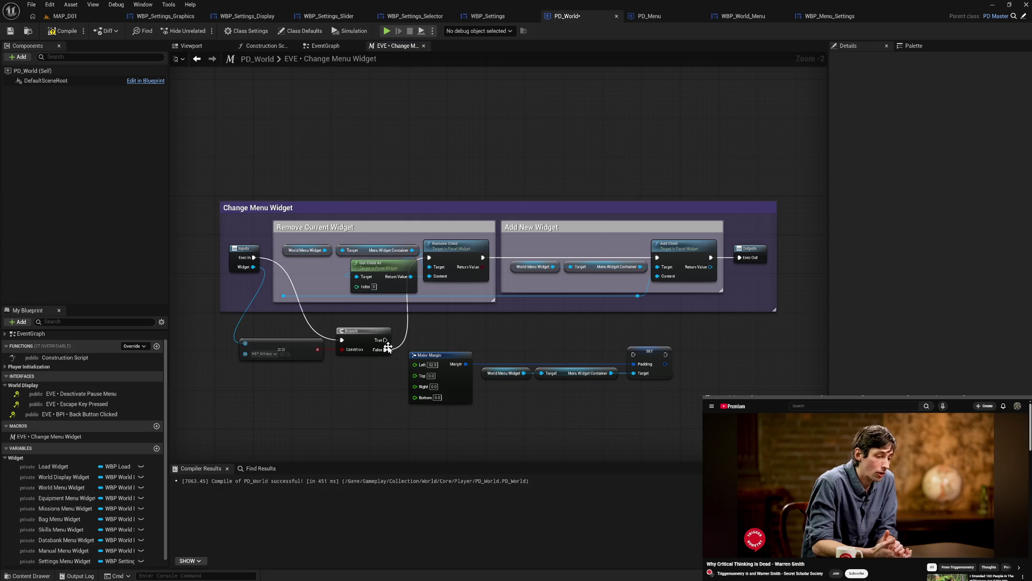
Wire Branch True into the SET Padding node, leaving the False output disconnected.
mouse_move(385, 340)
left_mouse_down()
mouse_move(537, 362)
mouse_move(635, 356)
left_mouse_up()
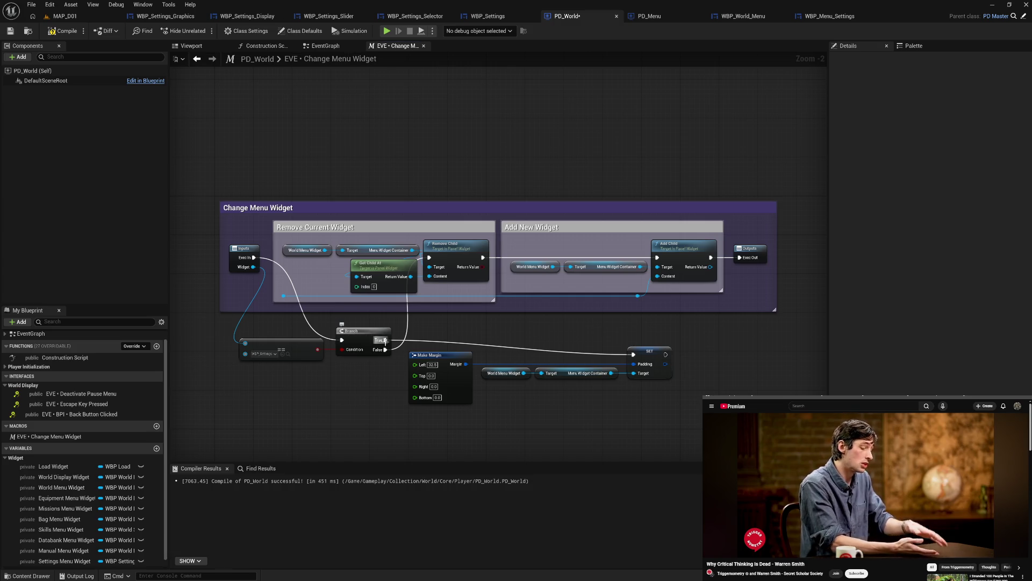
left_click_drag(385, 351, 633, 355)
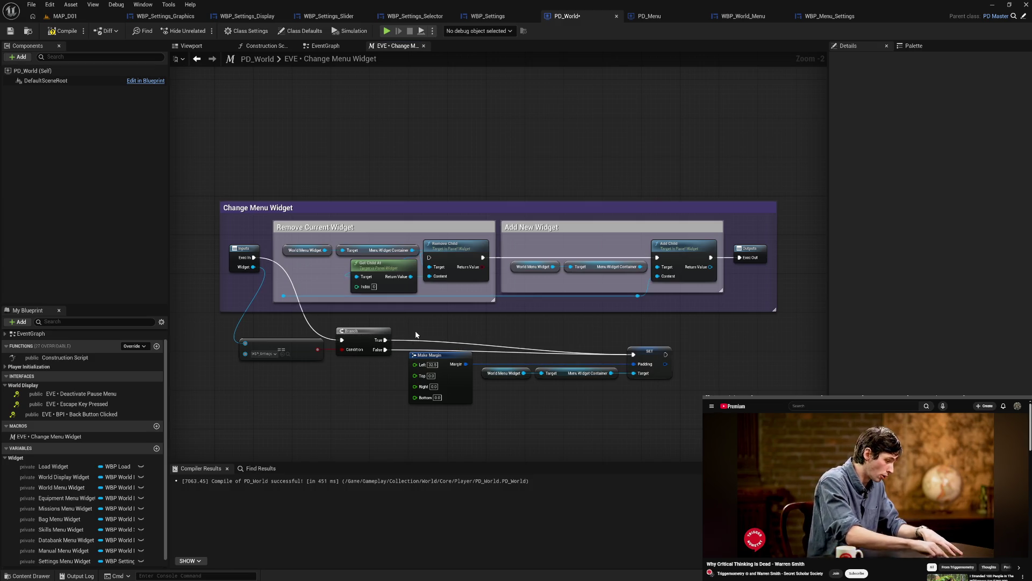
left_click_drag(396, 339, 398, 342)
key("Escape")
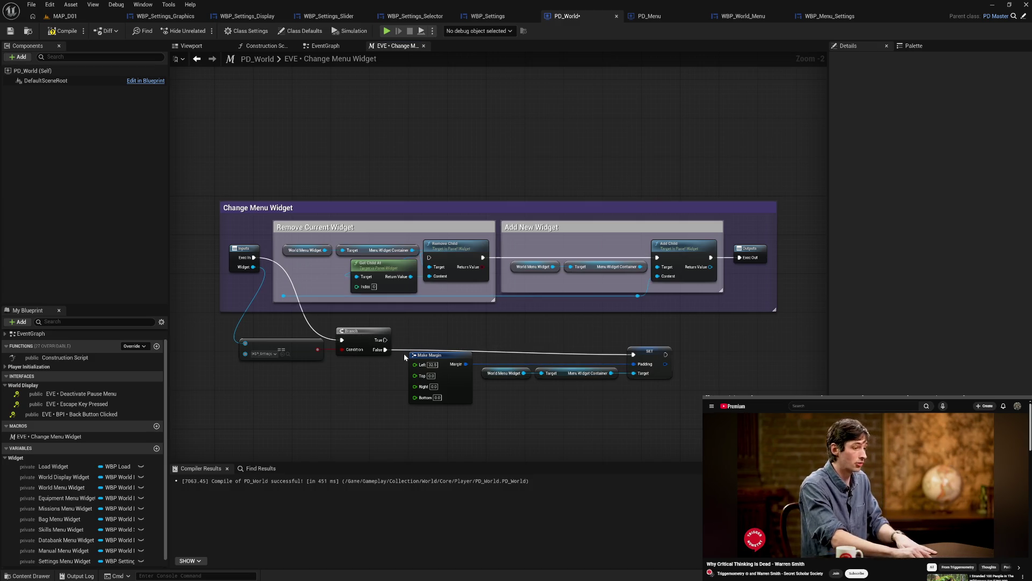
left_click(384, 349, "alt")
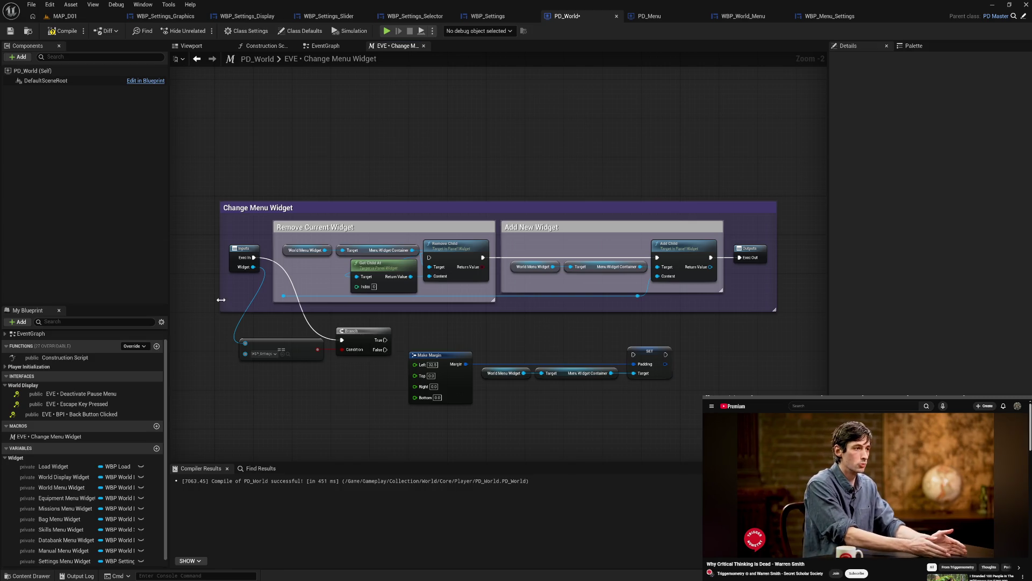
Add a Sequence node beside Inputs, fed by the macro exec and wired to Remove Child.
left_click(200, 333)
left_click_drag(209, 337, 217, 297)
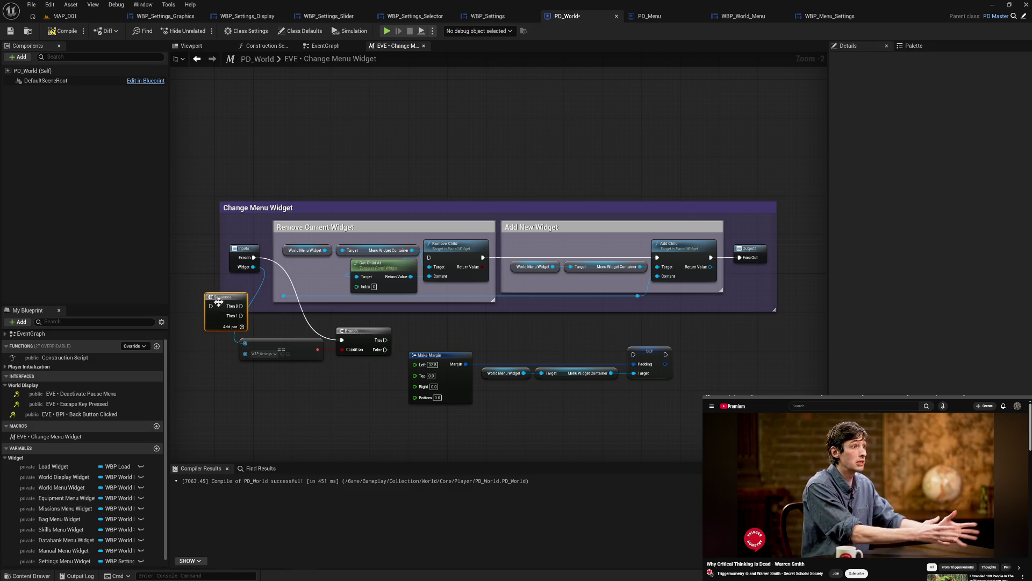
mouse_move(254, 257)
left_mouse_down()
mouse_move(223, 306)
mouse_move(211, 305)
mouse_move(342, 340)
left_mouse_up()
left_click_drag(242, 315, 429, 258)
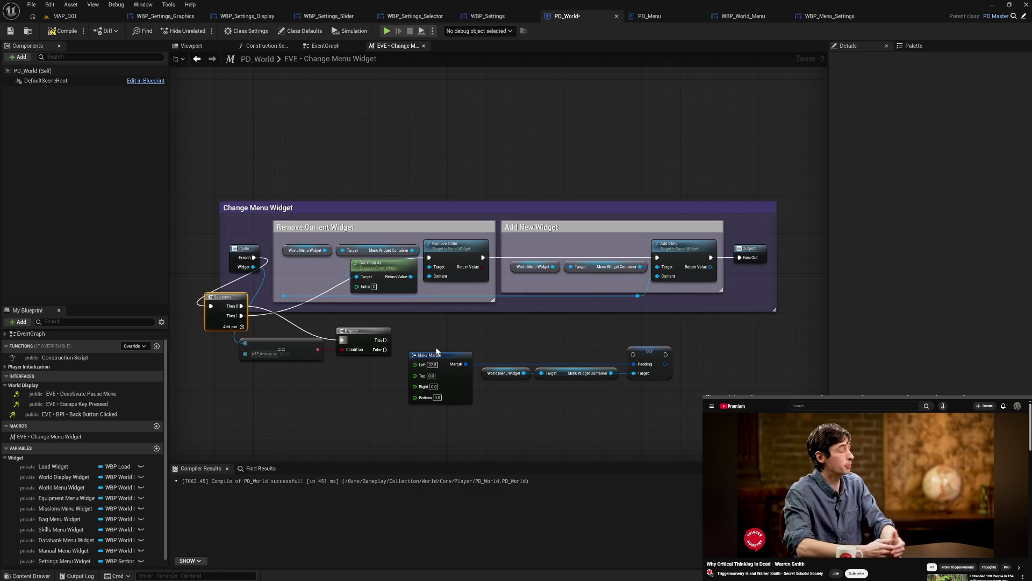
Add a Then 2 Sequence output, move Outputs below it, and connect the Branch to SET Padding.
left_click(242, 327)
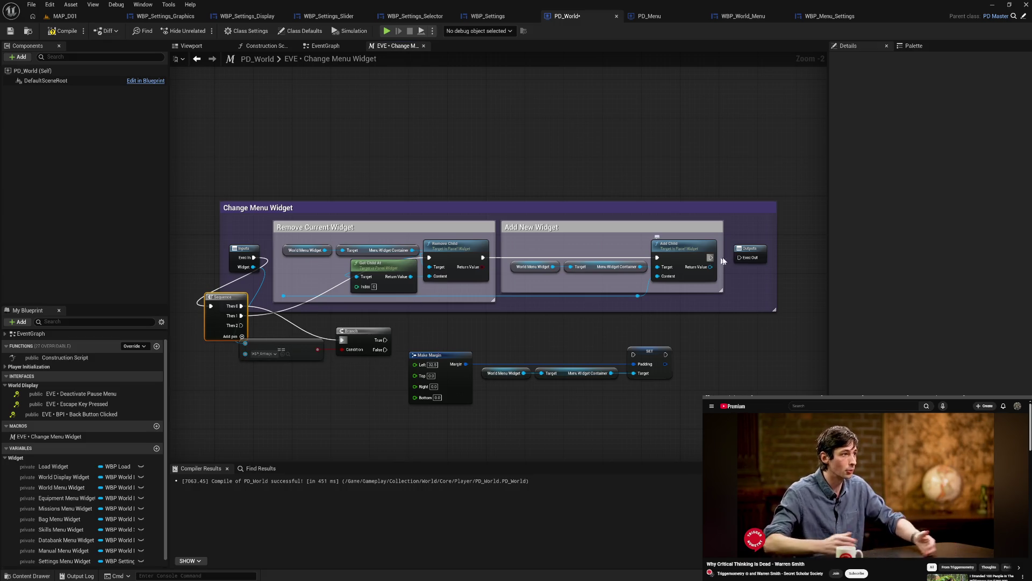
mouse_move(754, 253)
left_mouse_down()
mouse_move(229, 379)
mouse_move(219, 355)
mouse_move(245, 363)
mouse_move(209, 365)
left_mouse_up()
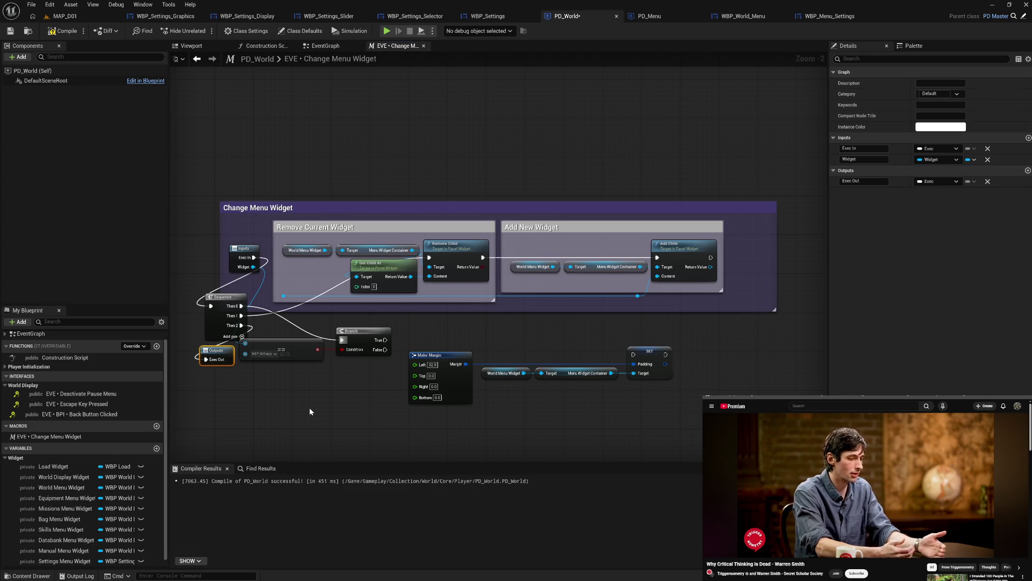
mouse_move(309, 330)
left_mouse_down()
mouse_move(382, 366)
mouse_move(372, 382)
left_mouse_up()
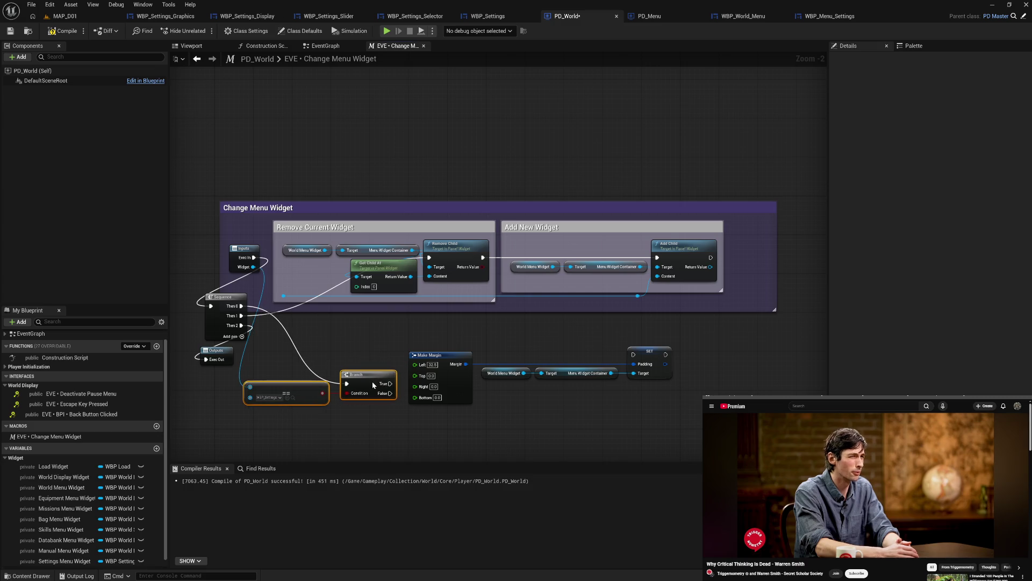
mouse_move(495, 376)
left_mouse_down()
mouse_move(635, 355)
mouse_move(653, 426)
left_mouse_up()
Duplicate the Make Margin and SET Padding group, wiring Branch True and False to each SET.
key("ctrl+c")
key("ctrl+v")
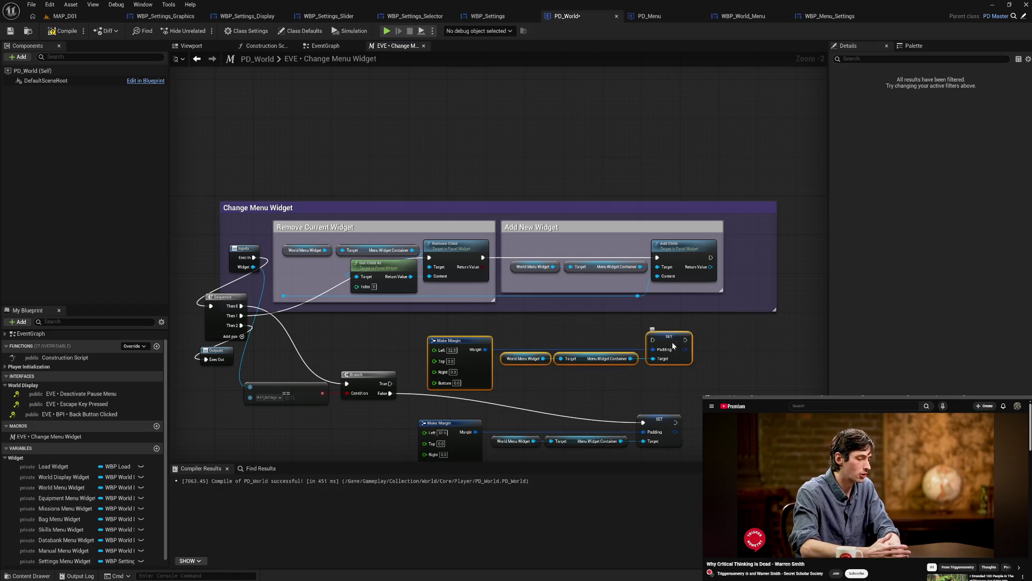
left_click_drag(672, 344, 663, 370)
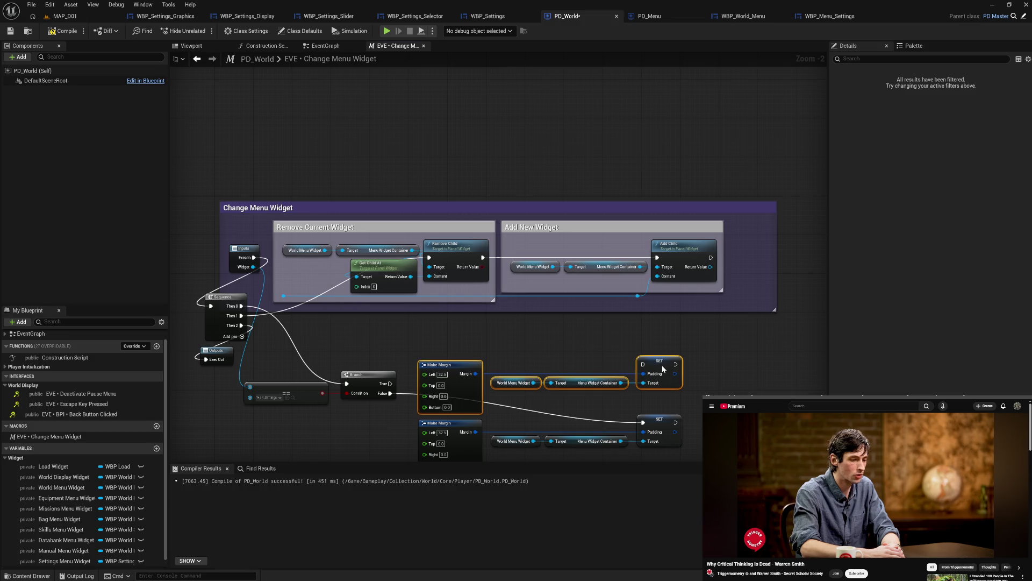
mouse_move(390, 383)
left_mouse_down()
mouse_move(644, 377)
mouse_move(643, 364)
left_mouse_up()
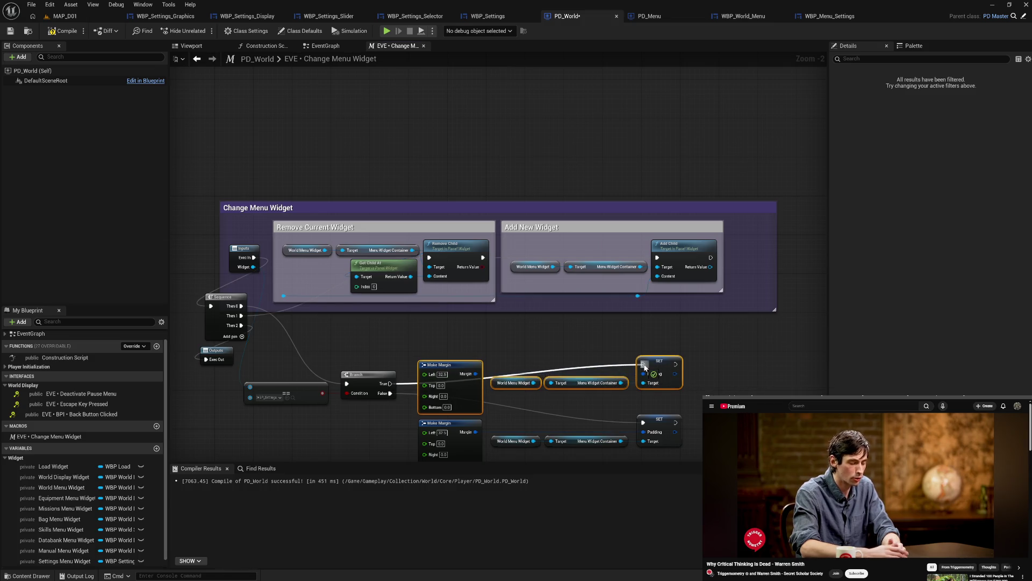
left_click(373, 379)
left_click(285, 392, "ctrl")
left_click_drag(373, 382, 379, 363)
mouse_move(395, 374)
left_mouse_down()
mouse_move(417, 426)
mouse_move(399, 354)
mouse_move(409, 417)
left_mouse_up()
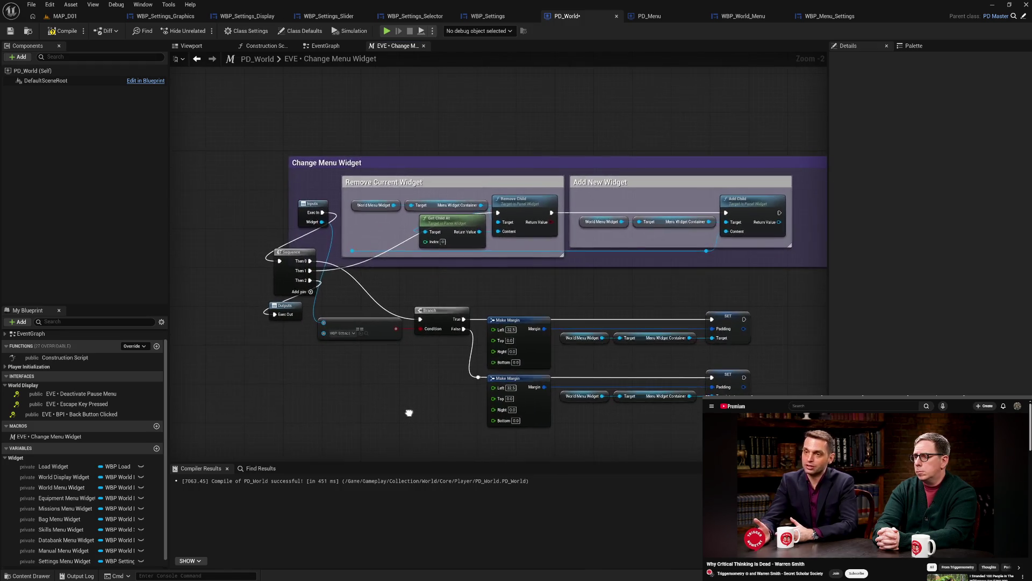
Move the Inputs node beside the Sequence and reconnect its Widget wire.
left_click(303, 212)
left_click_drag(292, 227, 238, 270)
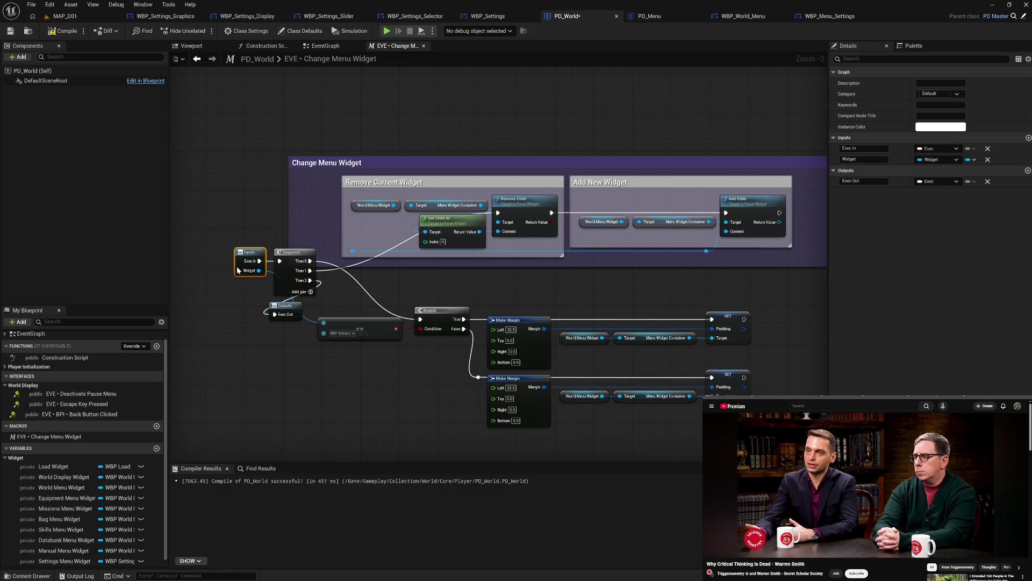
left_click(366, 388)
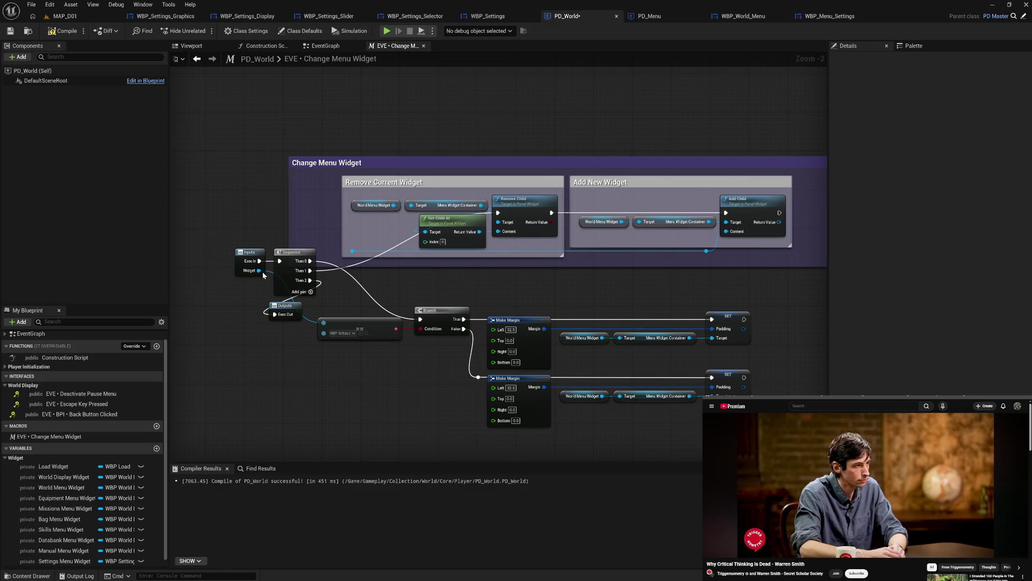
left_click_drag(258, 270, 352, 250)
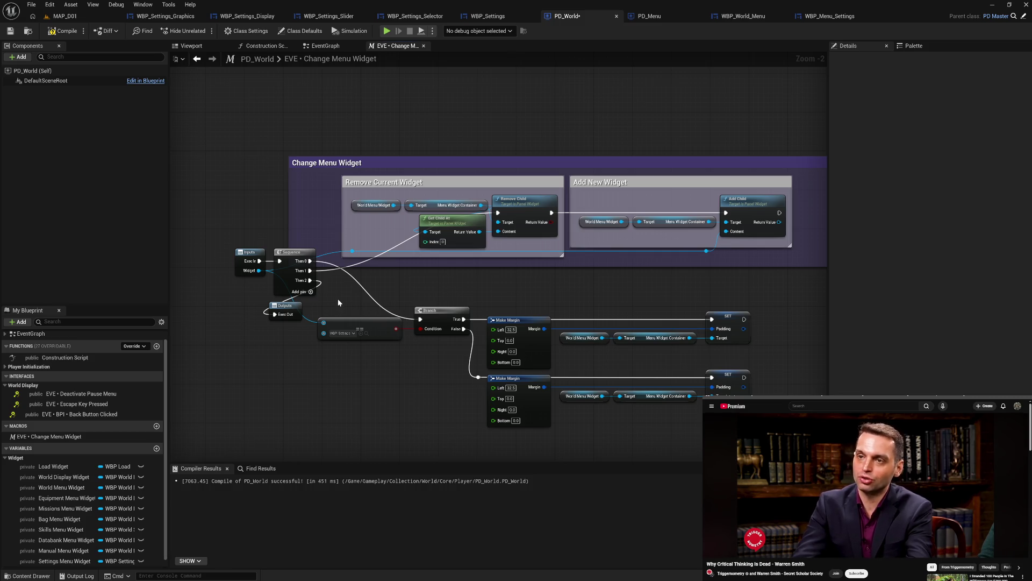
Wrap the border-adjust nodes in a comment titled 'Adjust Border For Settings Widget'.
mouse_move(338, 302)
left_mouse_down()
mouse_move(355, 317)
mouse_move(705, 427)
mouse_move(785, 435)
left_mouse_up()
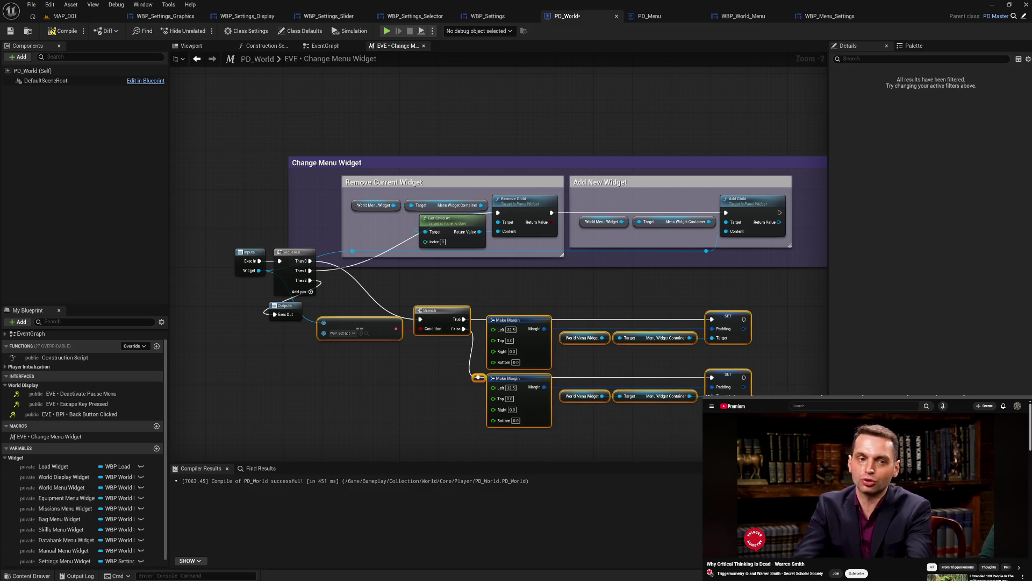
type("c")
type("ust Border For S")
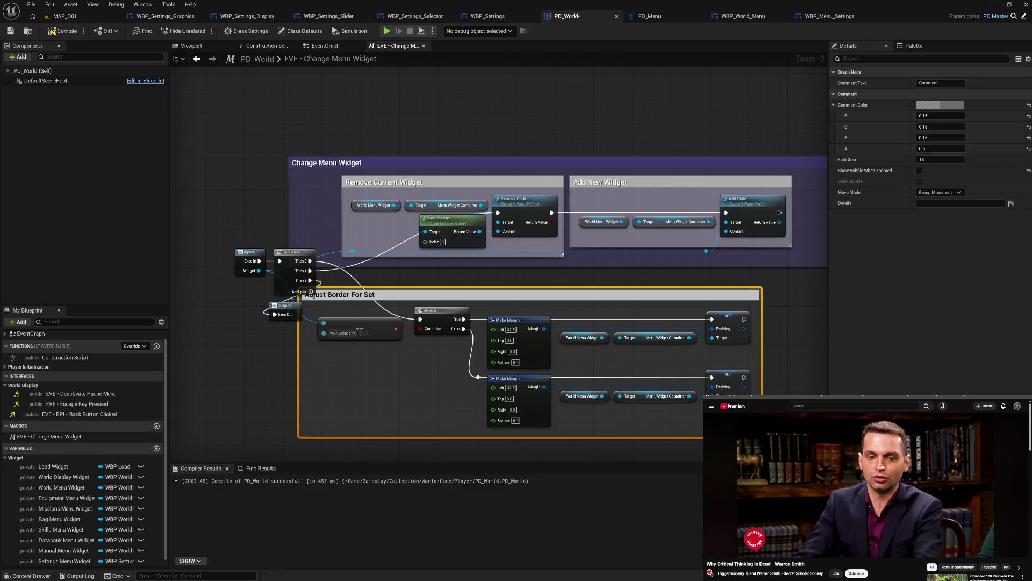
type("et")
key("Return")
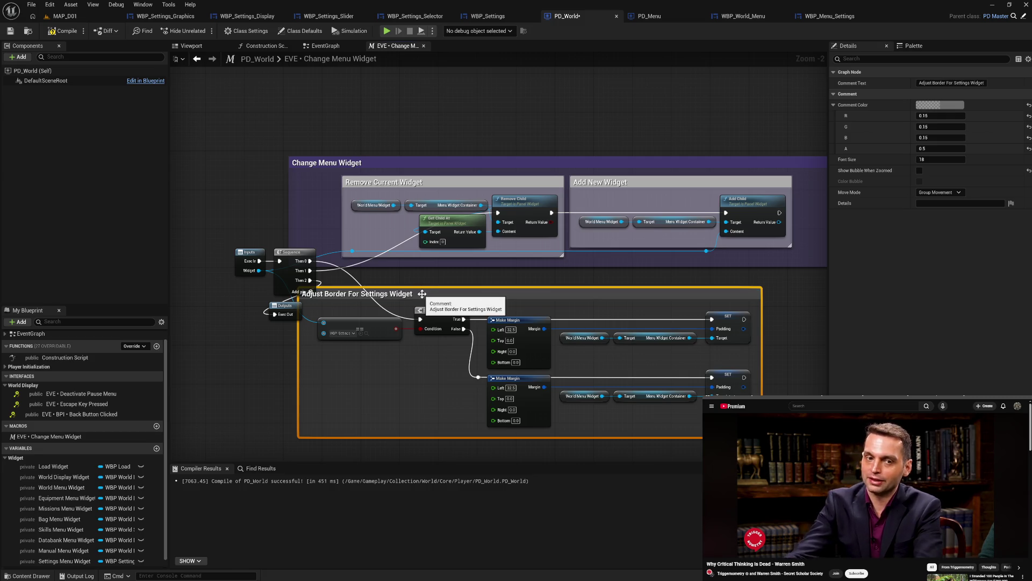
Shift the Adjust Border For Settings Widget comment and trim its edges snugly around its nodes.
left_click_drag(422, 293, 457, 293)
left_click_drag(333, 353, 340, 356)
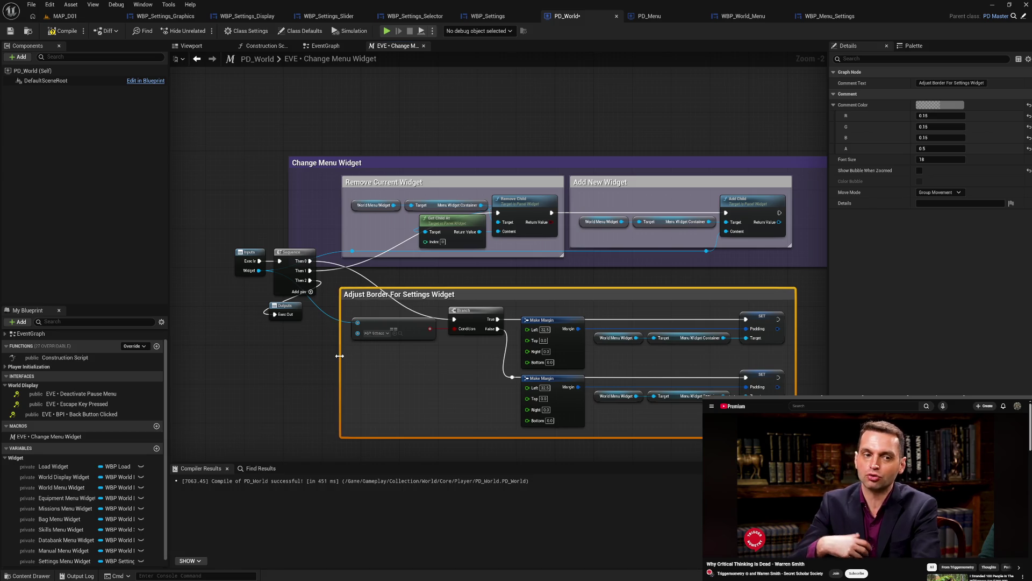
left_click_drag(374, 304, 817, 419)
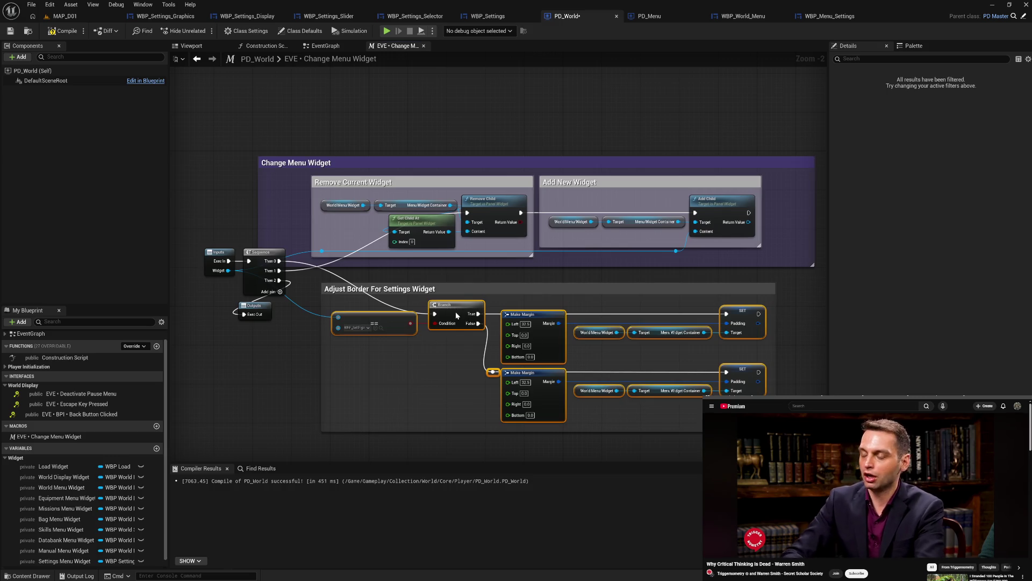
left_click_drag(456, 313, 454, 313)
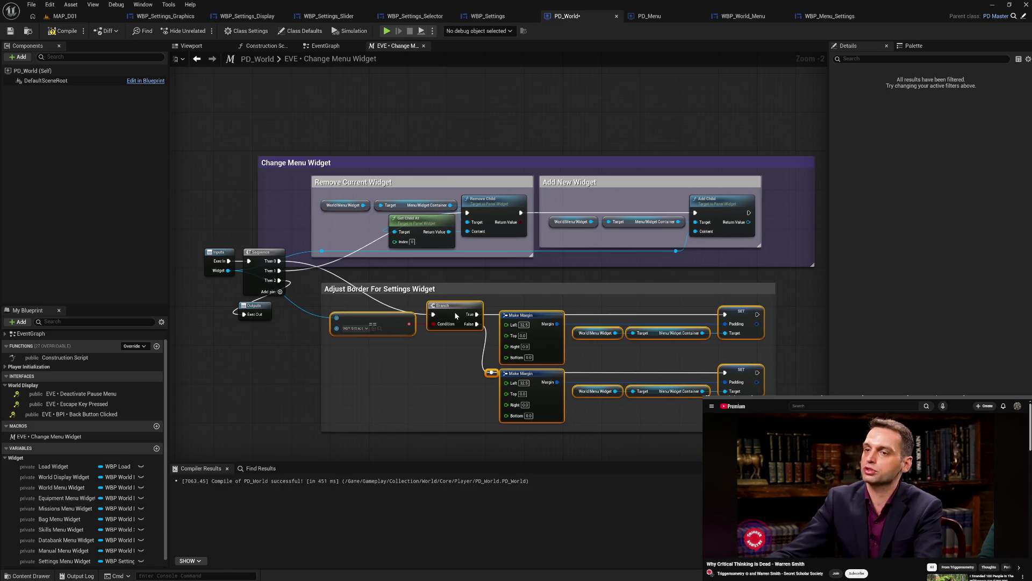
left_click(453, 383)
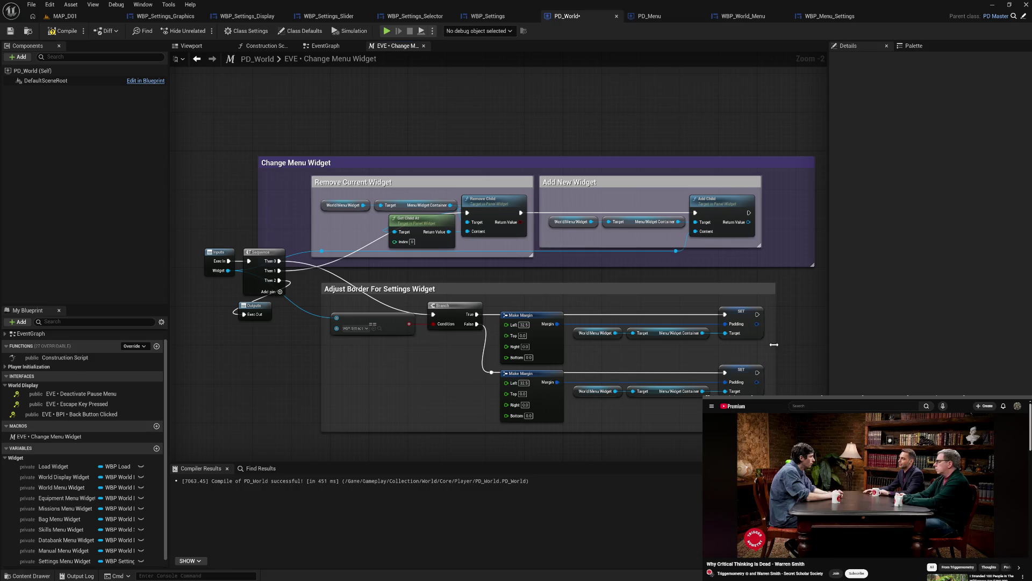
left_click_drag(773, 345, 770, 346)
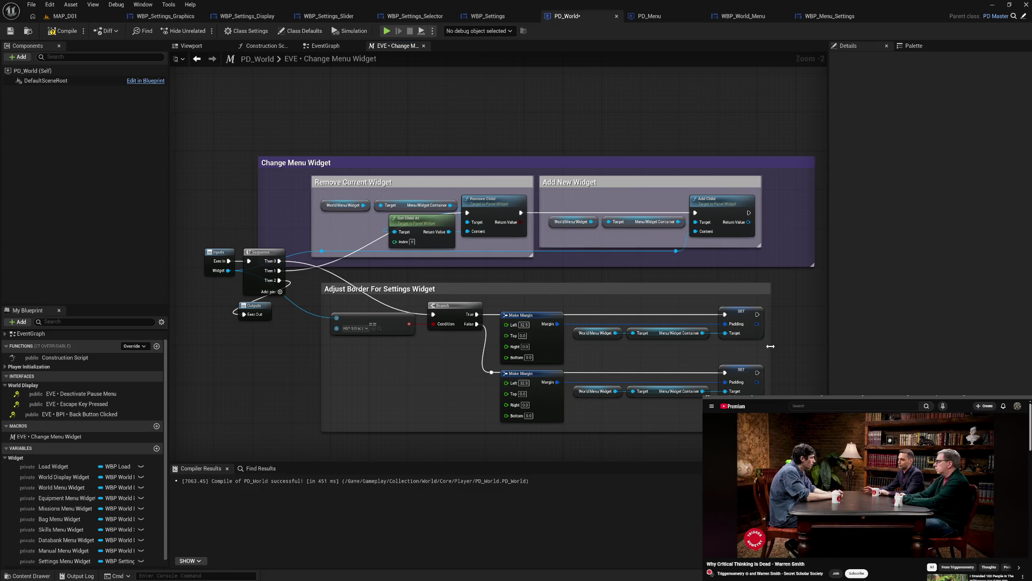
left_click_drag(308, 175, 737, 247)
left_click(302, 186)
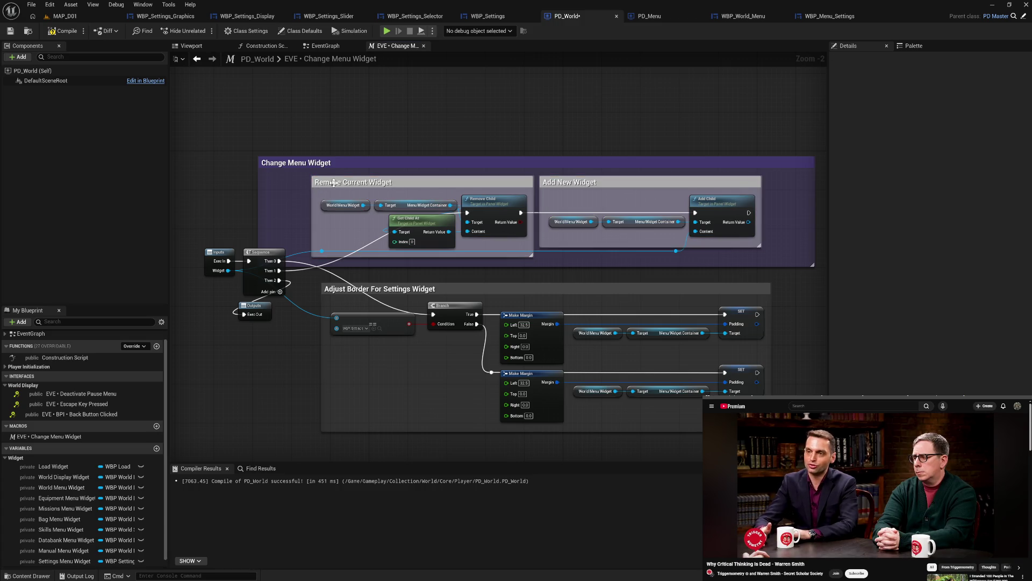
Move the Remove Current Widget and Add New Widget groups below the border check.
mouse_move(335, 187)
left_mouse_down()
mouse_move(358, 355)
mouse_move(345, 446)
left_mouse_up()
scroll(356, 415, "down", 3)
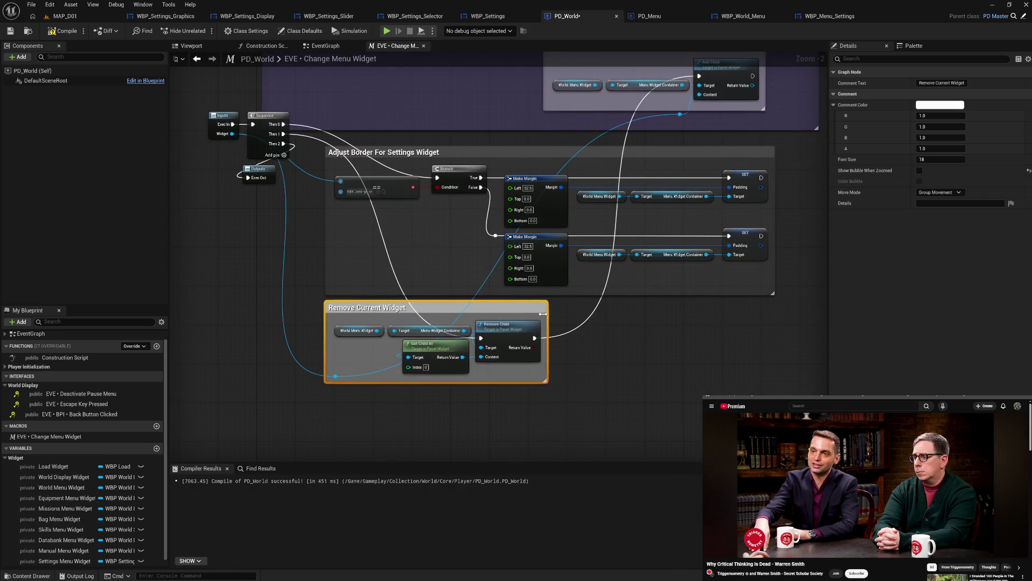
scroll(592, 358, "up", 2)
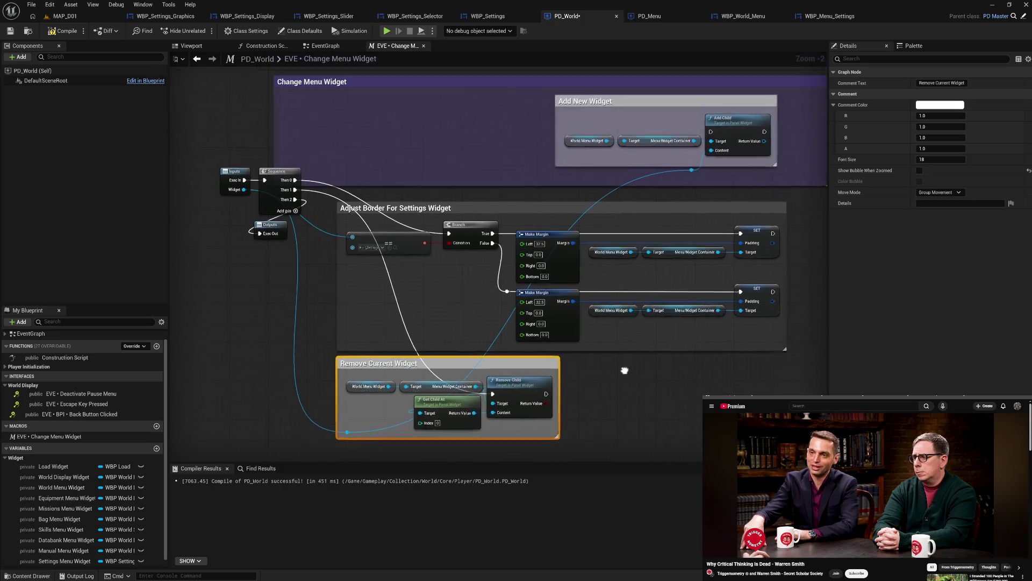
left_click(690, 206, "alt")
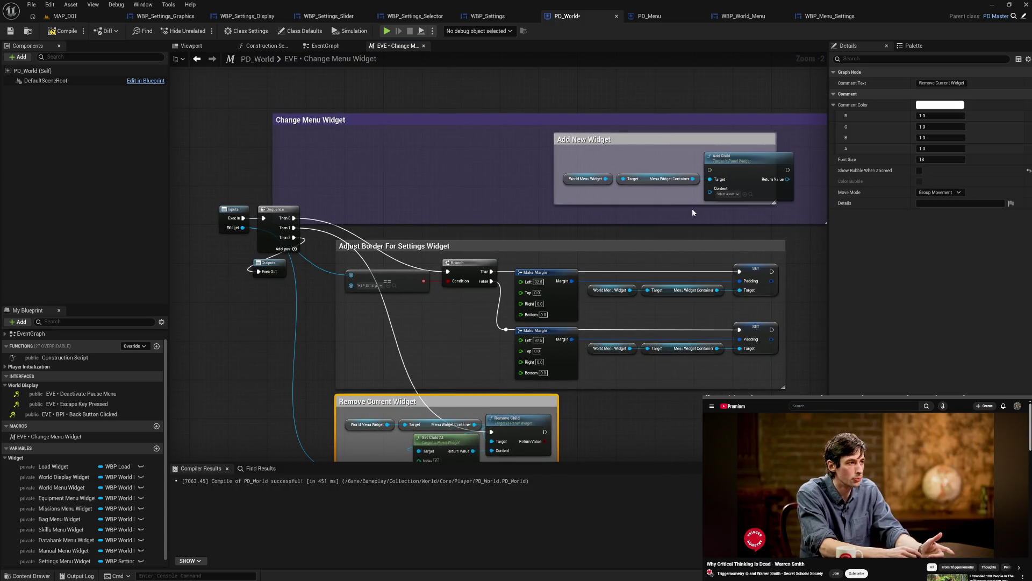
left_click(635, 152)
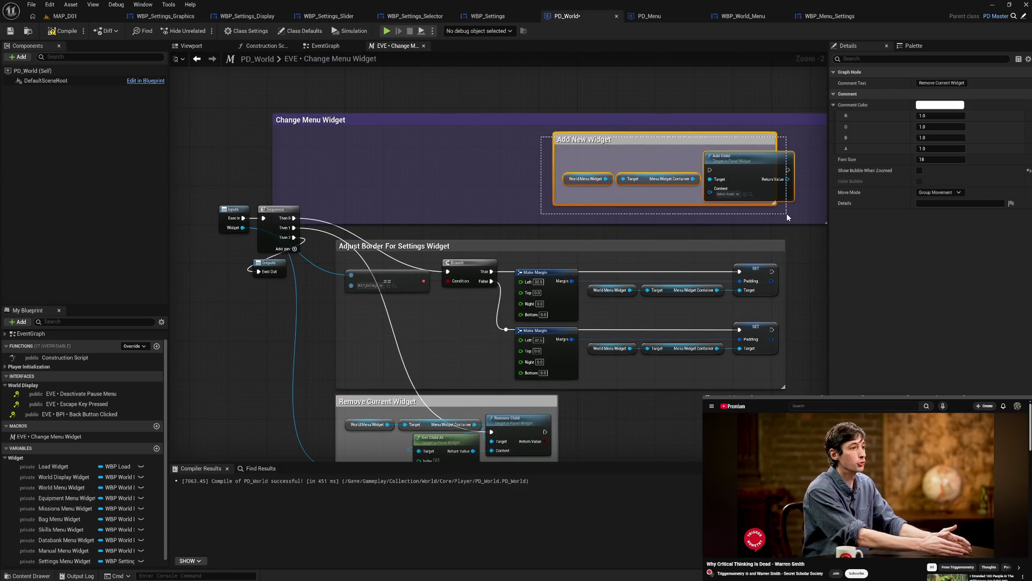
mouse_move(616, 156)
left_mouse_down()
mouse_move(538, 398)
mouse_move(397, 180)
left_mouse_up()
left_click_drag(573, 151, 620, 324)
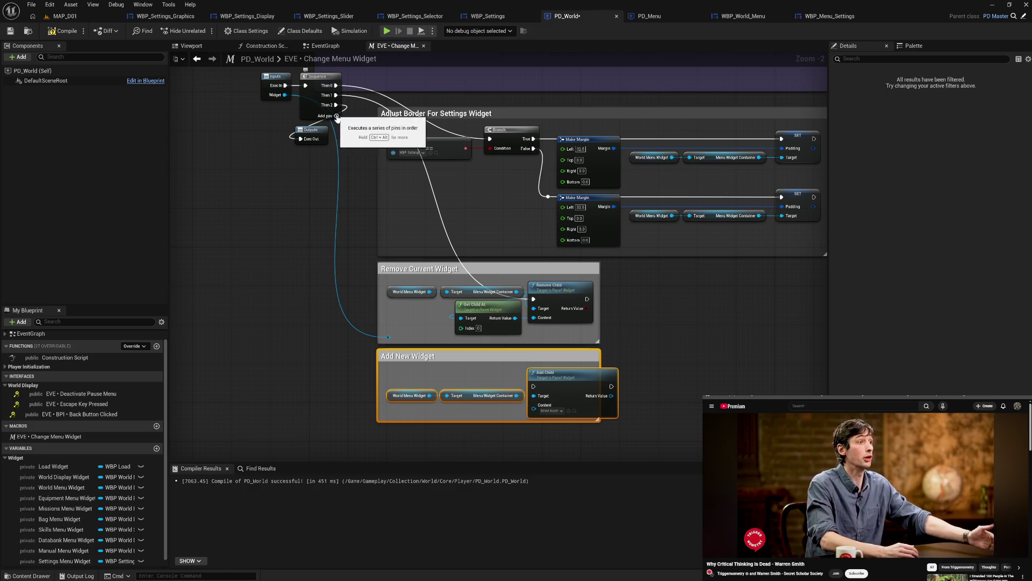
Add a Then 3 Sequence output wired onward and move the widget reroute knot into Add New Widget.
left_click(333, 115)
left_click_drag(309, 138, 317, 144)
mouse_move(333, 110)
left_mouse_down()
mouse_move(389, 280)
mouse_move(535, 387)
left_mouse_up()
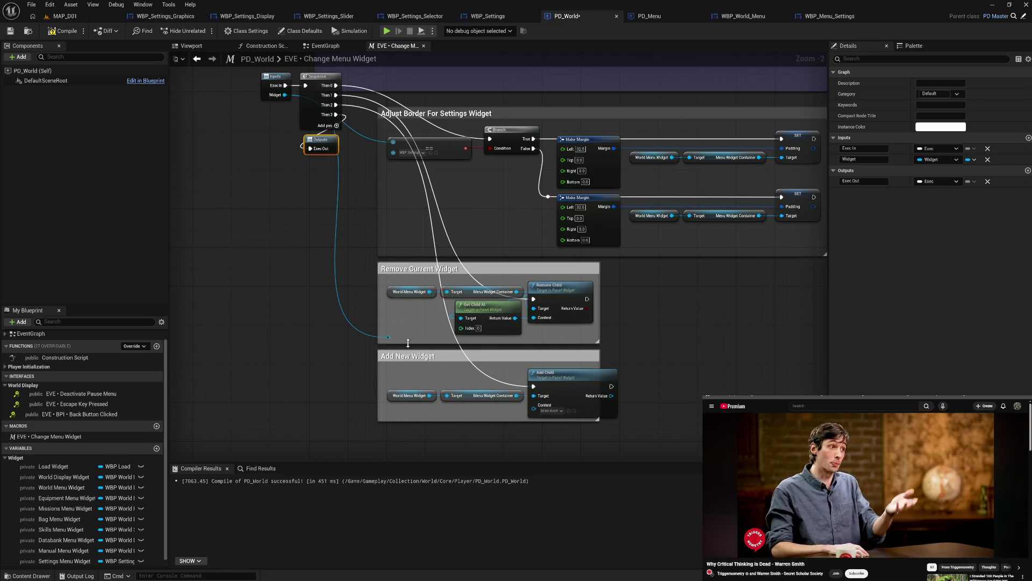
left_click(389, 338)
mouse_move(391, 338)
left_mouse_down()
mouse_move(387, 411)
mouse_move(534, 405)
left_mouse_up()
mouse_move(390, 380)
left_mouse_down()
mouse_move(524, 422)
mouse_move(568, 414)
left_mouse_up()
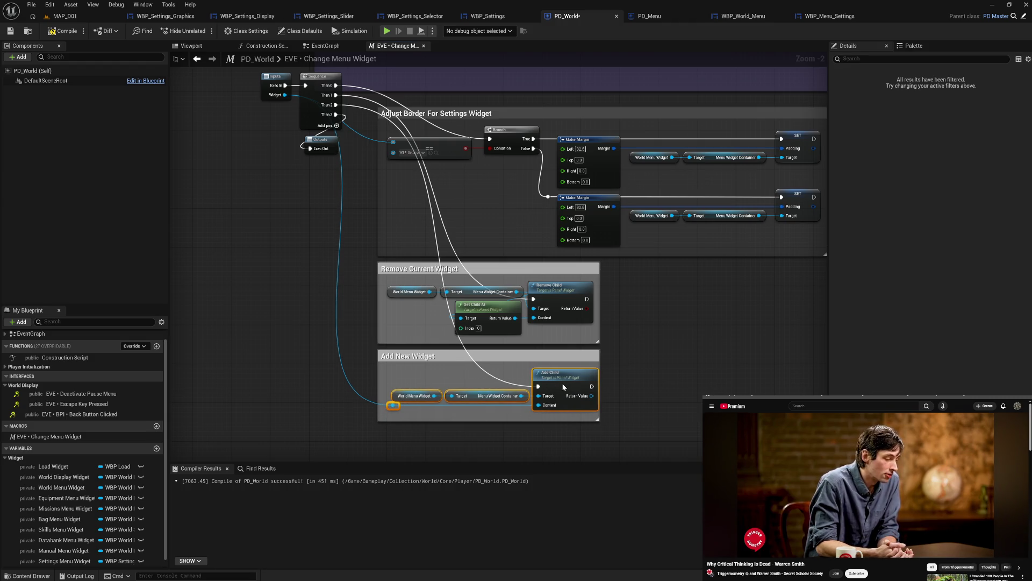
left_click(658, 400)
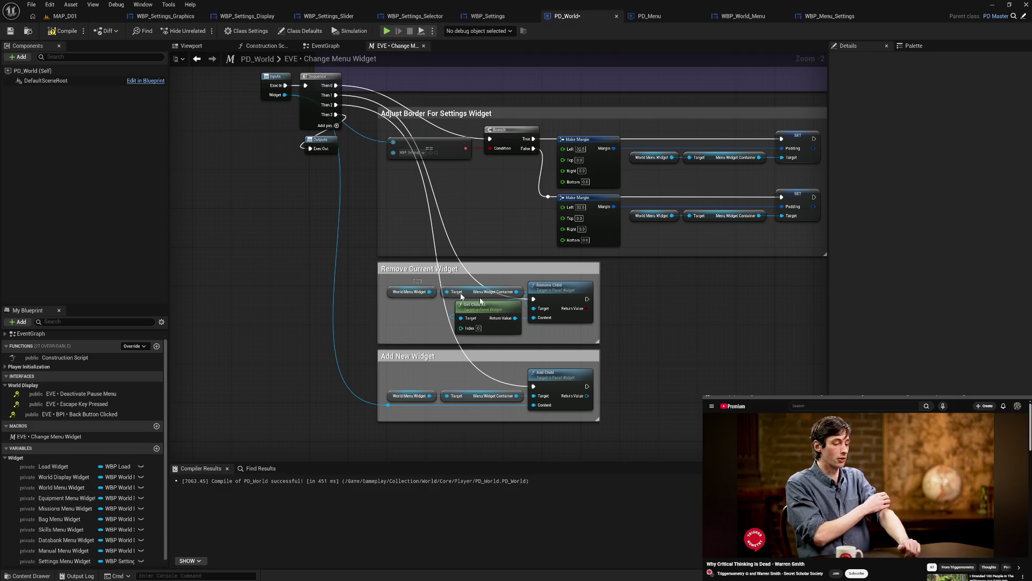
left_click_drag(461, 296, 553, 292)
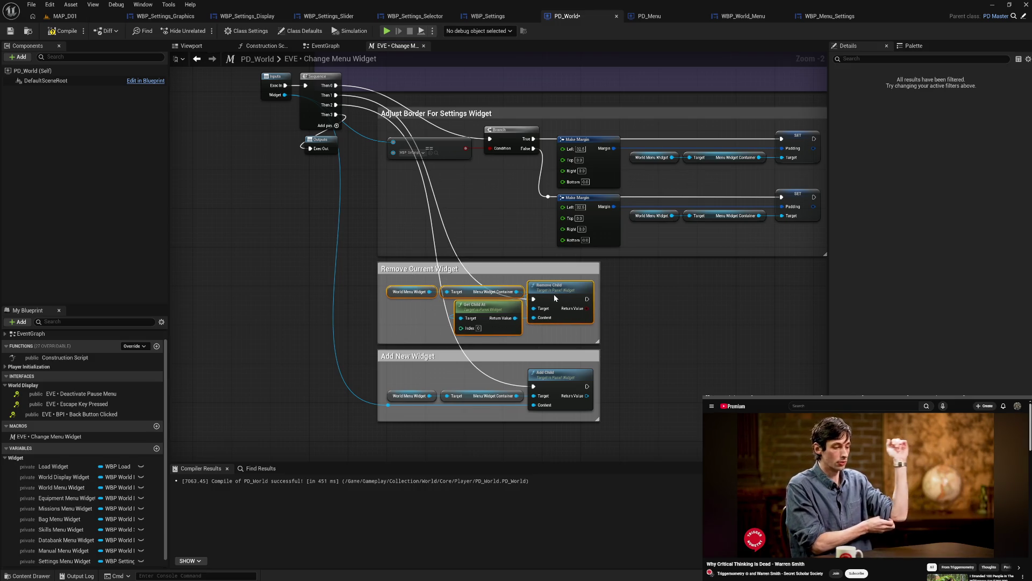
Colour the Adjust Border For Settings Widget comment white, then shift Inputs, Sequence and Outputs down.
left_click_drag(408, 206, 414, 289)
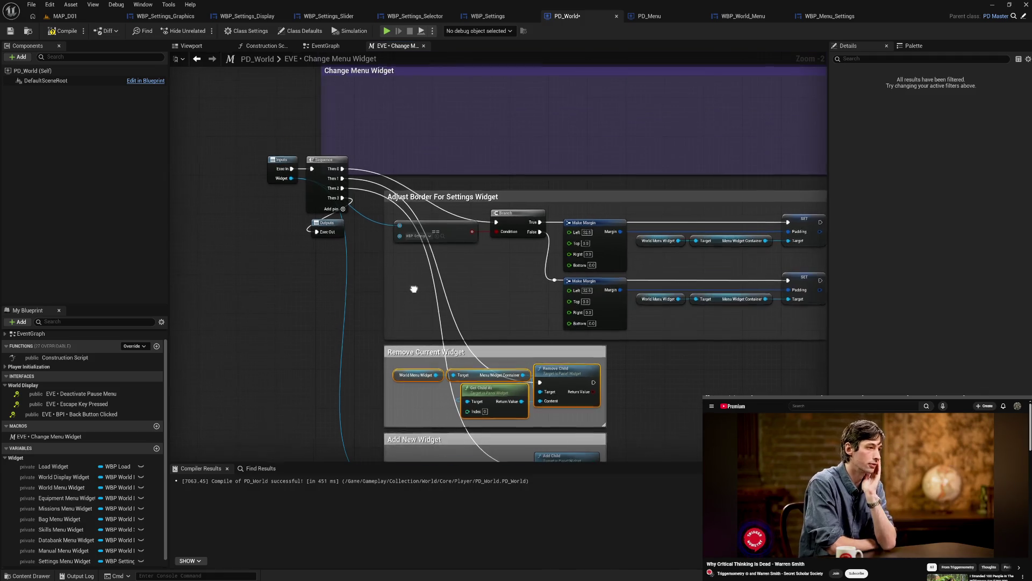
left_click(618, 195)
left_click(932, 105)
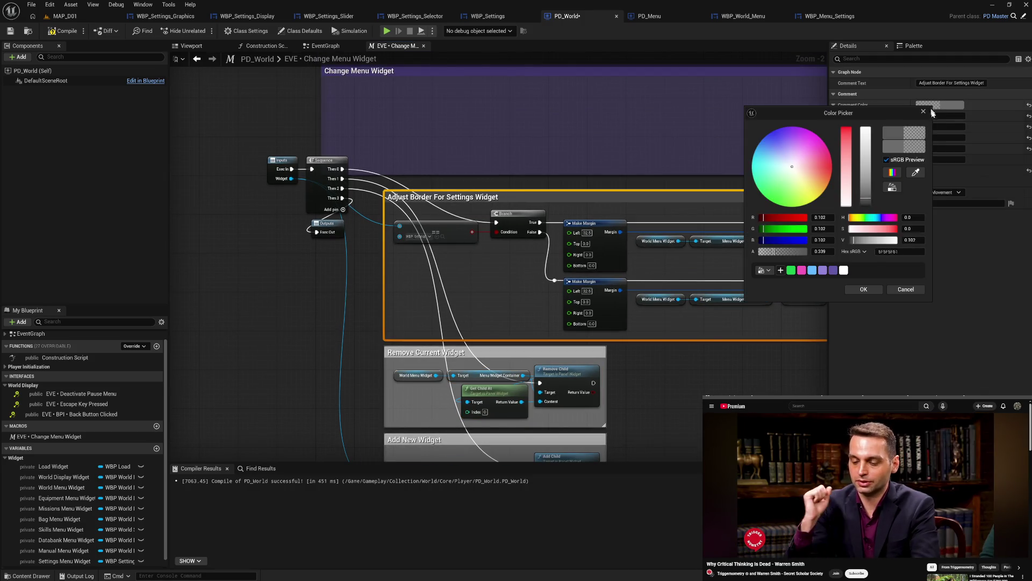
left_click(844, 270)
left_click(863, 289)
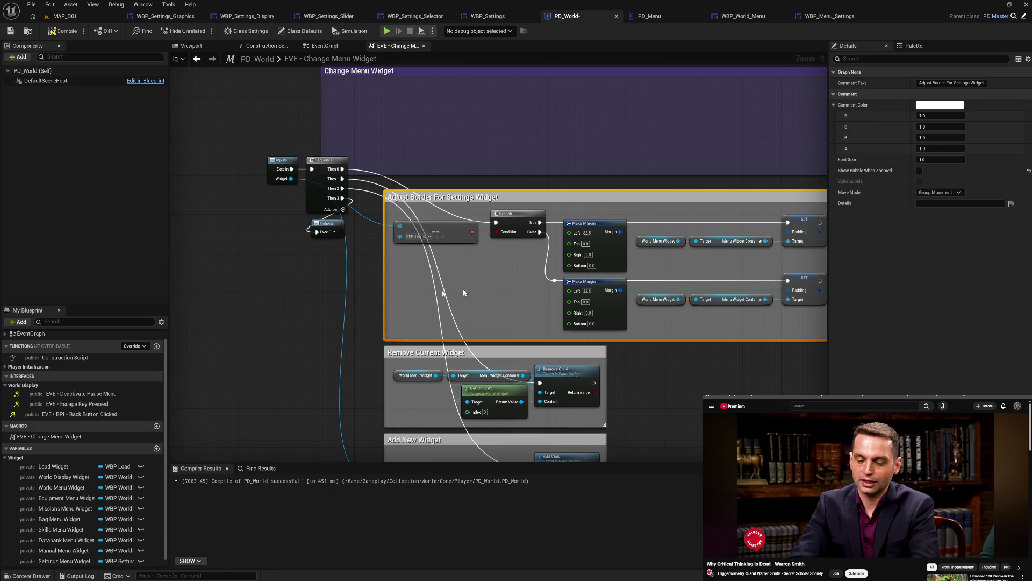
left_click_drag(258, 157, 352, 243)
mouse_move(316, 194)
left_mouse_down()
mouse_move(321, 243)
mouse_move(340, 250)
left_mouse_up()
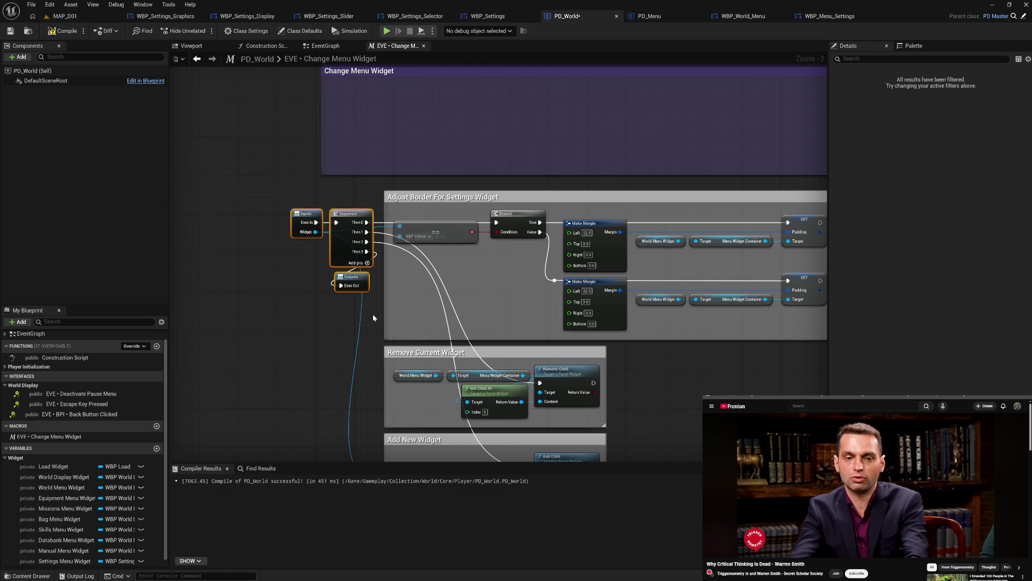
Nudge the Inputs node back into position beside the Sequence.
left_click(314, 322)
left_click_drag(300, 234, 298, 229)
left_click(301, 245)
left_click(290, 308)
left_click_drag(290, 308, 300, 194)
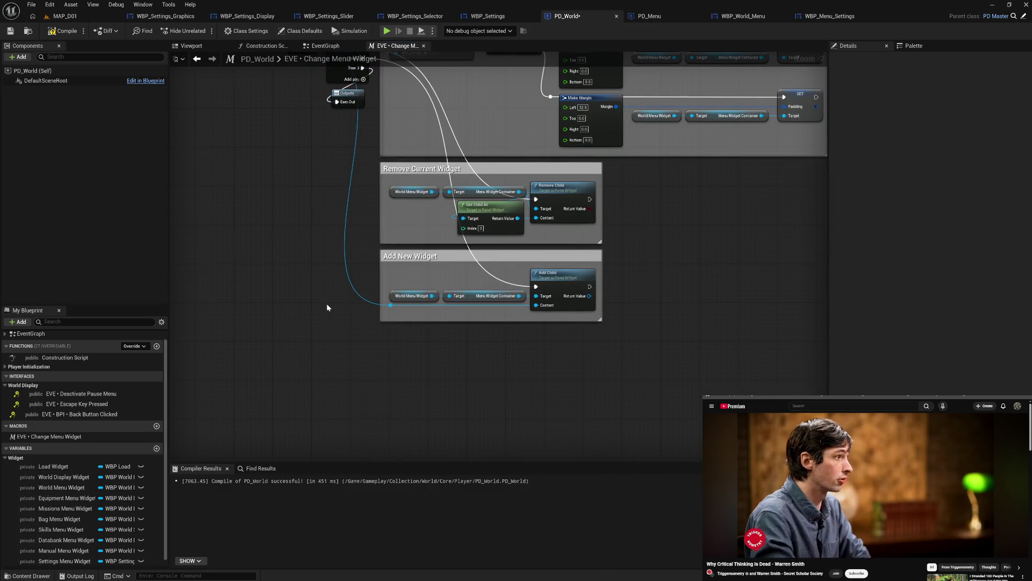
Add reroute knots on the Add Child exec wire and widen both widget comments to match.
double_click(489, 277)
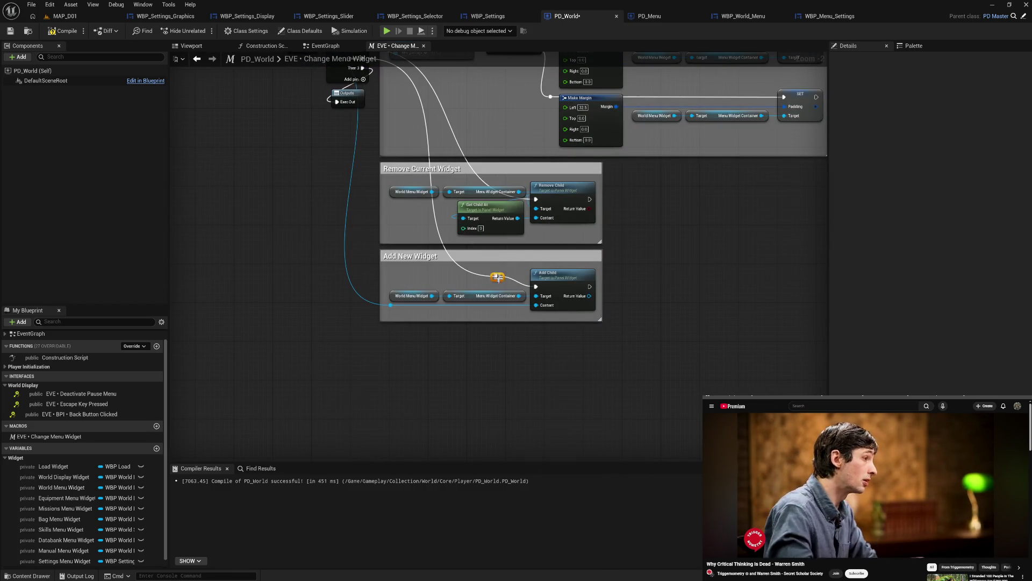
mouse_move(490, 278)
left_mouse_down()
mouse_move(394, 293)
mouse_move(599, 336)
left_mouse_up()
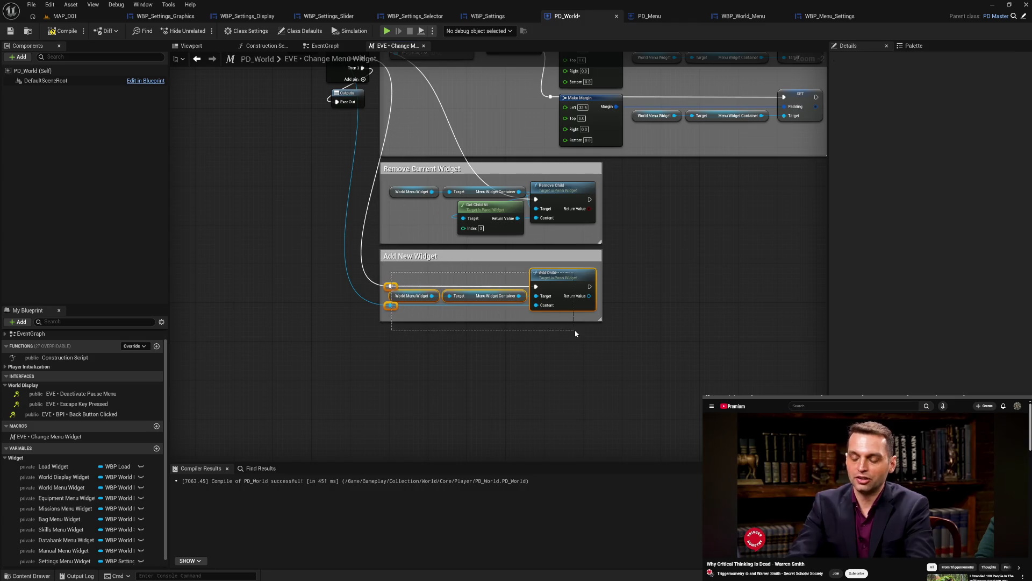
left_click_drag(562, 289, 561, 291)
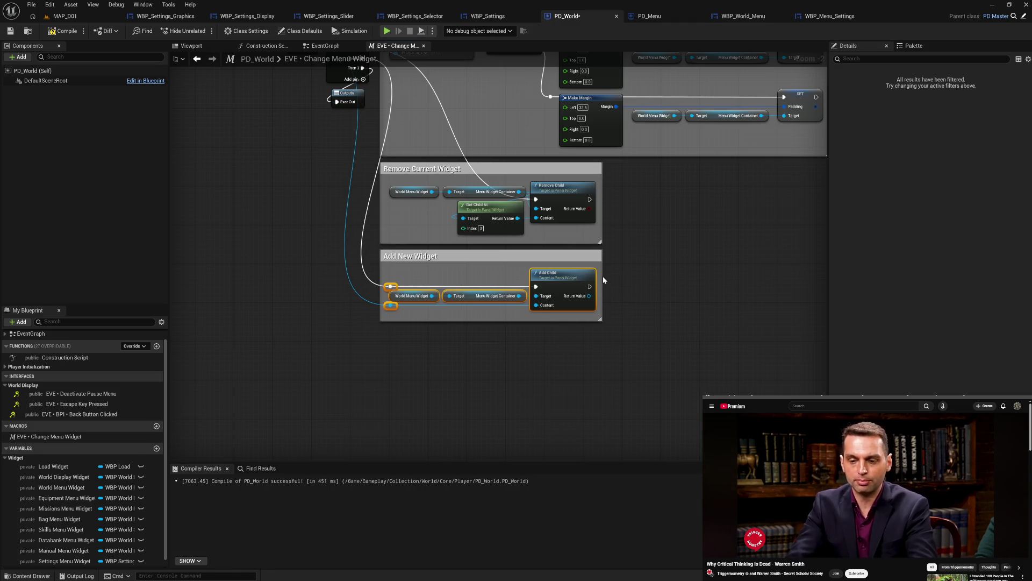
left_click_drag(602, 277, 608, 281)
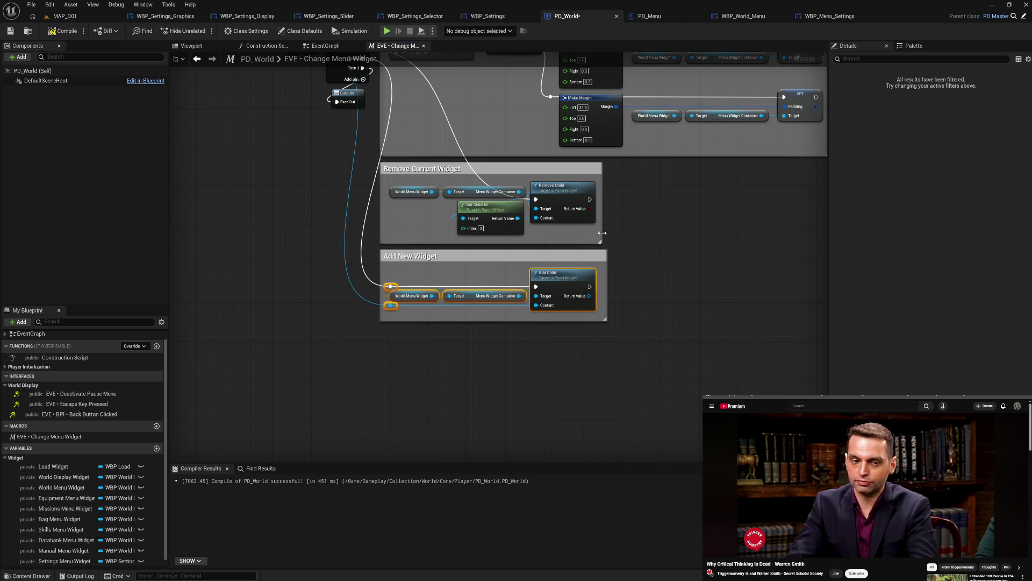
left_click_drag(603, 233, 607, 233)
double_click(479, 178)
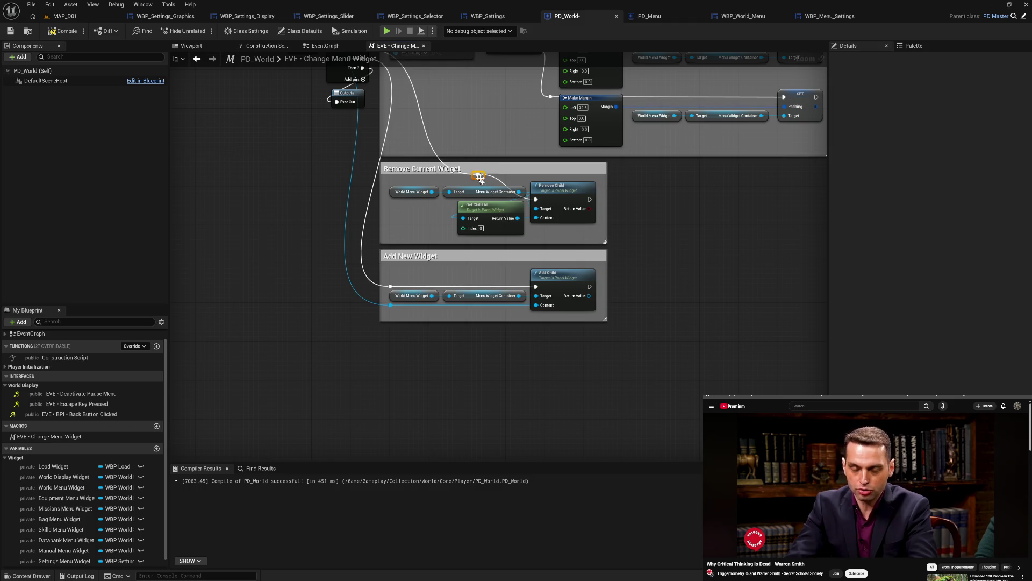
left_click_drag(483, 178, 398, 205)
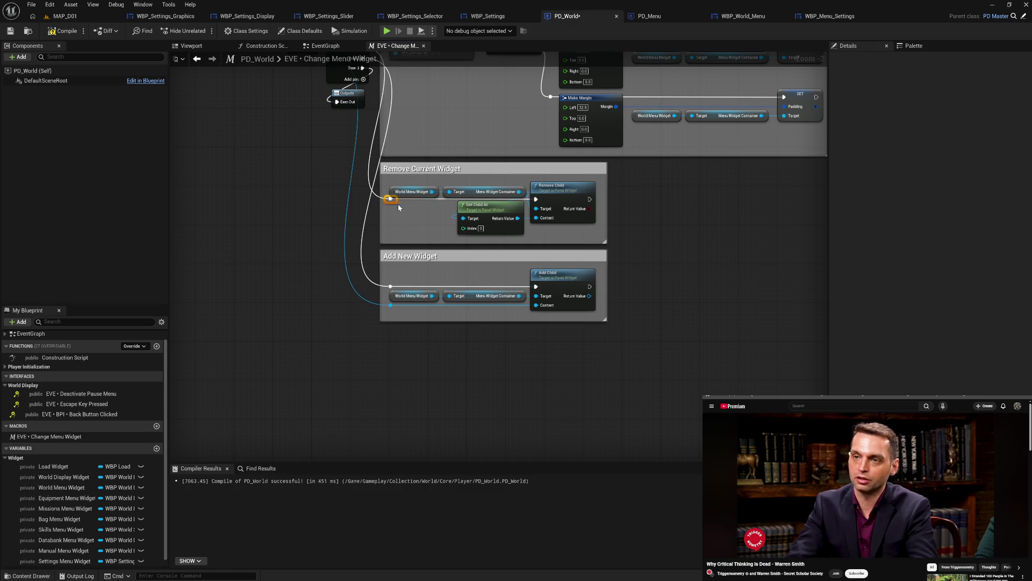
Move the Adjust Border group up and extend the Change Menu Widget comment around all three groups.
left_click_drag(407, 224, 418, 383)
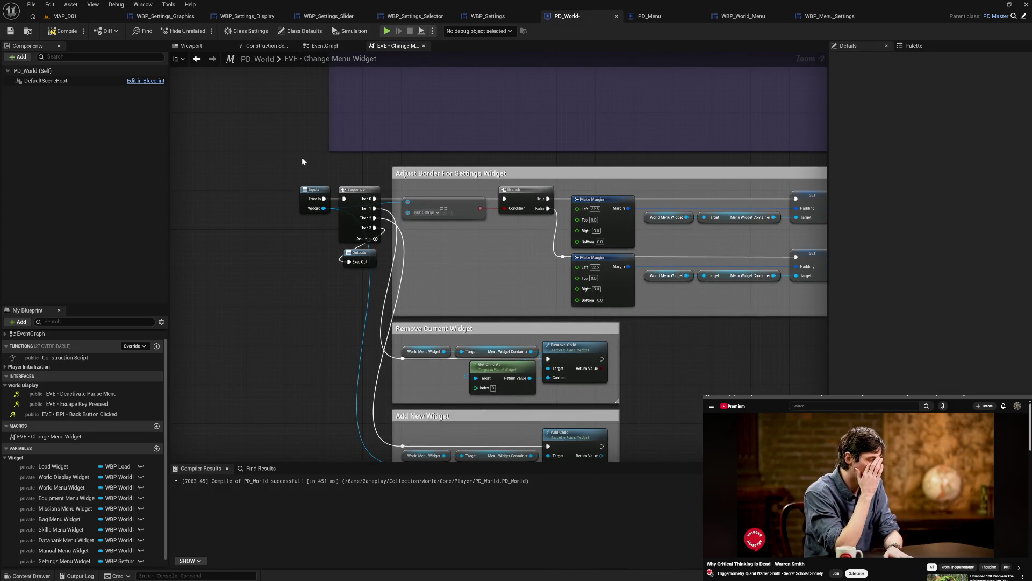
left_click_drag(301, 161, 635, 408)
mouse_move(527, 171)
left_mouse_down()
mouse_move(315, 54)
mouse_move(504, 312)
left_mouse_up()
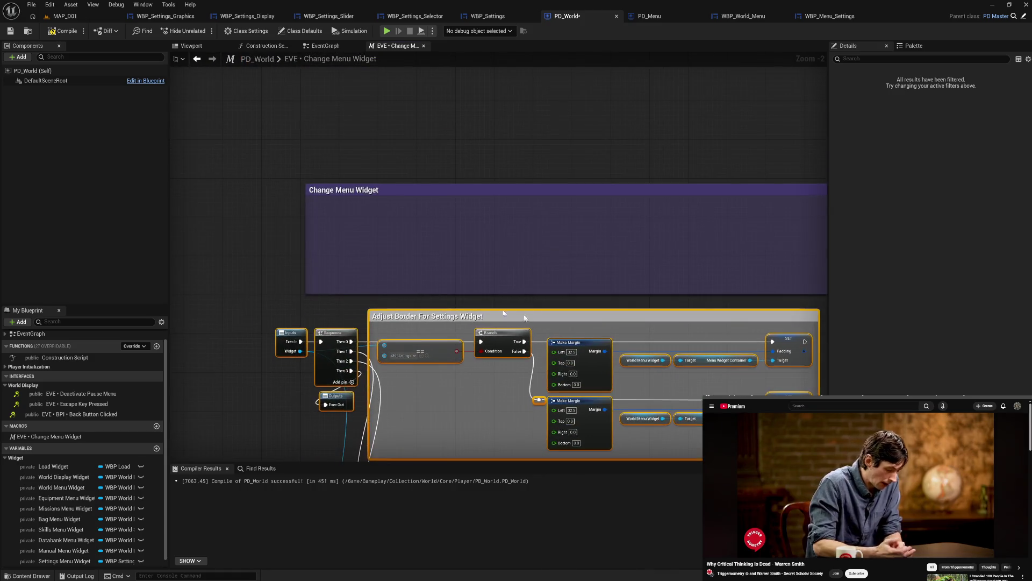
mouse_move(423, 314)
left_mouse_down()
mouse_move(467, 255)
mouse_move(465, 210)
left_mouse_up()
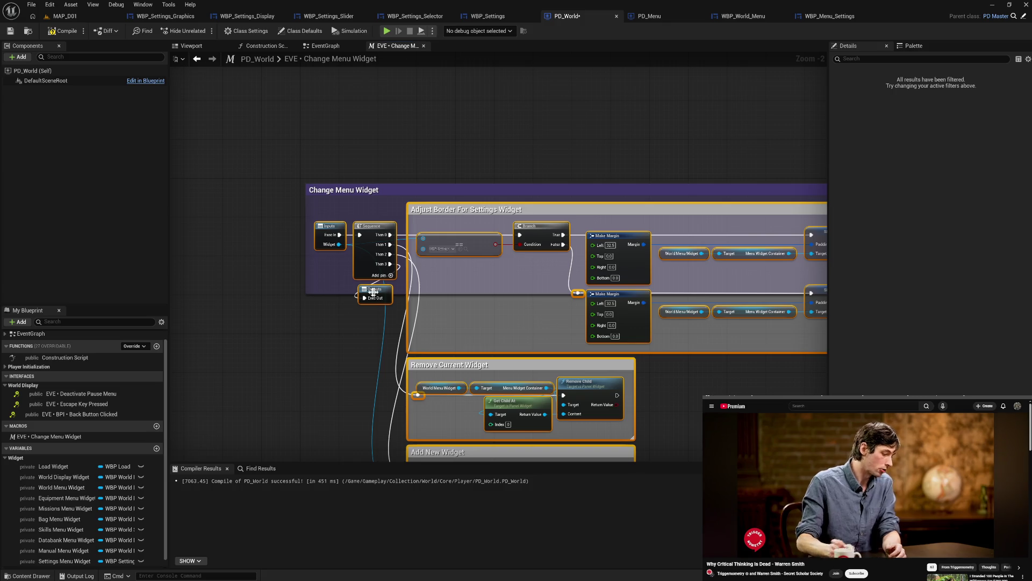
left_click_drag(346, 292, 345, 426)
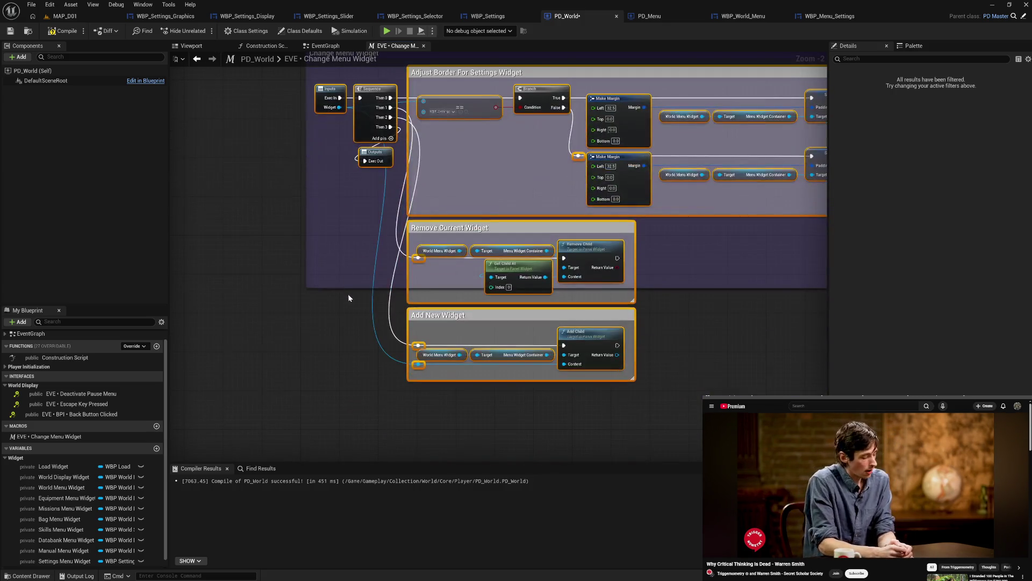
left_click_drag(348, 289, 368, 393)
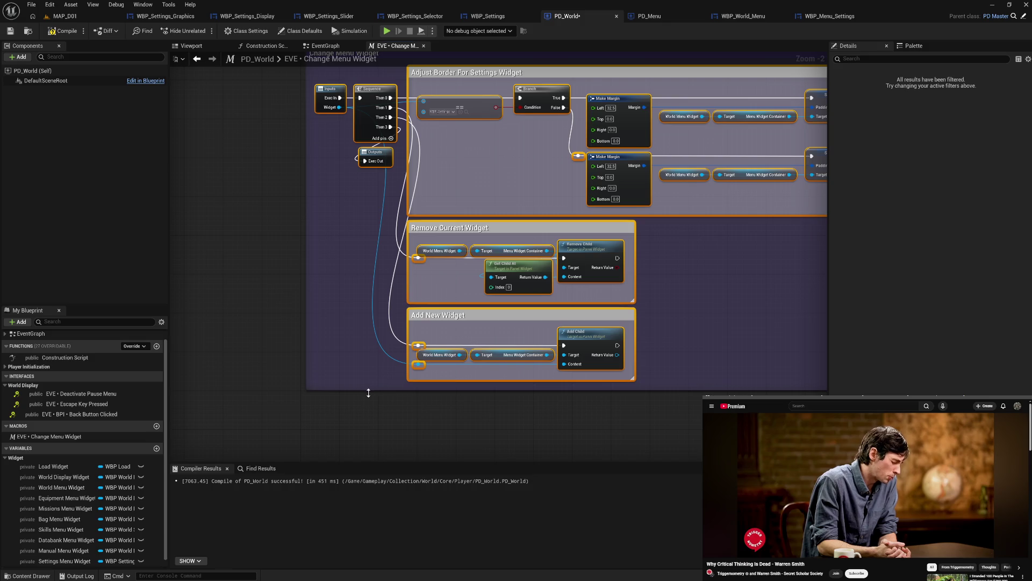
Compile the PD_World blueprint.
mouse_move(737, 327)
left_mouse_down()
mouse_move(582, 341)
mouse_move(604, 324)
mouse_move(814, 349)
mouse_move(932, 338)
left_mouse_up()
left_click(54, 32)
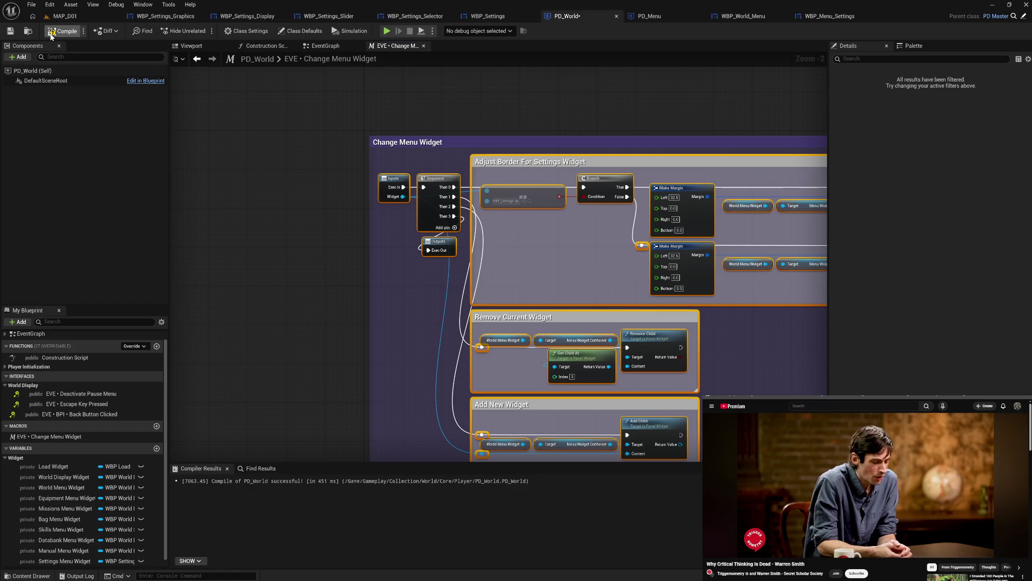
left_click(285, 142)
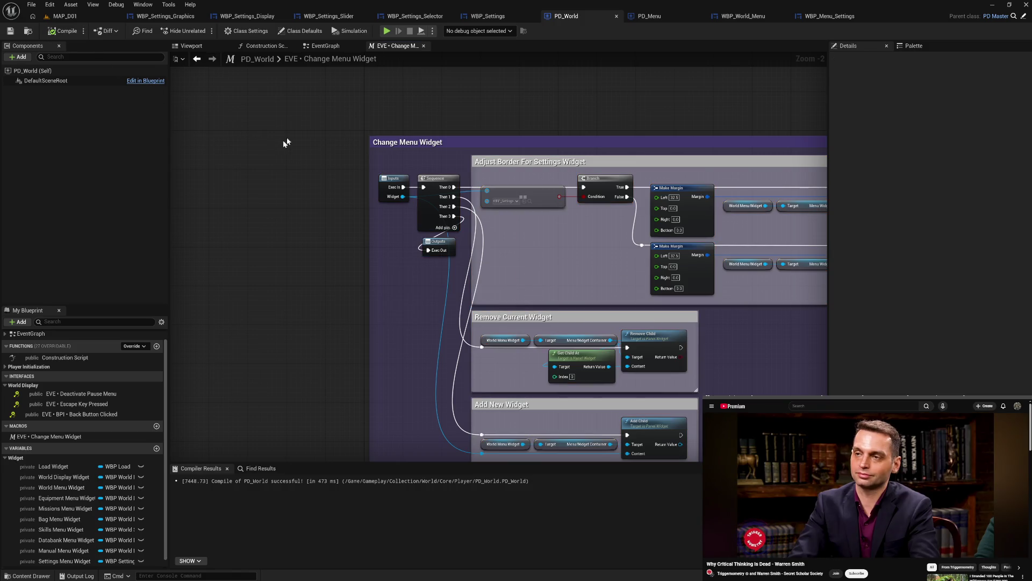
Play standalone from the EventGraph, visiting MISSIONS, SETTINGS, MANUAL, DATA BANK and SETTINGS, then exit.
left_click(329, 47)
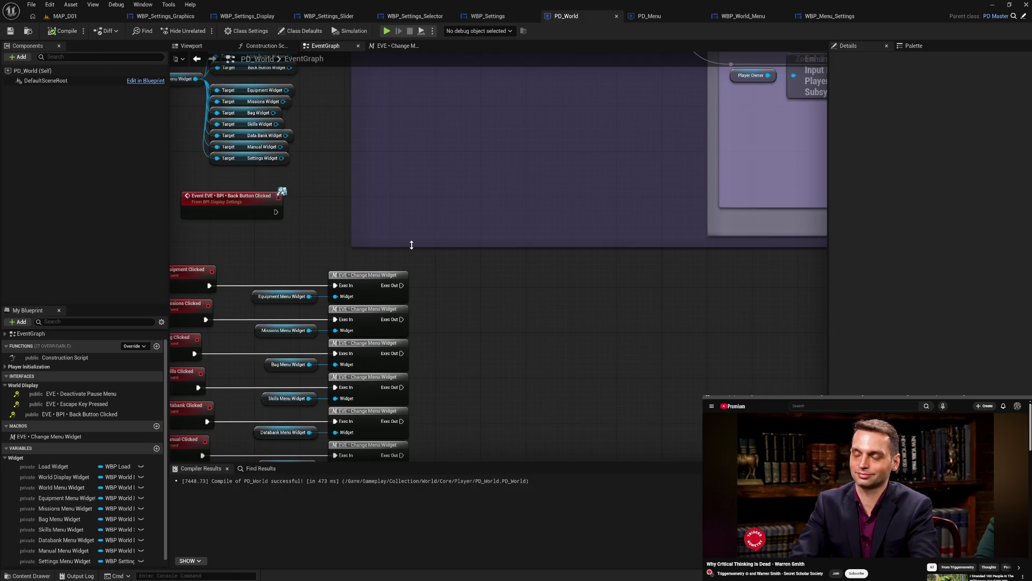
left_click(387, 32)
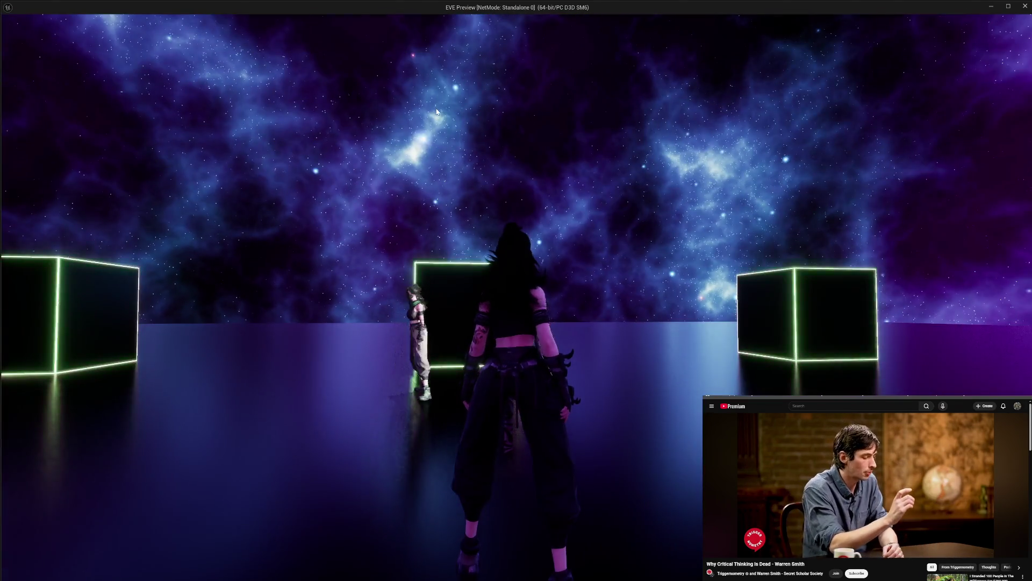
key("Tab")
left_click(184, 75)
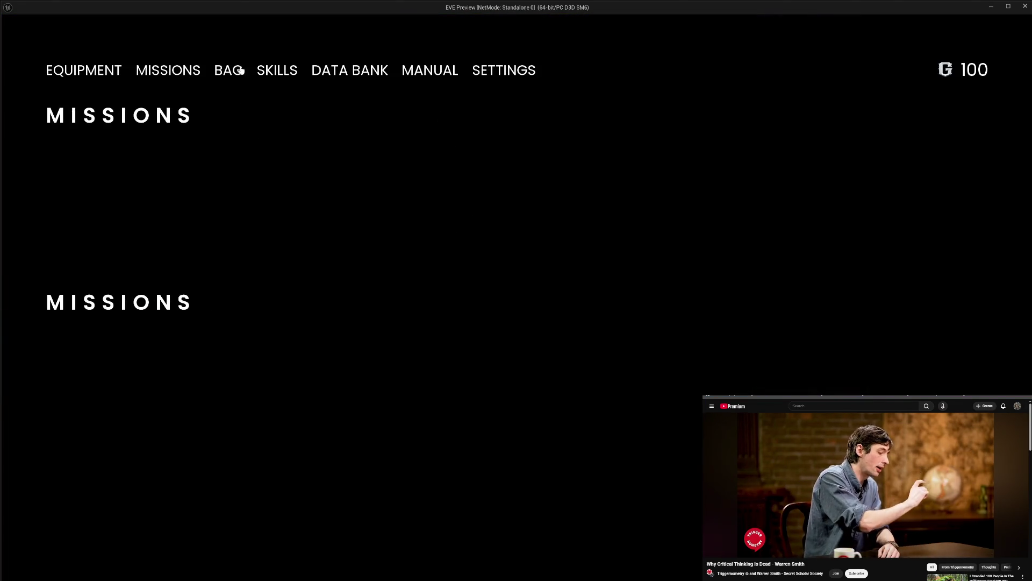
left_click(493, 79)
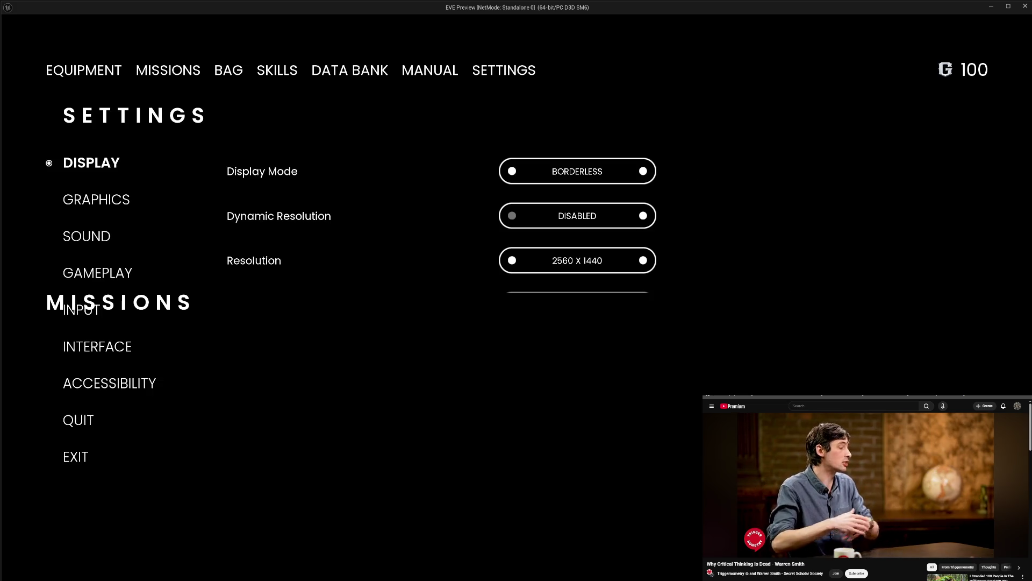
left_click(445, 79)
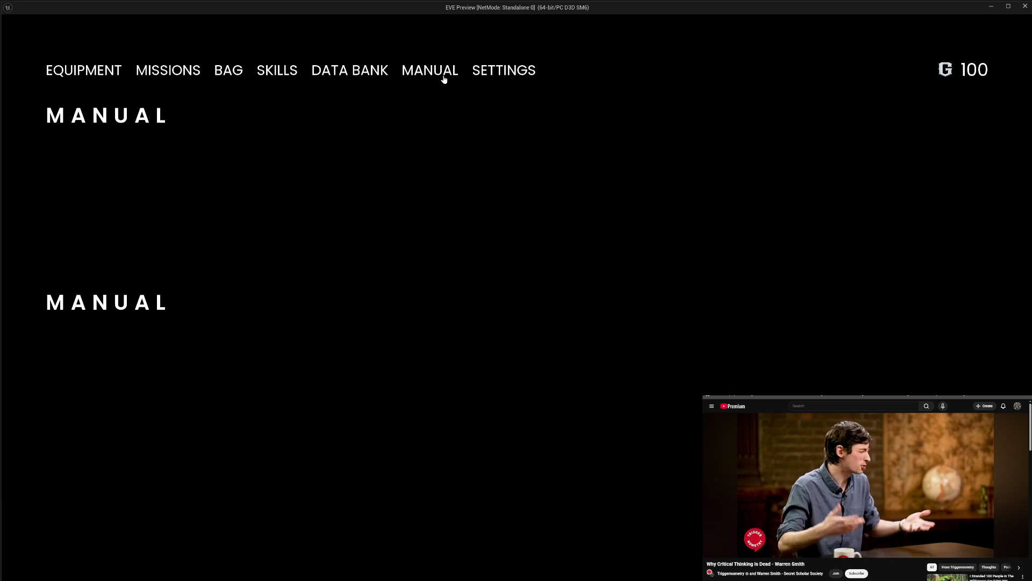
left_click(361, 74)
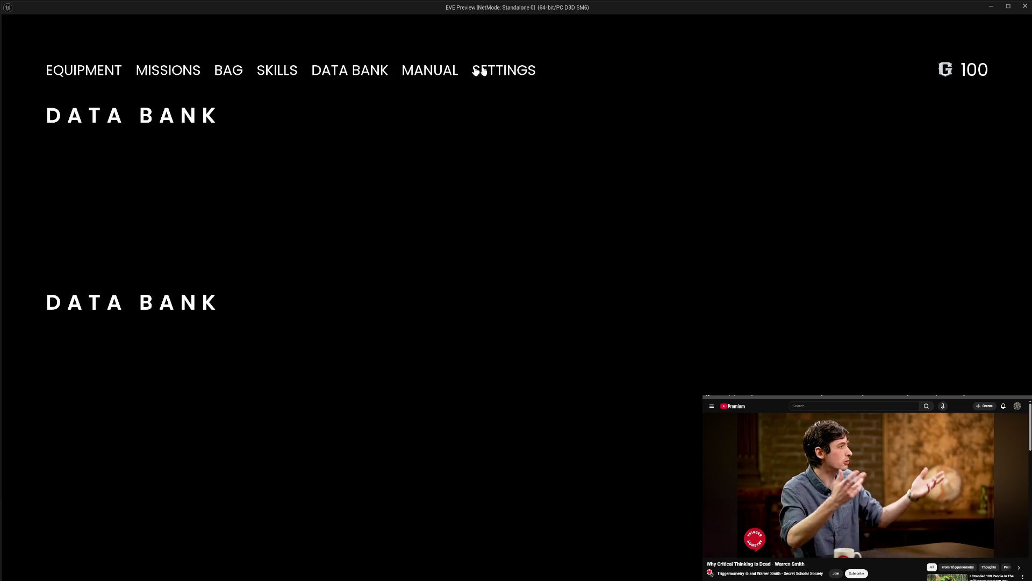
left_click(505, 71)
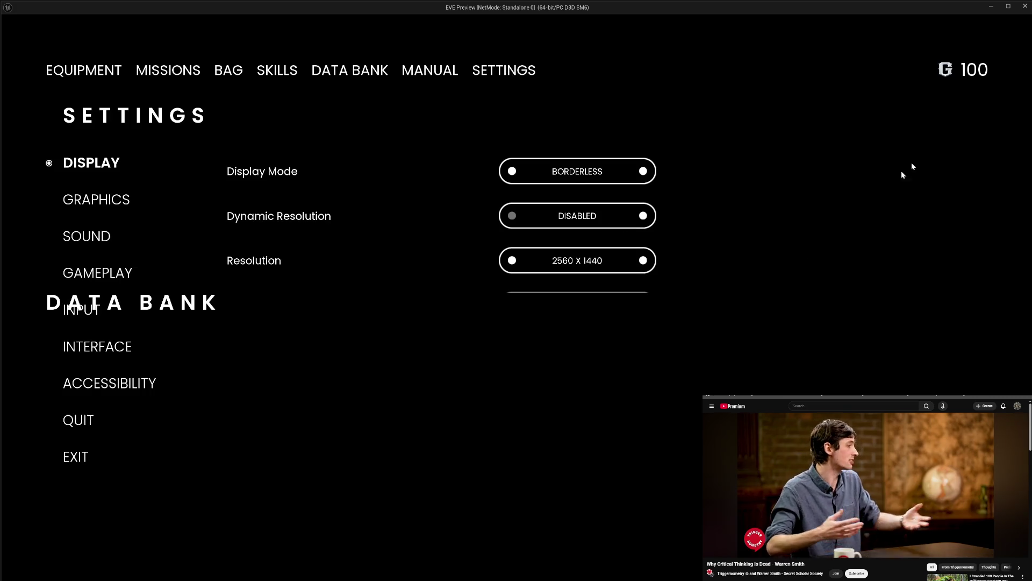
key("Escape")
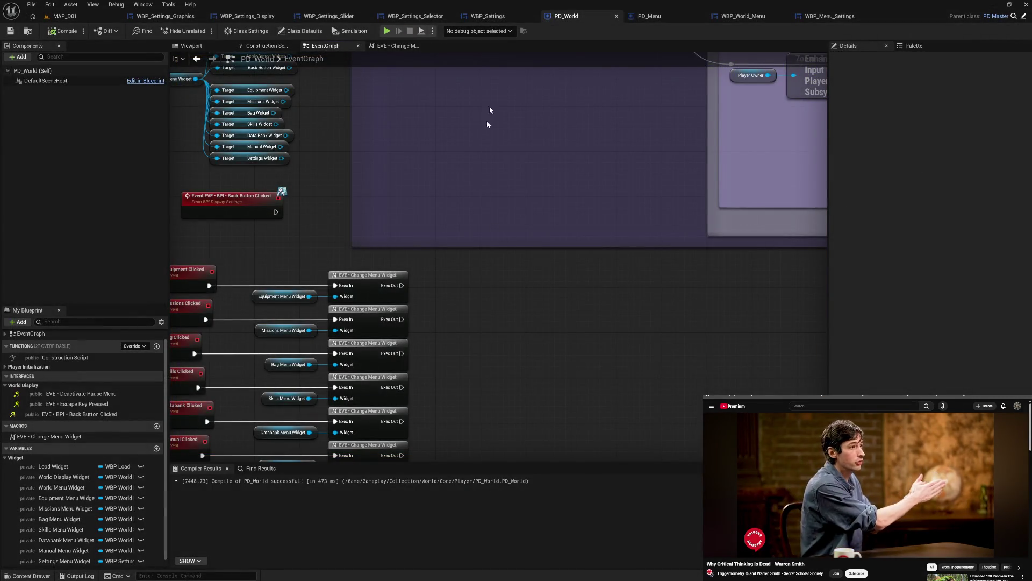
Recompile PD_World from the Change Menu Widget macro and launch a standalone preview.
left_click(398, 46)
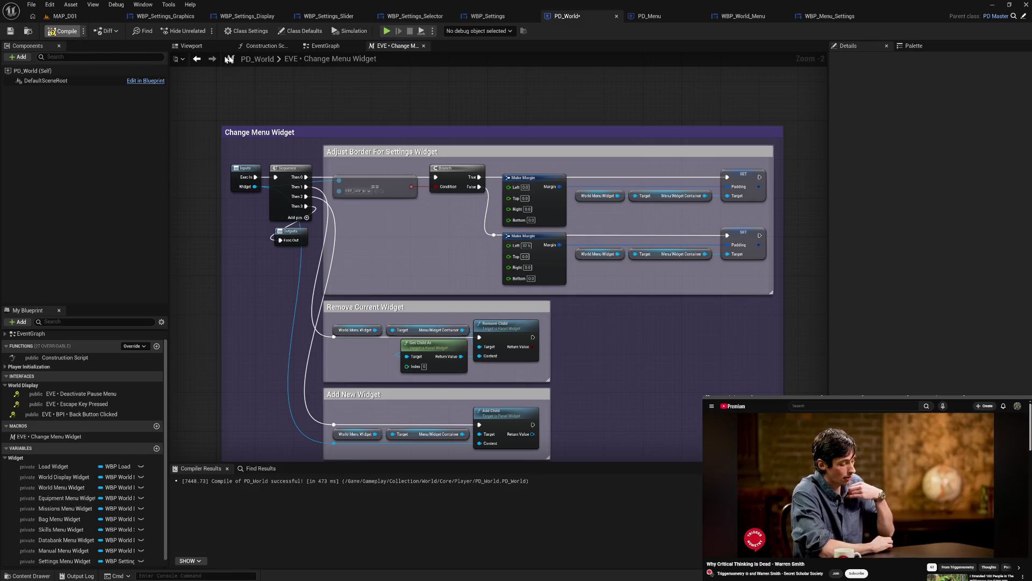
key("ctrl+s")
left_click(386, 32)
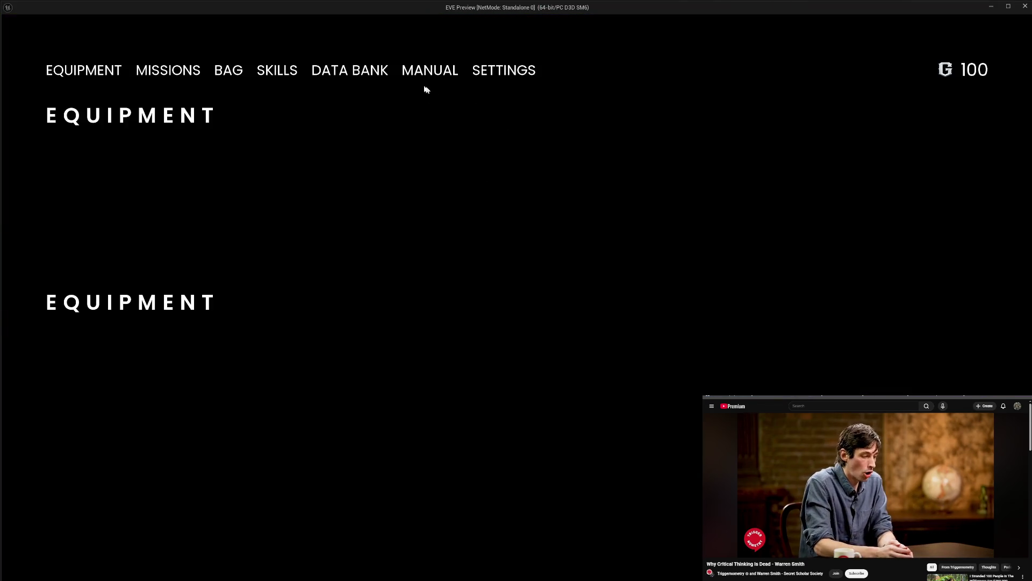
Toggle repeatedly between the MANUAL and SETTINGS pages, then close the preview window.
left_click(430, 75)
left_click(493, 73)
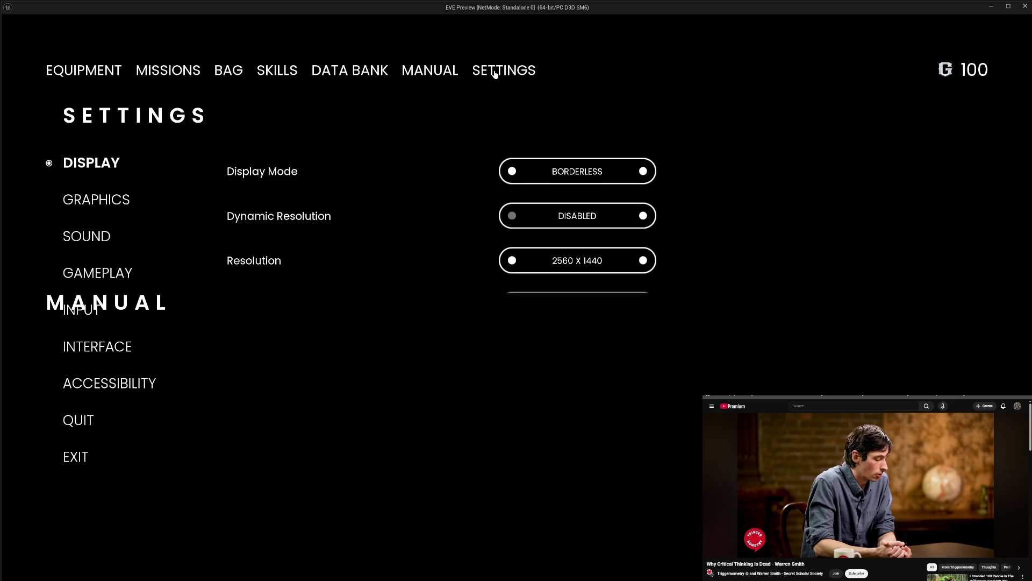
left_click(448, 74)
left_click(479, 71)
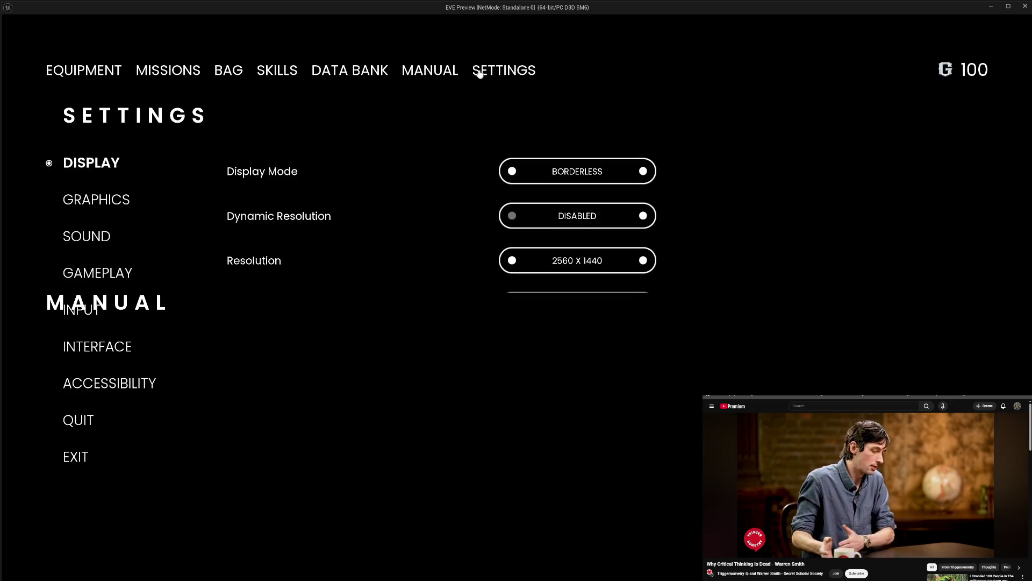
left_click(438, 73)
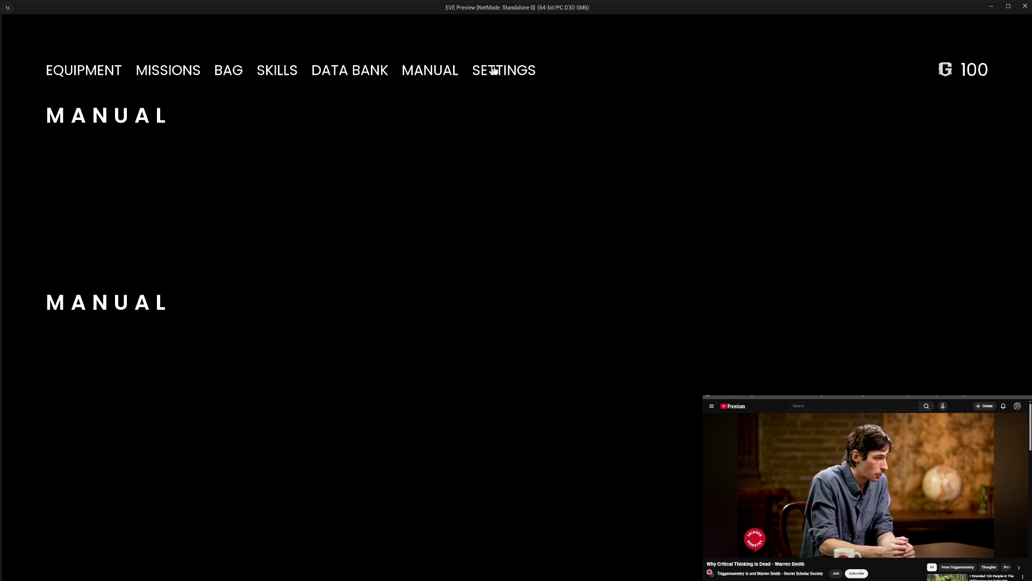
left_click(484, 72)
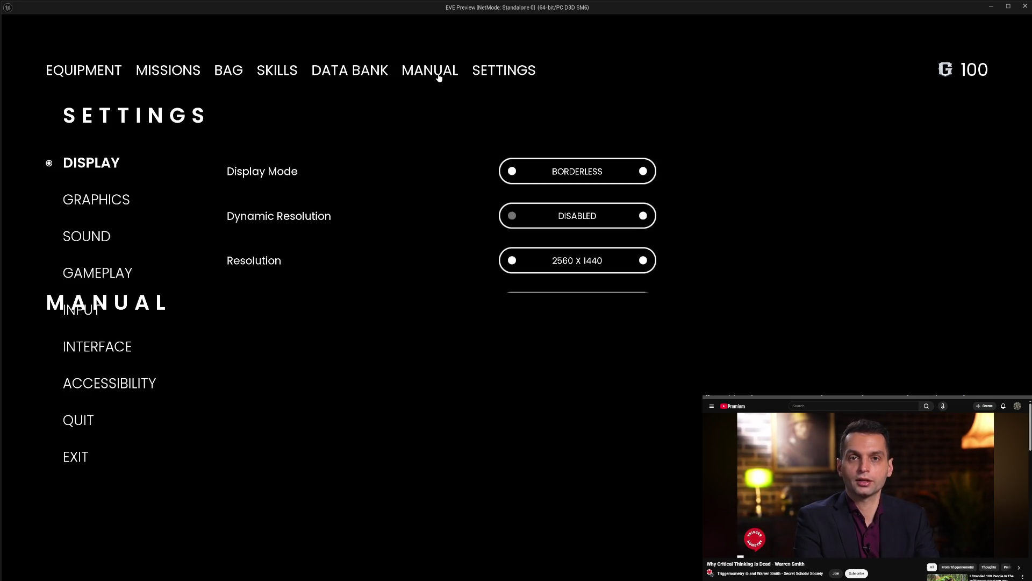
left_click(438, 75)
left_click(488, 70)
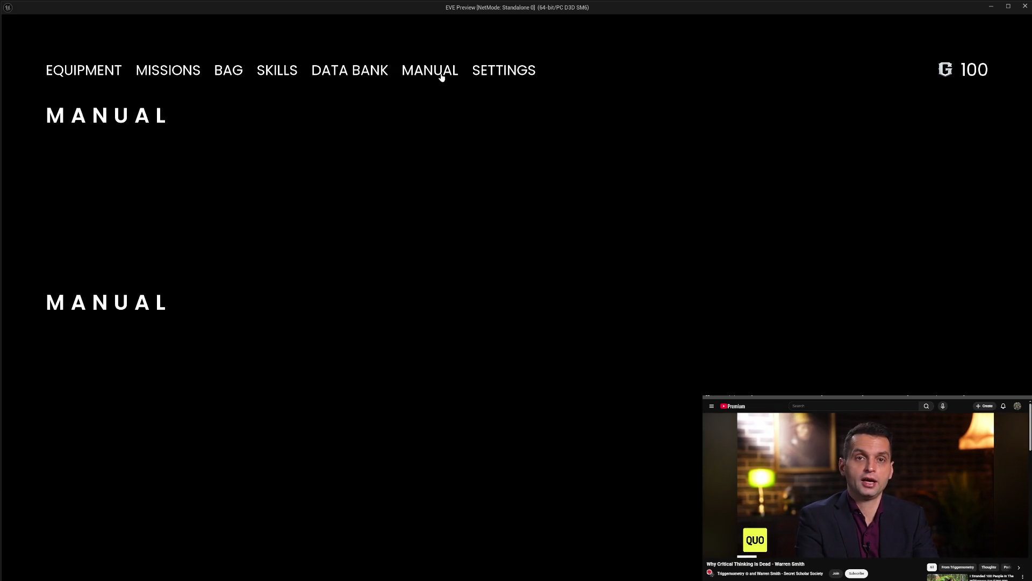
left_click(487, 73)
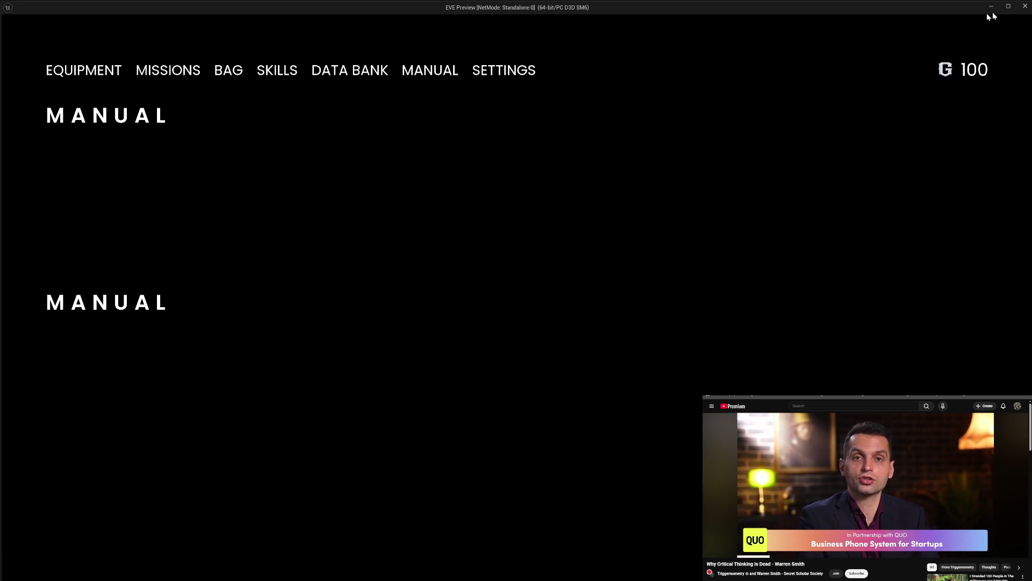
left_click(1024, 7)
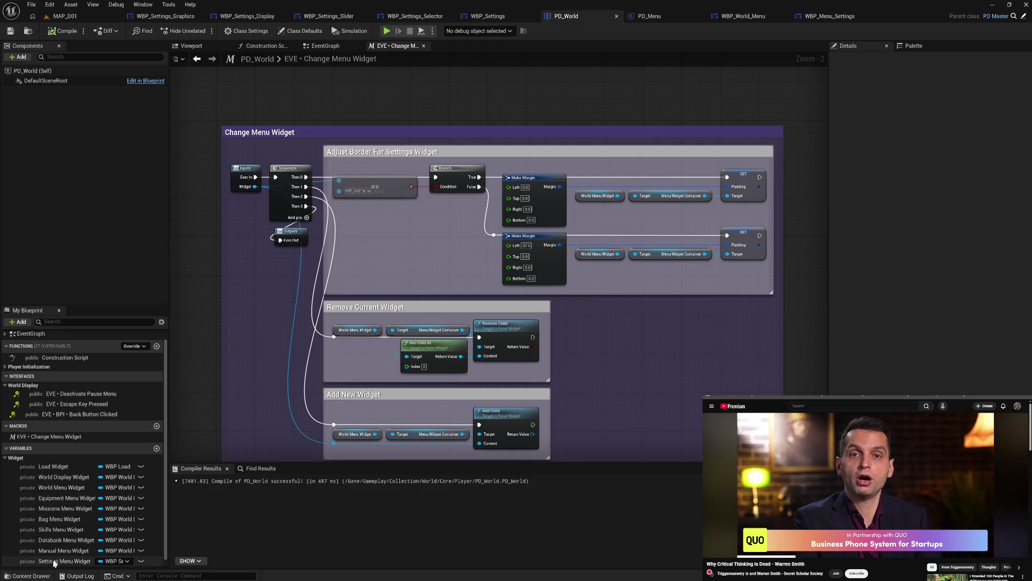
Plug the Settings Menu Widget variable into the Equal node's B pin and recompile.
mouse_move(54, 562)
left_mouse_down()
mouse_move(342, 198)
mouse_move(393, 212)
left_mouse_up()
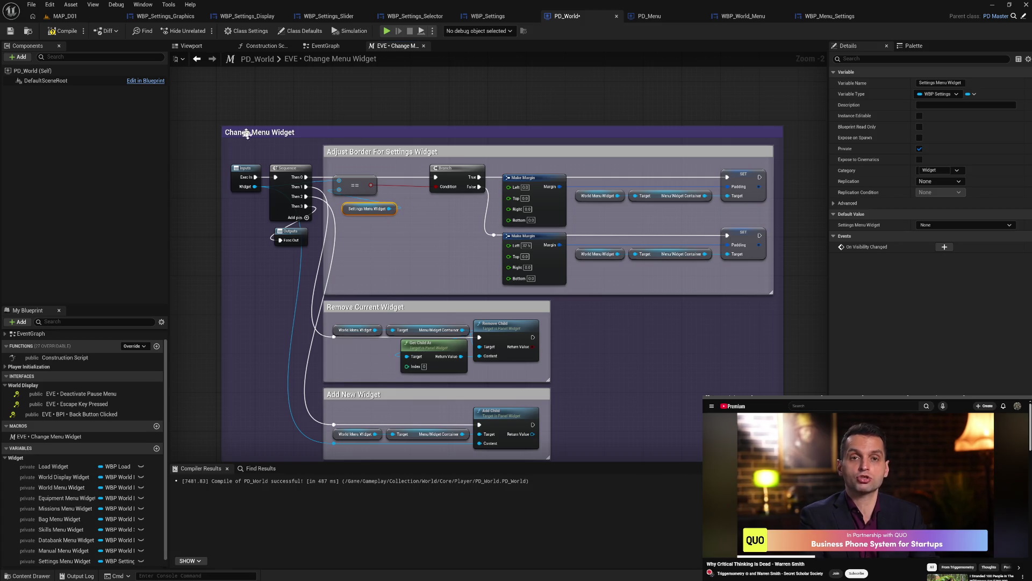
left_click(65, 32)
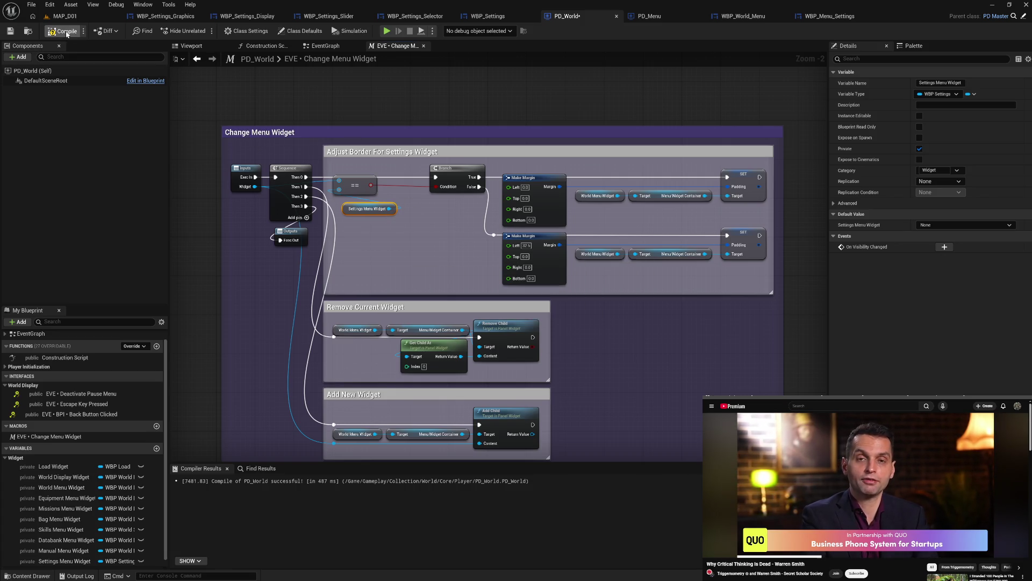
left_click(65, 32)
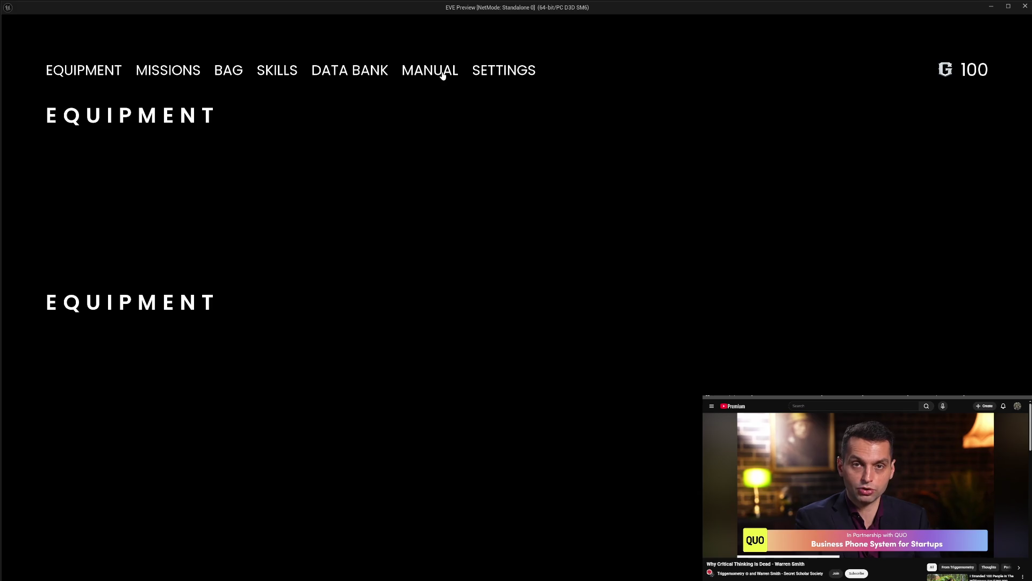
In the preview, switch between the MANUAL and SETTINGS pages and scroll the page.
left_click(443, 75)
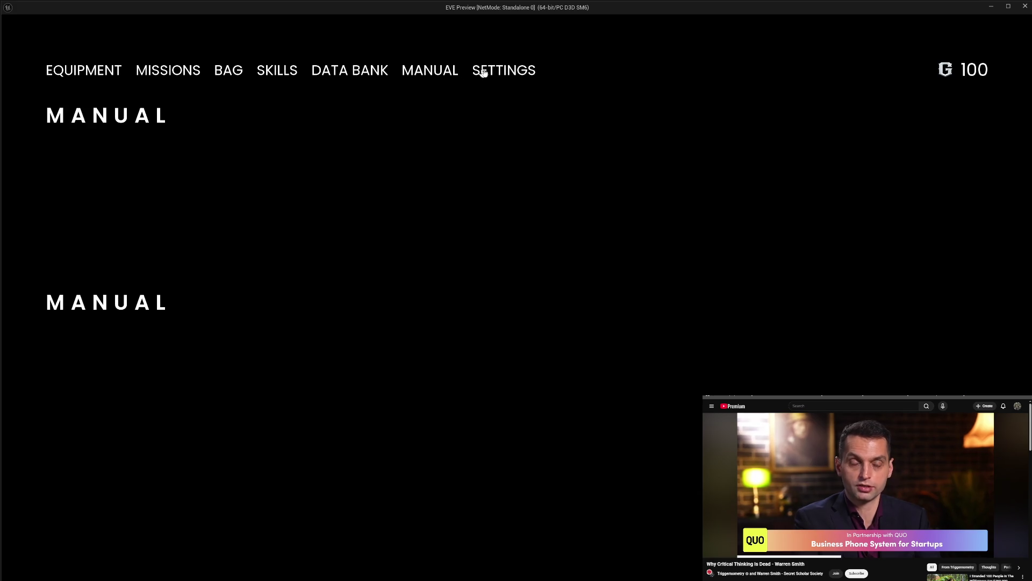
left_click(500, 72)
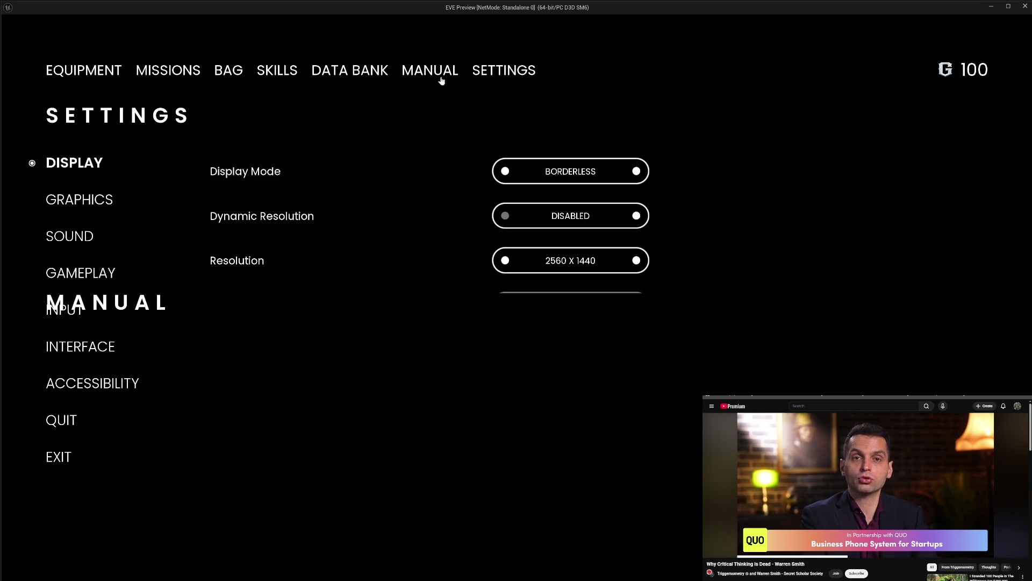
left_click(437, 78)
left_click(491, 72)
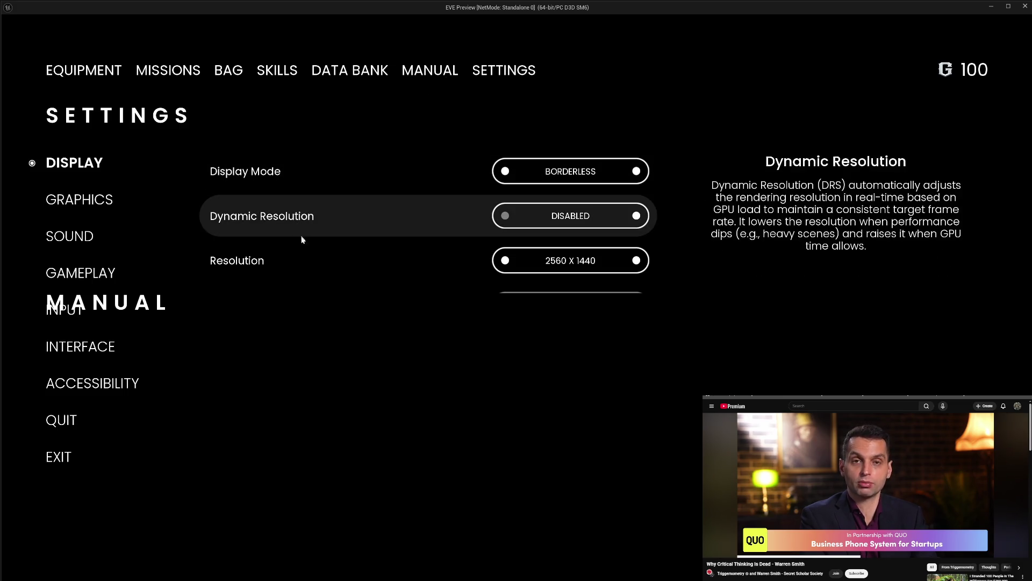
scroll(324, 265, "down", 2)
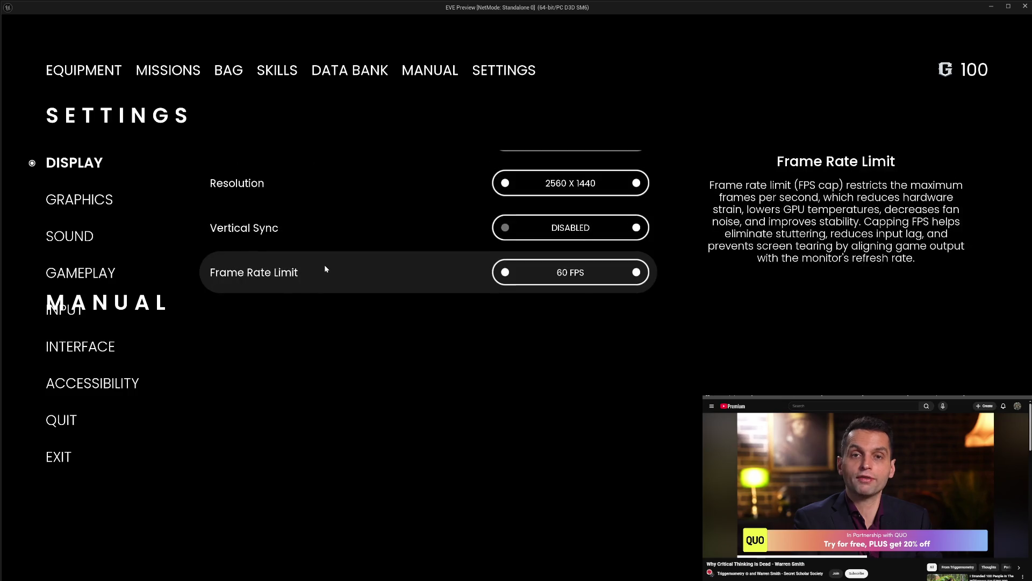
scroll(324, 264, "up", 2)
scroll(340, 214, "down", 2)
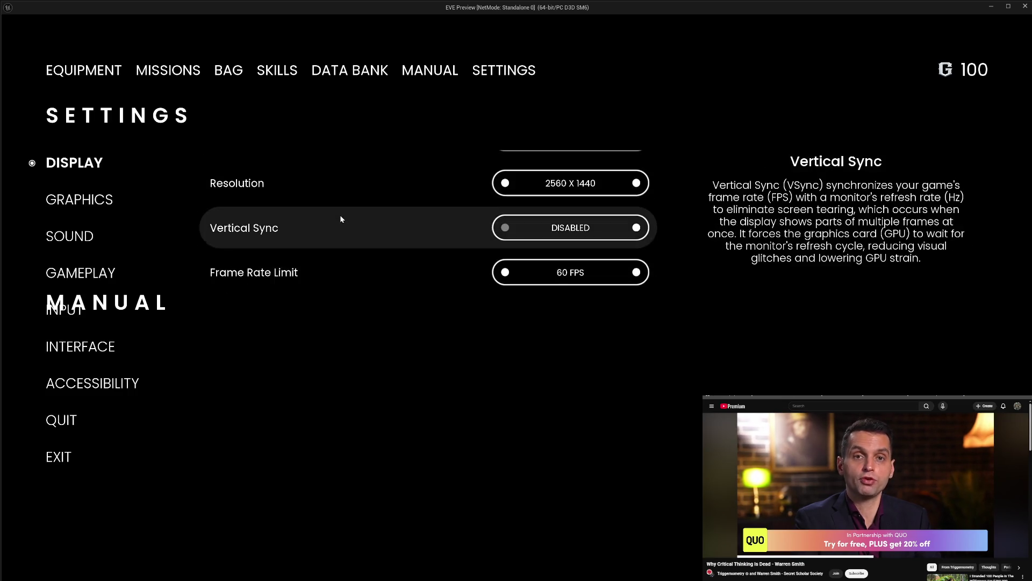
scroll(340, 219, "up", 2)
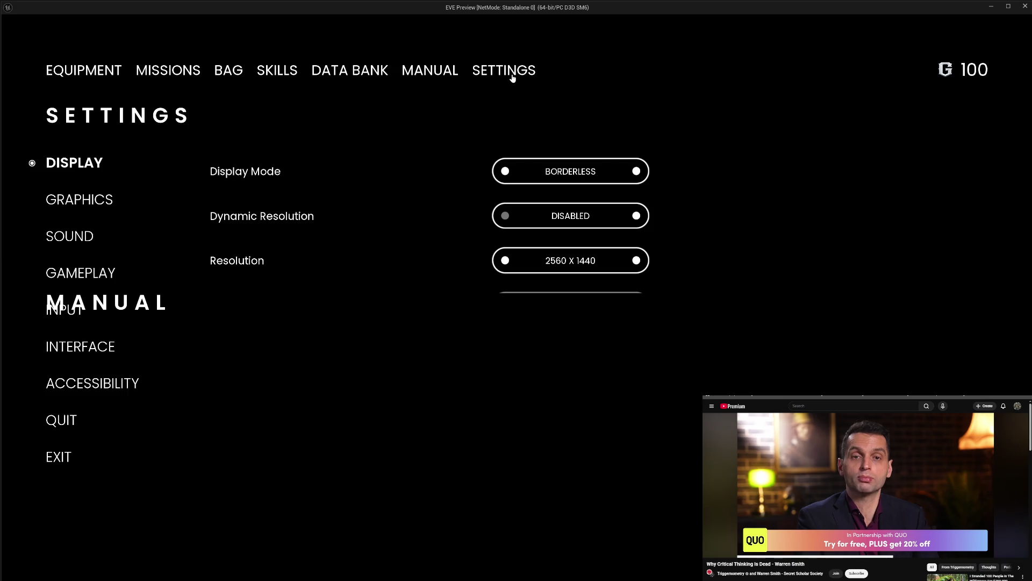
Close the game preview and bring up the button-click events in WBP_World_Menu's event graph.
mouse_move(401, 72)
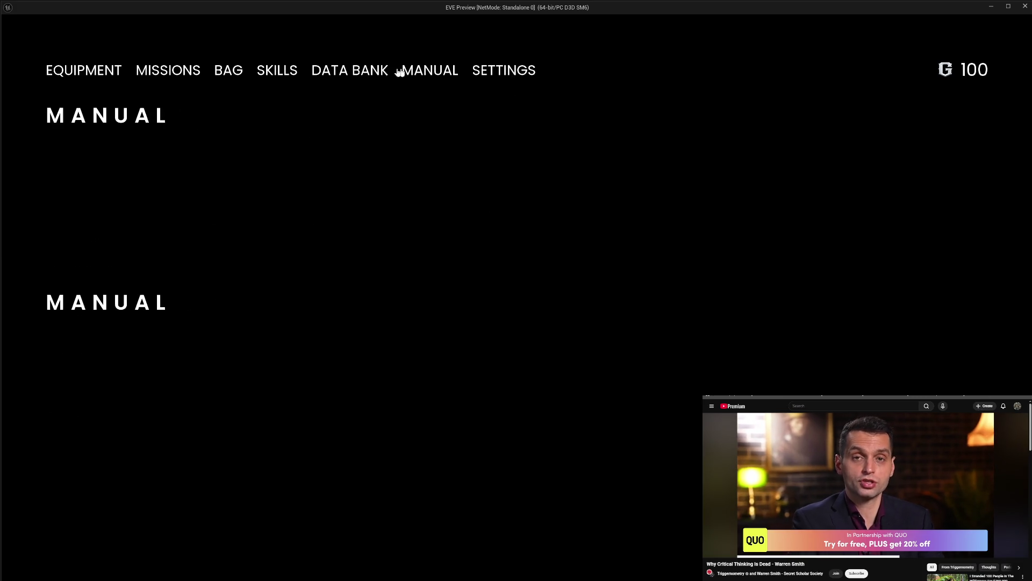
mouse_move(107, 72)
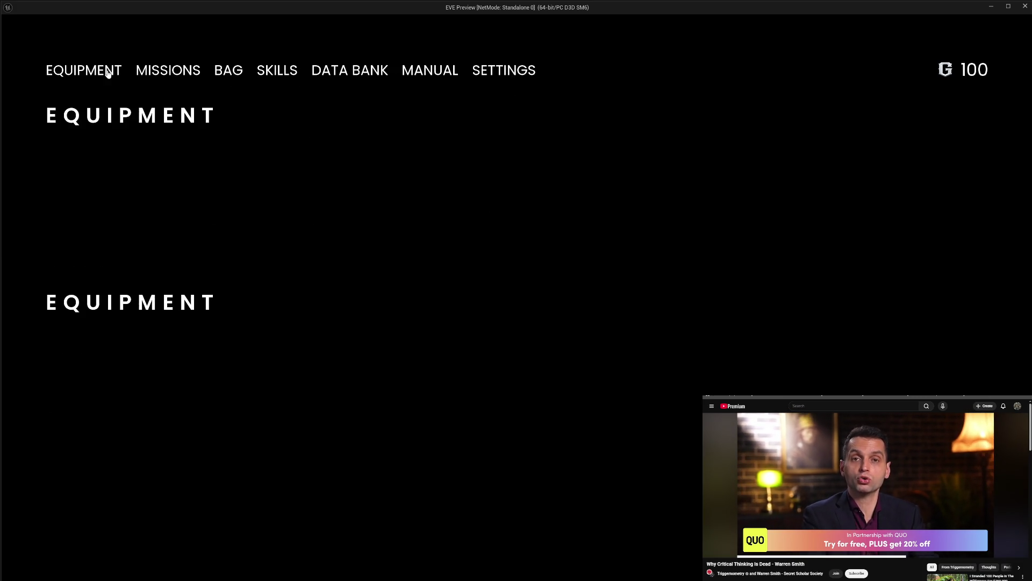
key("Escape")
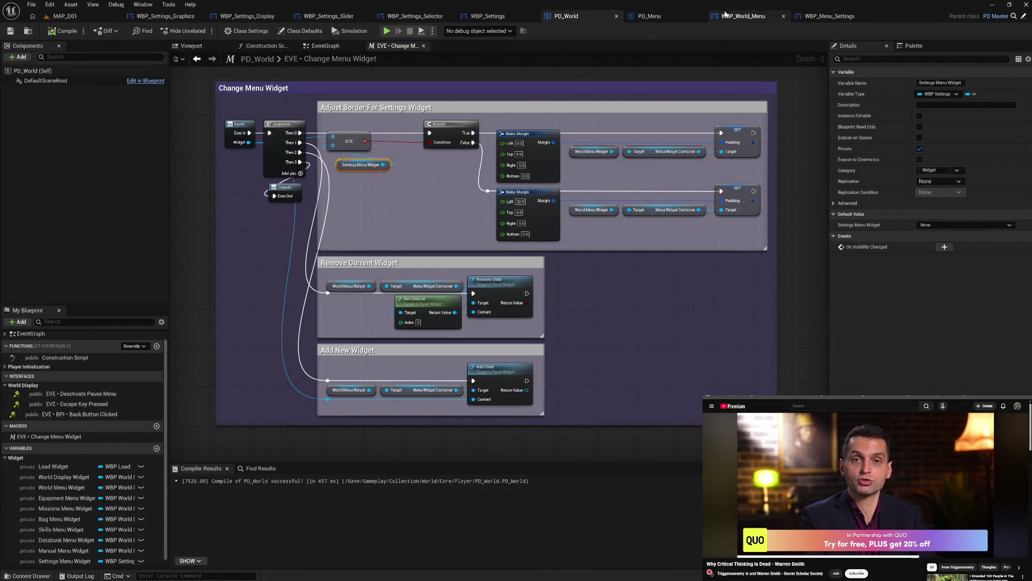
left_click(741, 16)
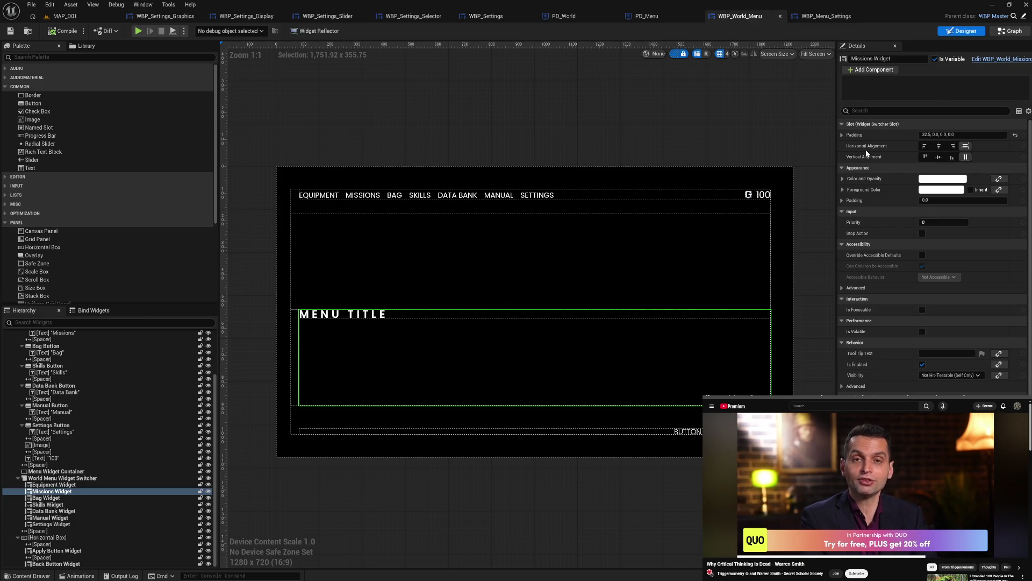
left_click(1009, 30)
mouse_move(611, 306)
left_mouse_down()
mouse_move(581, 345)
mouse_move(548, 351)
left_mouse_up()
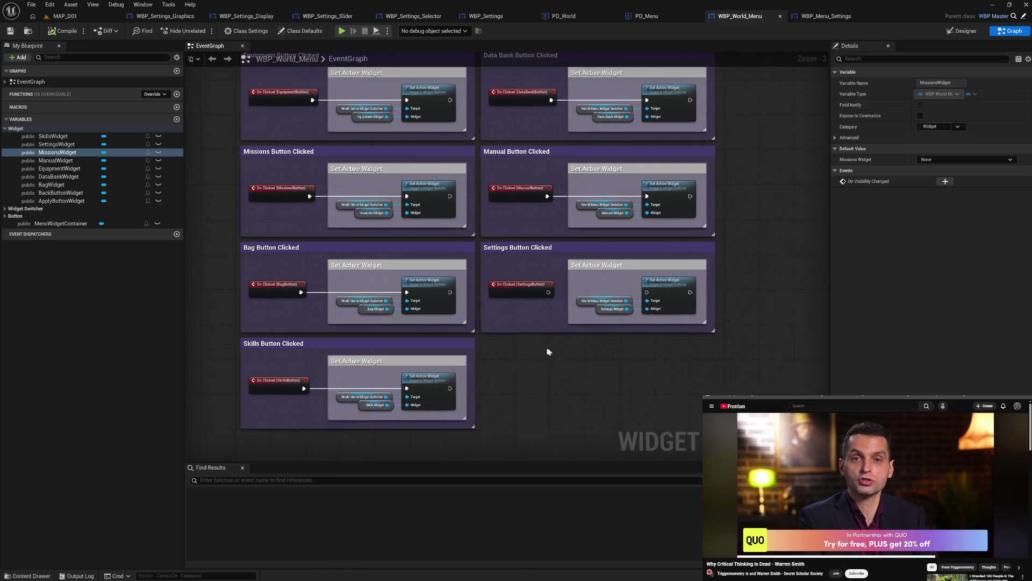
Unwire the Skills, Data Bank and Equipment click events from their handlers and compile WBP_World_Menu.
left_click(303, 388, "alt")
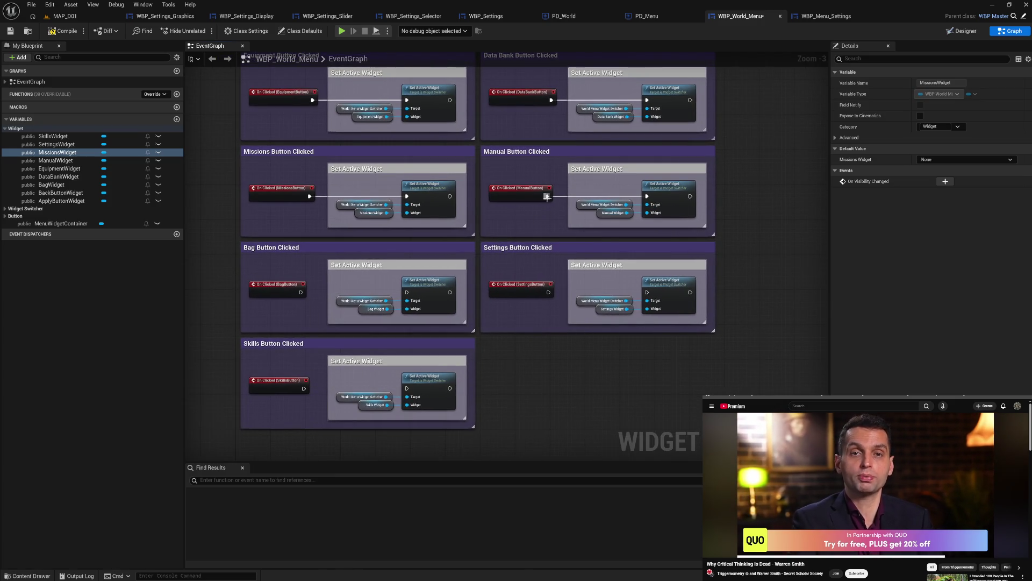
left_click_drag(517, 230, 535, 337)
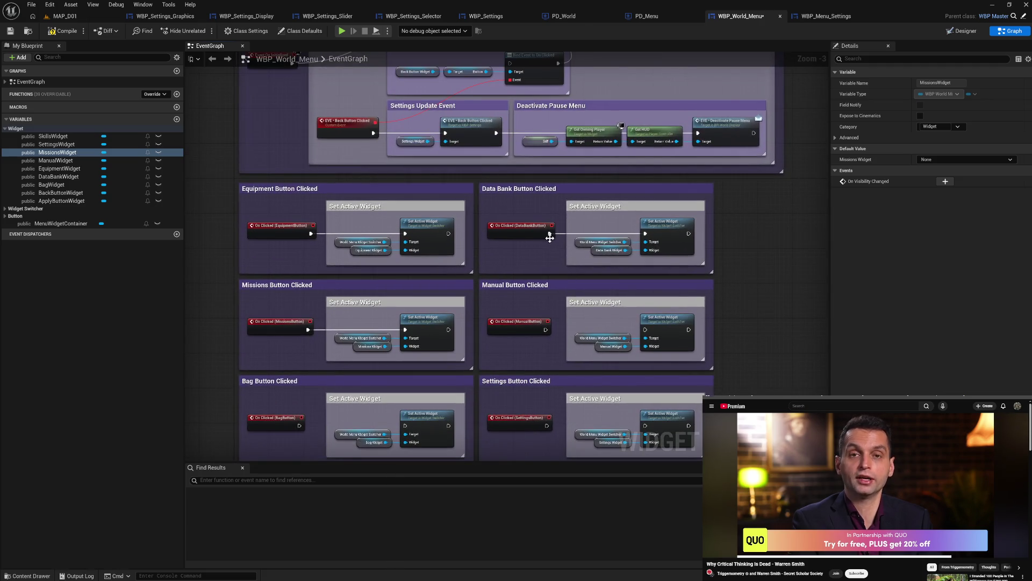
left_click(550, 234, "alt")
left_click(311, 233, "alt")
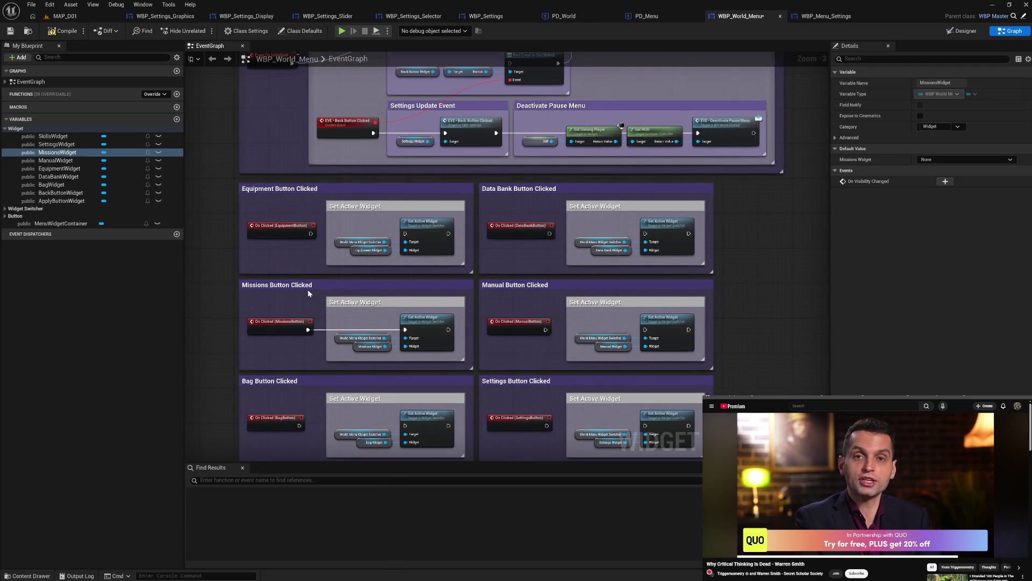
left_click(64, 33)
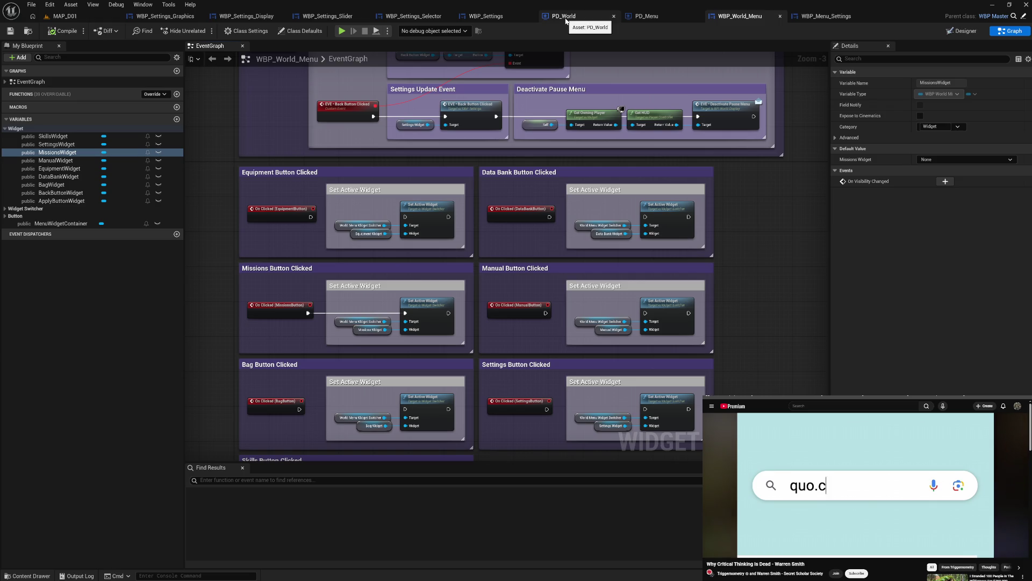
left_click(567, 18)
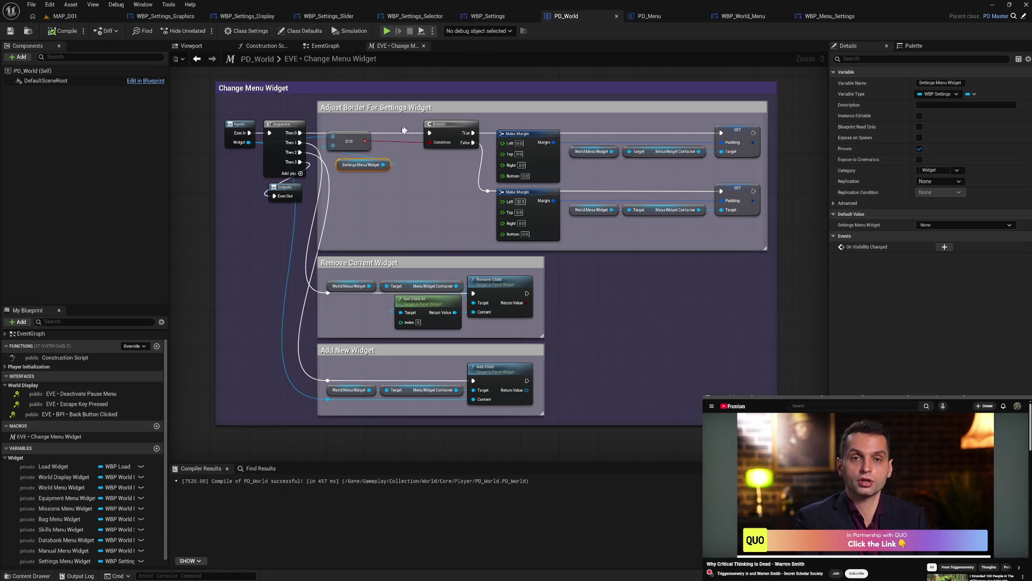
Line up the == node and Settings Menu Widget getter, straightening the wires, and shift the Branch and margin nodes.
left_click_drag(363, 142, 399, 144)
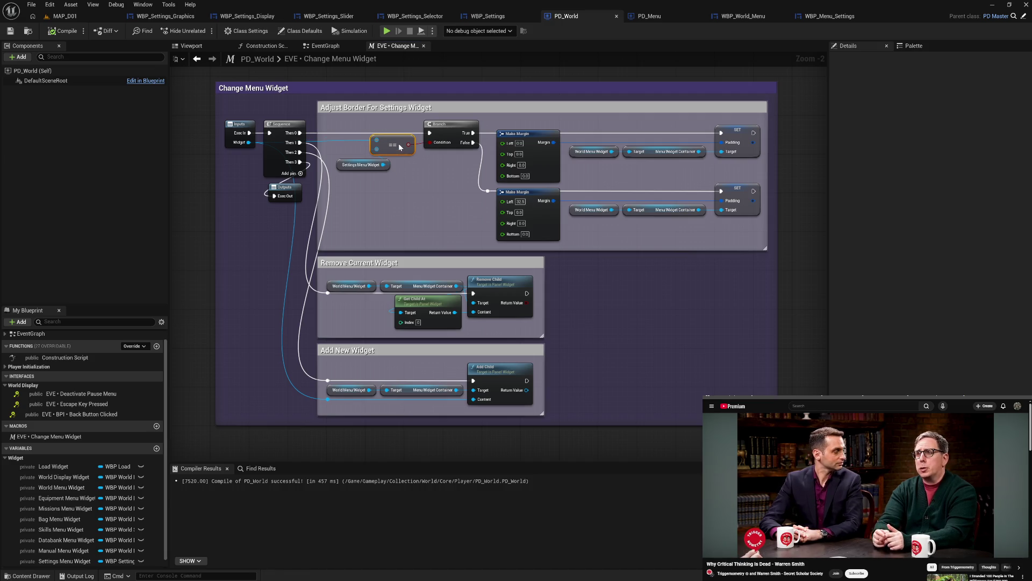
mouse_move(337, 165)
left_mouse_down()
mouse_move(311, 151)
mouse_move(459, 160)
left_mouse_up()
key("q")
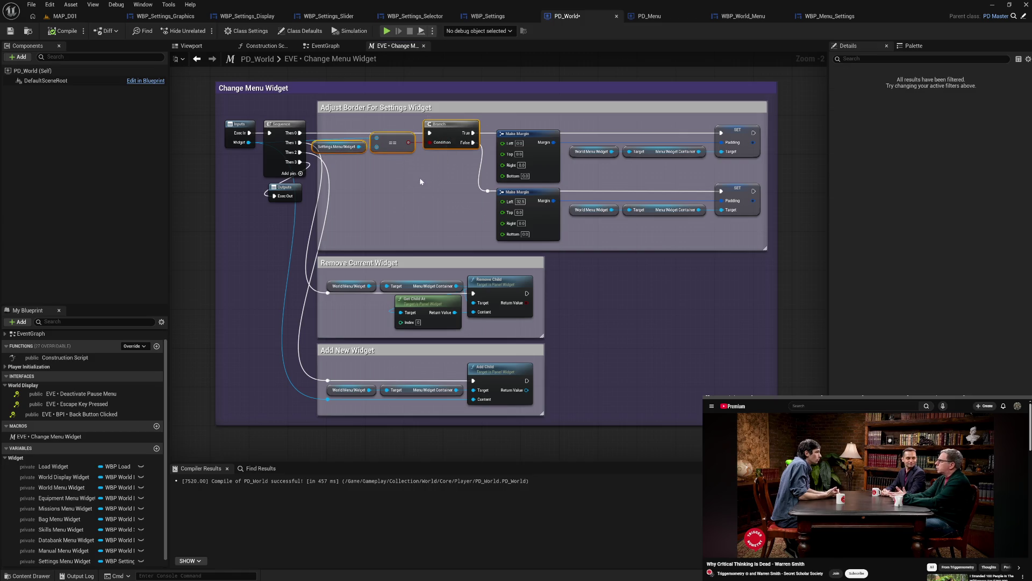
left_click(351, 177)
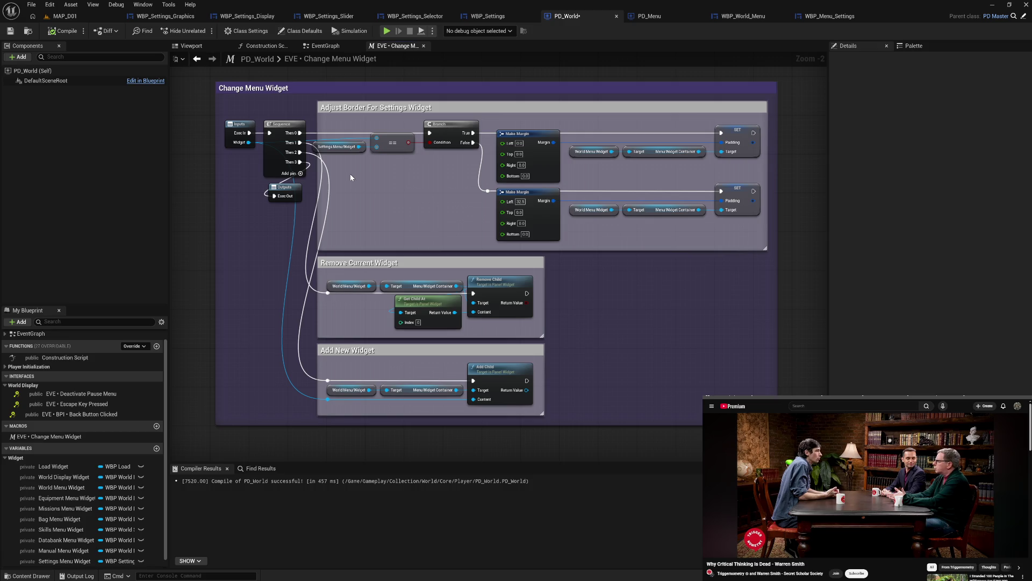
mouse_move(343, 127)
left_mouse_down()
mouse_move(673, 235)
mouse_move(747, 248)
left_mouse_up()
left_click_drag(444, 128, 461, 134)
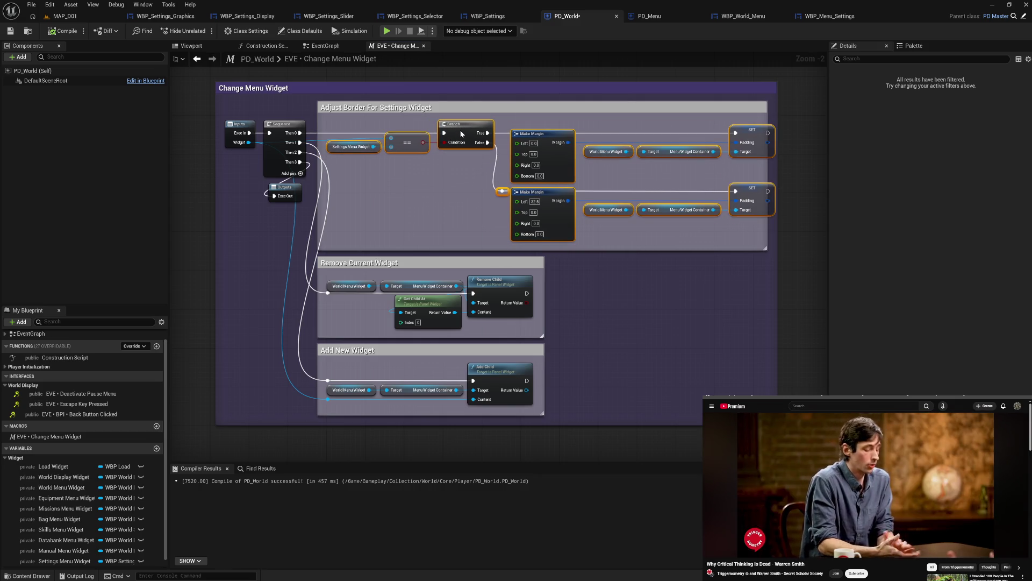
Resize the inner and outer comment boxes to fit the realigned nodes.
scroll(472, 162, "right", 5)
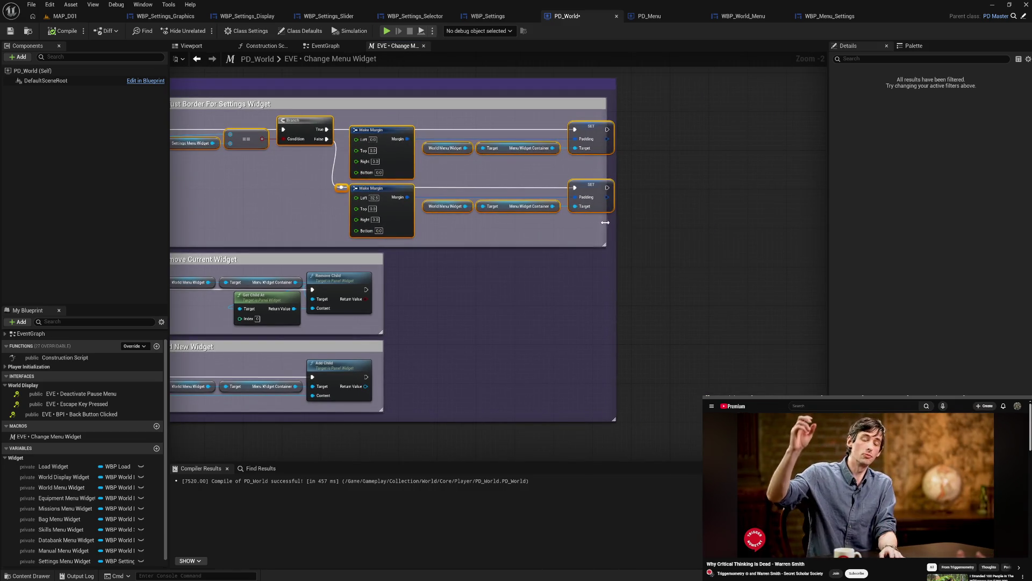
left_click_drag(605, 222, 626, 220)
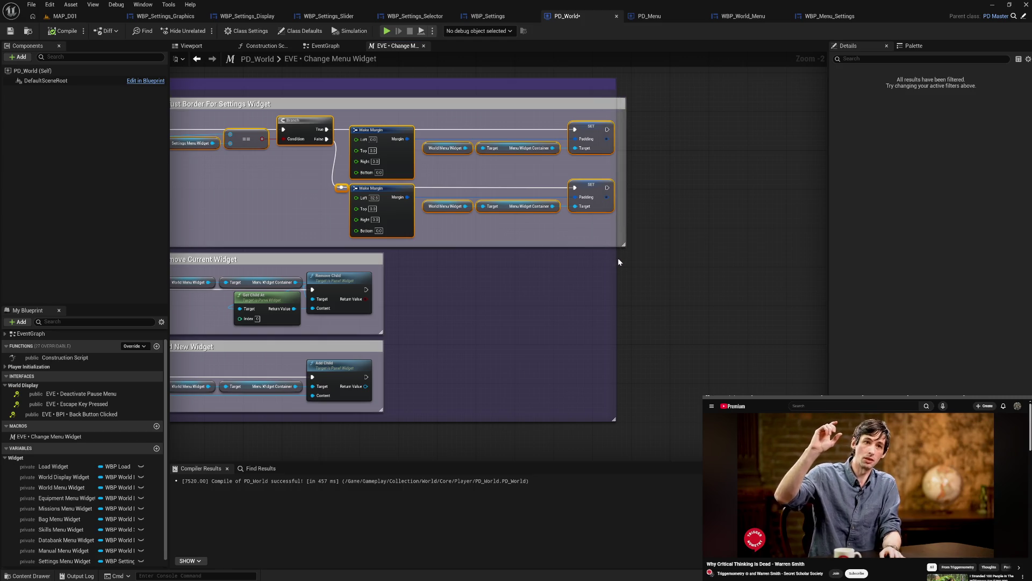
left_click_drag(615, 260, 632, 257)
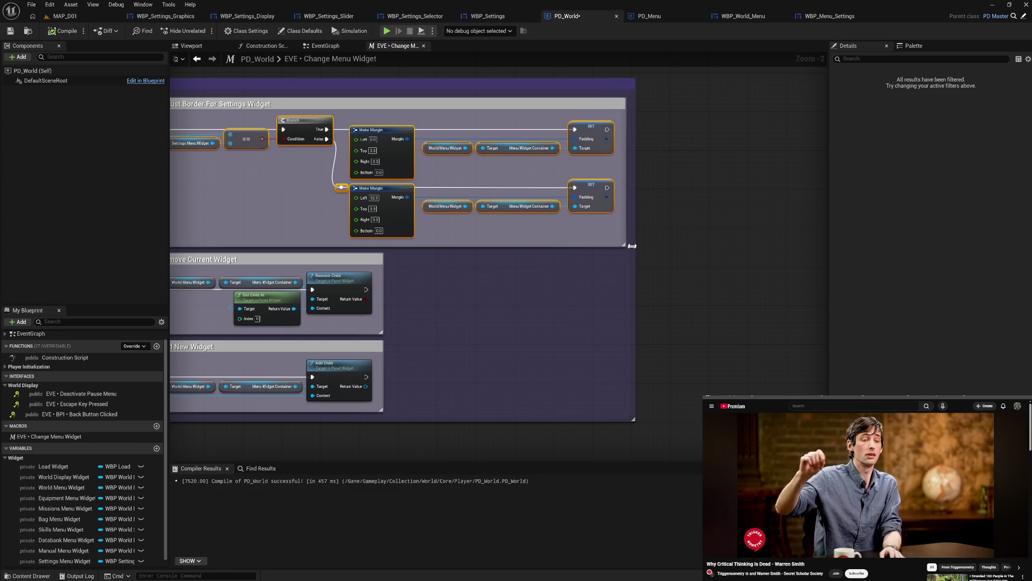
left_click_drag(624, 206, 620, 207)
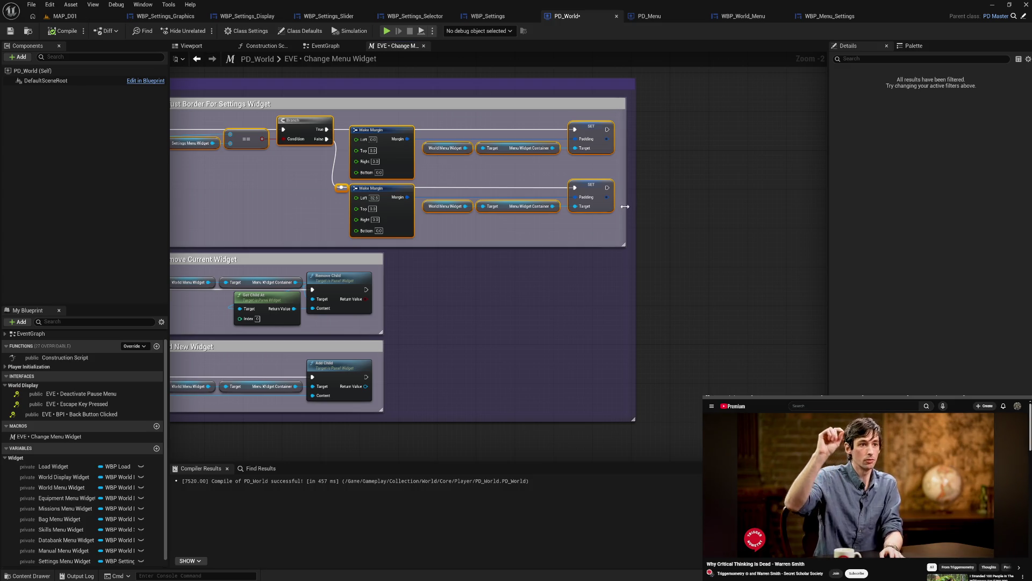
scroll(624, 207, "up", 2)
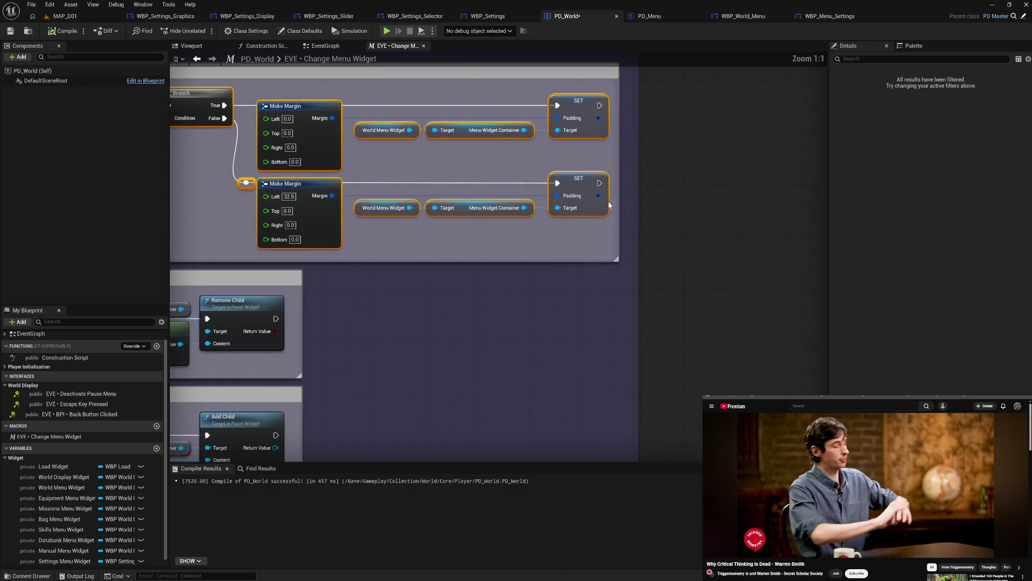
left_click_drag(638, 204, 631, 208)
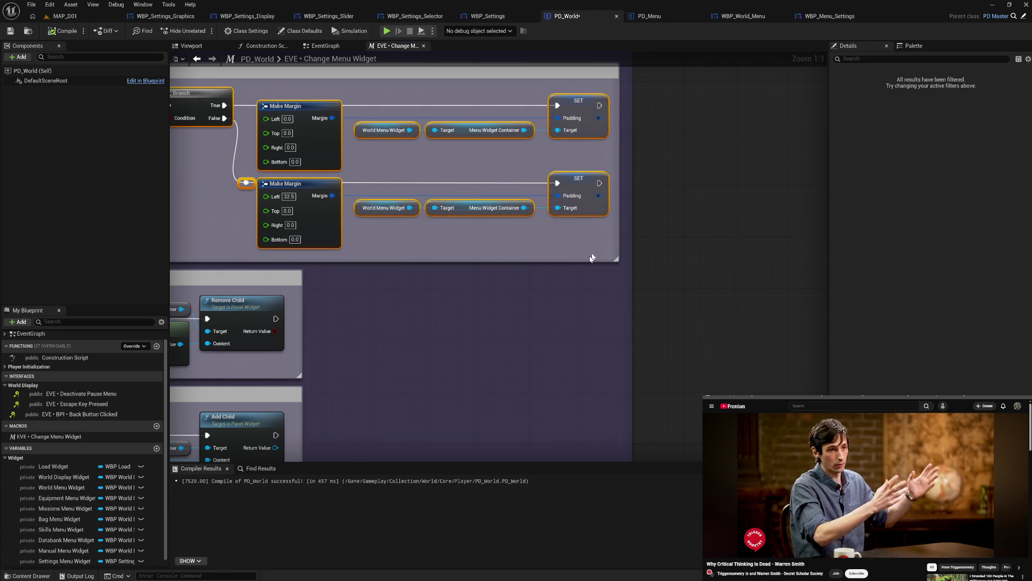
scroll(592, 257, "down", 5)
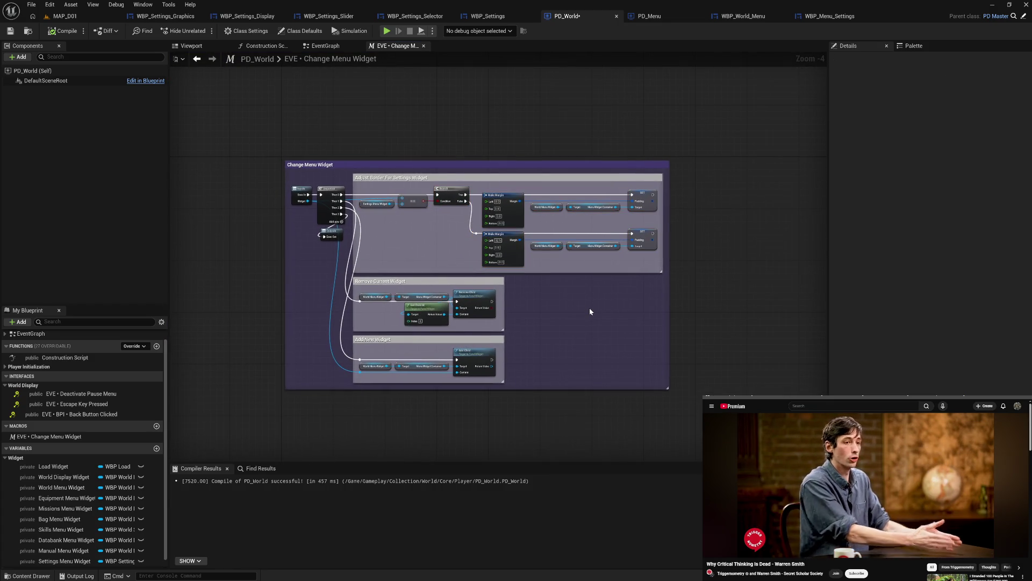
scroll(375, 220, "up", 5)
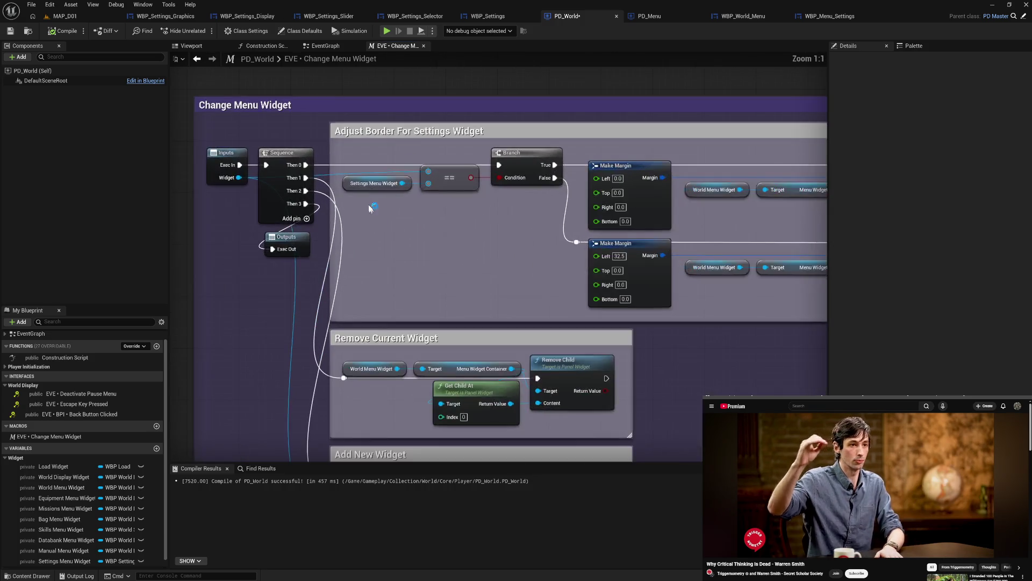
Add a reroute point on the wire into the == node and nudge it left.
mouse_move(389, 304)
left_mouse_down()
mouse_move(404, 174)
mouse_move(408, 310)
left_mouse_up()
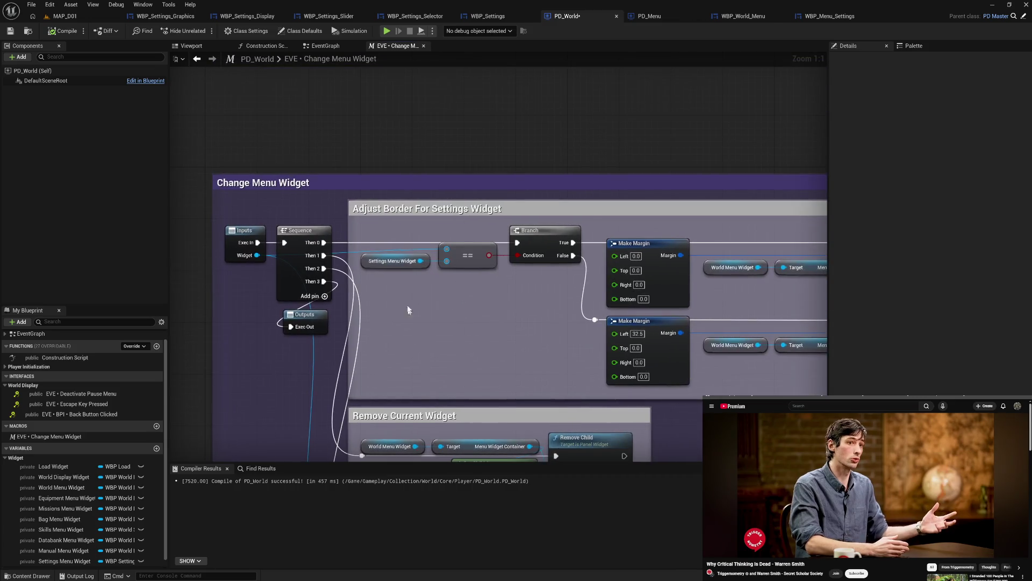
double_click(384, 249)
left_click_drag(387, 253, 371, 254)
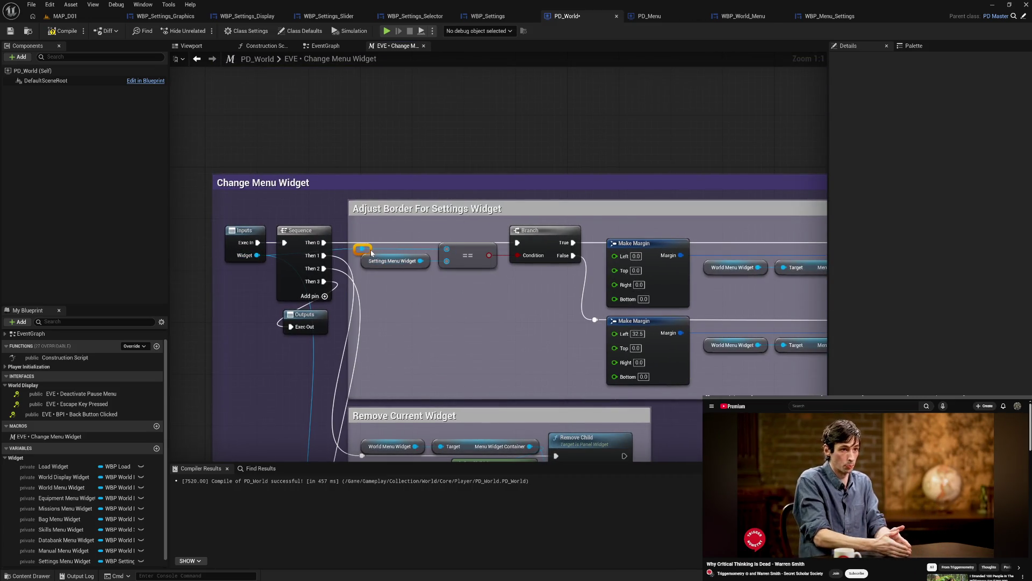
left_click(360, 239)
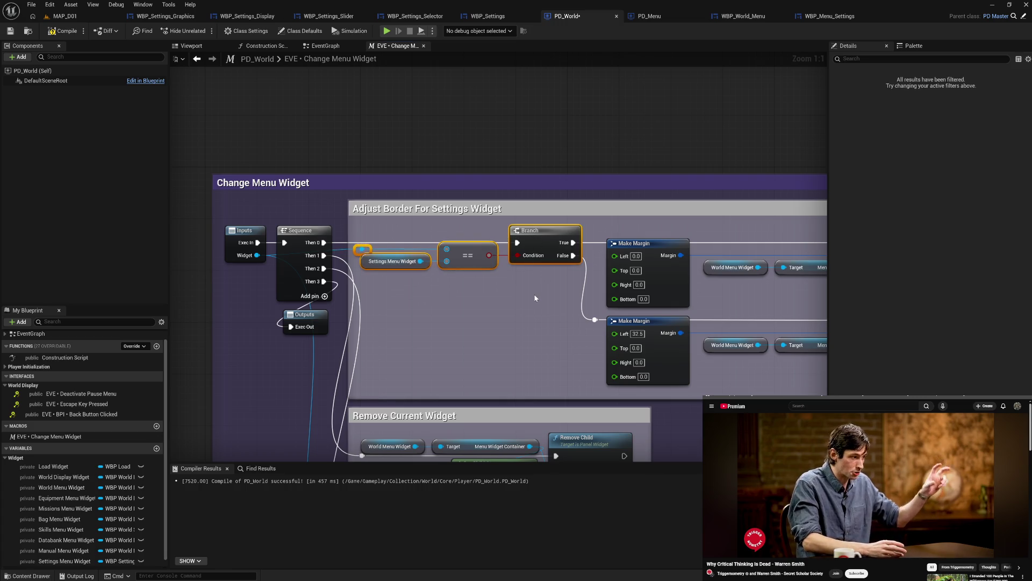
mouse_move(531, 320)
left_mouse_down()
mouse_move(415, 304)
mouse_move(337, 271)
mouse_move(573, 302)
mouse_move(715, 290)
left_mouse_up()
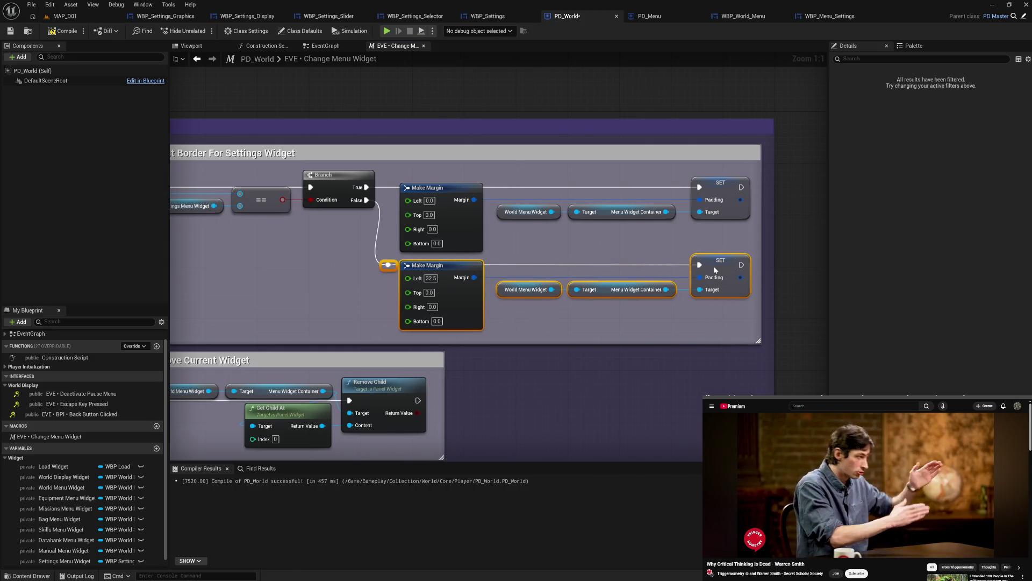
left_click(566, 248)
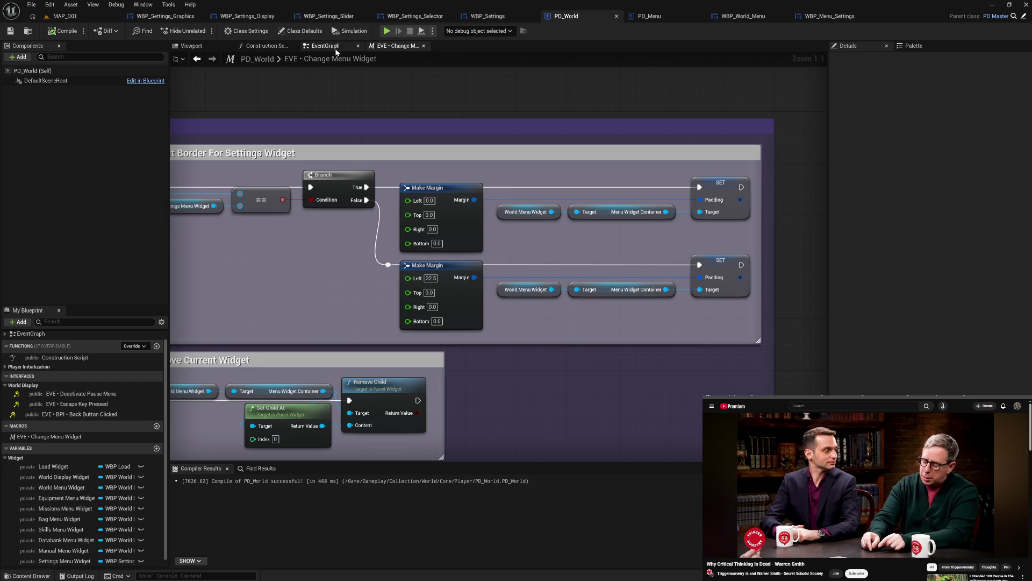
left_click(330, 47)
mouse_move(459, 265)
left_mouse_down()
mouse_move(519, 164)
mouse_move(538, 305)
left_mouse_up()
mouse_move(527, 229)
left_mouse_down()
mouse_move(537, 290)
mouse_move(554, 208)
left_mouse_up()
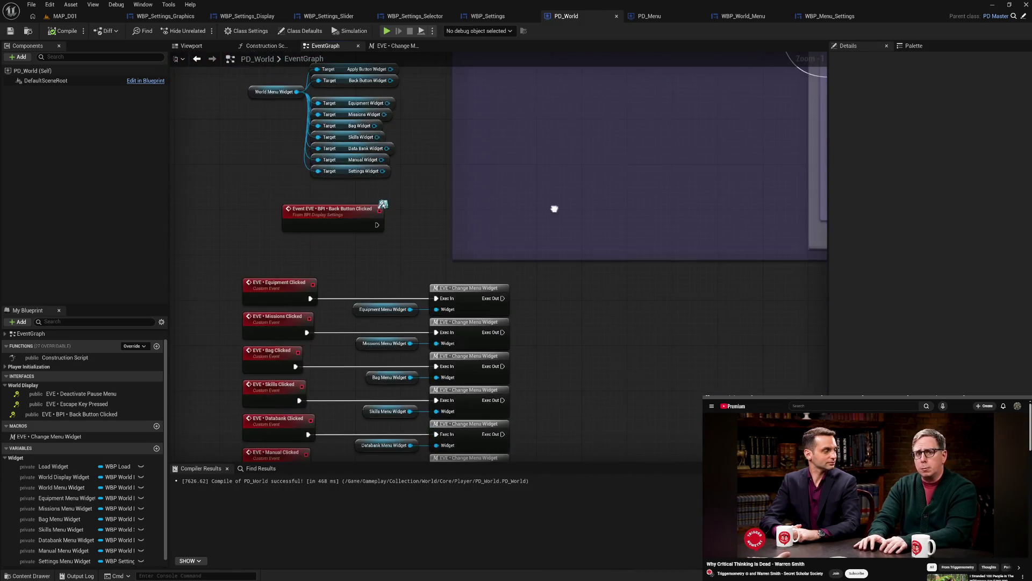
left_click_drag(575, 315, 576, 210)
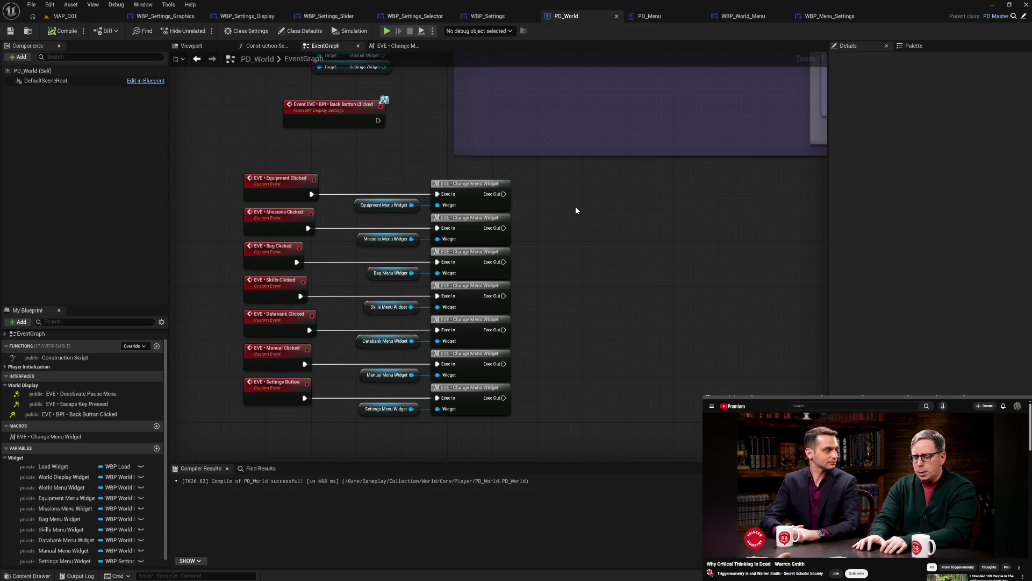
left_click_drag(404, 177, 503, 419)
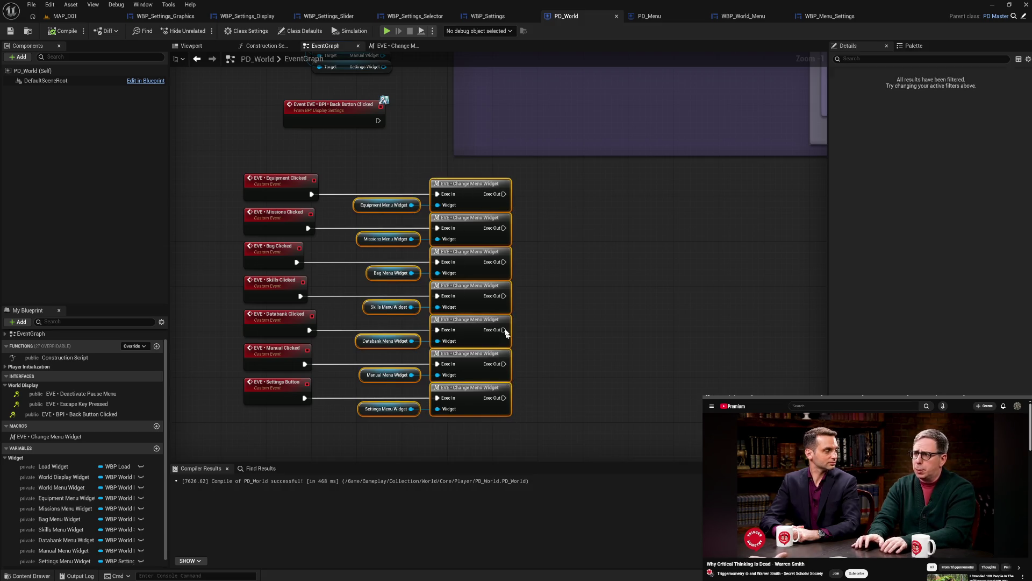
left_click_drag(474, 186, 455, 189)
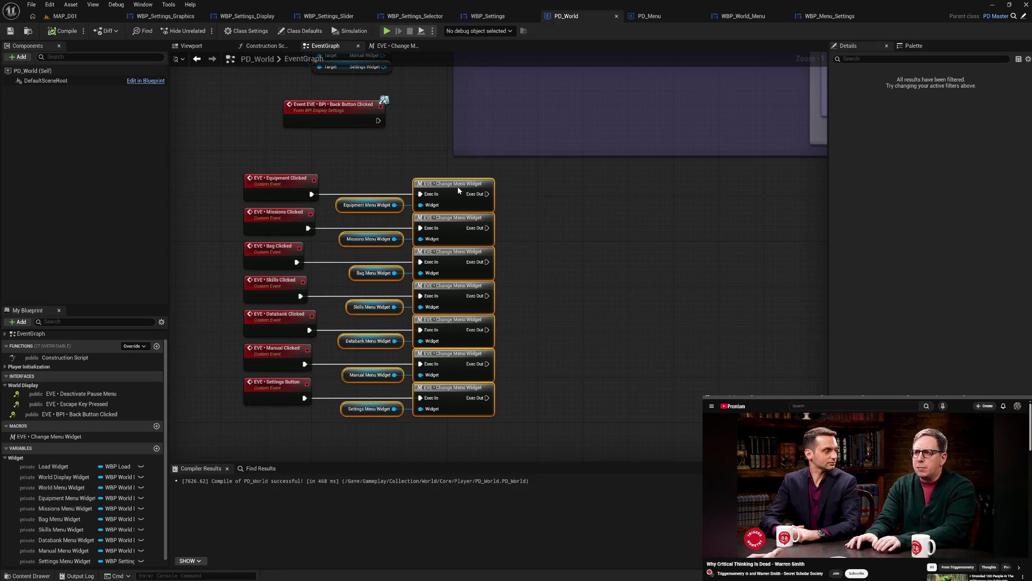
left_click(546, 239)
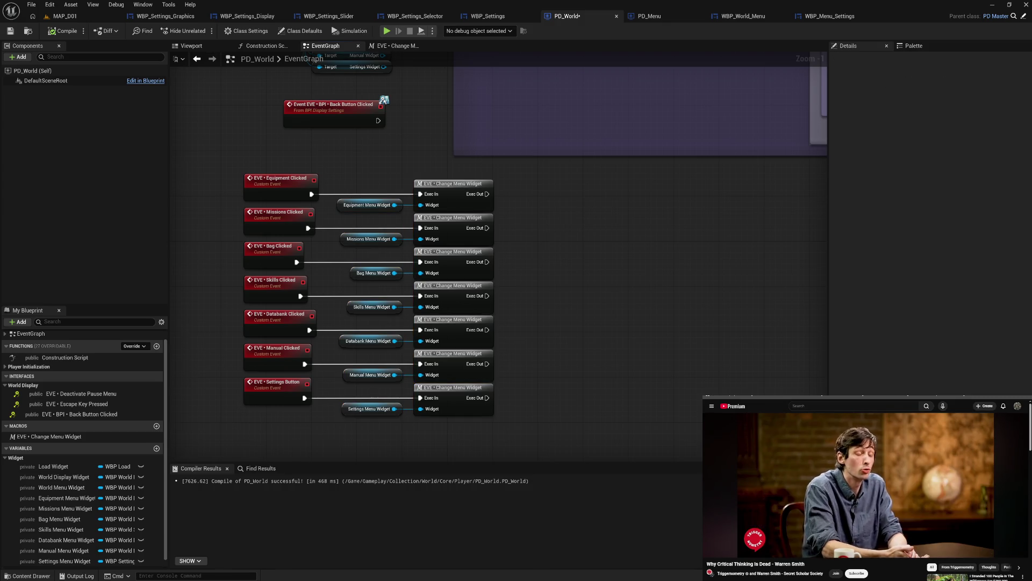
left_click_drag(606, 164, 525, 284)
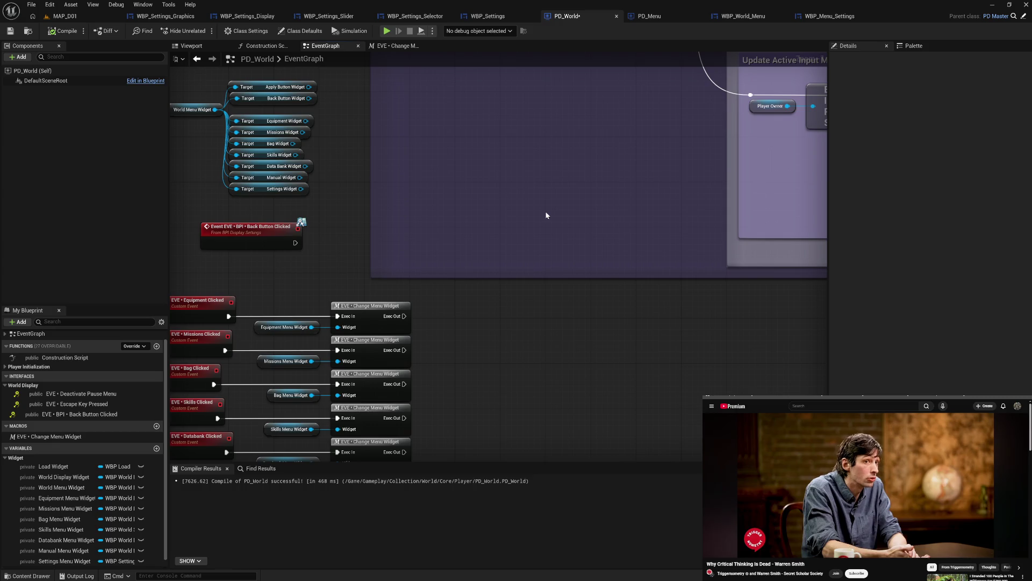
mouse_move(544, 173)
left_mouse_down()
mouse_move(537, 252)
mouse_move(548, 391)
mouse_move(562, 343)
mouse_move(441, 401)
left_mouse_up()
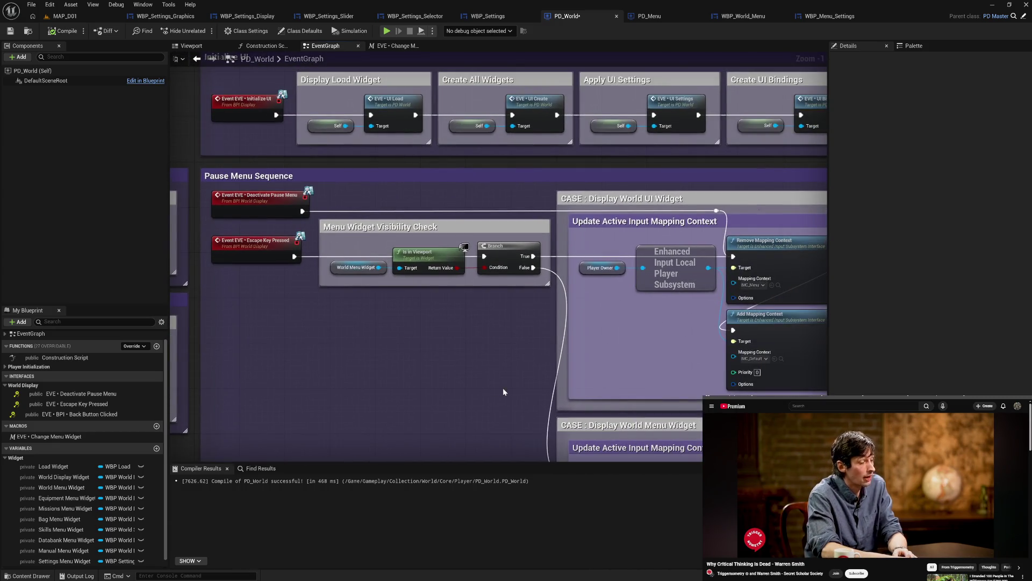
left_click_drag(503, 391, 283, 344)
left_click_drag(681, 332, 502, 337)
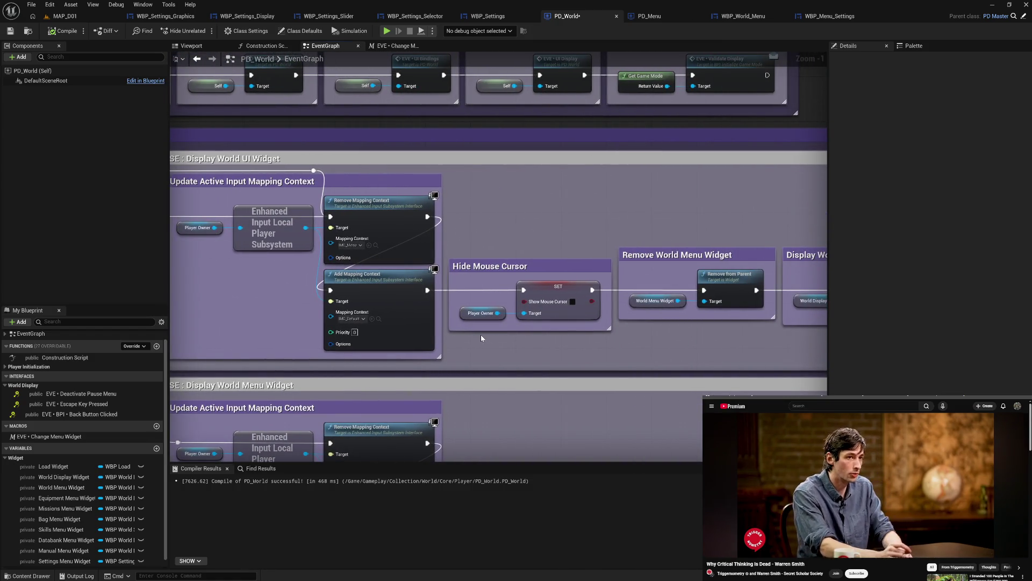
mouse_move(480, 334)
left_mouse_down()
mouse_move(581, 329)
mouse_move(413, 361)
left_mouse_up()
mouse_move(381, 249)
left_mouse_down()
mouse_move(880, 369)
mouse_move(687, 374)
left_mouse_up()
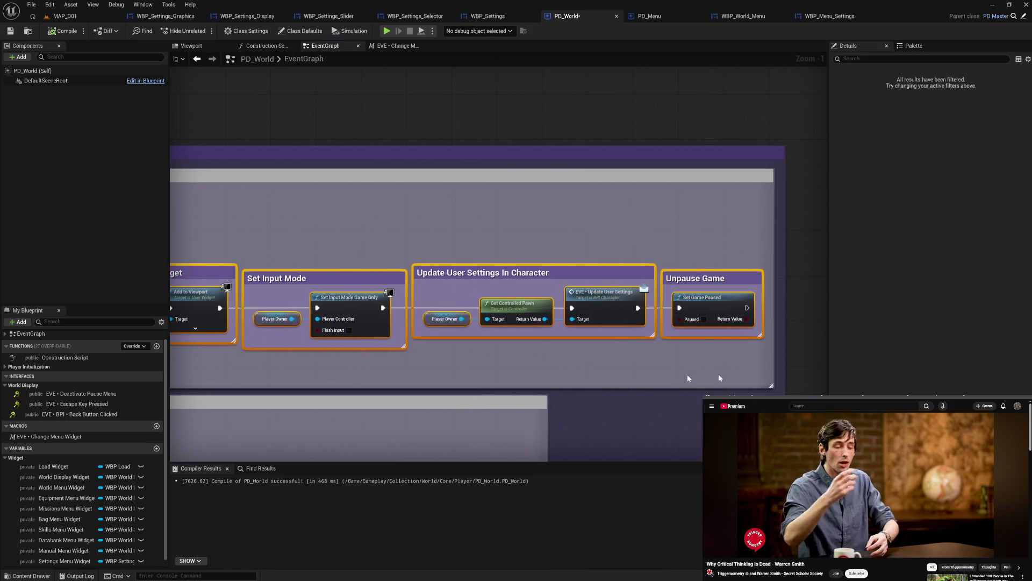
left_click_drag(353, 356, 730, 356)
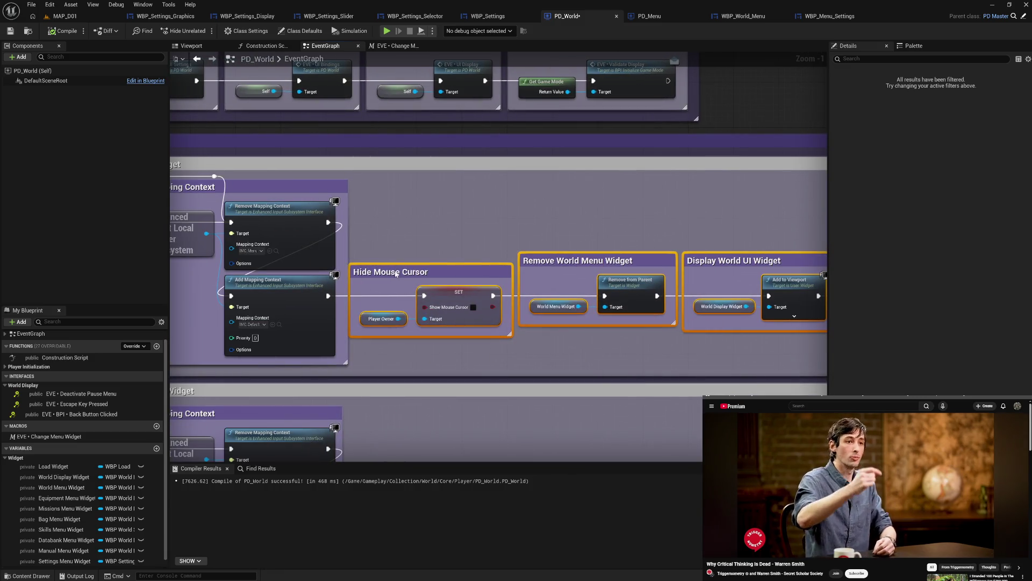
left_click_drag(397, 271, 403, 272)
mouse_move(375, 351)
left_mouse_down()
mouse_move(645, 337)
mouse_move(640, 322)
mouse_move(605, 324)
mouse_move(639, 318)
left_mouse_up()
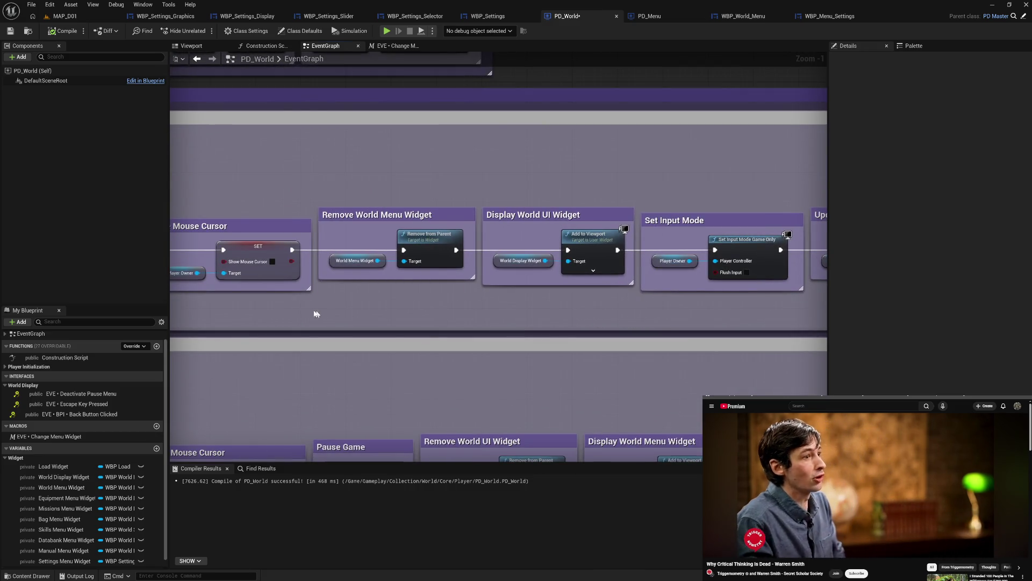
left_click_drag(315, 315, 697, 319)
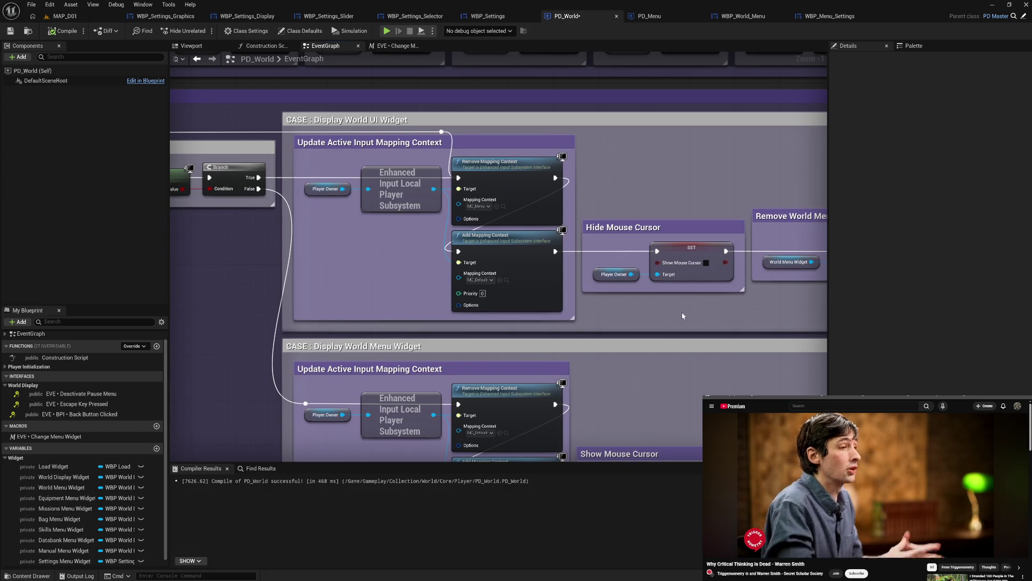
mouse_move(366, 312)
left_mouse_down()
mouse_move(635, 310)
mouse_move(417, 294)
left_mouse_up()
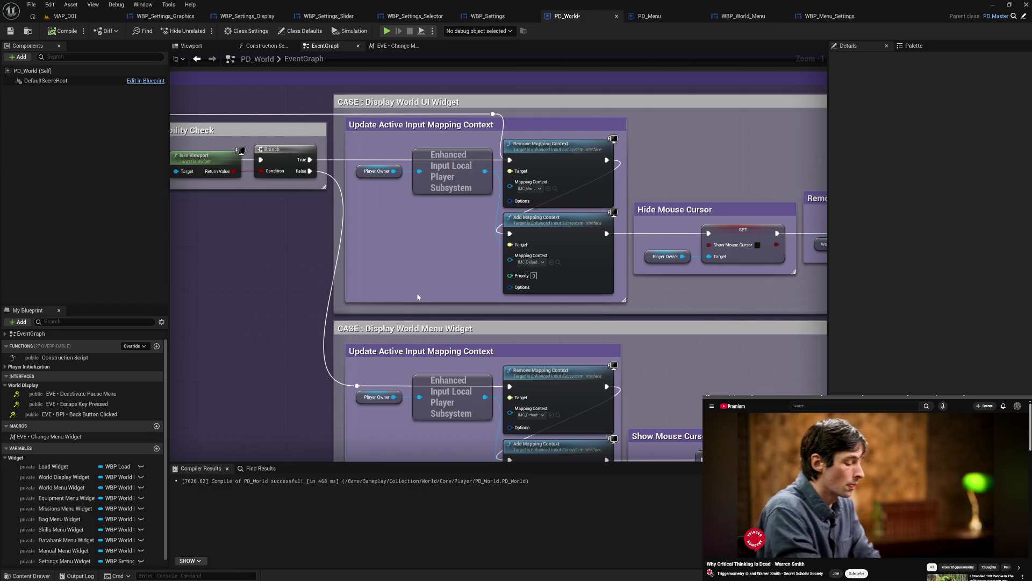
left_click(387, 31)
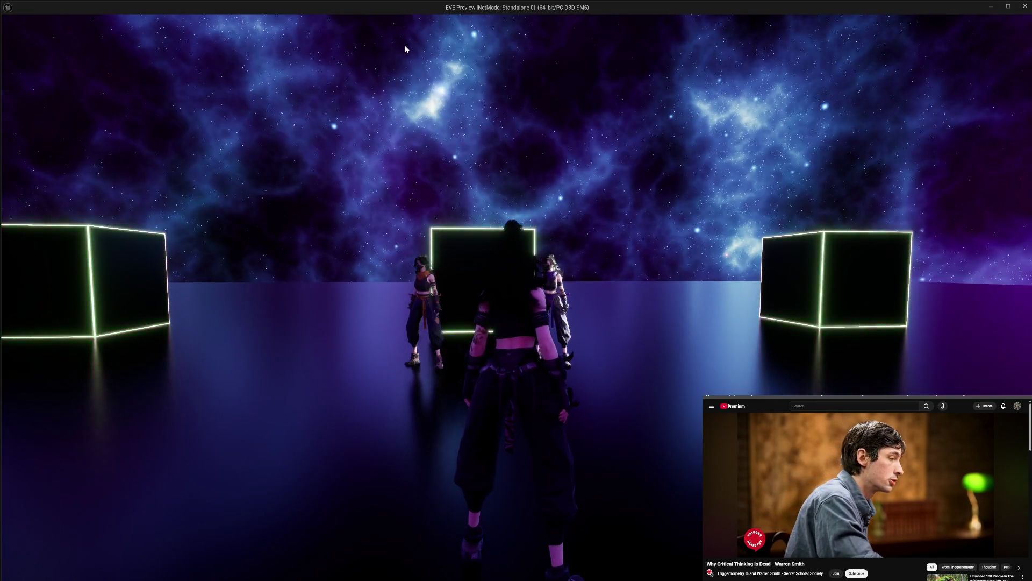
key("Tab")
left_click(430, 70)
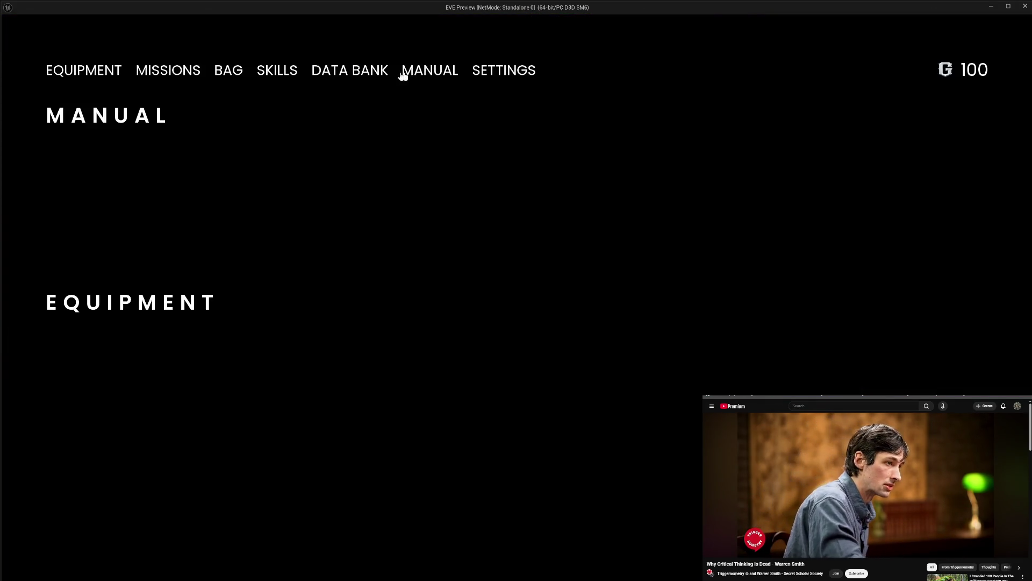
left_click(355, 74)
left_click(274, 73)
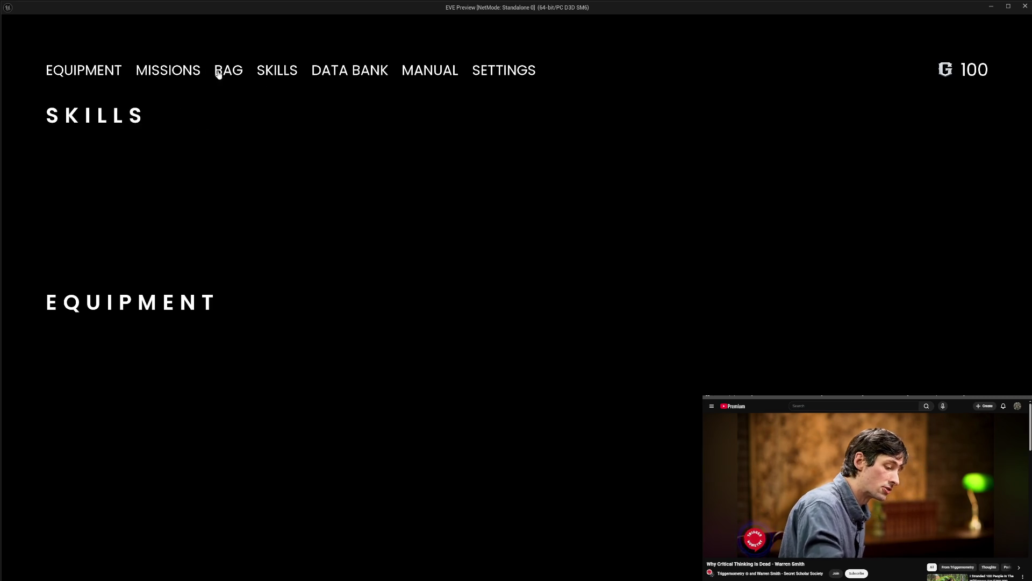
left_click(219, 75)
left_click(166, 70)
left_click(91, 74)
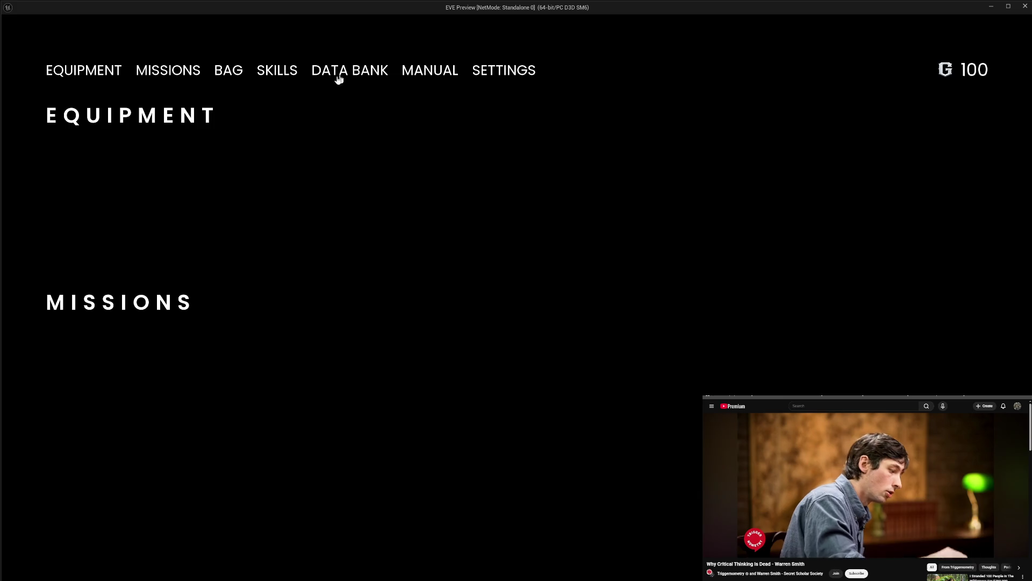
left_click(169, 72)
left_click(226, 72)
left_click(260, 75)
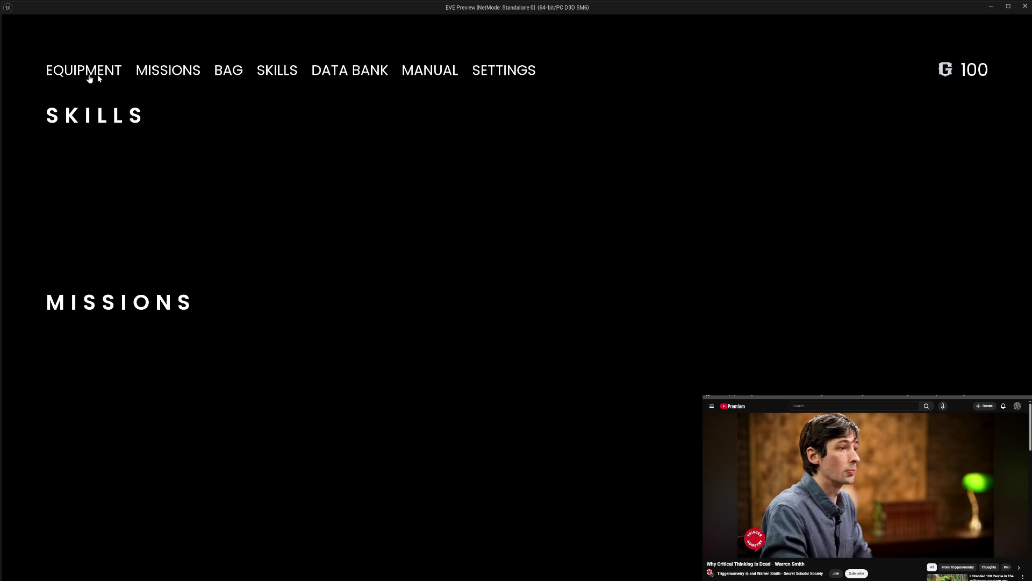
left_click(94, 74)
left_click(414, 74)
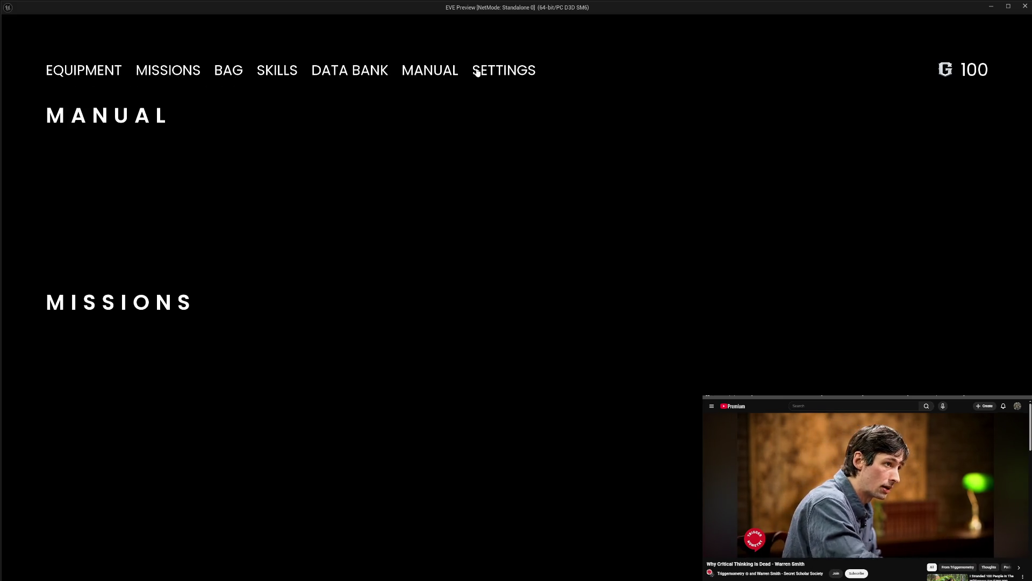
left_click(477, 71)
left_click(426, 74)
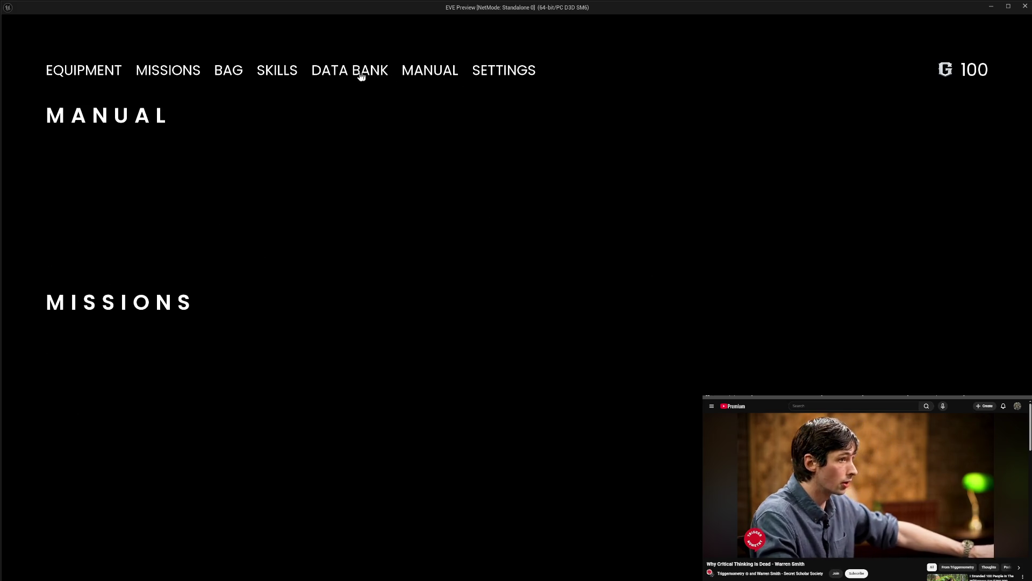
left_click(360, 73)
left_click(268, 73)
left_click(226, 73)
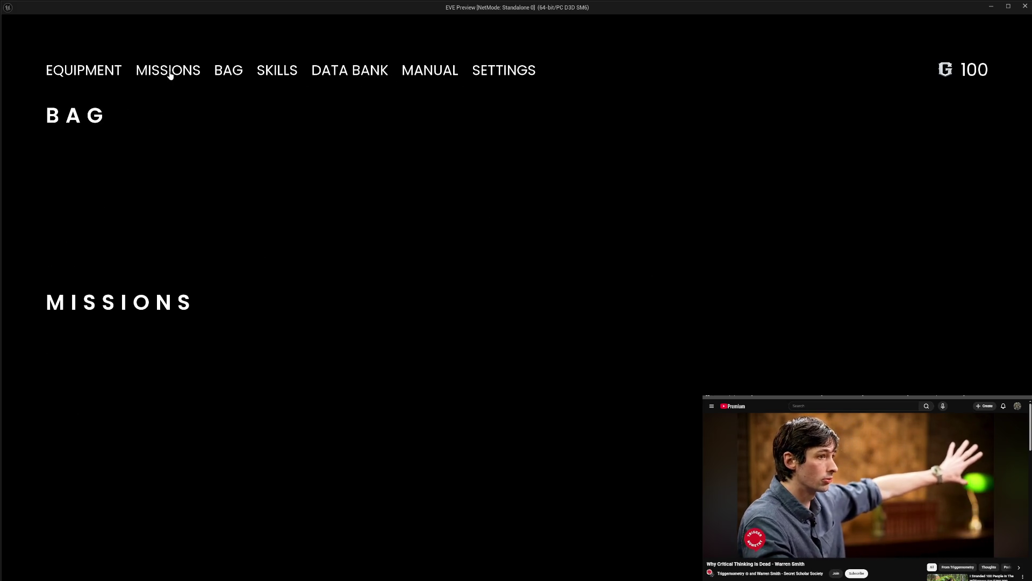
left_click(169, 73)
left_click(102, 72)
left_click(178, 71)
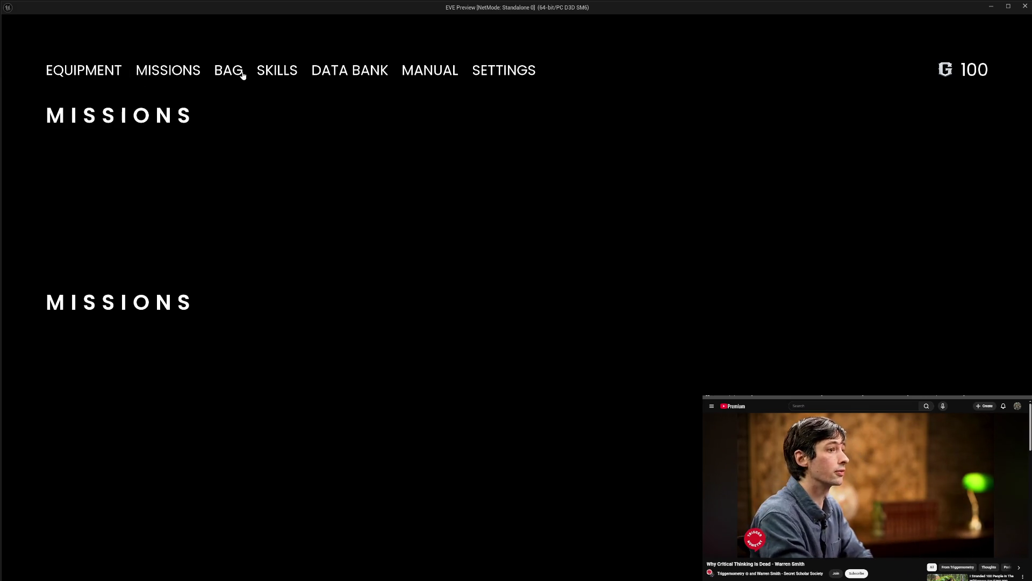
left_click(277, 73)
left_click(382, 74)
left_click(488, 79)
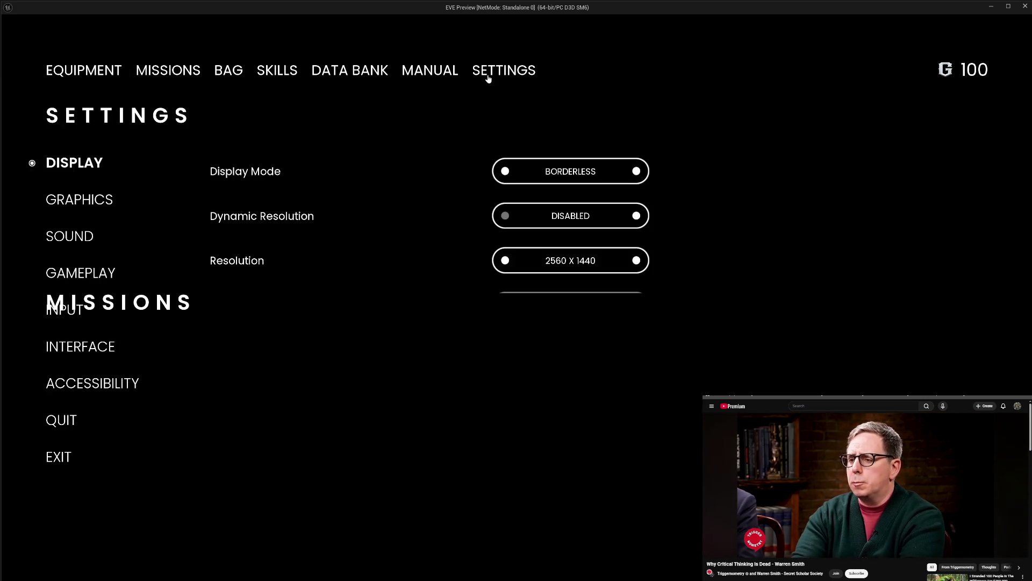
left_click(1025, 5)
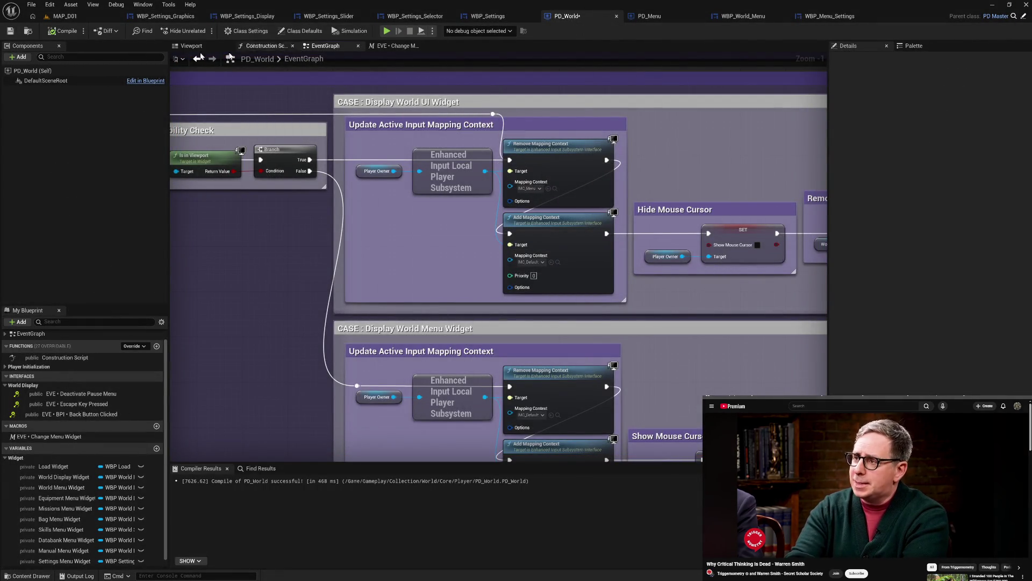
Compile PD_World, then disconnect the Missions click event from Set Active Widget in WBP_World_Menu.
left_click(60, 32)
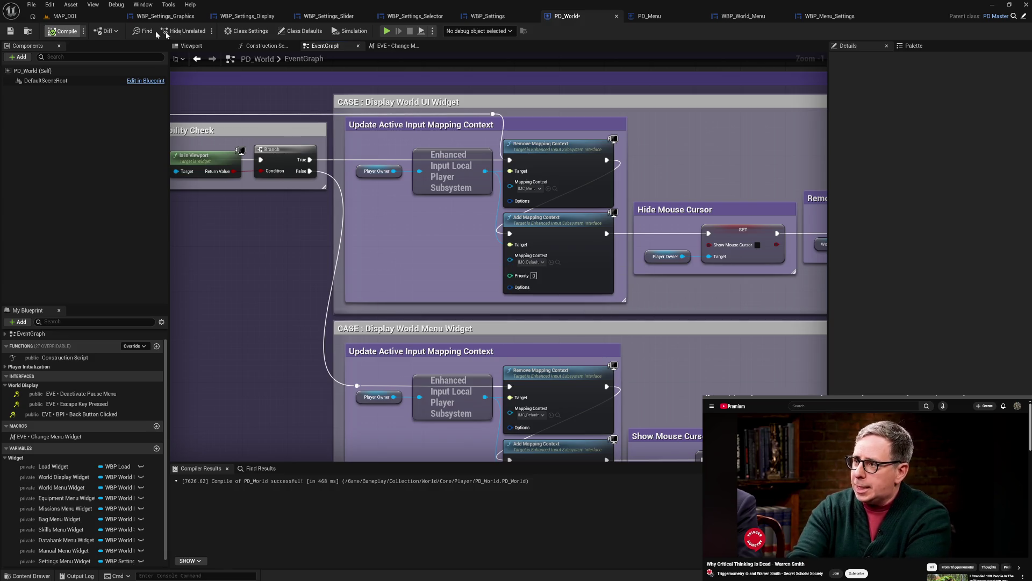
left_click(742, 19)
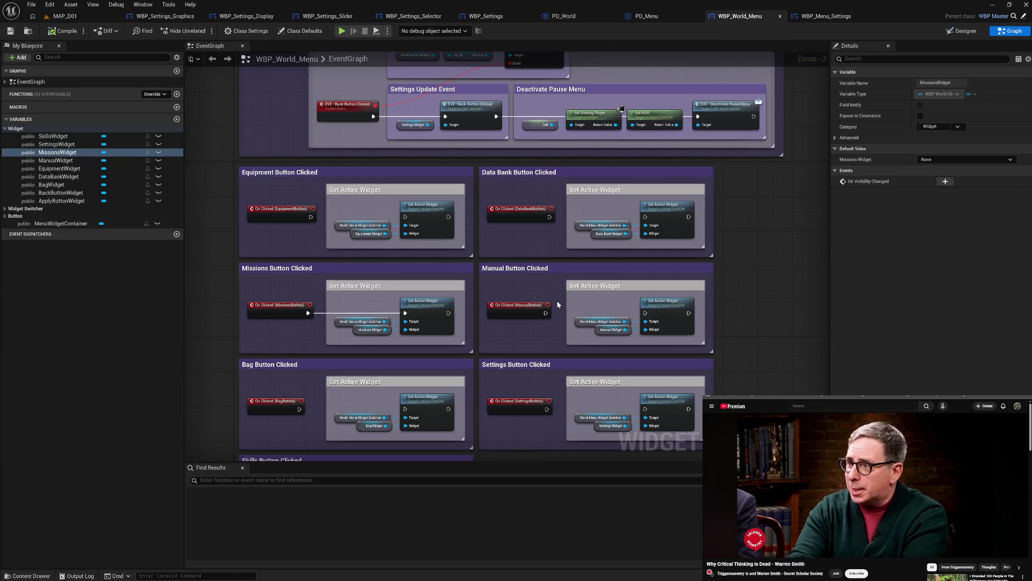
left_click_drag(557, 304, 556, 245)
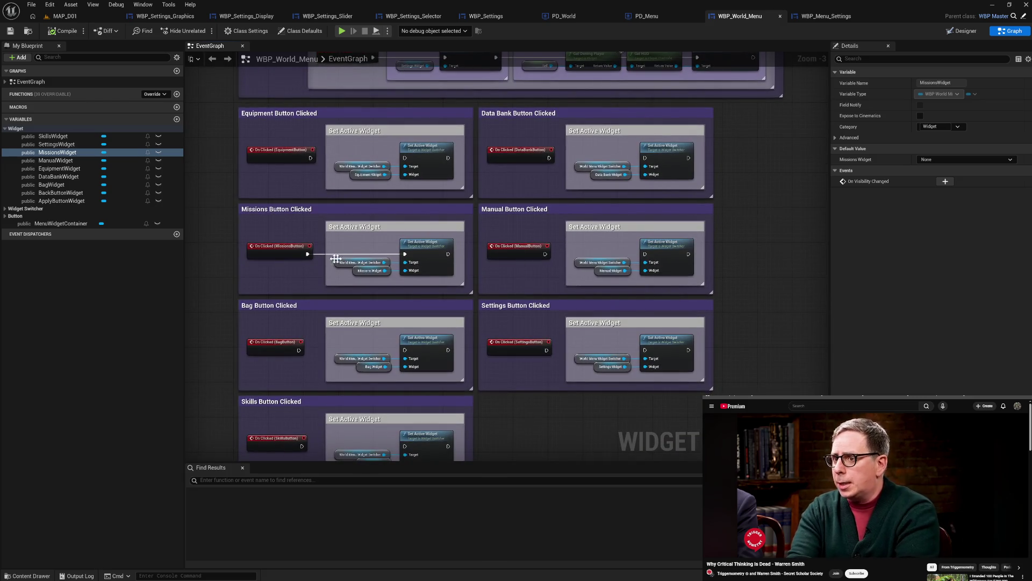
left_click(335, 259, "alt")
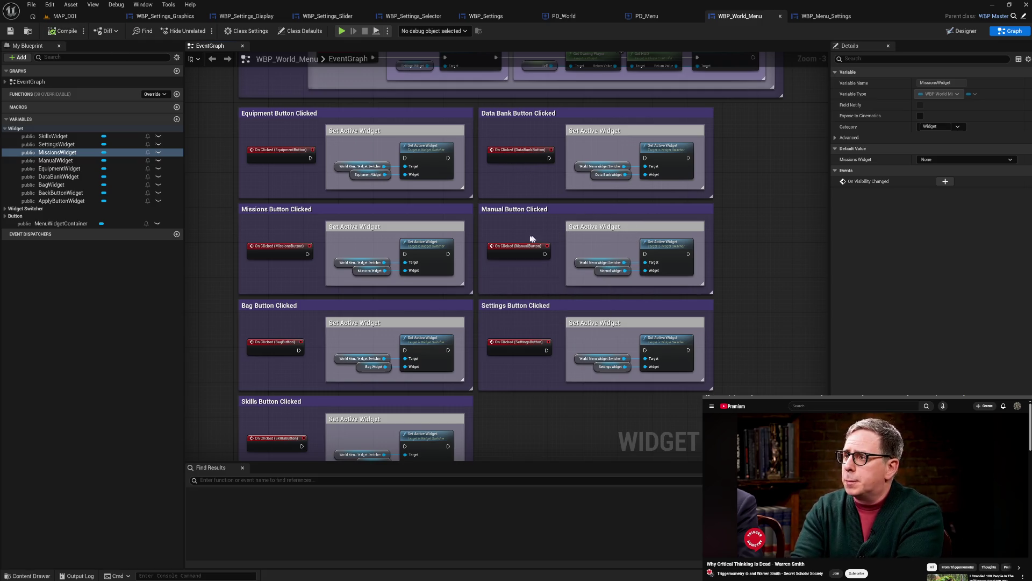
Delete all the button-clicked comment blocks, keeping On Initialized, and compile WBP_World_Menu.
left_click_drag(530, 238, 534, 379)
mouse_move(542, 291)
left_mouse_down()
mouse_move(544, 369)
mouse_move(547, 271)
left_mouse_up()
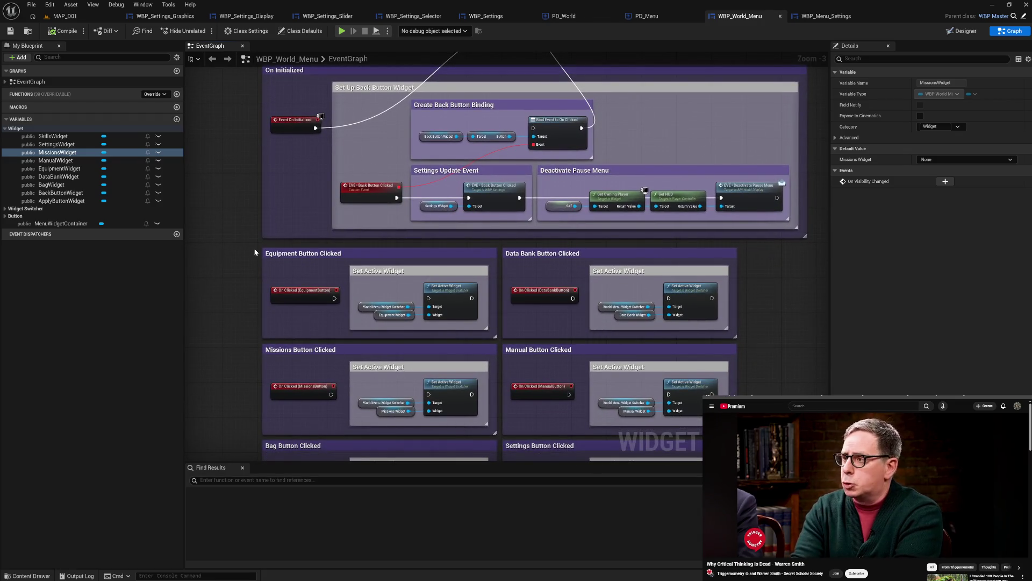
mouse_move(255, 252)
left_mouse_down()
mouse_move(334, 323)
mouse_move(743, 425)
mouse_move(753, 444)
mouse_move(755, 364)
left_mouse_up()
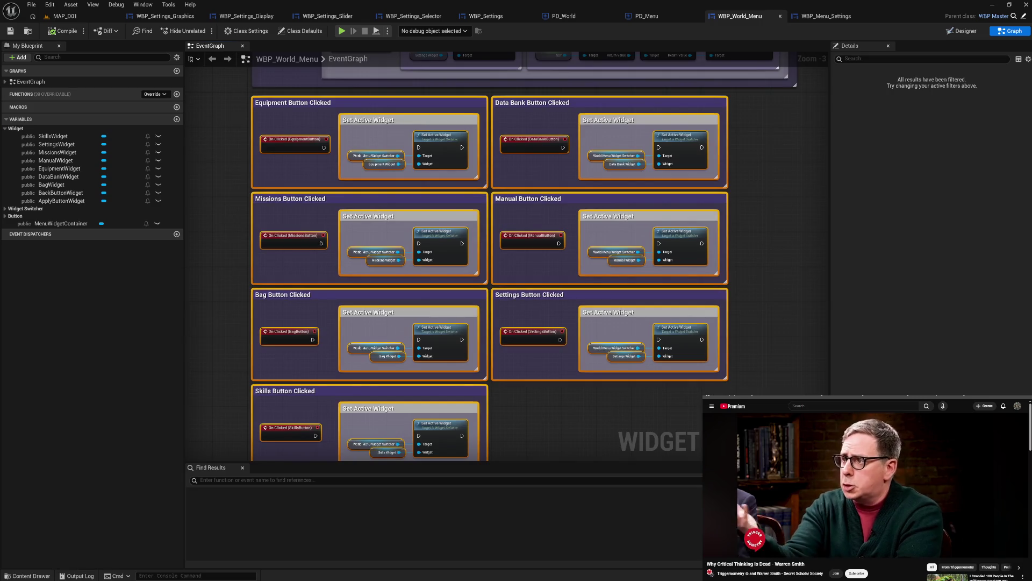
key("Delete")
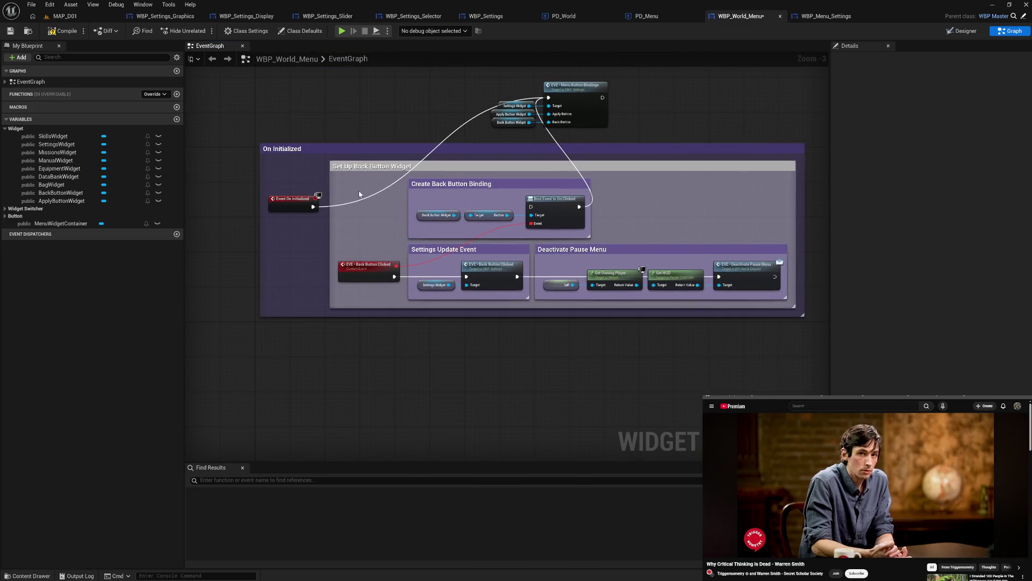
left_click(64, 33)
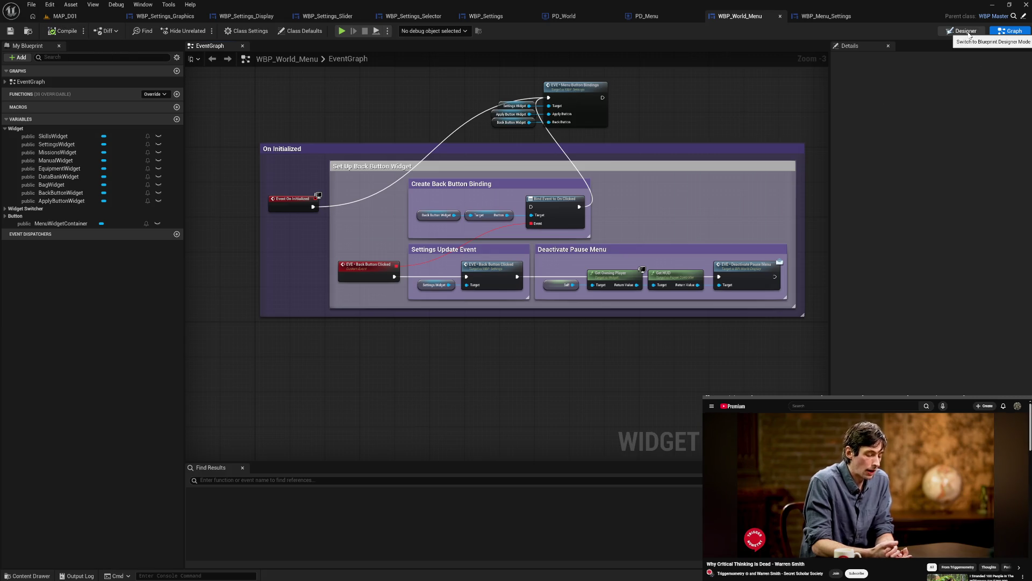
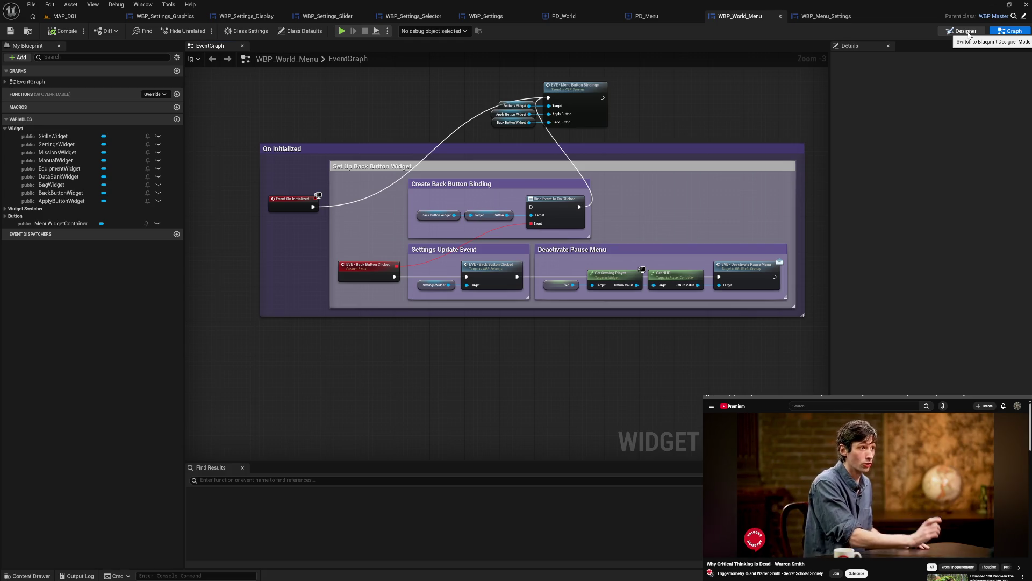
In WBP_World_Menu's Designer, try deleting the World Menu Widget Switcher and Equipment Widget, cancelling both.
left_click(967, 31)
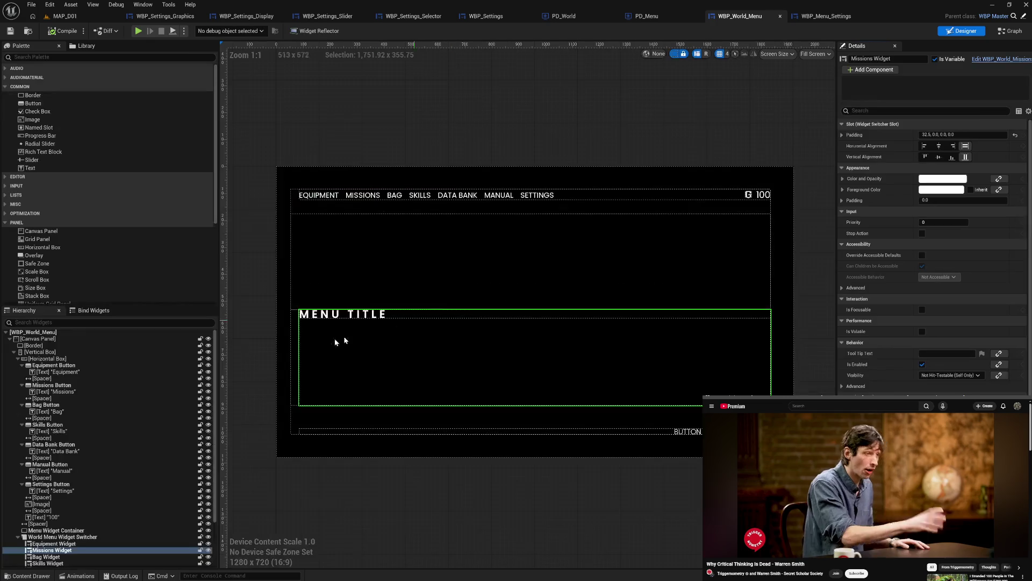
scroll(108, 484, "down", 3)
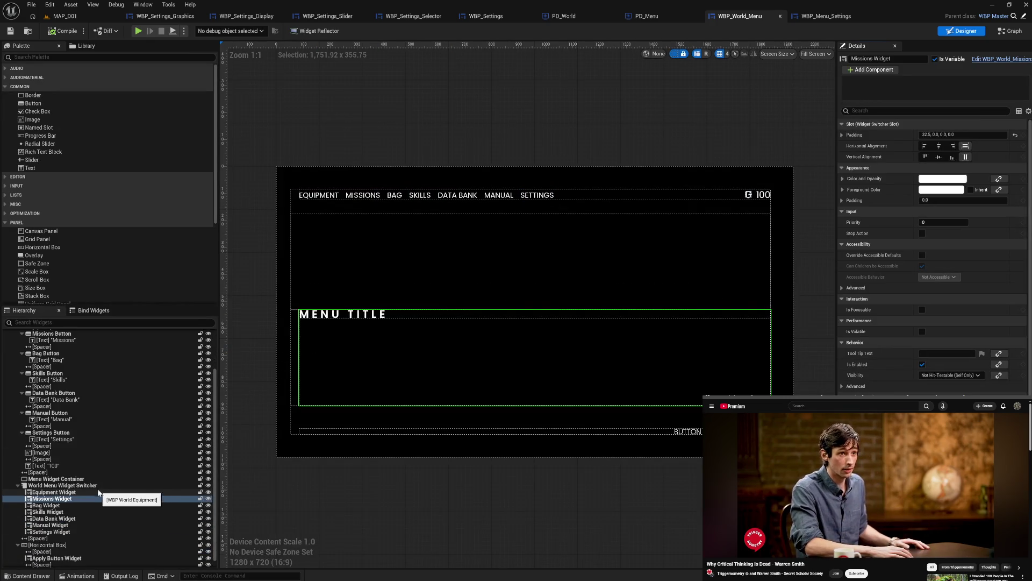
left_click(98, 487)
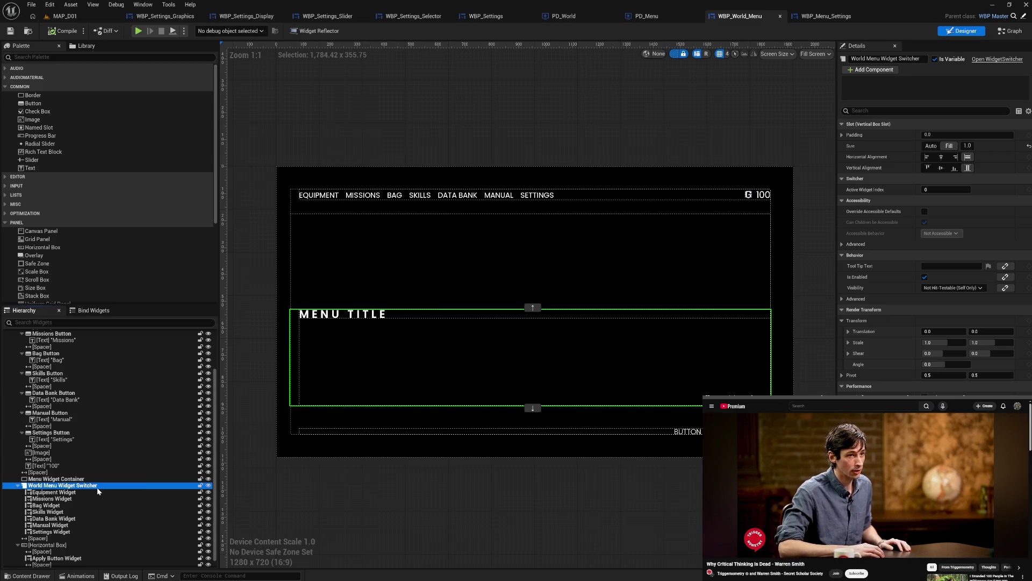
key("Delete")
left_click(612, 332)
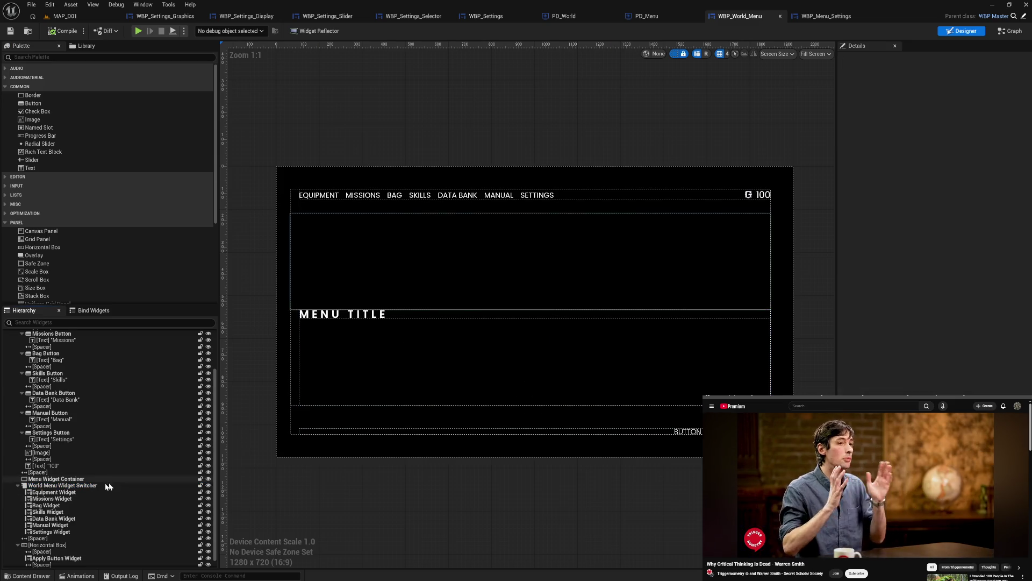
left_click(74, 493)
key("Delete")
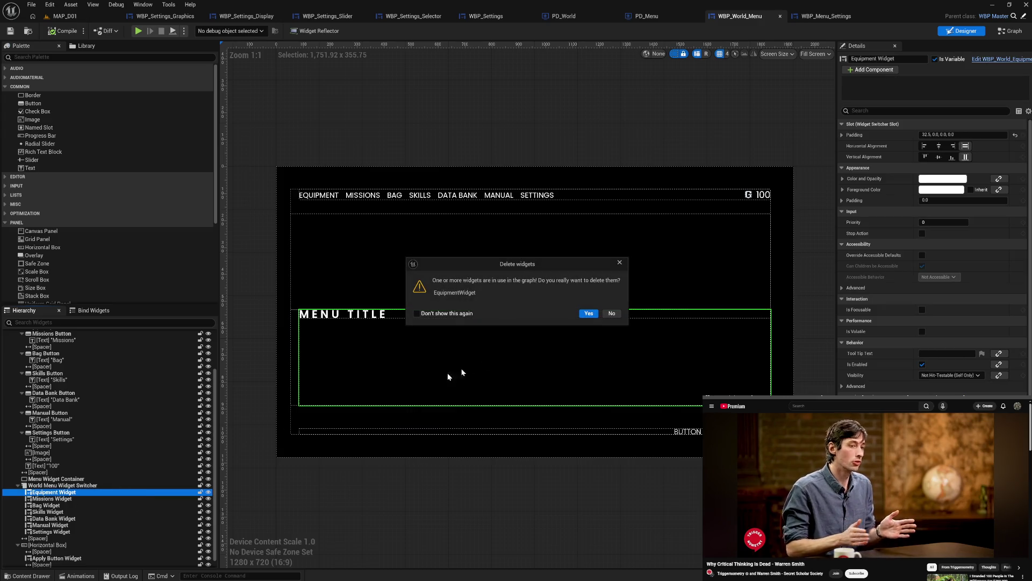
left_click(612, 313)
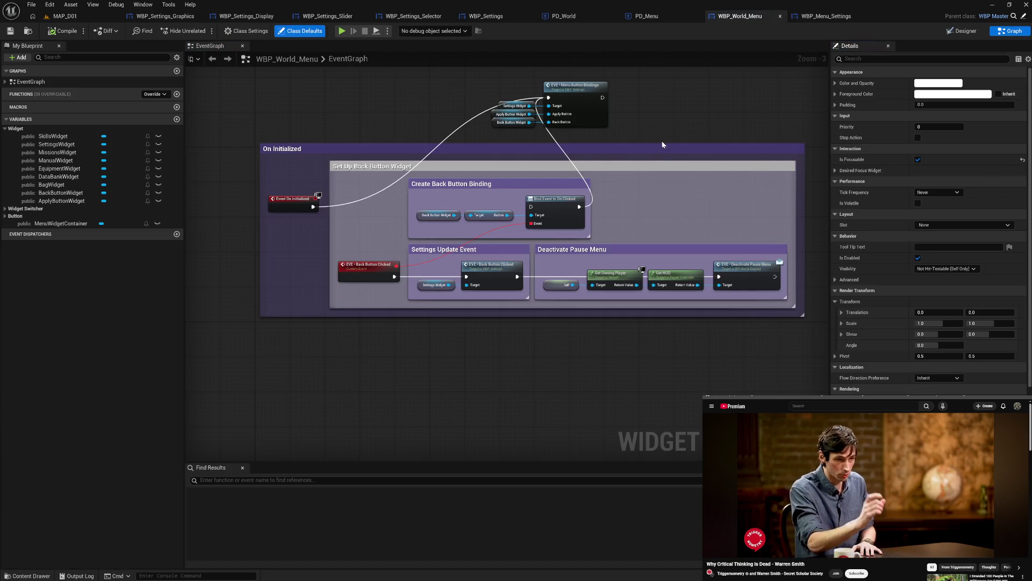
In PD_World, open the UI Create function graph and review its created menu widgets.
left_click(559, 16)
mouse_move(230, 325)
left_mouse_down()
mouse_move(332, 313)
mouse_move(511, 389)
left_mouse_up()
left_click_drag(499, 187, 447, 265)
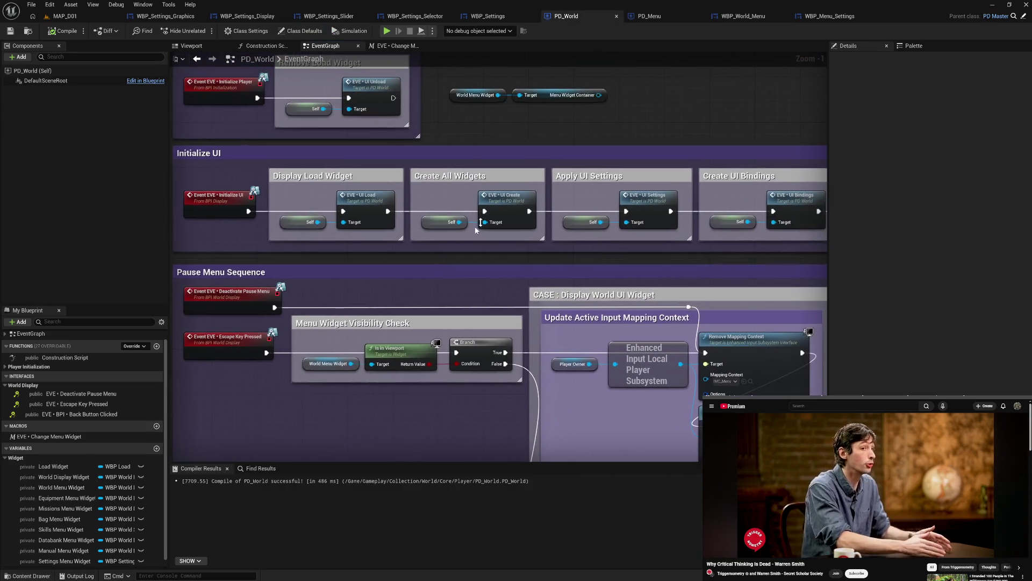
double_click(509, 194)
scroll(596, 246, "up", 4)
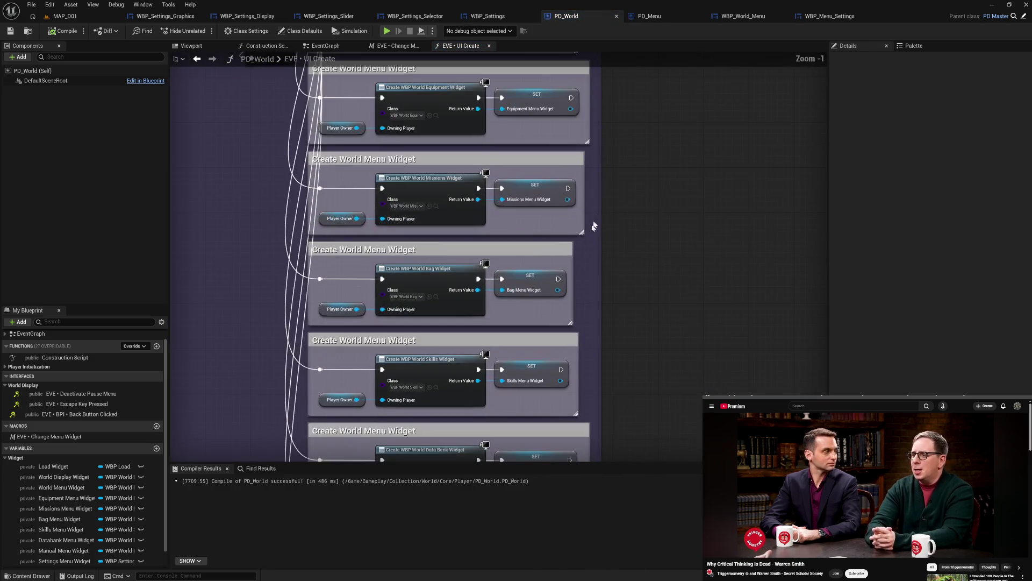
left_click_drag(617, 177, 624, 382)
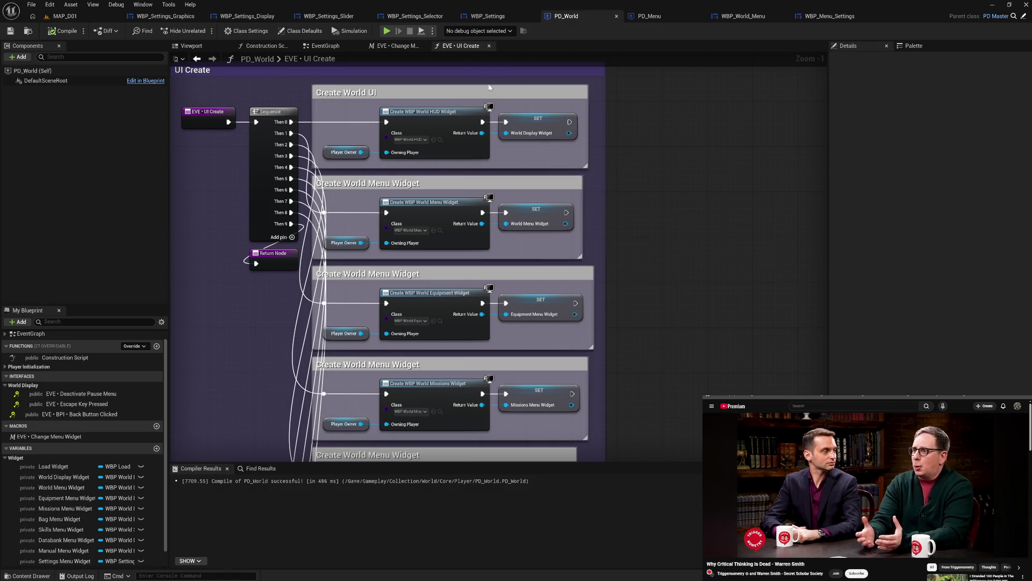
Close UI Create and review PD_World's event graph from Display UI to Change Menu Widget.
left_click(488, 46)
mouse_move(515, 221)
left_mouse_down()
mouse_move(750, 34)
mouse_move(495, 252)
left_mouse_up()
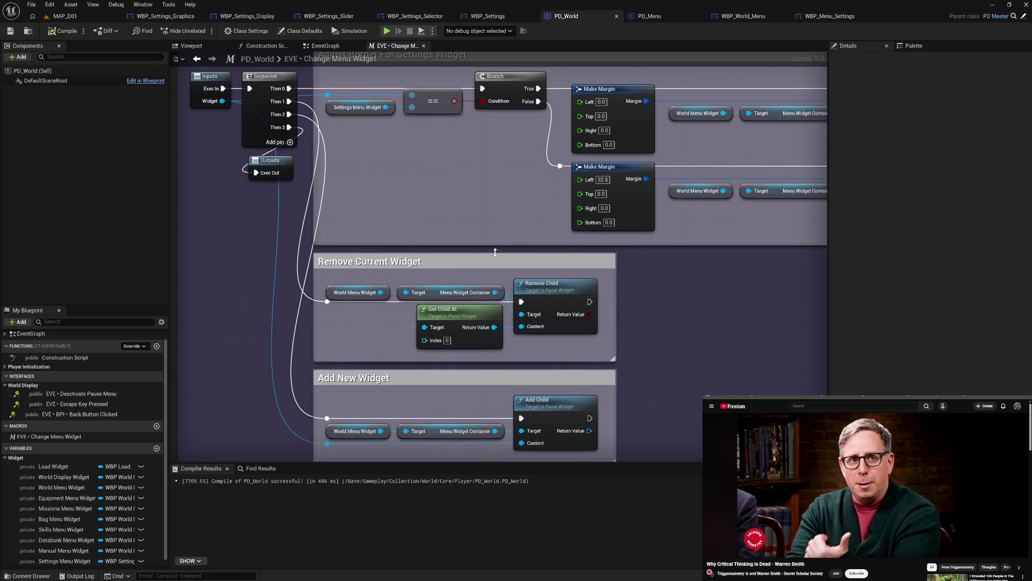
left_click(325, 46)
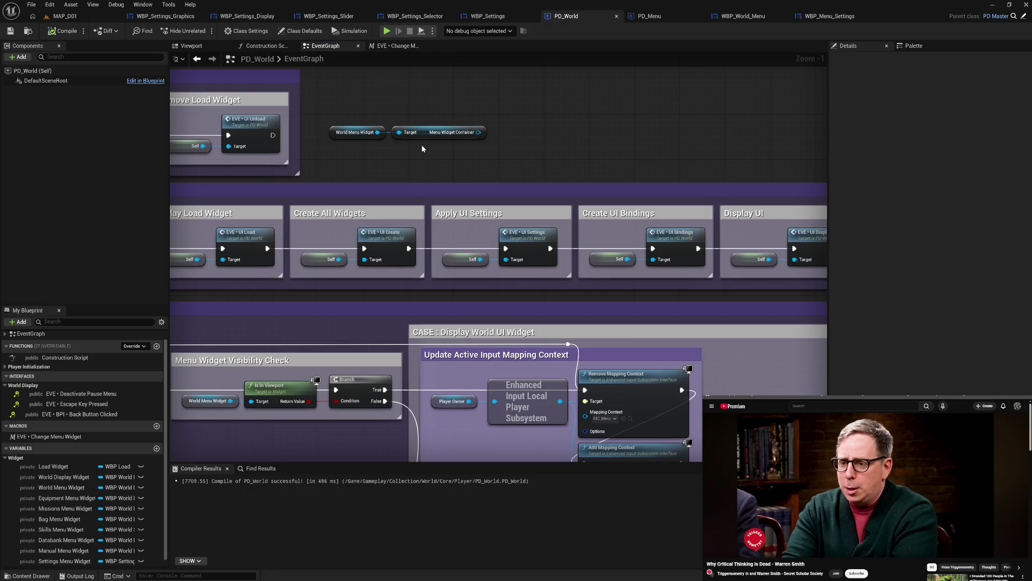
mouse_move(921, 220)
left_mouse_down()
mouse_move(526, 223)
mouse_move(410, 237)
mouse_move(546, 228)
left_mouse_up()
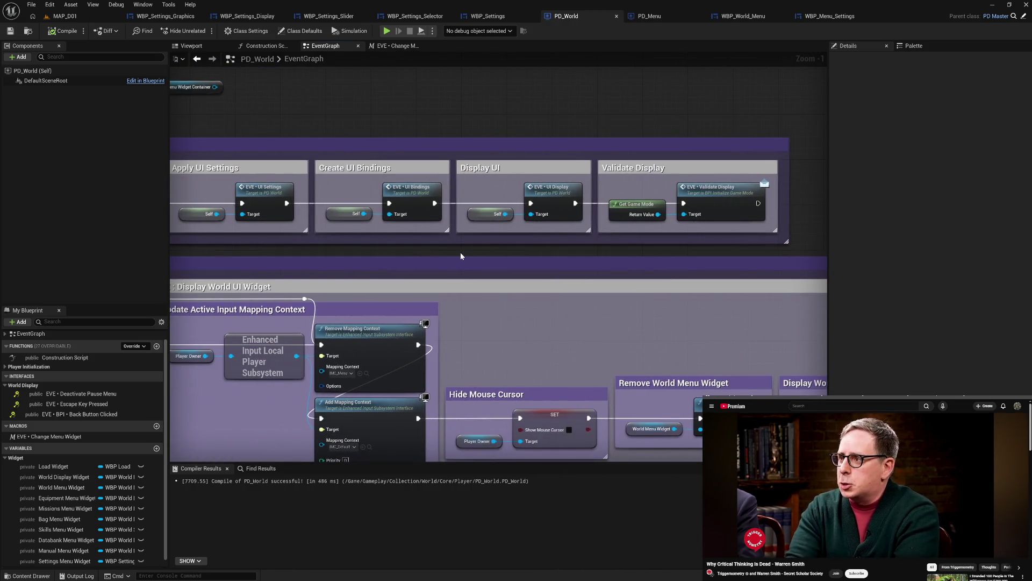
left_click_drag(462, 255, 540, 248)
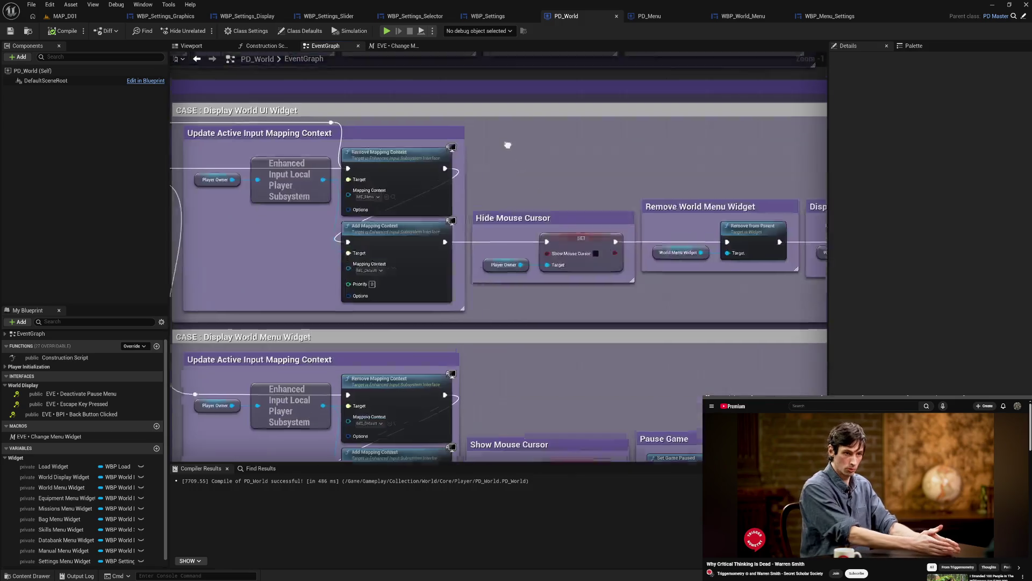
left_click_drag(539, 248, 488, 103)
mouse_move(581, 417)
left_mouse_down()
mouse_move(510, 251)
mouse_move(562, 128)
left_mouse_up()
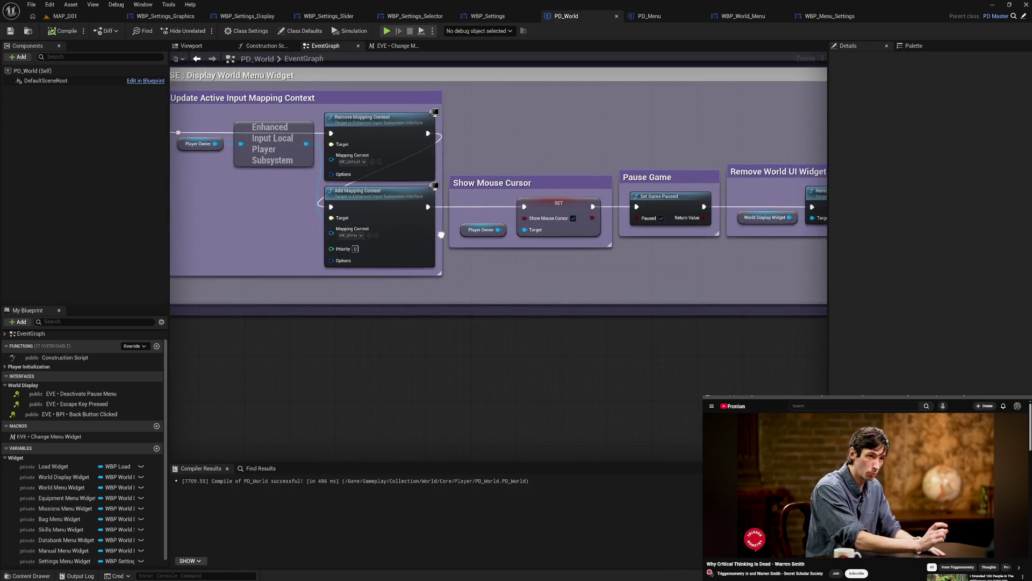
left_click_drag(304, 242, 517, 256)
mouse_move(420, 231)
left_mouse_down()
mouse_move(407, 288)
mouse_move(426, 281)
mouse_move(489, 367)
mouse_move(477, 361)
mouse_move(630, 335)
mouse_move(619, 192)
left_mouse_up()
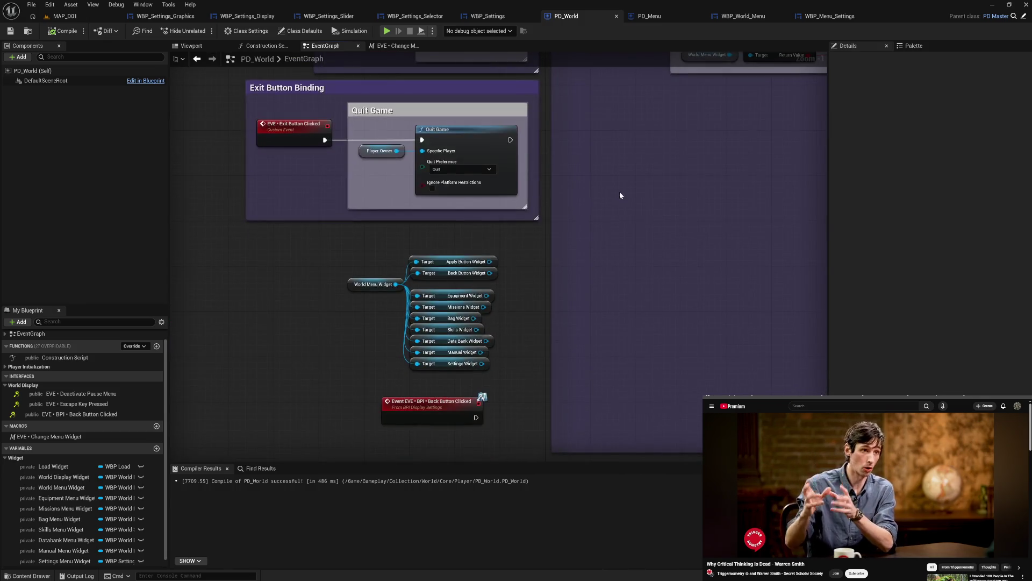
mouse_move(643, 279)
left_mouse_down()
mouse_move(601, 263)
mouse_move(599, 133)
mouse_move(566, 191)
left_mouse_up()
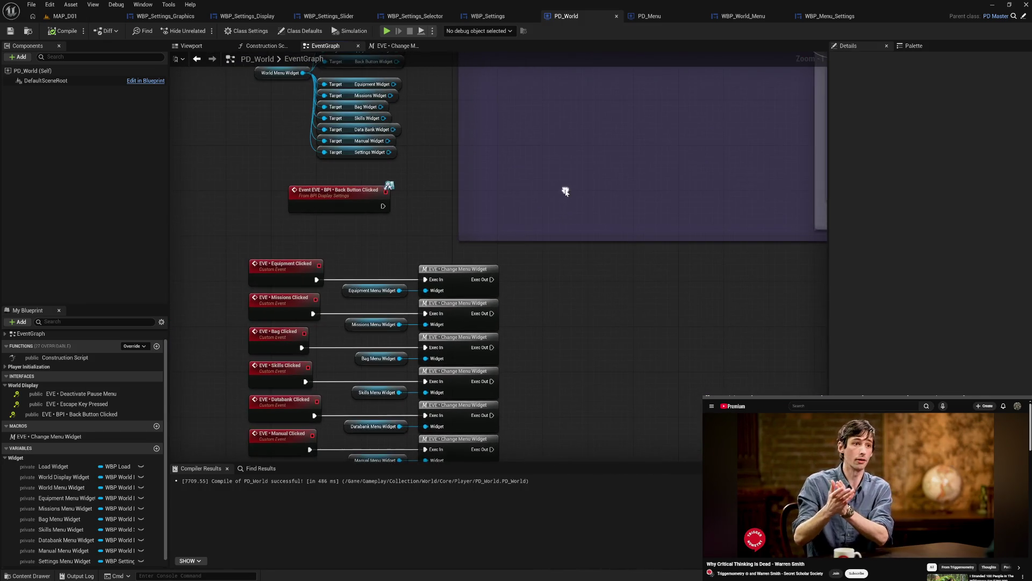
Back in WBP_World_Menu, expand and collapse the Widget Switcher and Widget variable lists.
left_click(757, 17)
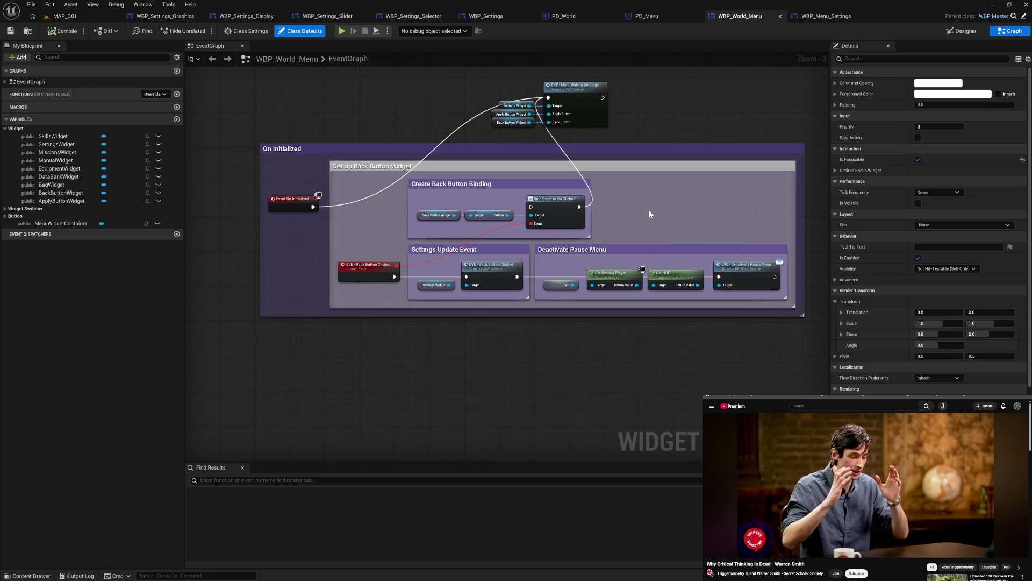
left_click(5, 208)
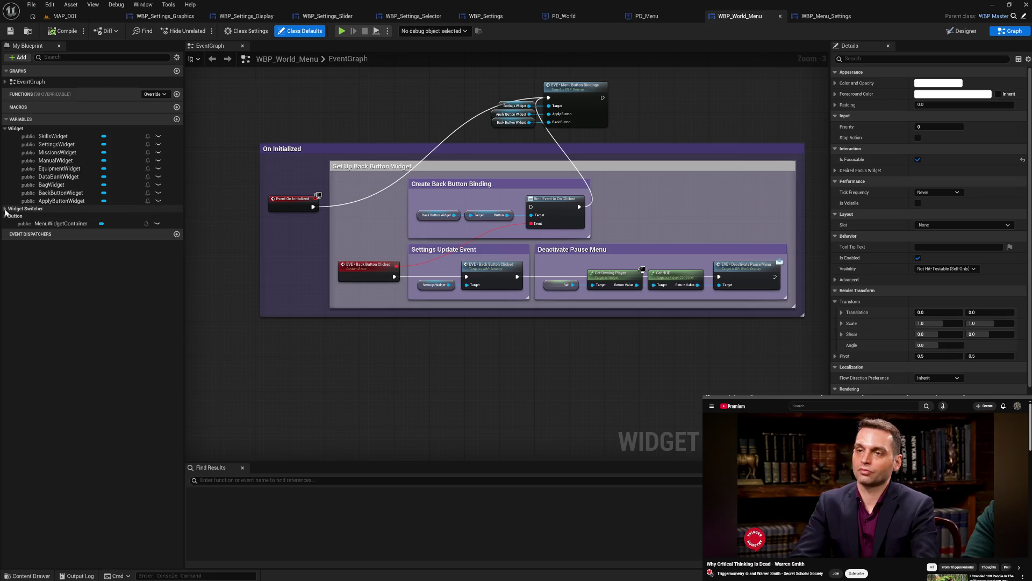
left_click(5, 209)
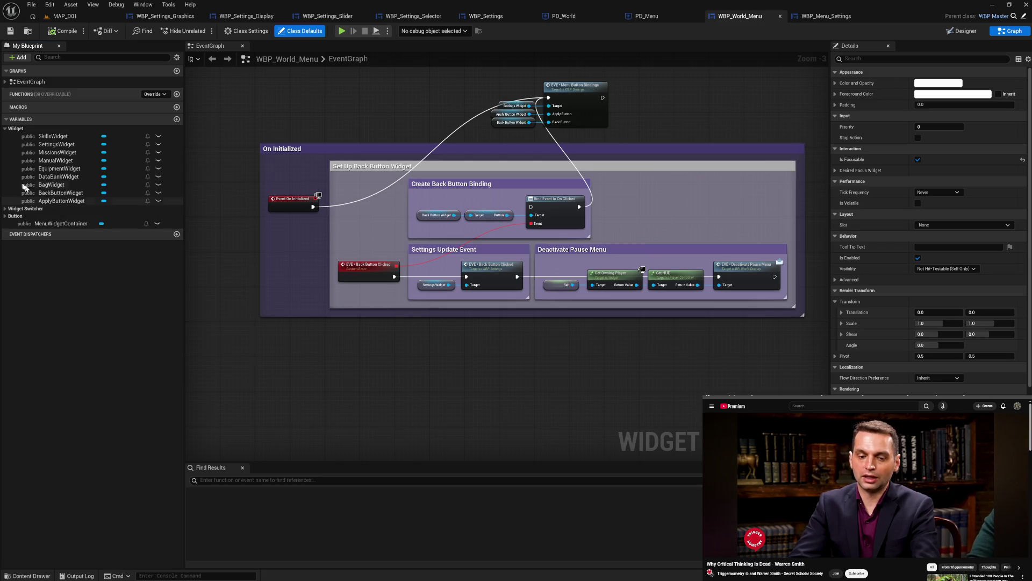
left_click(5, 128)
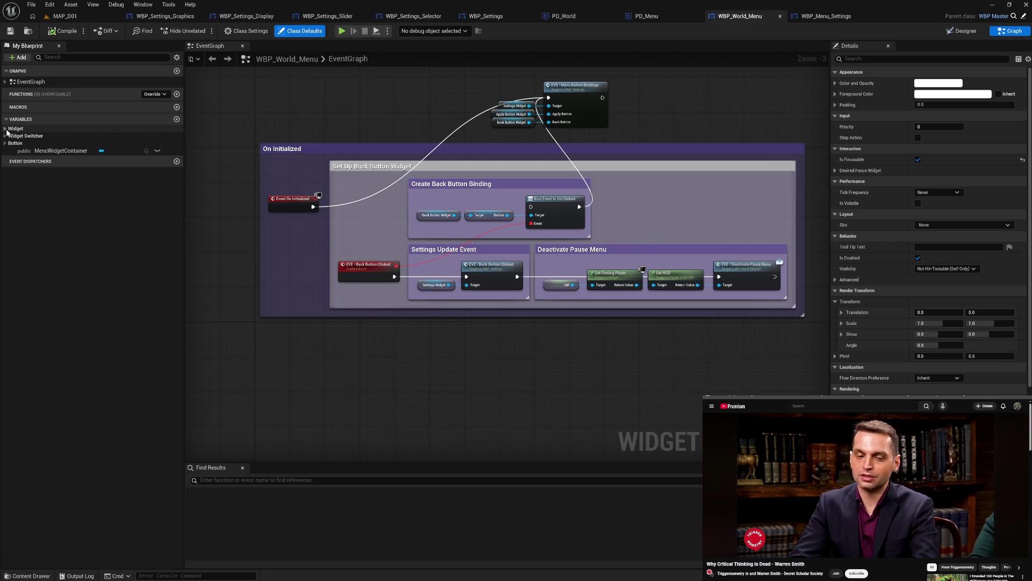
left_click(6, 130)
left_click(6, 130)
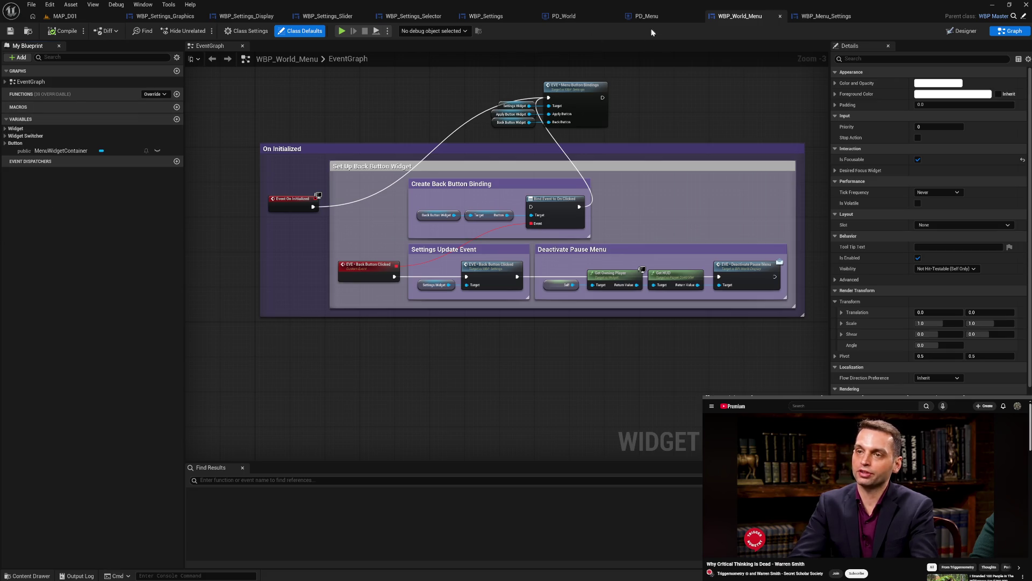
Open the Reference Viewer for WBP_World_Menu from World/UI/Widget in the Content Drawer.
left_click(29, 575)
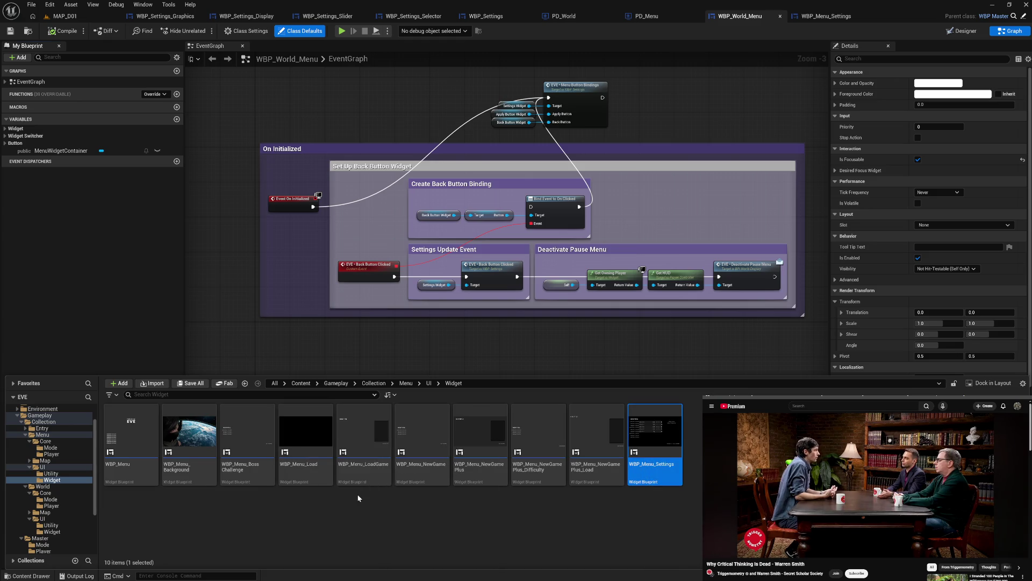
left_click(51, 531)
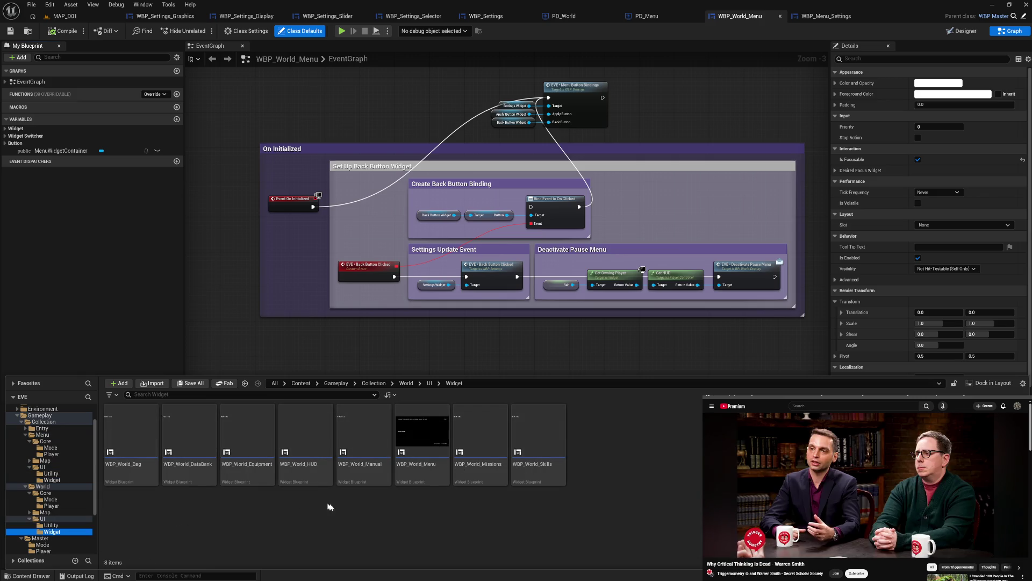
right_click(422, 475)
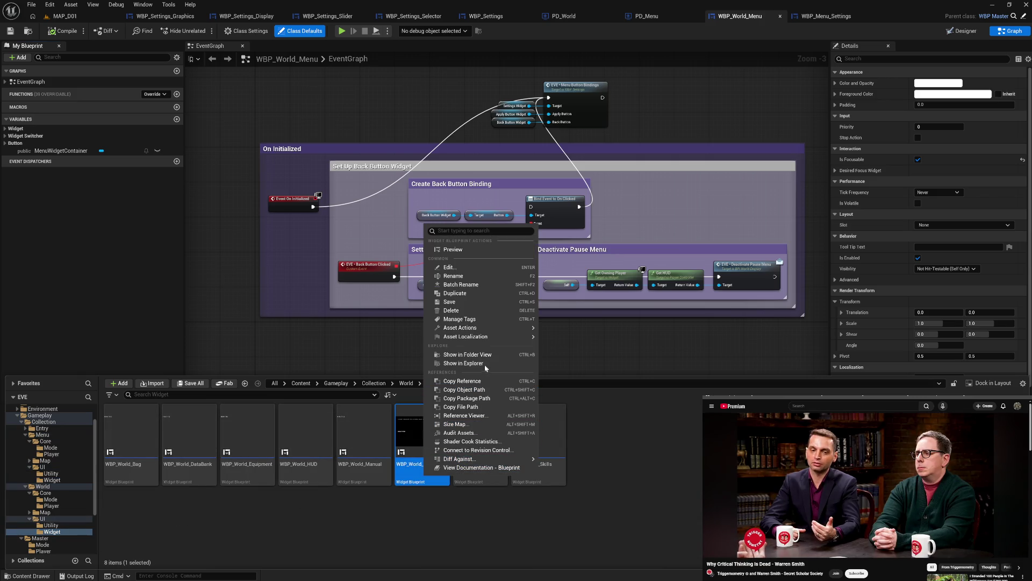
mouse_move(490, 333)
left_click(484, 415)
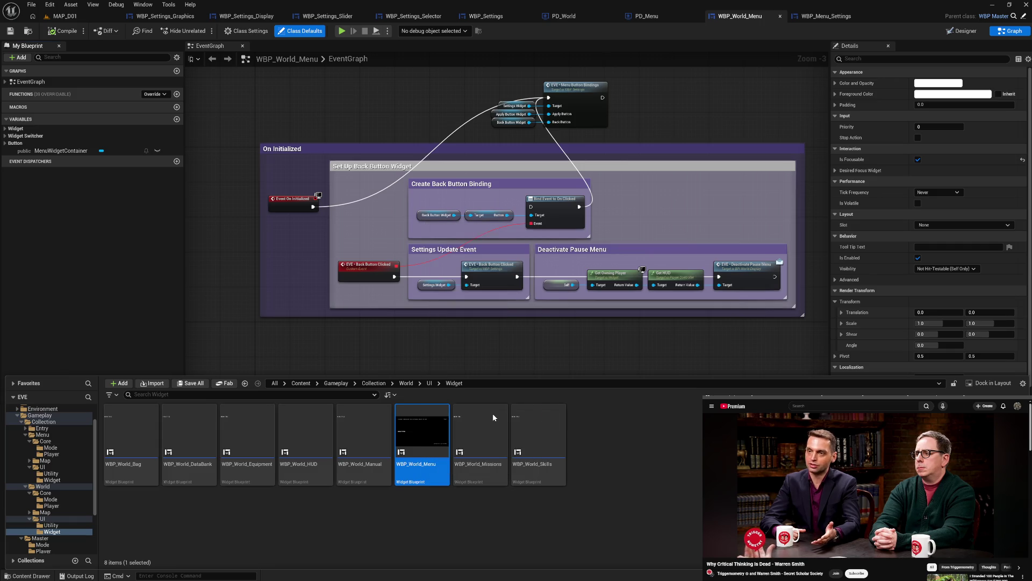
scroll(492, 417, "up", 3)
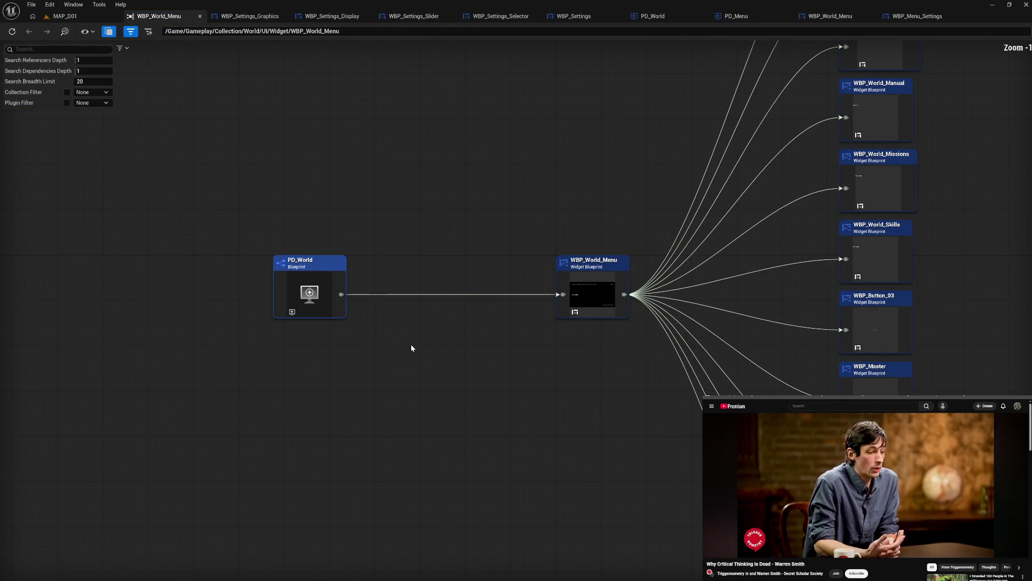
Close the reference viewer, delete PD_World's seven leftover widget target nodes, and recompile.
left_click(200, 19)
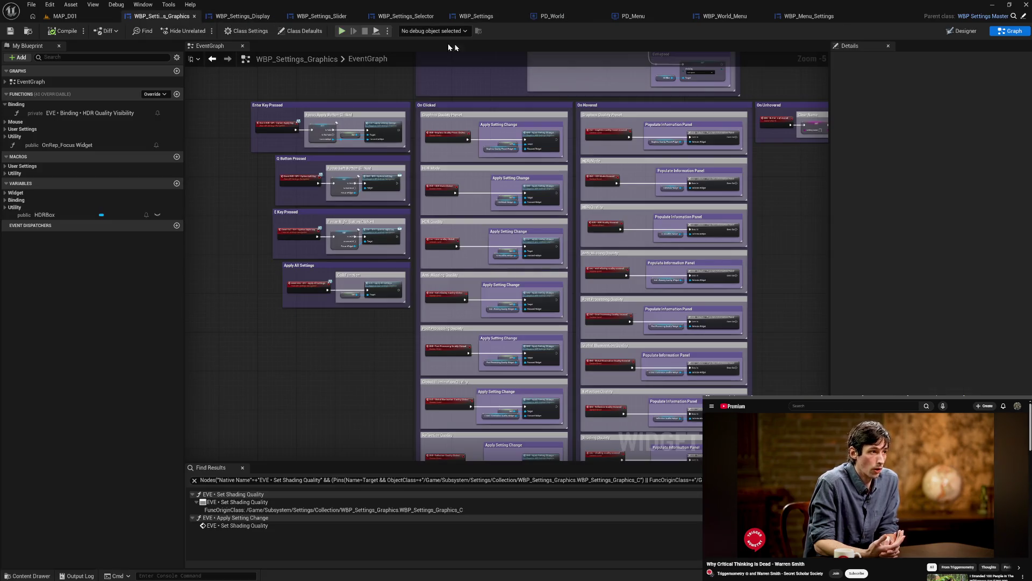
left_click(560, 16)
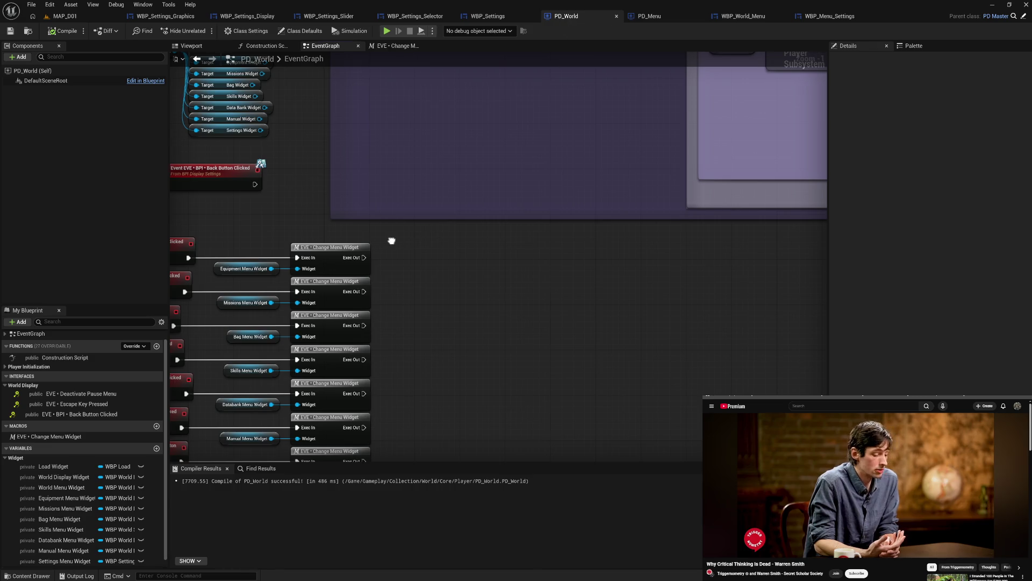
left_click_drag(514, 161, 502, 323)
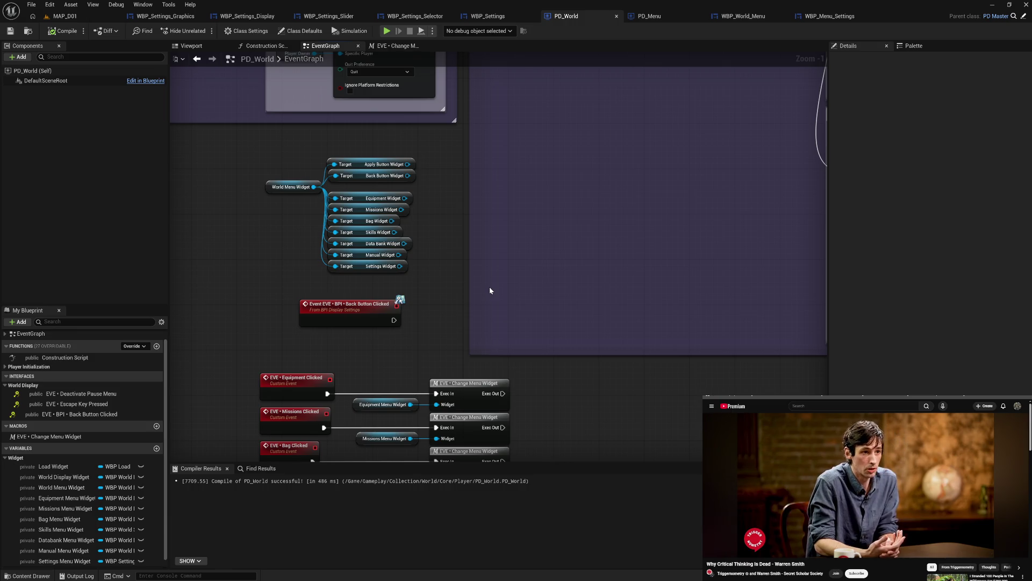
mouse_move(400, 282)
left_mouse_down()
mouse_move(370, 273)
mouse_move(363, 197)
left_mouse_up()
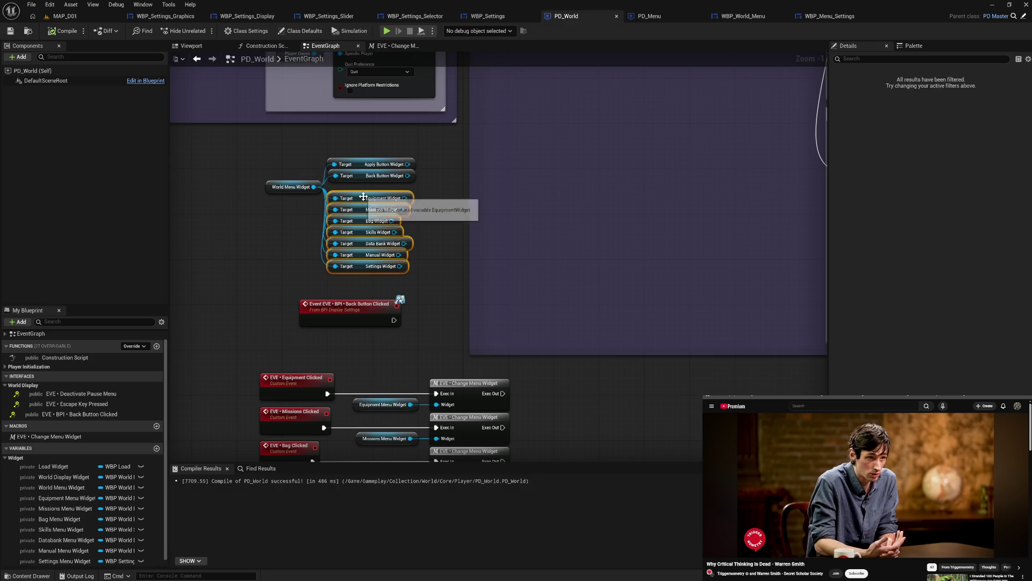
key("Delete")
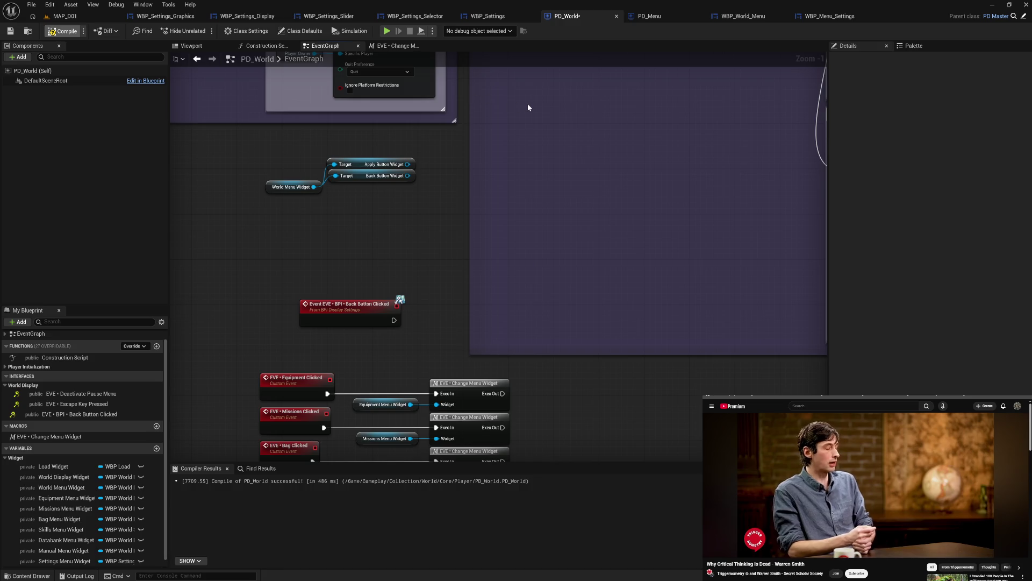
key("F7")
Reposition the World Menu Widget and Menu Widget Container nodes, then compile PD_World again.
left_click_drag(529, 104, 488, 414)
left_click_drag(712, 103, 656, 343)
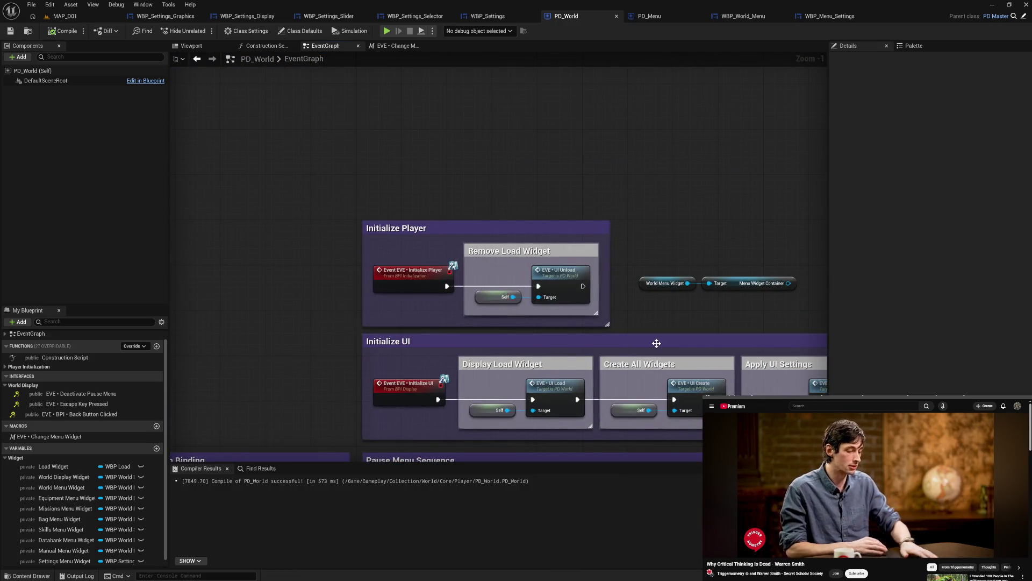
mouse_move(663, 254)
left_mouse_down()
mouse_move(725, 289)
mouse_move(596, 415)
left_mouse_up()
mouse_move(492, 478)
left_mouse_down()
mouse_move(269, 473)
mouse_move(342, 353)
mouse_move(388, 316)
left_mouse_up()
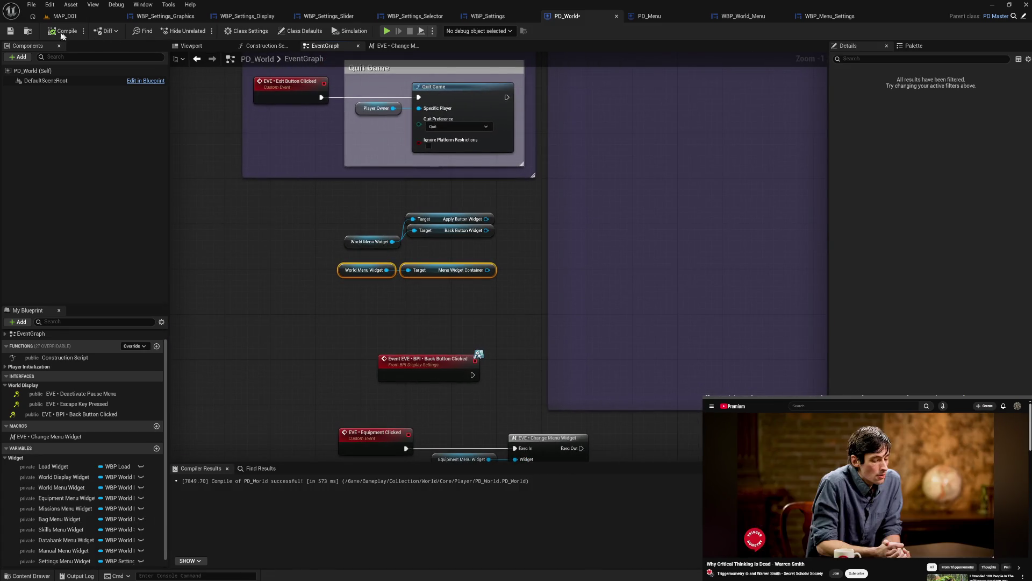
left_click(64, 31)
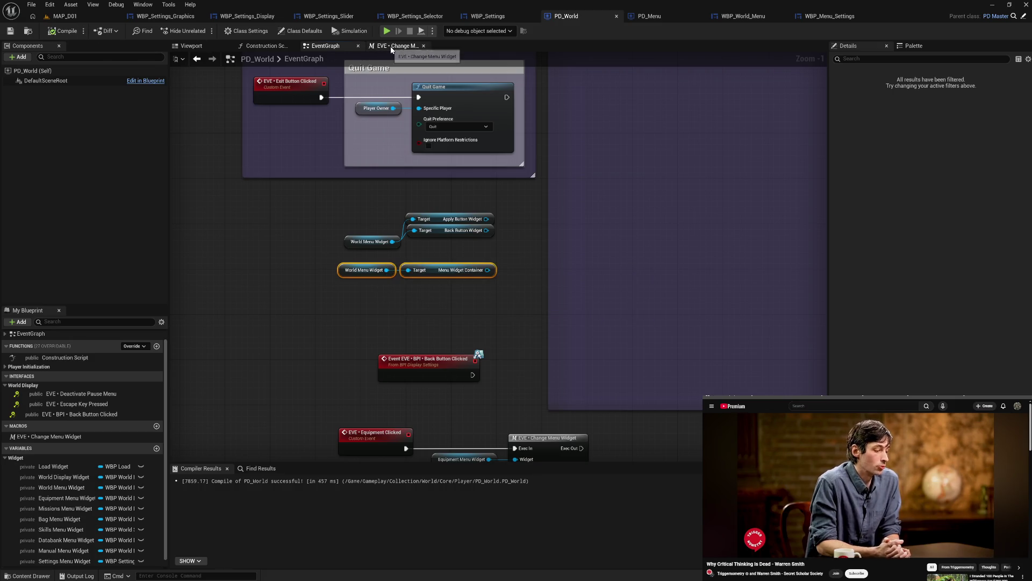
Glance at the Change Menu Widget macro and Exit Button Binding group, then switch to WBP_World_Menu.
left_click(395, 46)
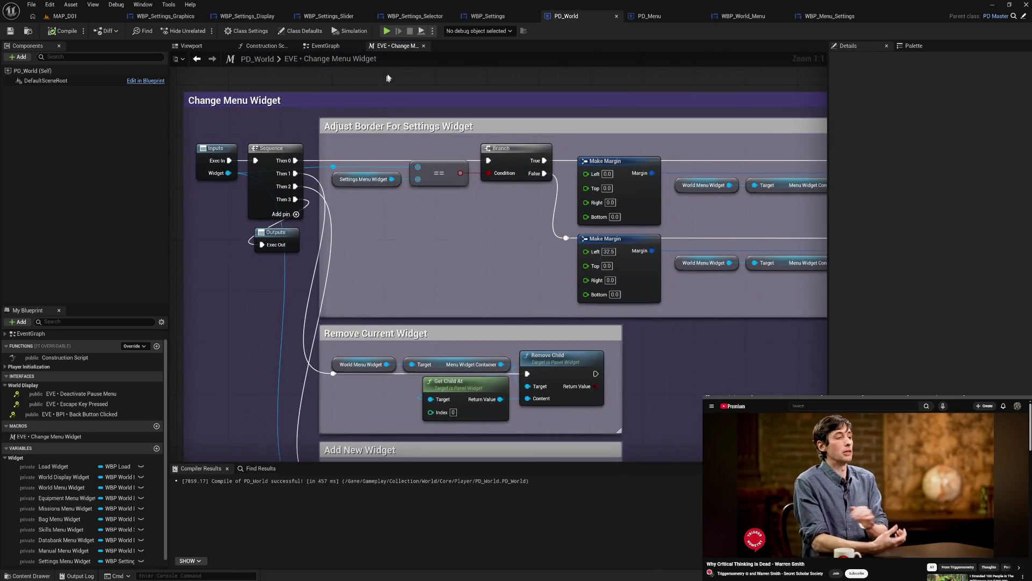
left_click(424, 46)
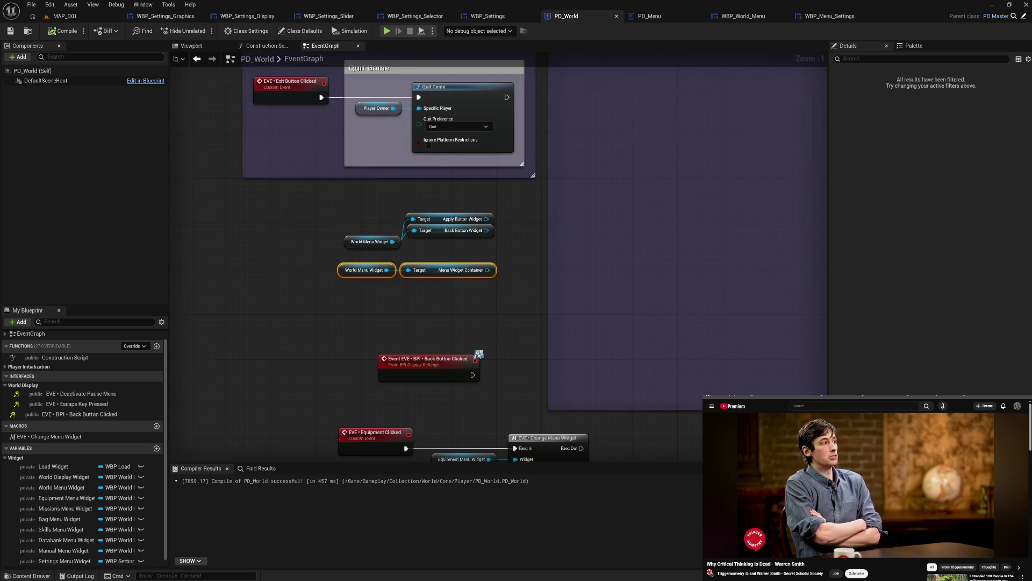
left_click_drag(468, 111, 445, 138)
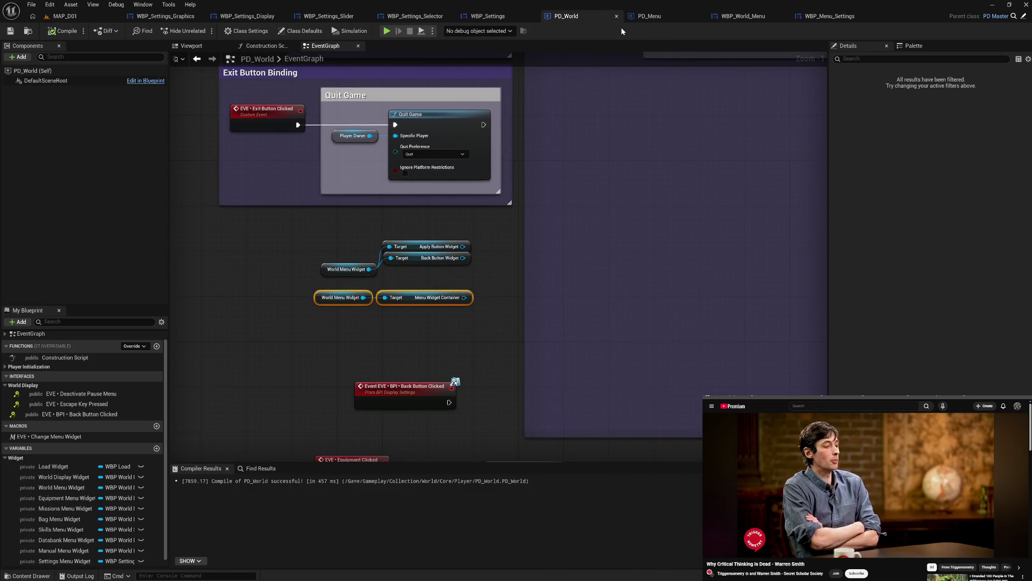
left_click(739, 20)
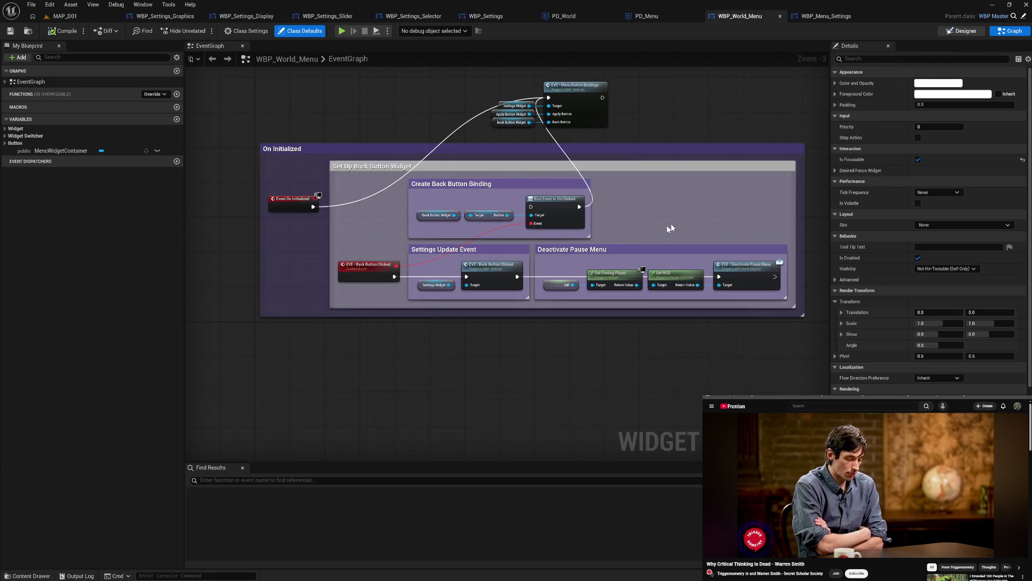
In the Designer, keep the World Menu Widget Switcher by cancelling its deletion.
key("ctrl+shift+d")
left_click(89, 537)
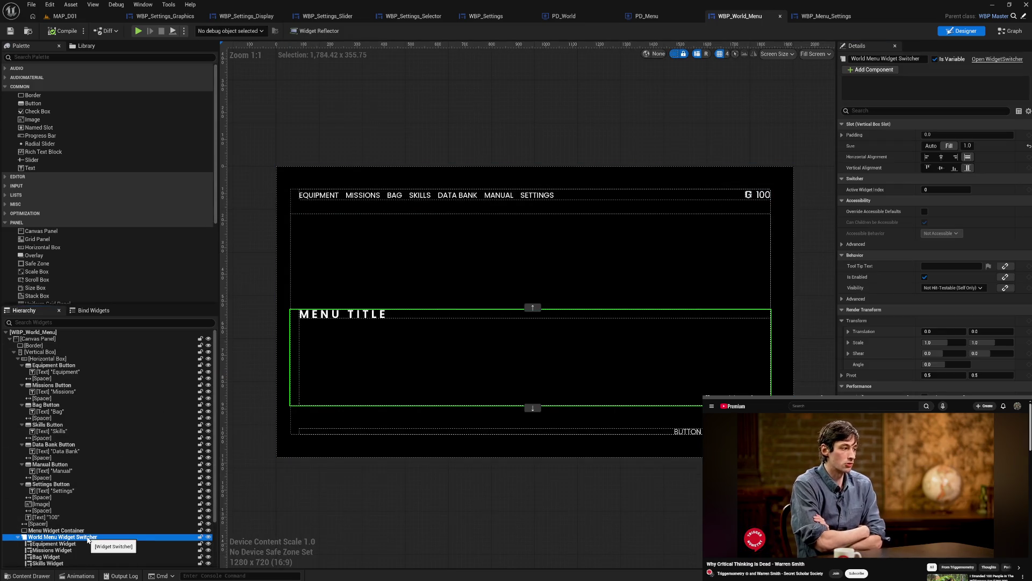
key("Delete")
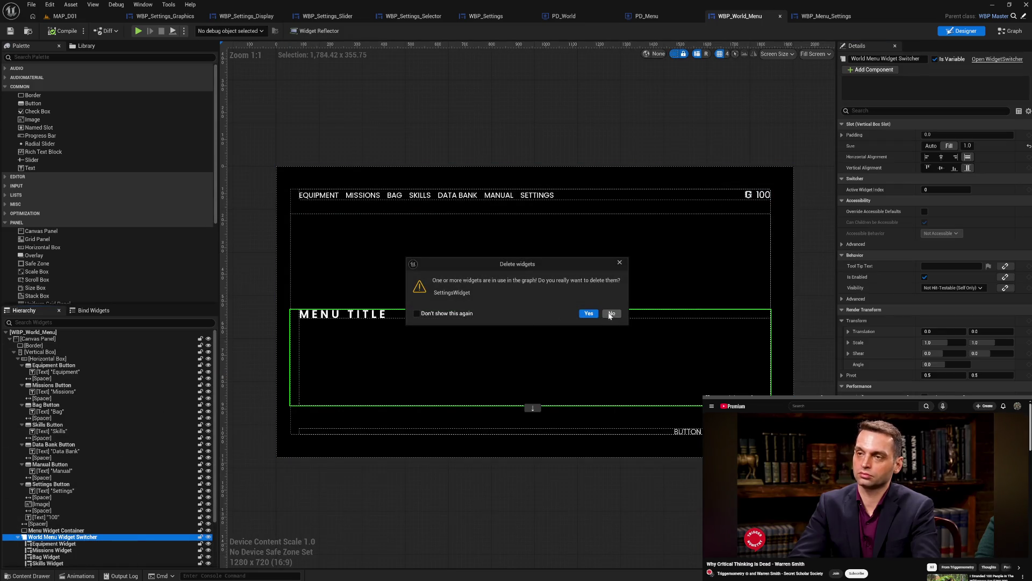
left_click(613, 318)
scroll(115, 484, "down", 3)
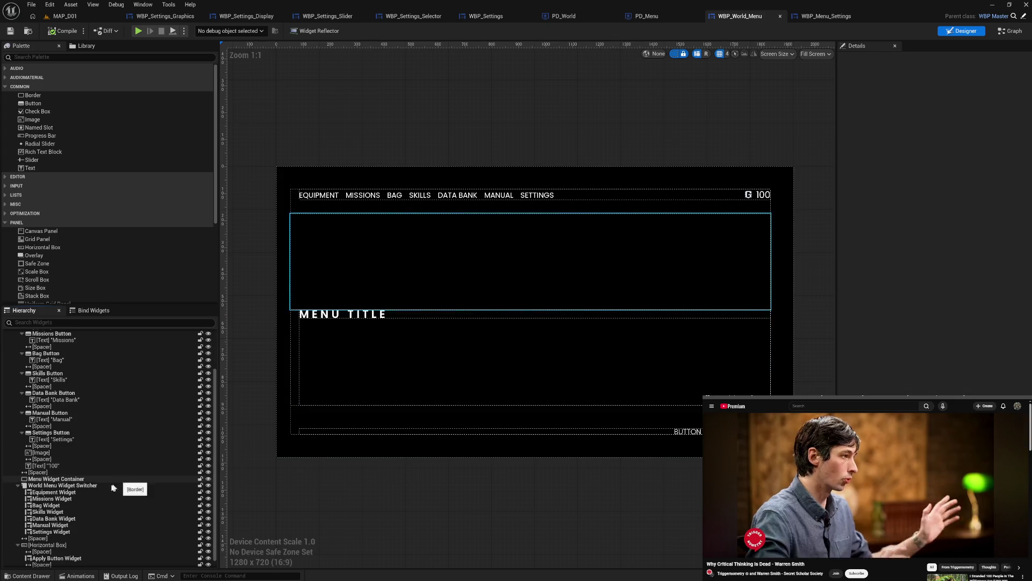
Delete the Equipment, Missions, Bag, Skills, Data Bank and Manual widgets from the switcher.
left_click(87, 494)
key("Delete")
left_click(87, 494)
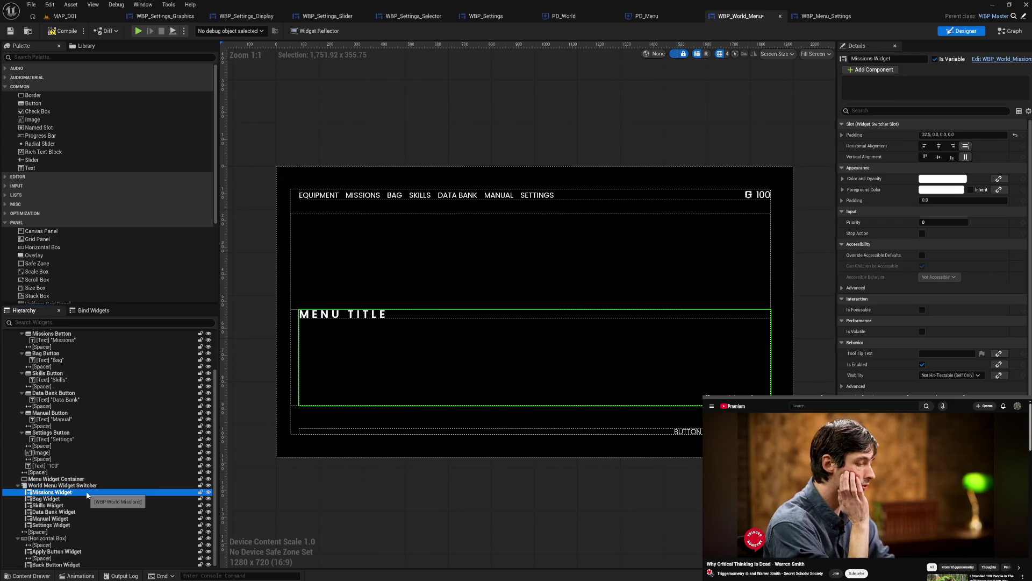
key("Delete")
key("Delete")
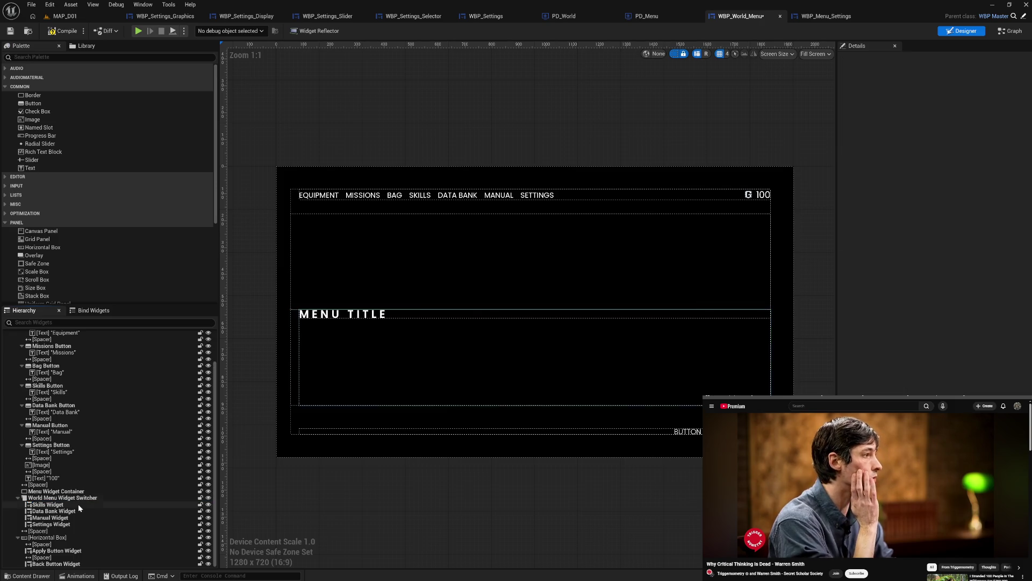
left_click(80, 504)
key("Delete")
left_click(78, 512)
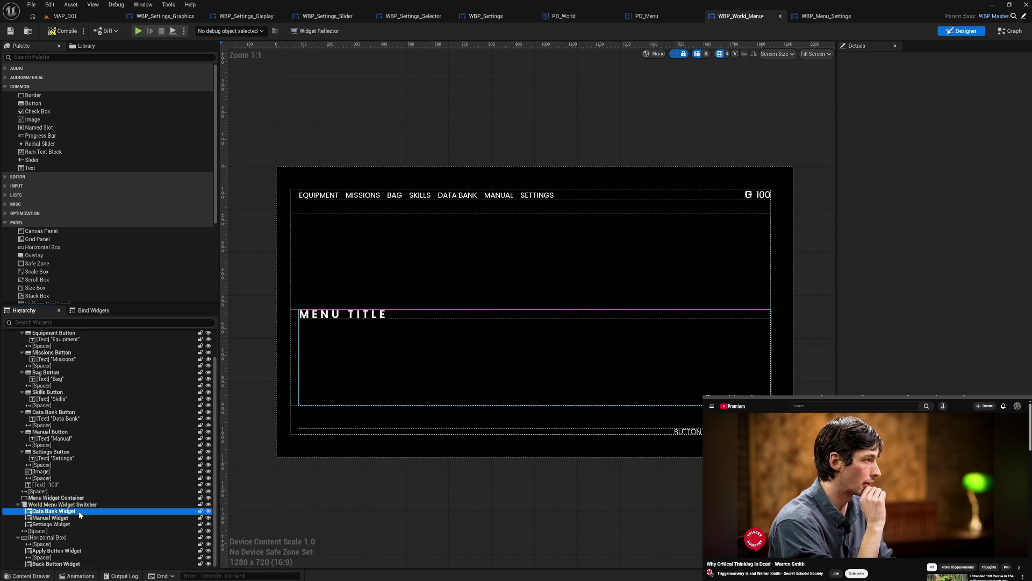
key("Delete")
left_click(79, 517)
key("Delete")
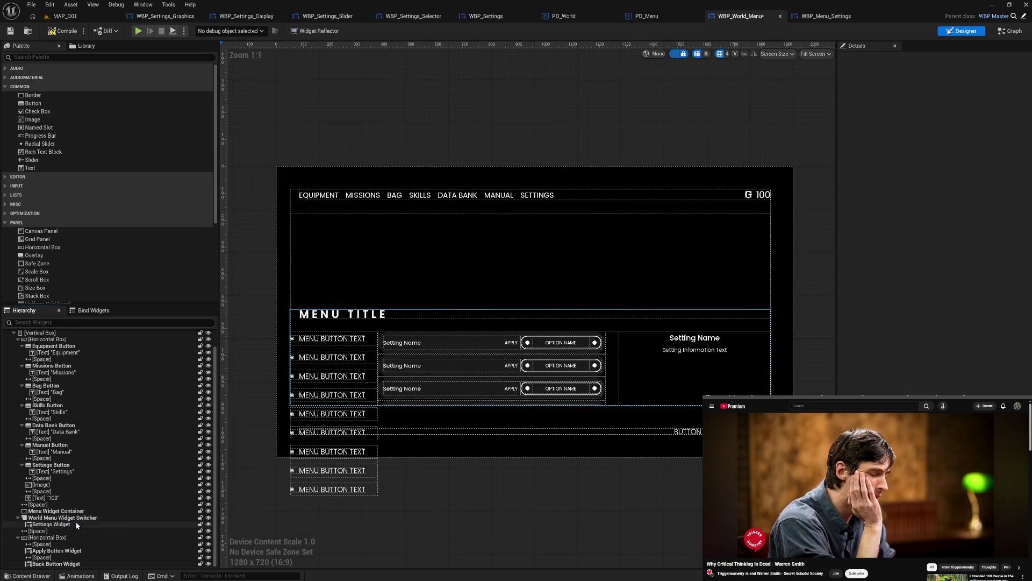
Keep the Settings Widget by cancelling its deletion, then compile WBP_World_Menu.
left_click(77, 525)
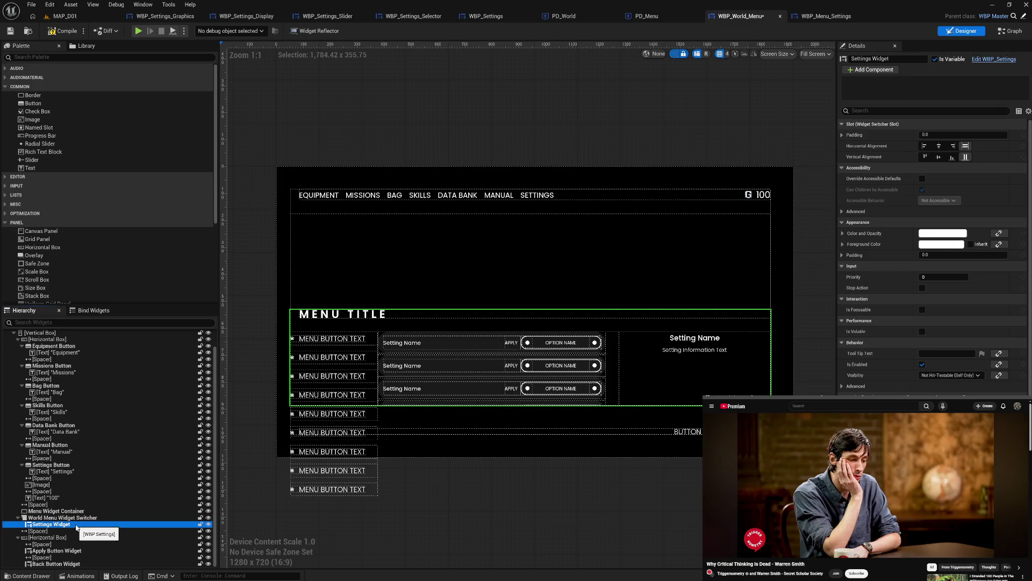
key("Delete")
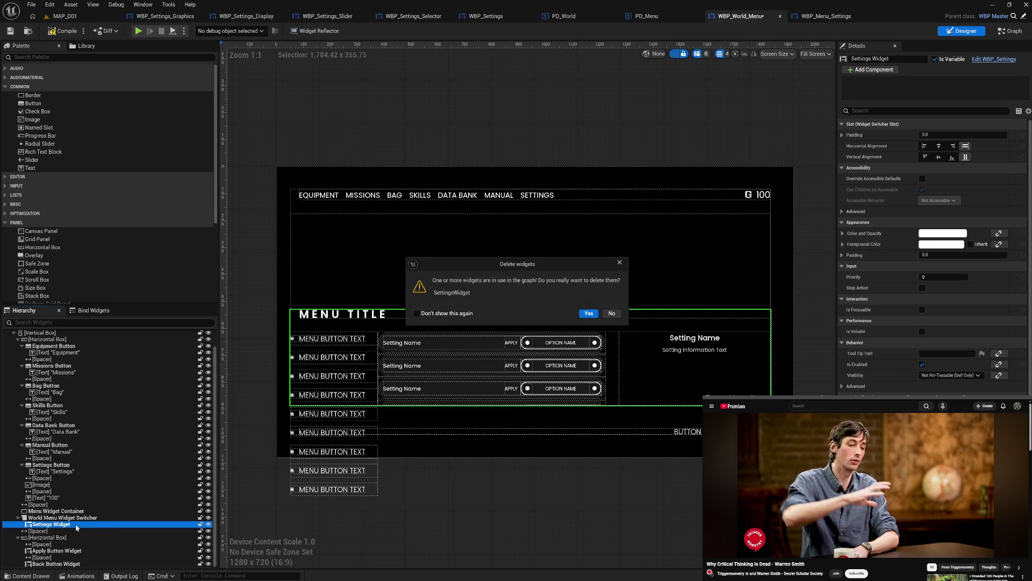
left_click(613, 314)
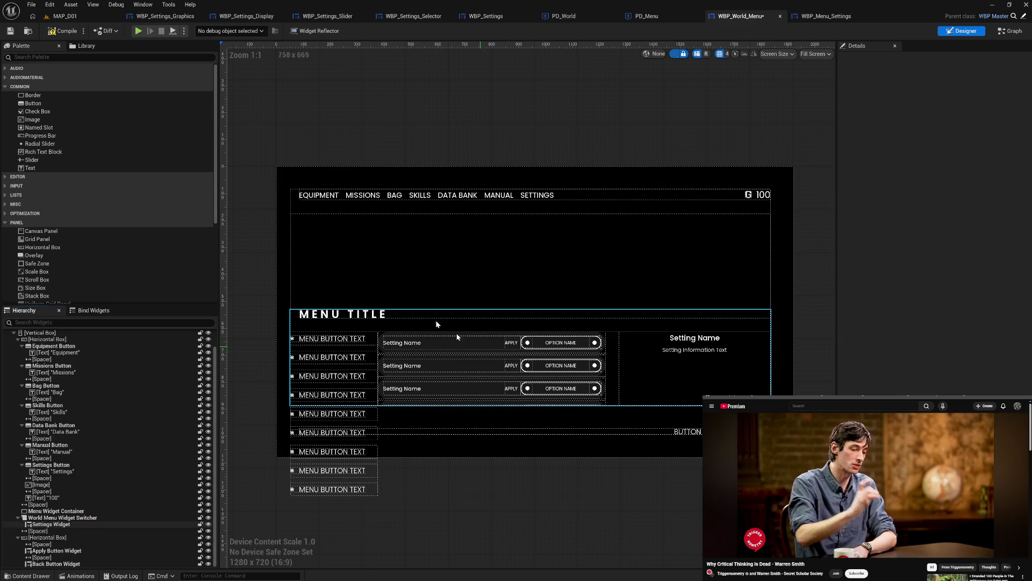
left_click(70, 33)
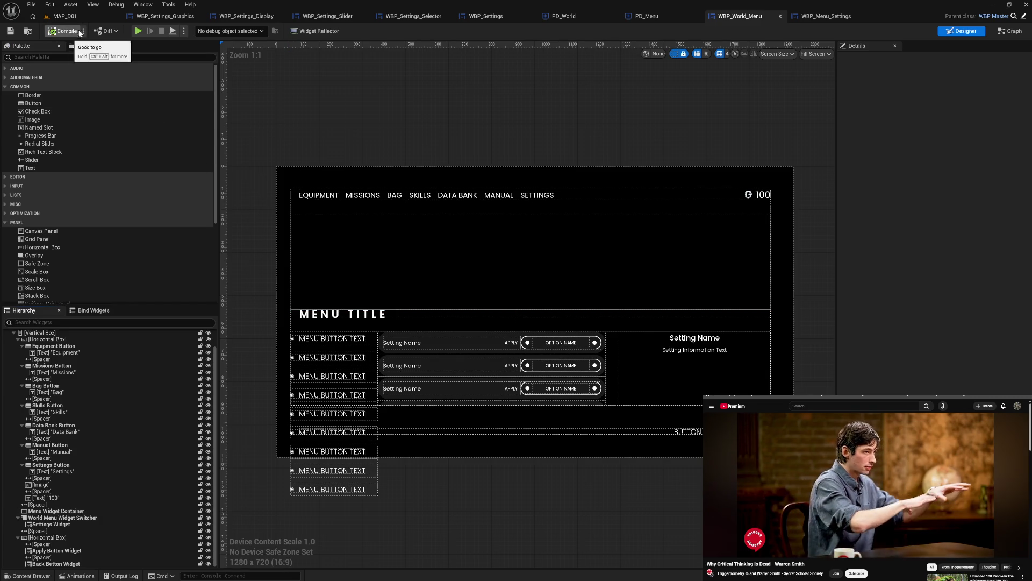
left_click(569, 17)
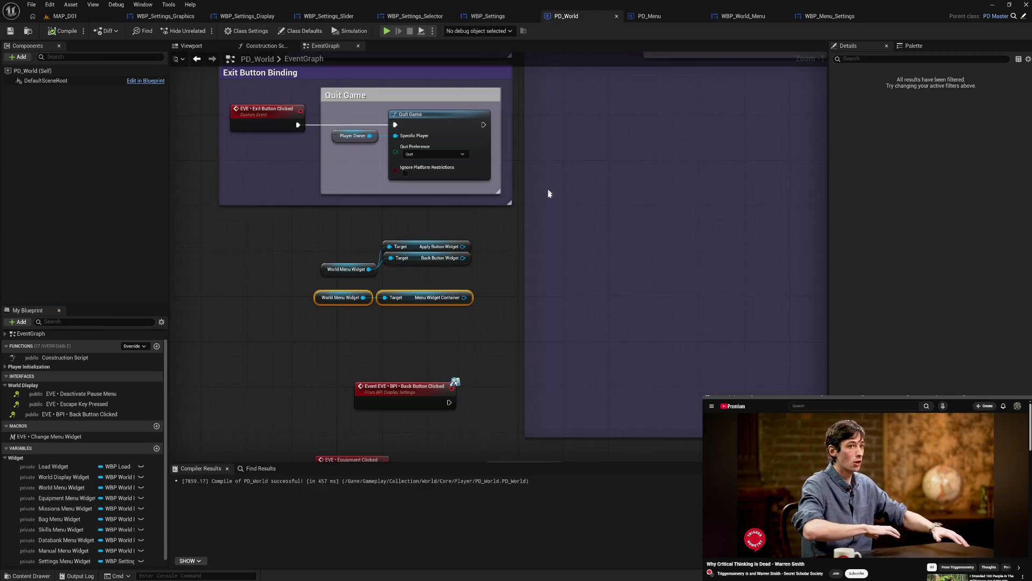
mouse_move(576, 175)
left_mouse_down()
mouse_move(541, 415)
mouse_move(559, 484)
mouse_move(579, 261)
mouse_move(426, 320)
mouse_move(696, 290)
mouse_move(586, 251)
left_mouse_up()
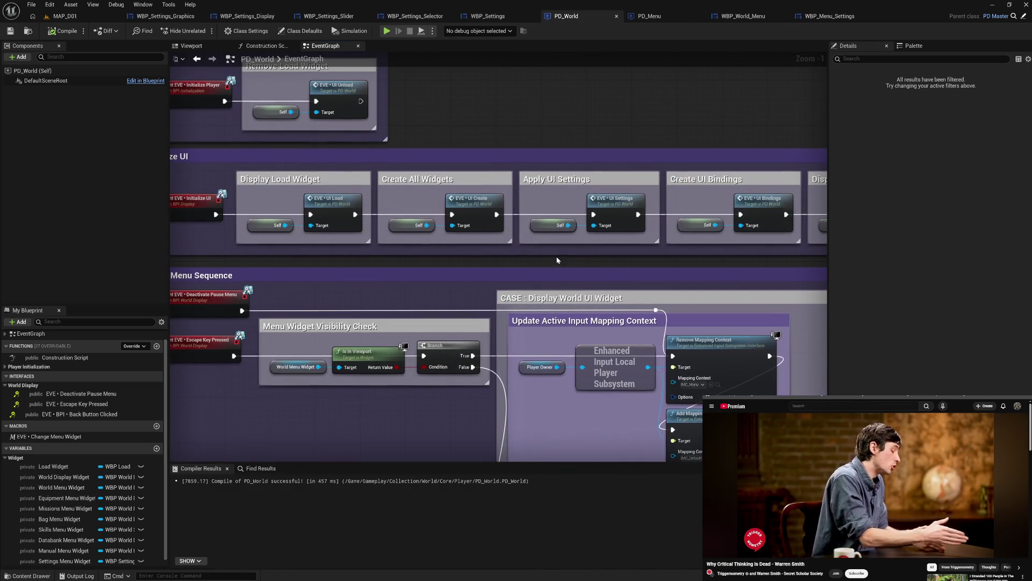
double_click(615, 224)
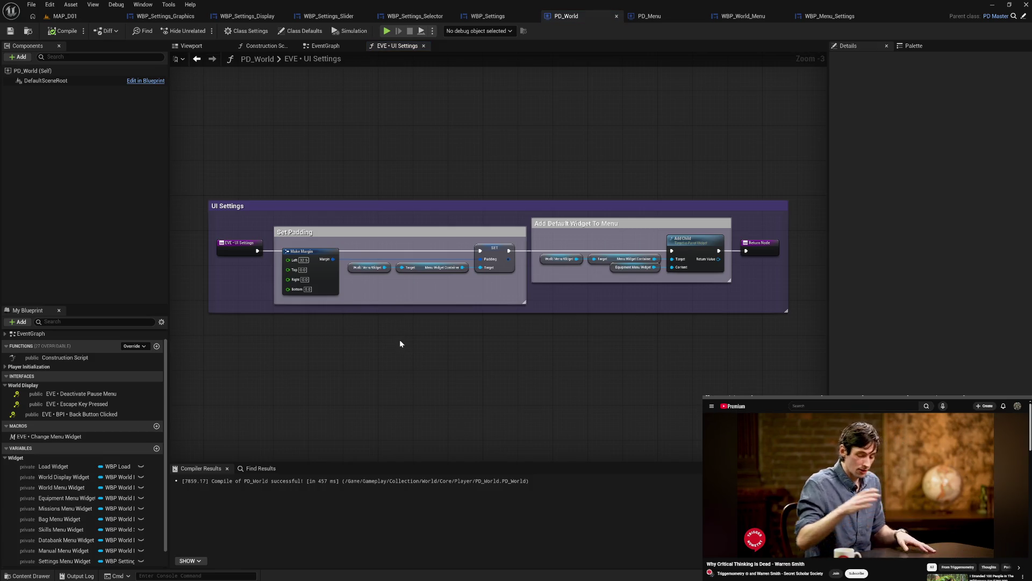
left_click(423, 46)
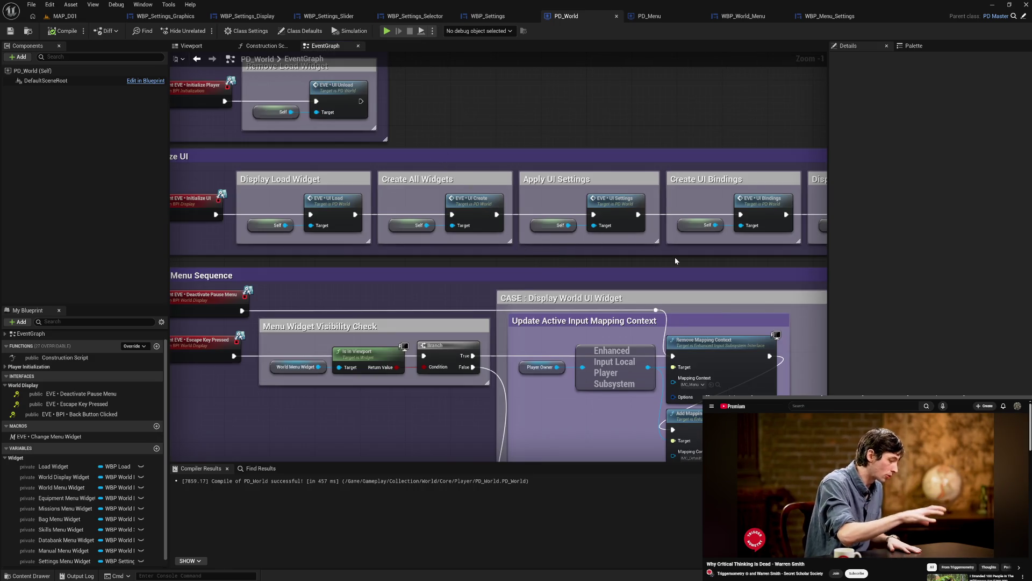
left_click_drag(676, 260, 350, 254)
double_click(580, 201)
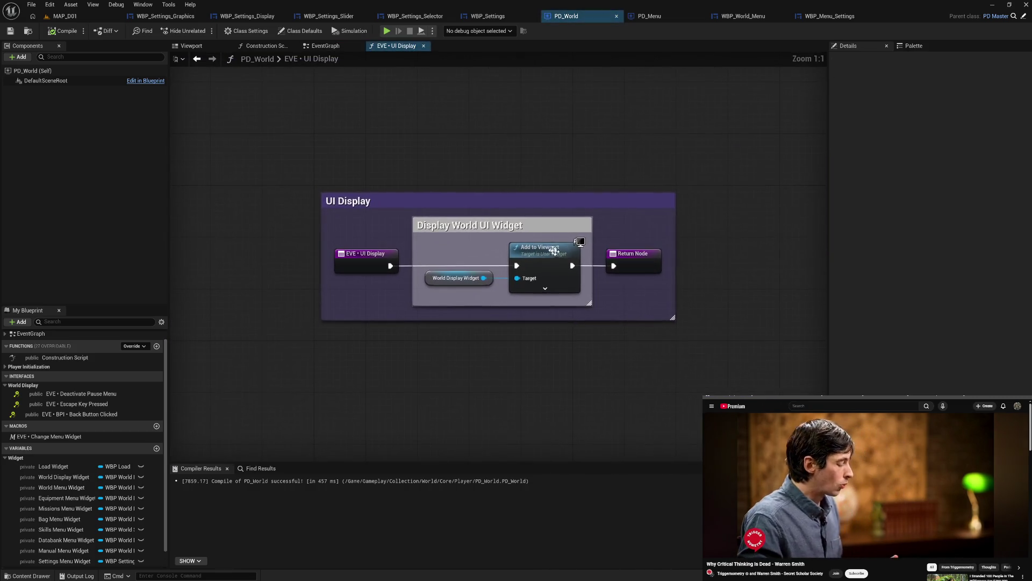
left_click(424, 46)
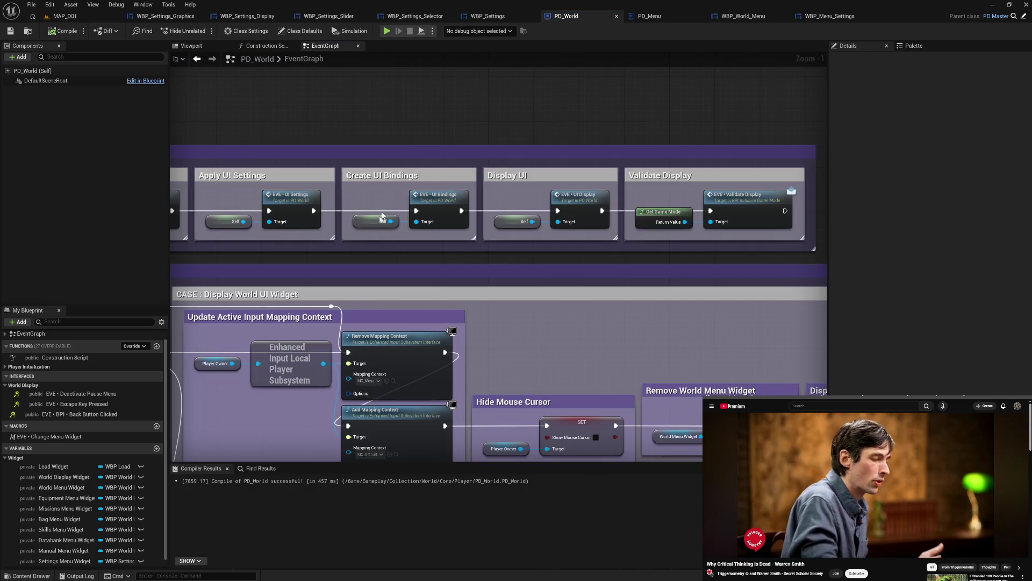
left_click_drag(402, 267, 544, 270)
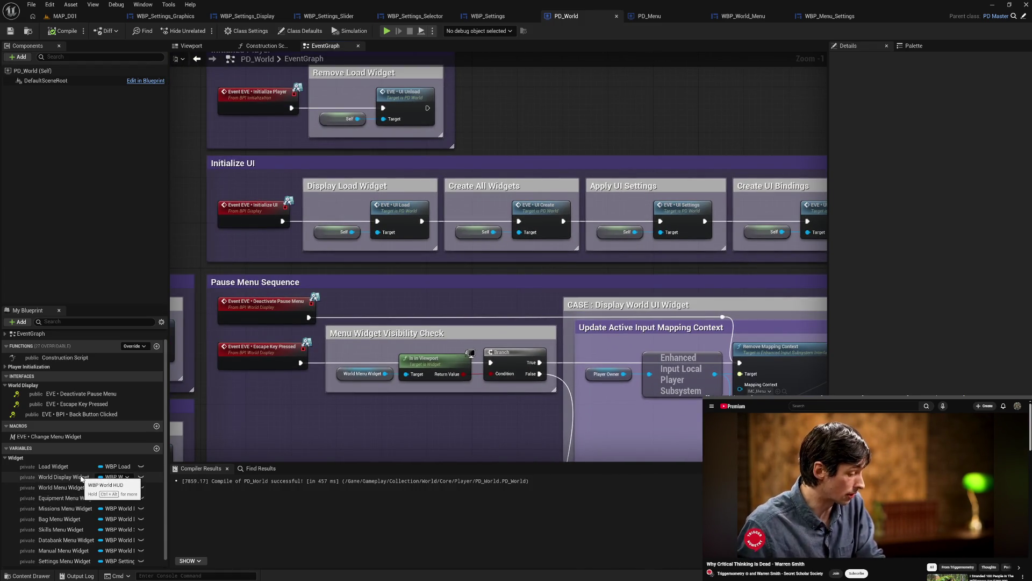
Find all references to the World Menu Widget variable and jump to one in the graph.
right_click(81, 477)
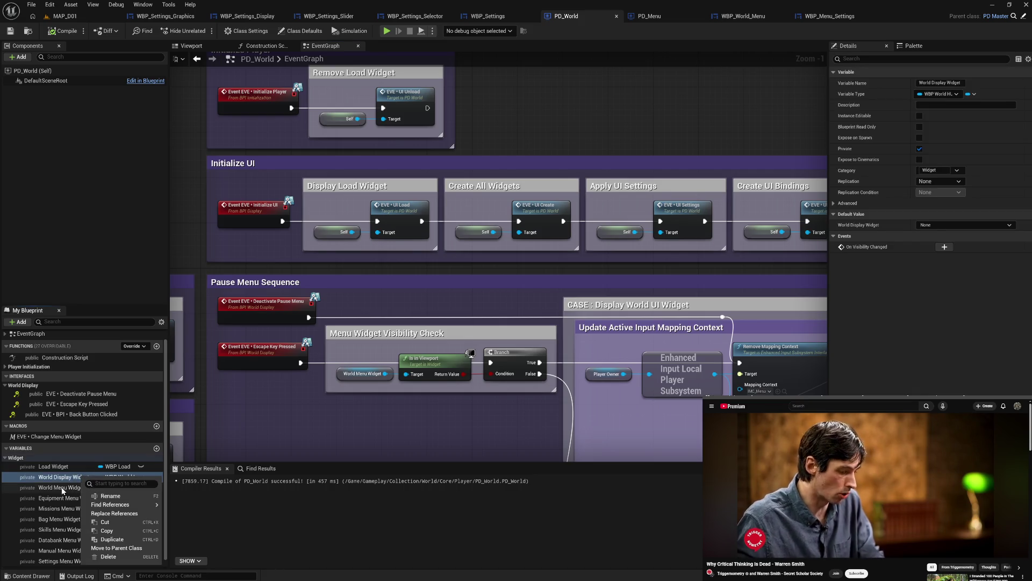
right_click(65, 488)
mouse_move(126, 522)
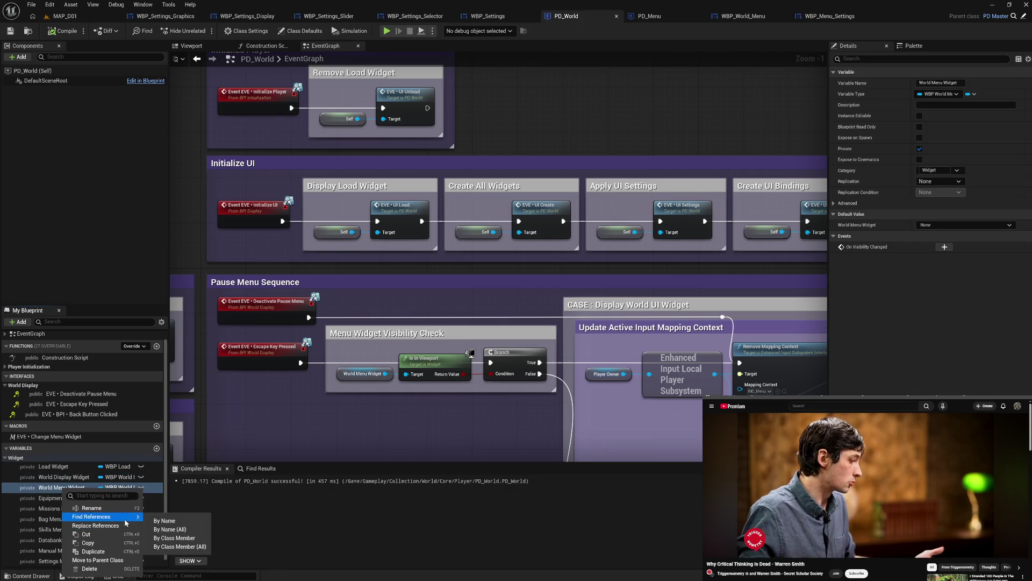
left_click(174, 538)
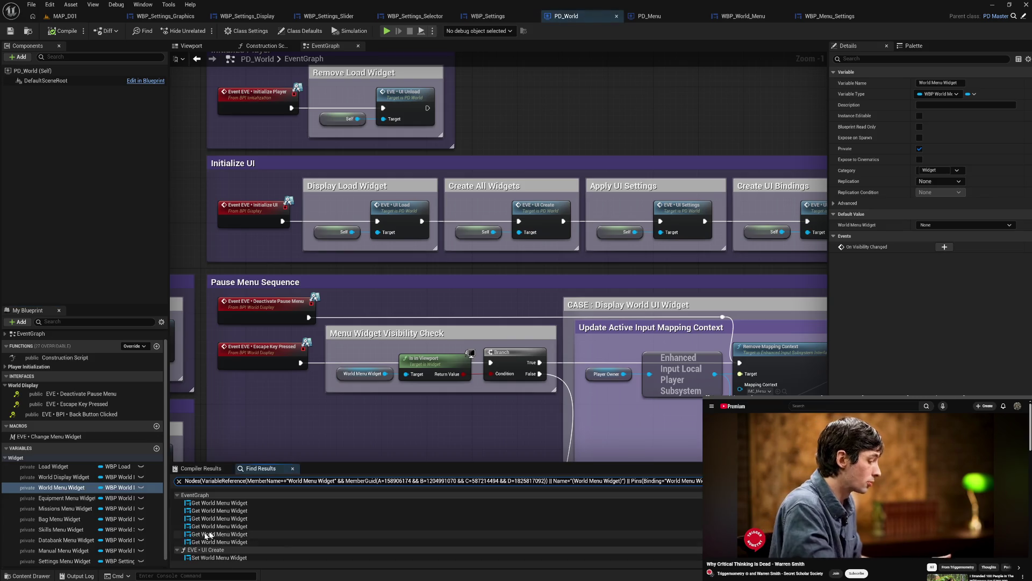
left_click(304, 518)
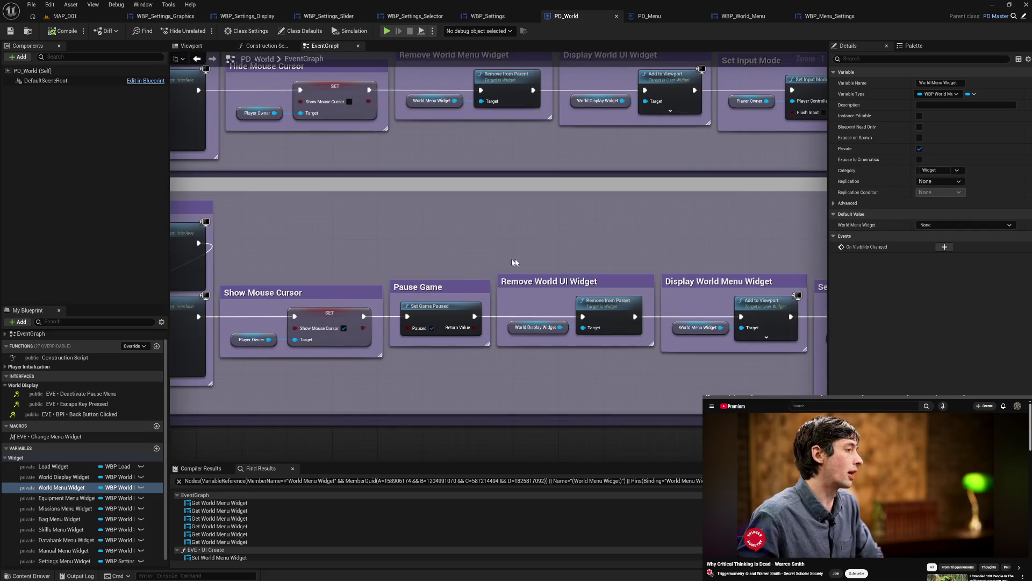
Inspect the event graph around Update User Settings, the CASE rows and Initialize UI.
mouse_move(444, 233)
left_mouse_down()
mouse_move(233, 276)
mouse_move(491, 301)
left_mouse_up()
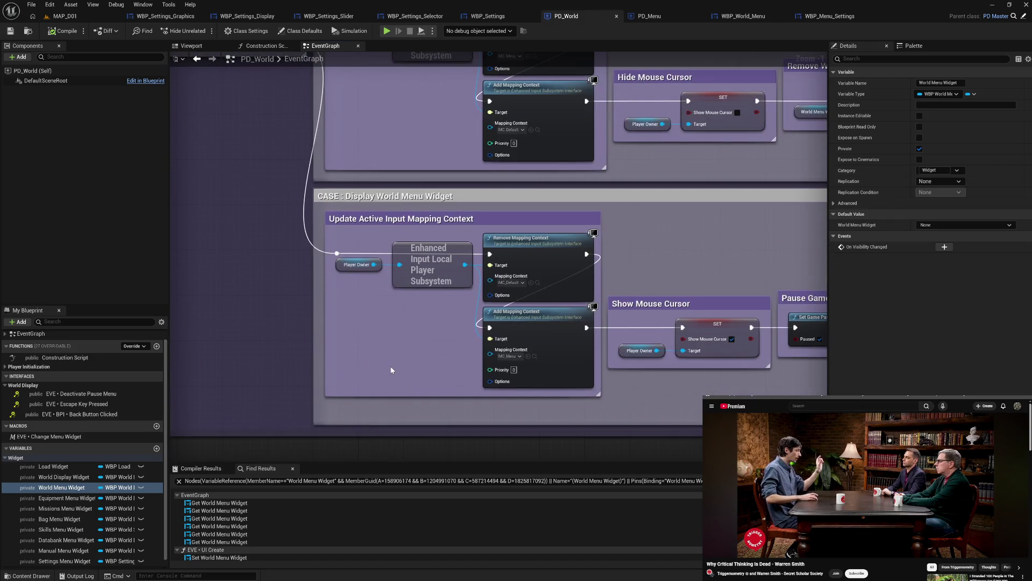
mouse_move(391, 370)
left_mouse_down()
mouse_move(376, 256)
mouse_move(629, 392)
left_mouse_up()
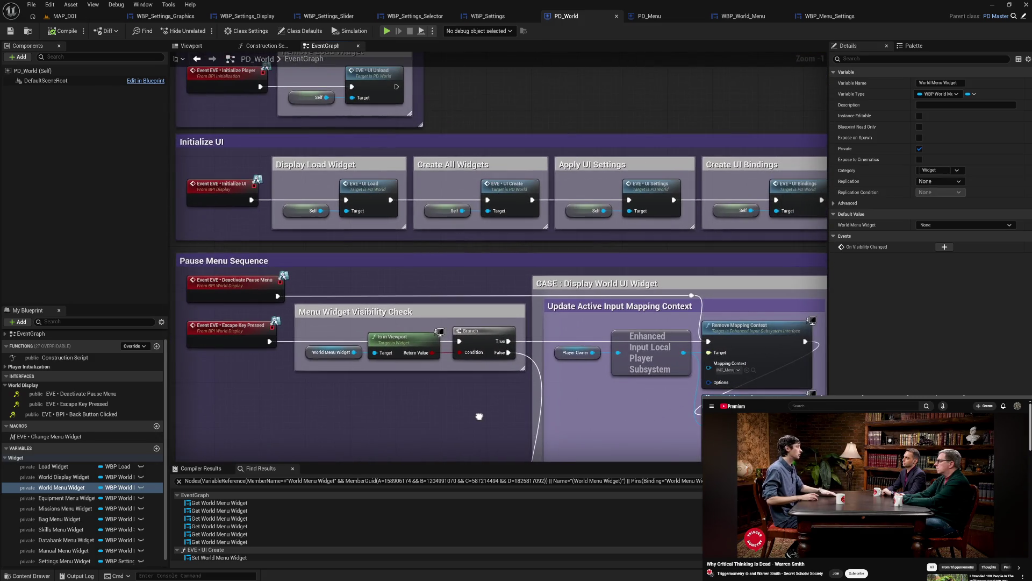
left_click_drag(478, 417, 346, 414)
left_click_drag(421, 399, 596, 465)
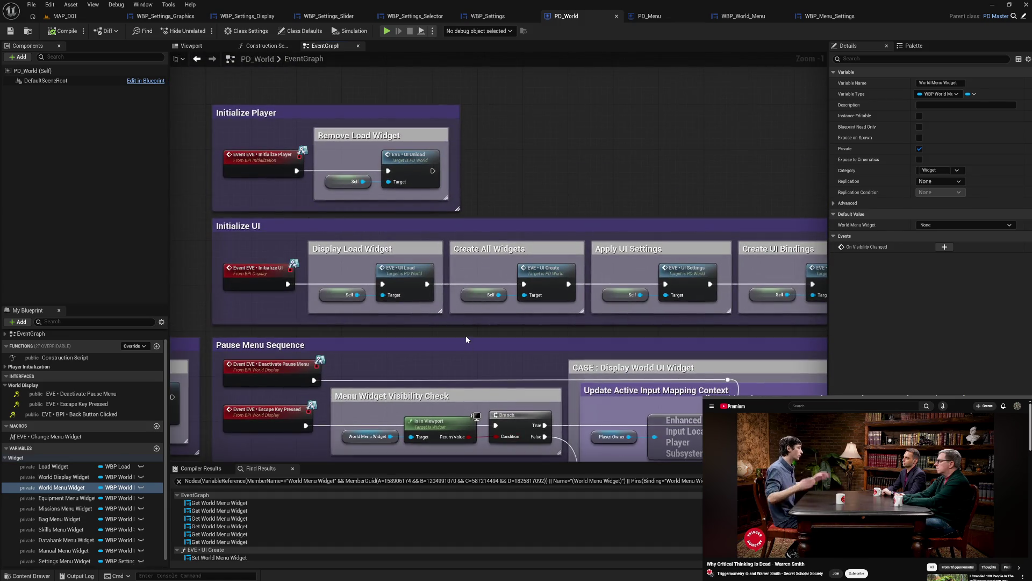
left_click_drag(466, 339, 437, 302)
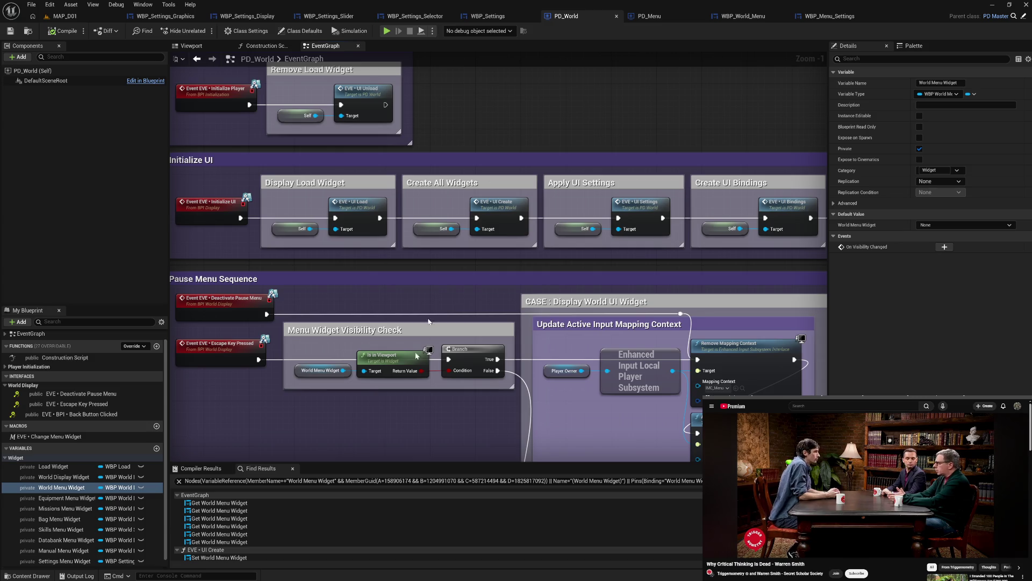
scroll(332, 510, "down", 2)
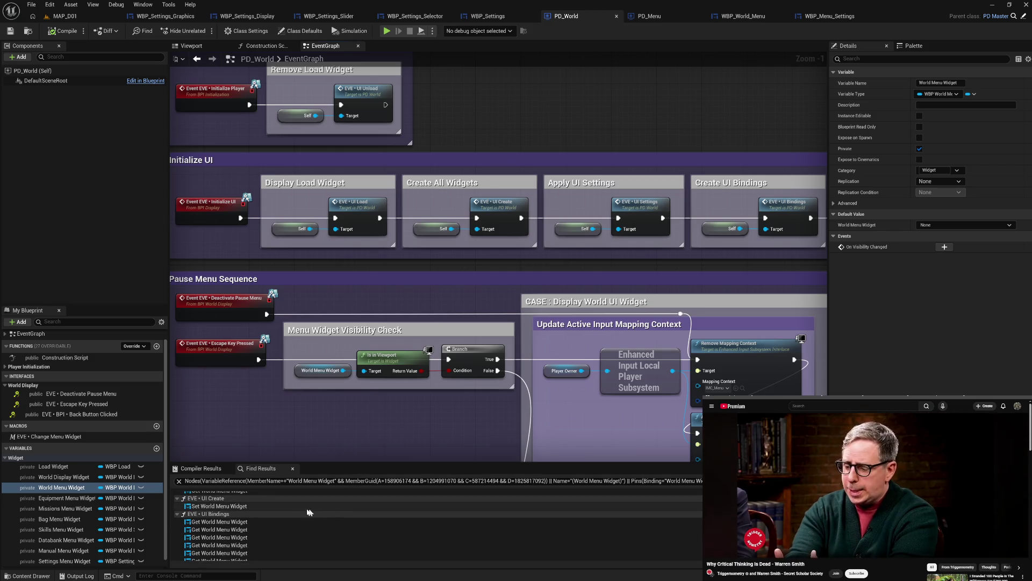
Open the World Menu Widget uses in UI Create, UI Settings and the Change Menu Widget macro.
left_click(266, 507)
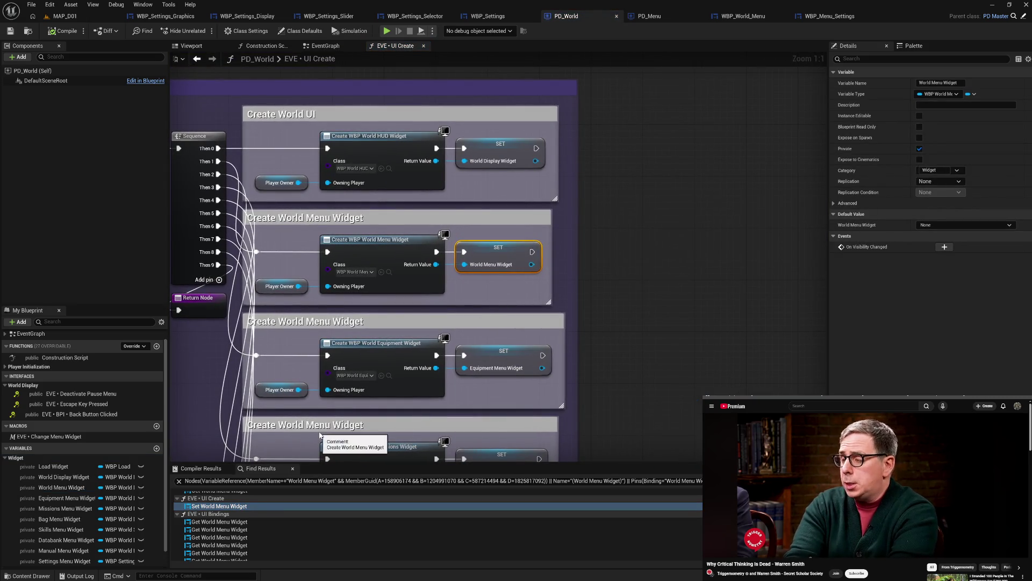
scroll(257, 527, "down", 3)
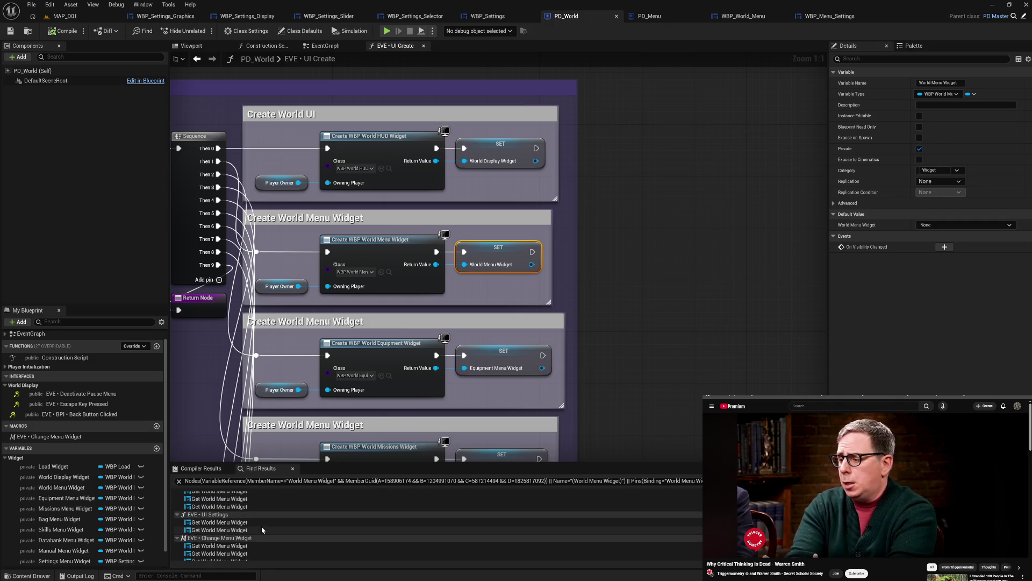
left_click(263, 524)
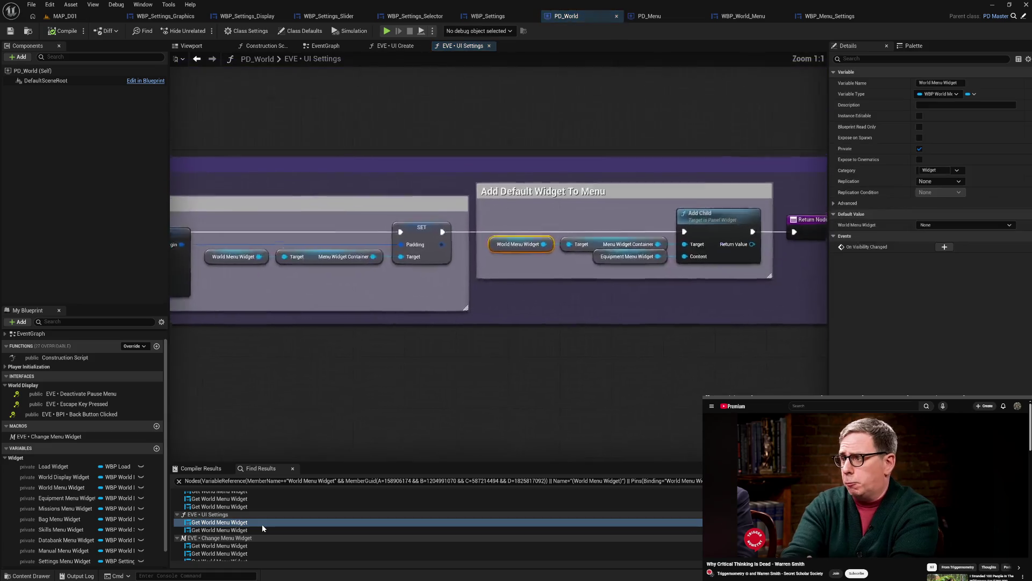
left_click_drag(309, 415, 464, 395)
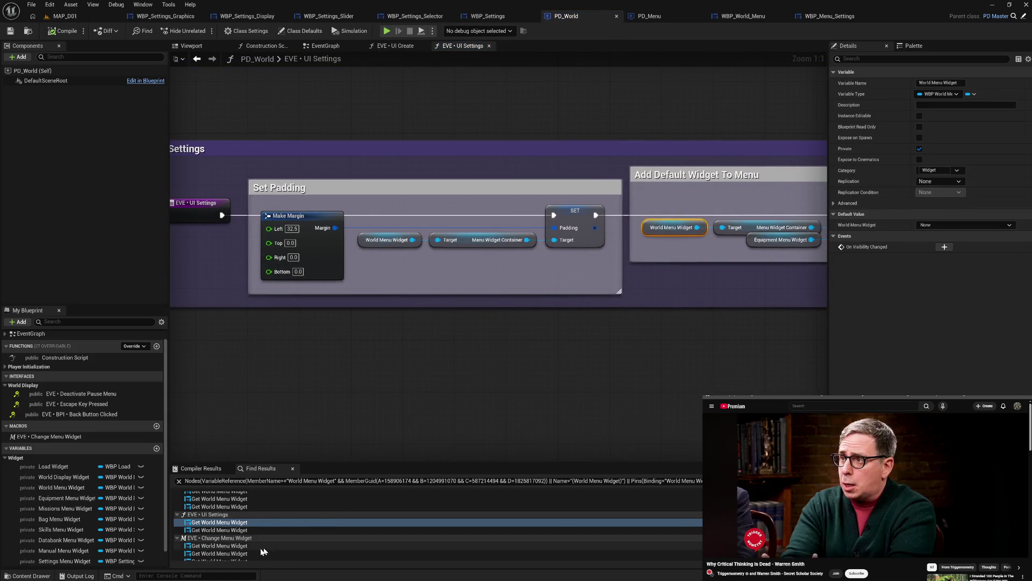
scroll(257, 547, "down", 1)
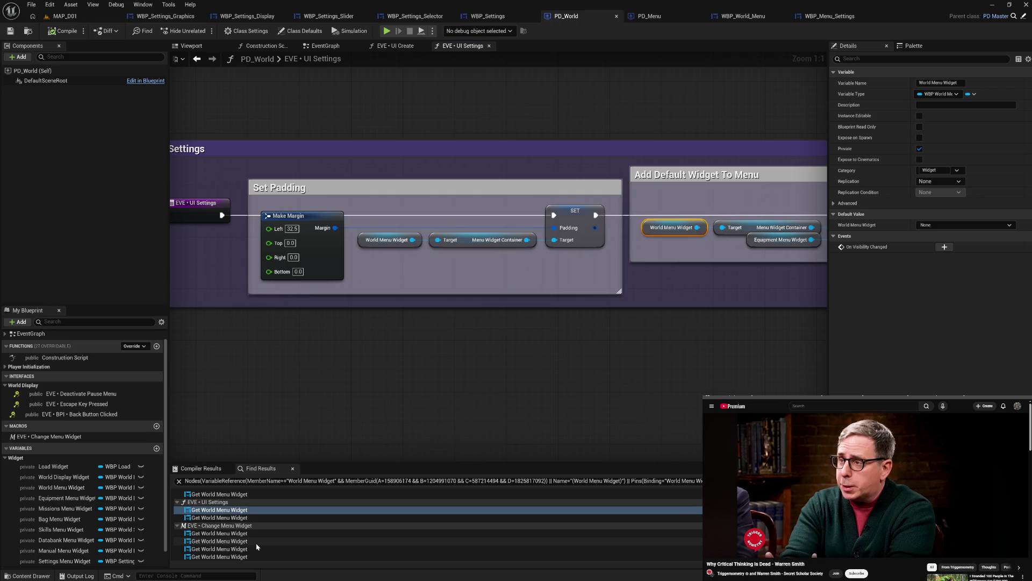
left_click(253, 533)
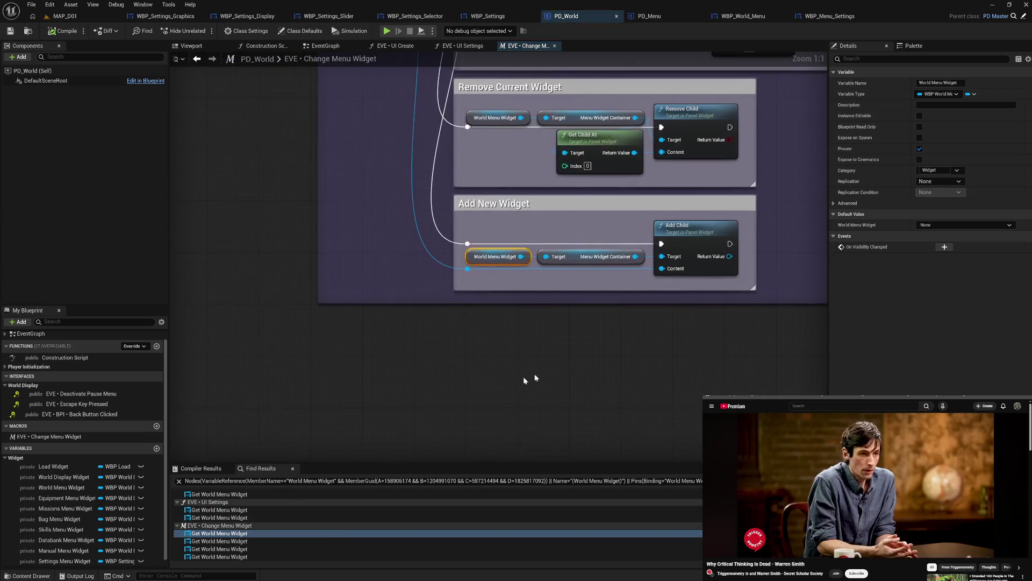
Look over the Change Menu Widget macro, then close it and the UI Settings graph.
left_click_drag(501, 393, 484, 376)
left_click_drag(220, 294, 442, 308)
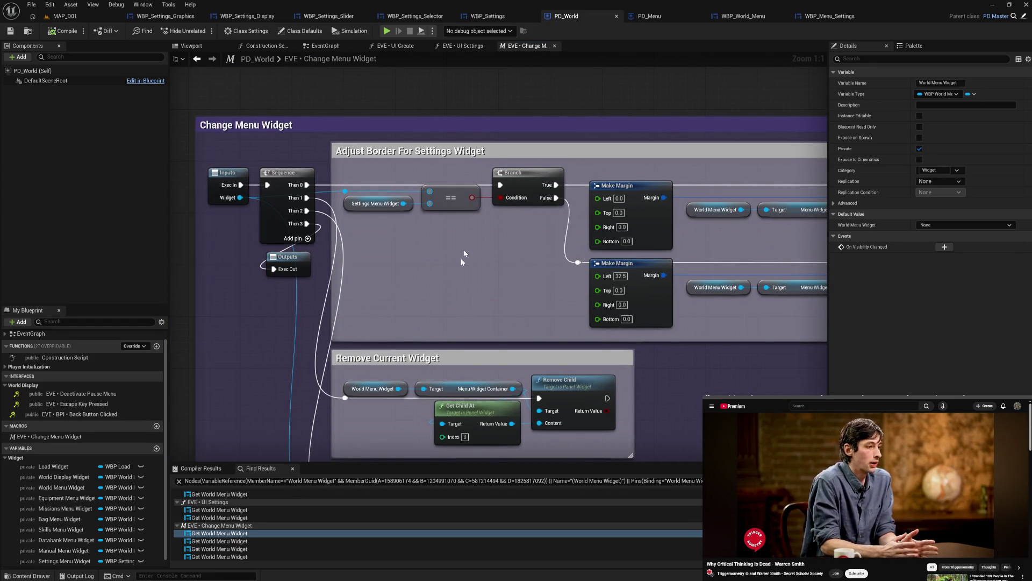
left_click(554, 46)
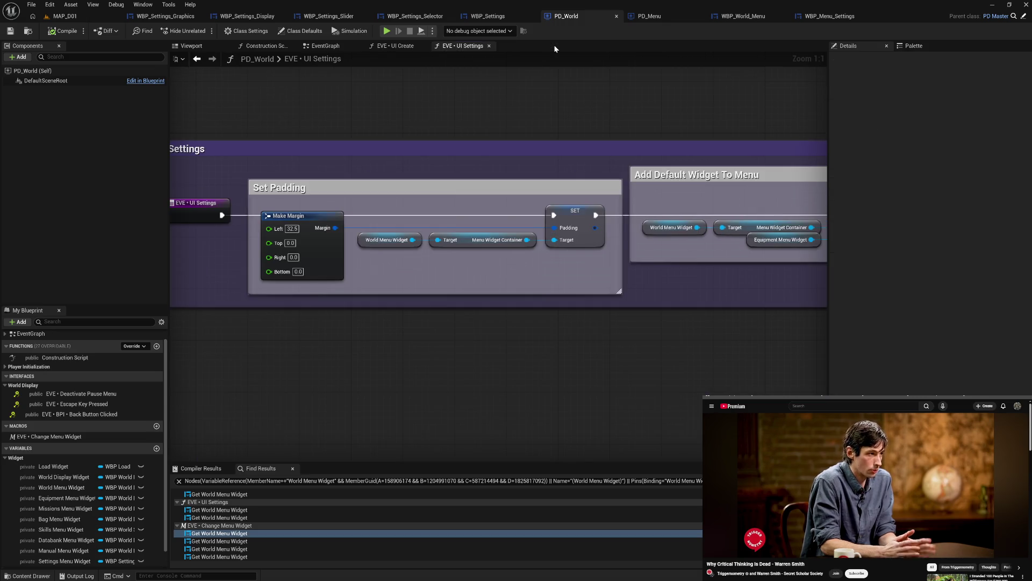
left_click(488, 46)
Scroll through UI Create's widget groups from Equipment to Databank, Manual and Settings, then back to the top.
left_click_drag(524, 201, 525, 203)
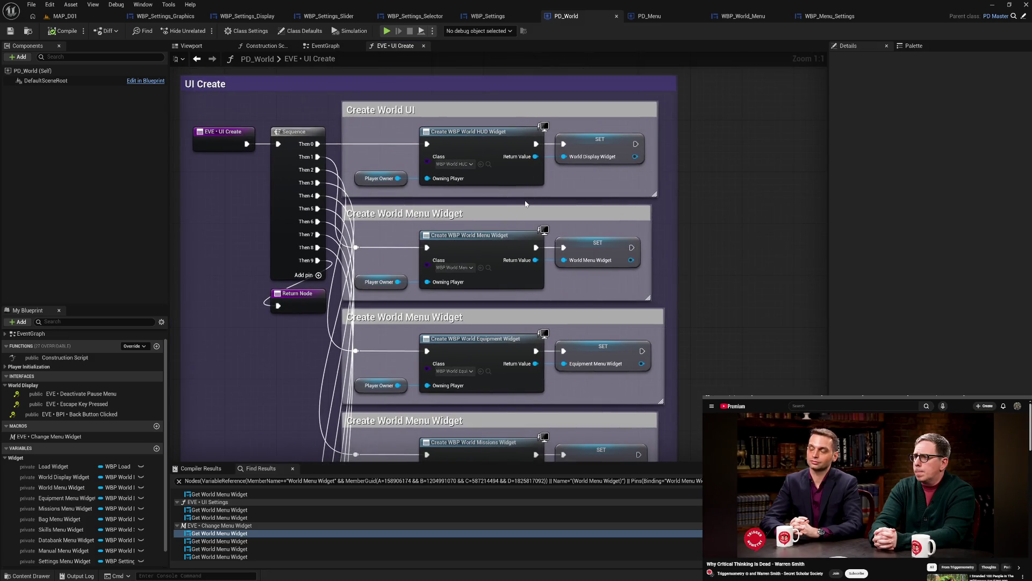
left_click_drag(518, 342, 542, 235)
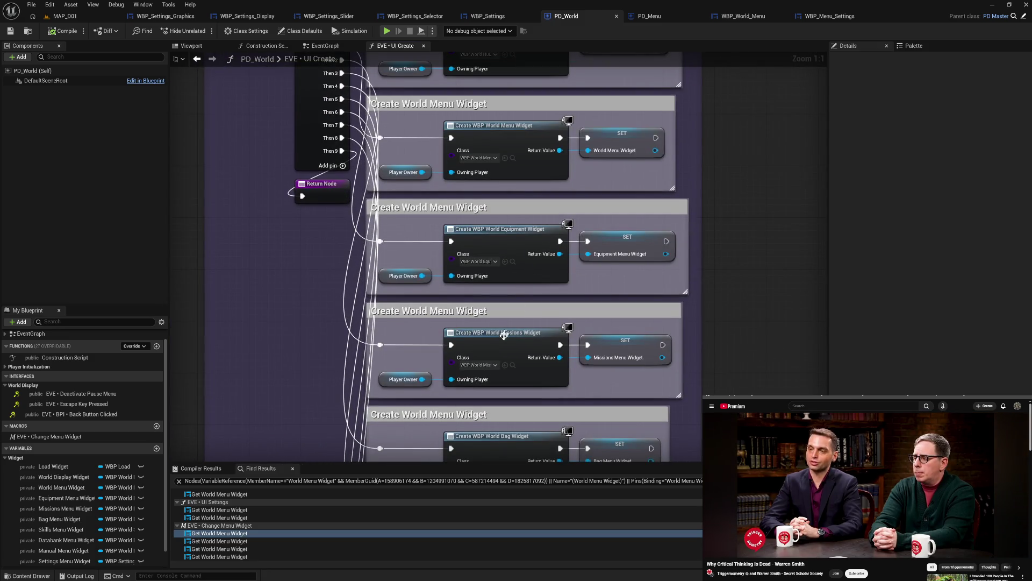
left_click_drag(529, 276, 543, 178)
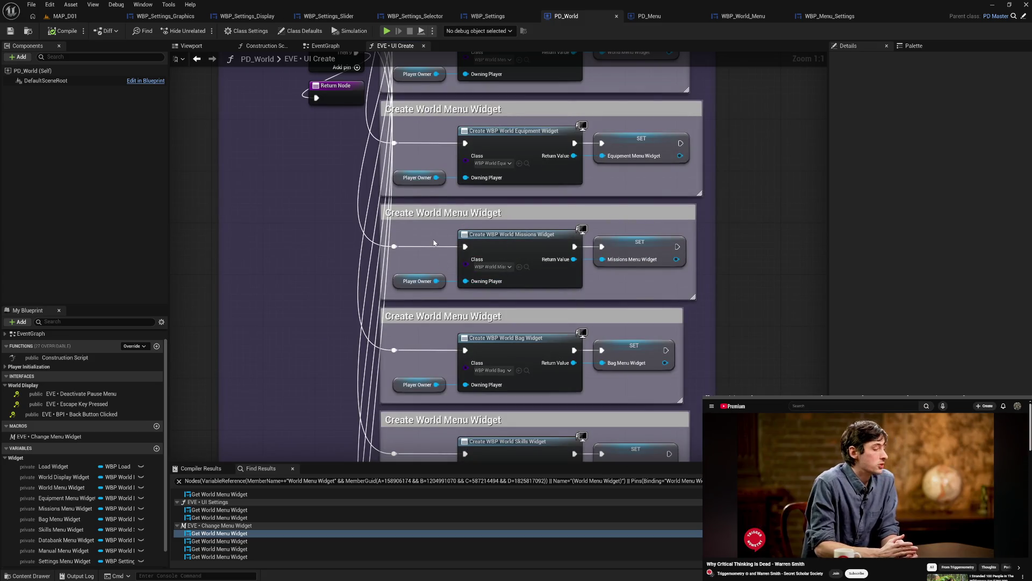
left_click_drag(442, 316, 444, 205)
left_click_drag(453, 295, 452, 179)
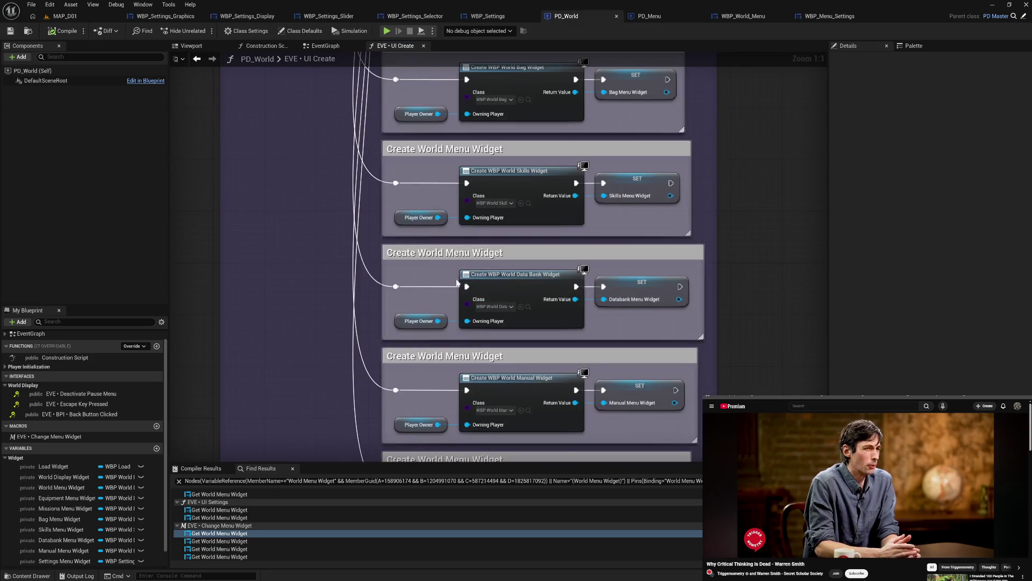
mouse_move(466, 342)
left_mouse_down()
mouse_move(468, 183)
mouse_move(450, 333)
left_mouse_up()
mouse_move(462, 178)
left_mouse_down()
mouse_move(443, 333)
mouse_move(438, 318)
left_mouse_up()
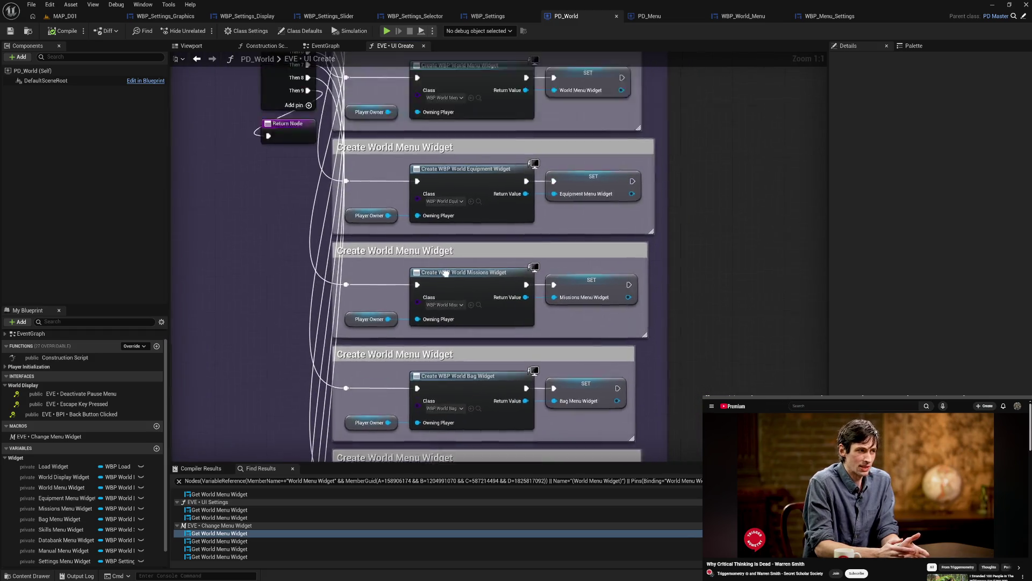
left_click_drag(457, 92, 444, 344)
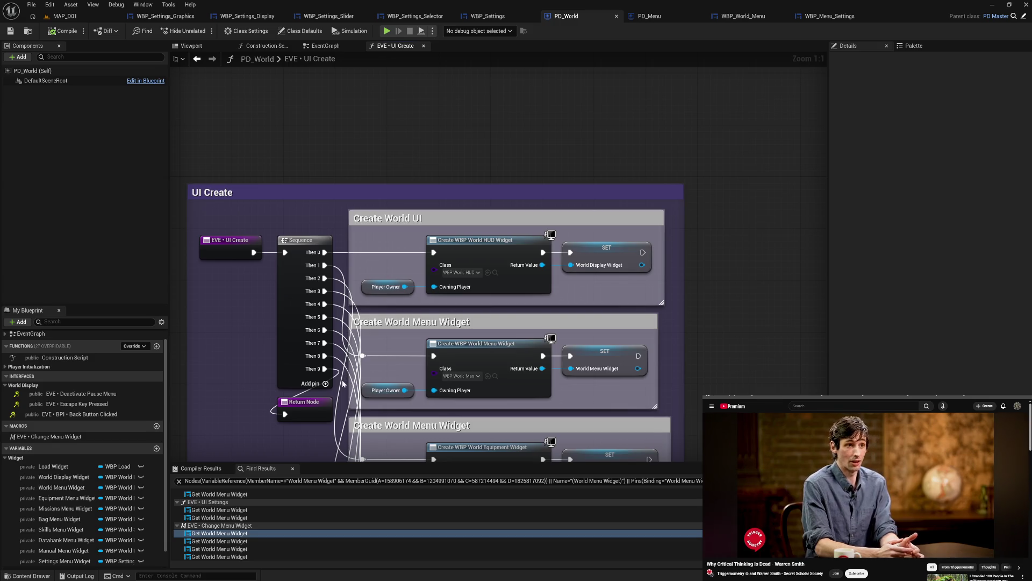
left_click_drag(343, 382, 432, 351)
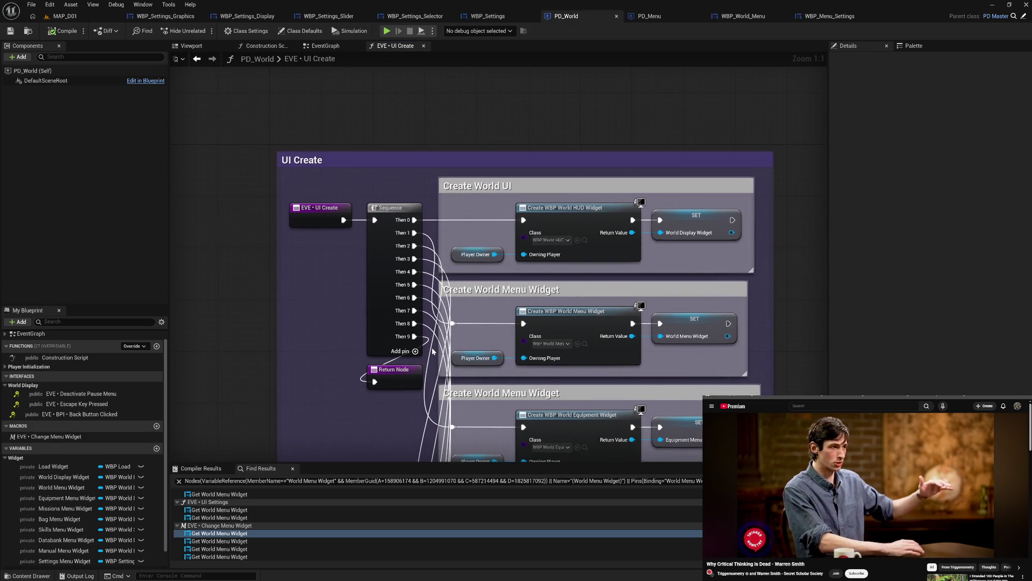
Close UI Create and pan the EventGraph across Exit Button Binding, menu button events and Display World Menu groups.
left_click(424, 45)
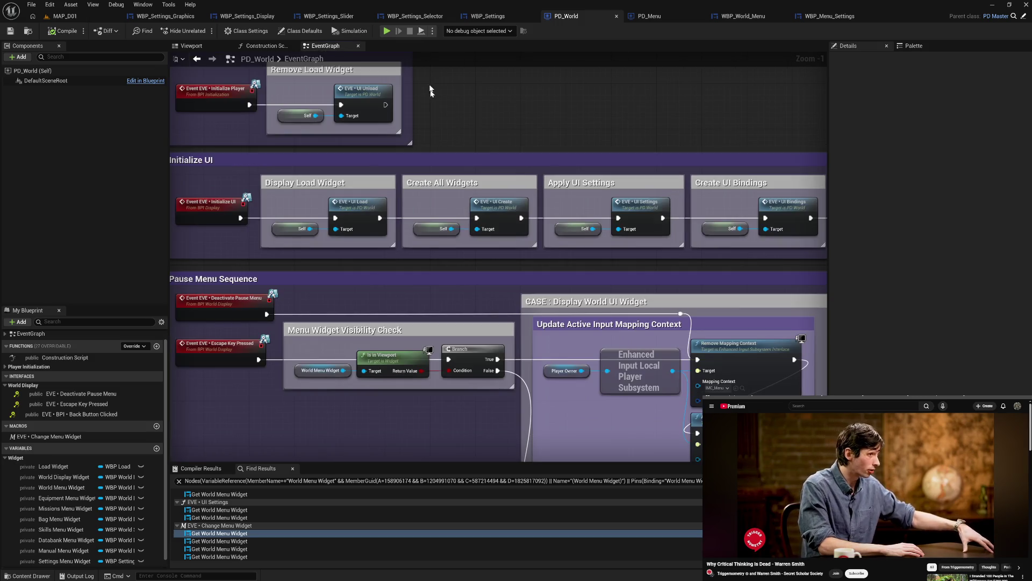
left_click_drag(403, 285, 490, 261)
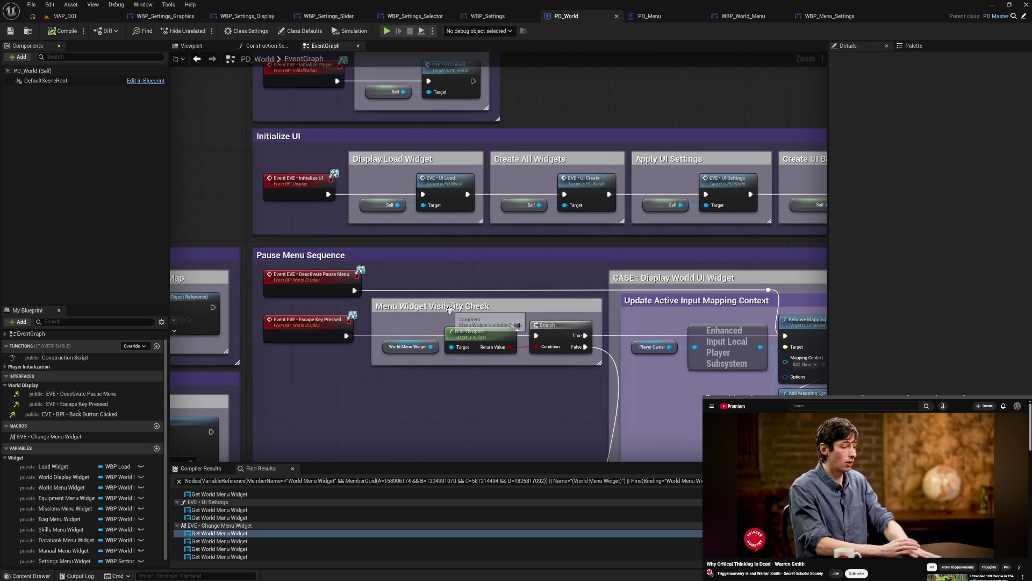
mouse_move(449, 309)
left_mouse_down()
mouse_move(482, 359)
mouse_move(651, 328)
mouse_move(624, 270)
left_mouse_up()
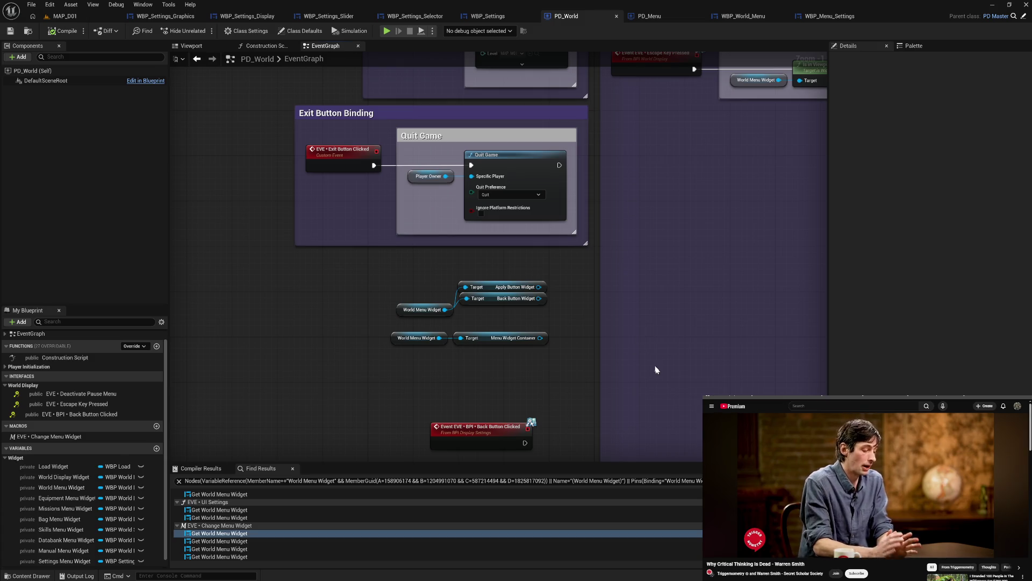
left_click_drag(655, 370, 472, 115)
left_click_drag(504, 290, 513, 170)
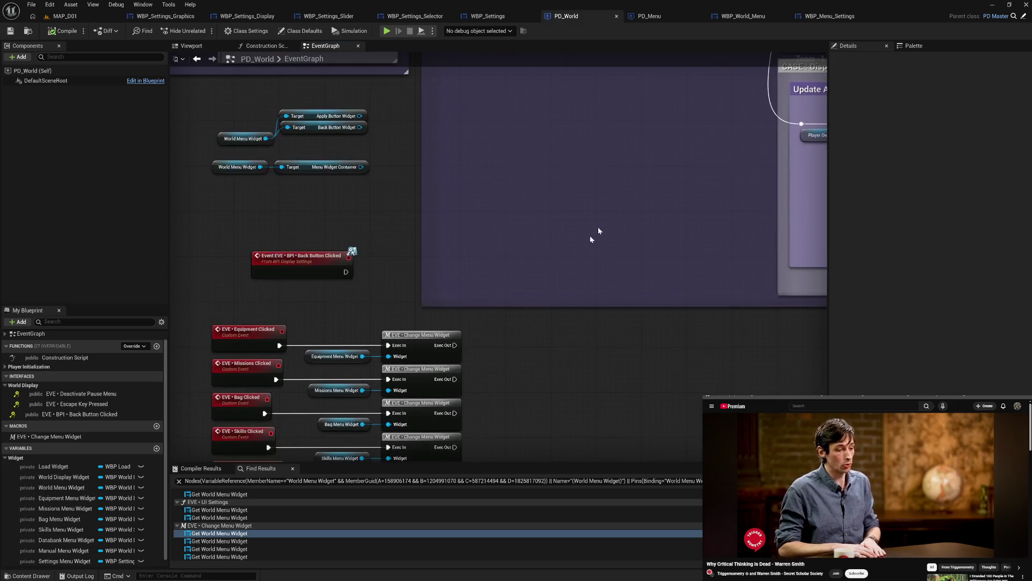
scroll(412, 292, "up", 3)
left_click_drag(592, 286, 309, 285)
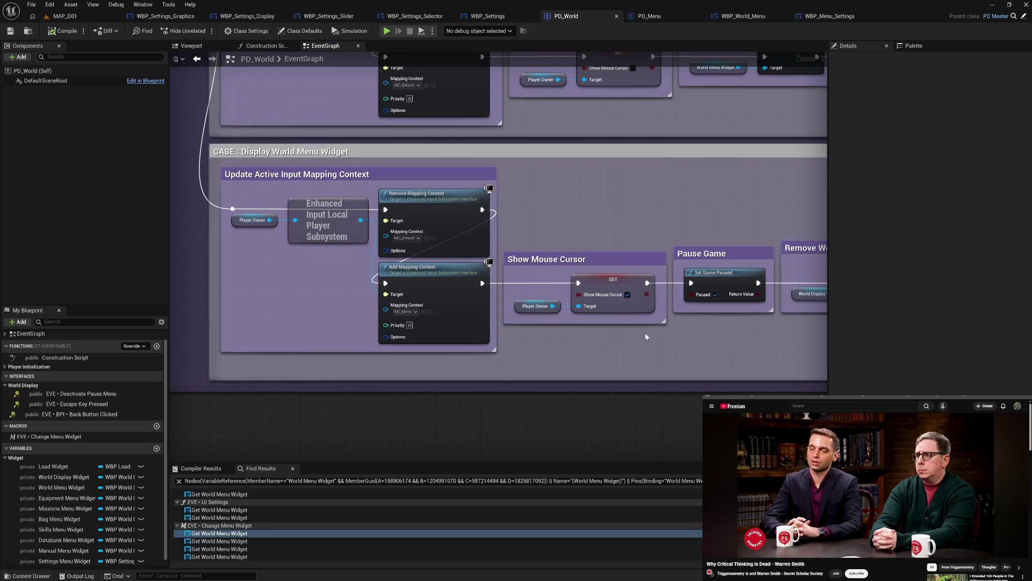
left_click_drag(643, 334, 426, 325)
left_click_drag(600, 337, 469, 336)
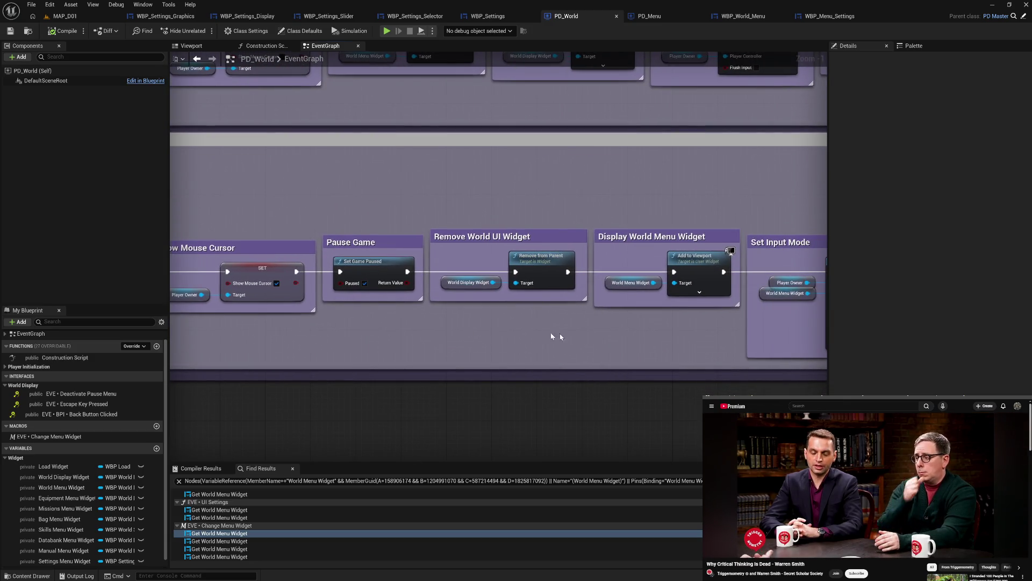
left_click_drag(580, 338, 376, 322)
left_click_drag(586, 345, 433, 318)
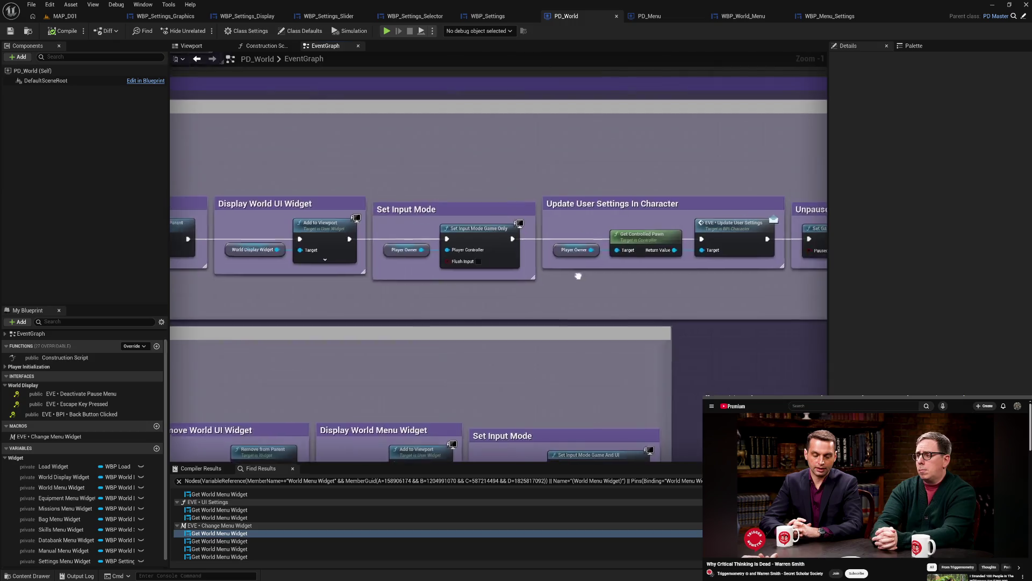
Pan to the Initialize UI row and open the EVE • UI Create function graph.
mouse_move(575, 274)
left_mouse_down()
mouse_move(295, 269)
mouse_move(582, 276)
left_mouse_up()
left_click_drag(371, 276, 663, 278)
left_click_drag(295, 280, 474, 286)
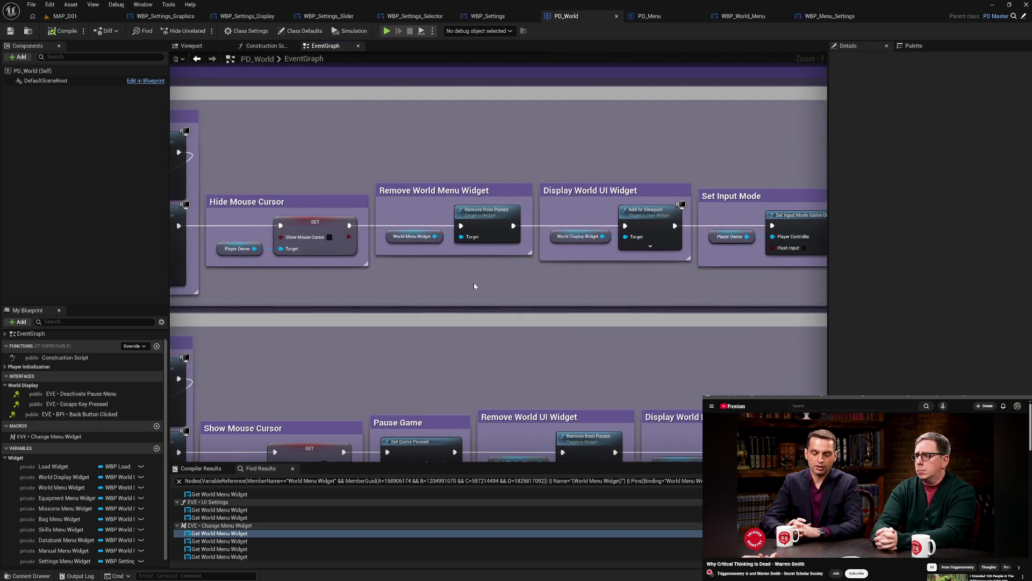
left_click_drag(588, 281, 645, 281)
left_click_drag(394, 283, 563, 277)
left_click_drag(563, 169, 514, 401)
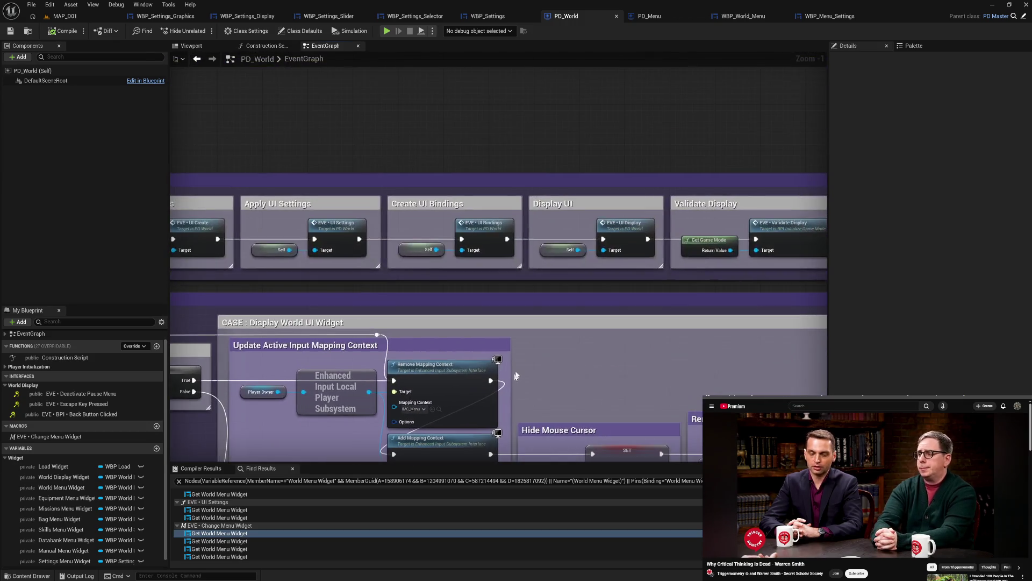
mouse_move(638, 331)
left_mouse_down()
mouse_move(390, 337)
mouse_move(706, 322)
left_mouse_up()
left_click_drag(223, 262, 433, 272)
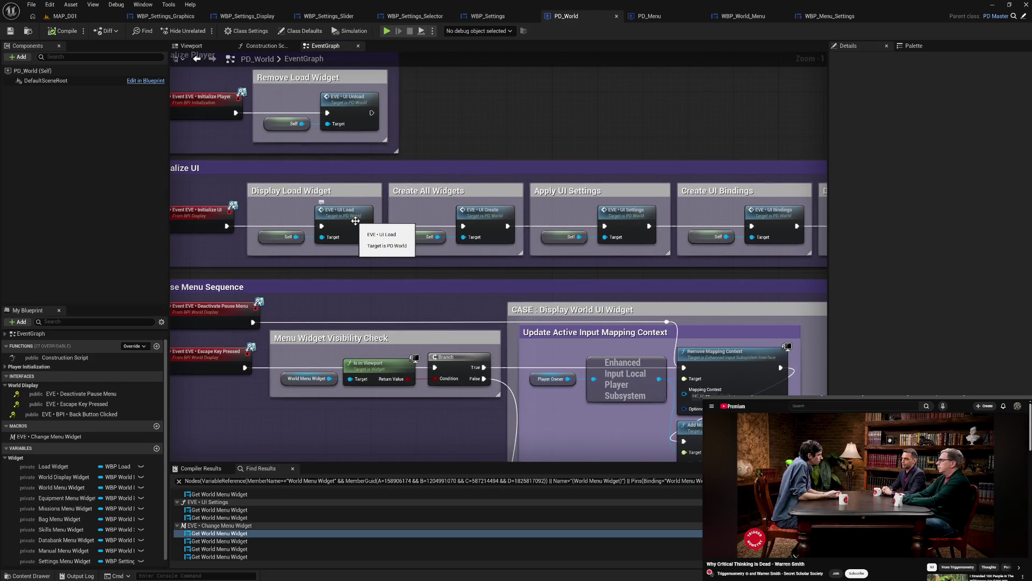
double_click(484, 221)
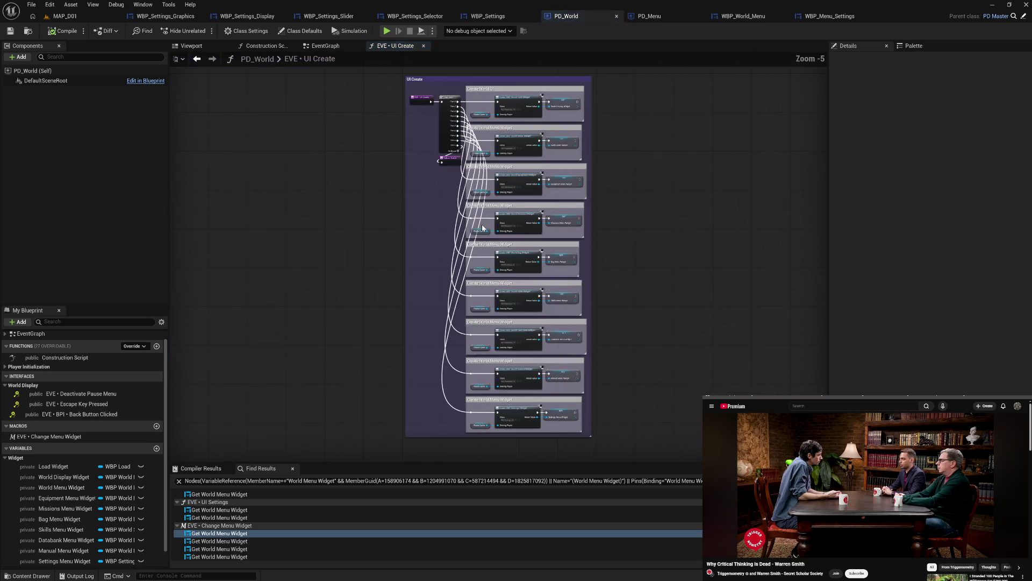
scroll(574, 265, "up", 3)
Review UI Create's widget rows, close it, and briefly open the UI Settings graph.
mouse_move(576, 271)
left_mouse_down()
mouse_move(556, 430)
mouse_move(564, 143)
left_mouse_up()
left_click_drag(554, 299, 553, 171)
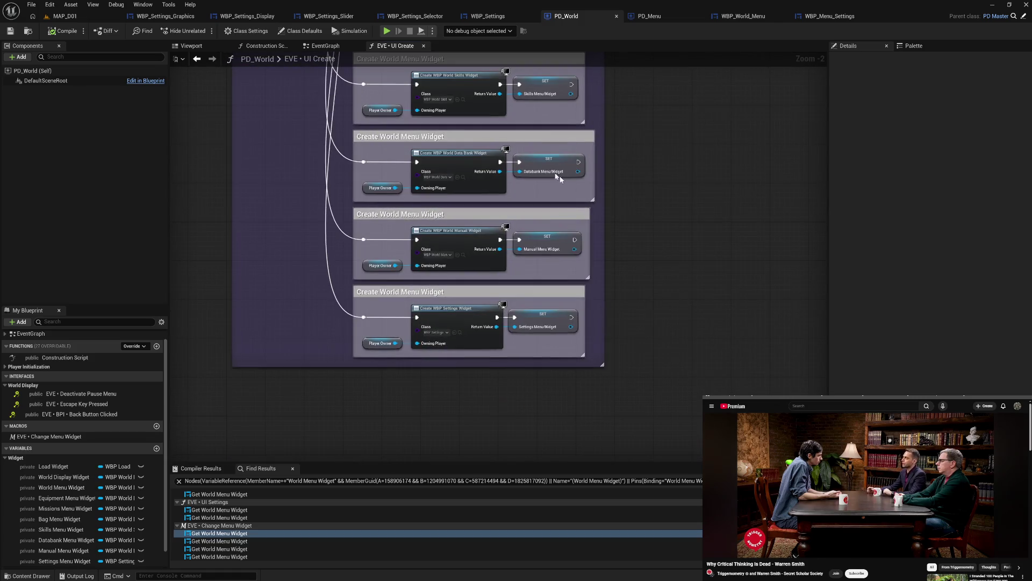
left_click(424, 46)
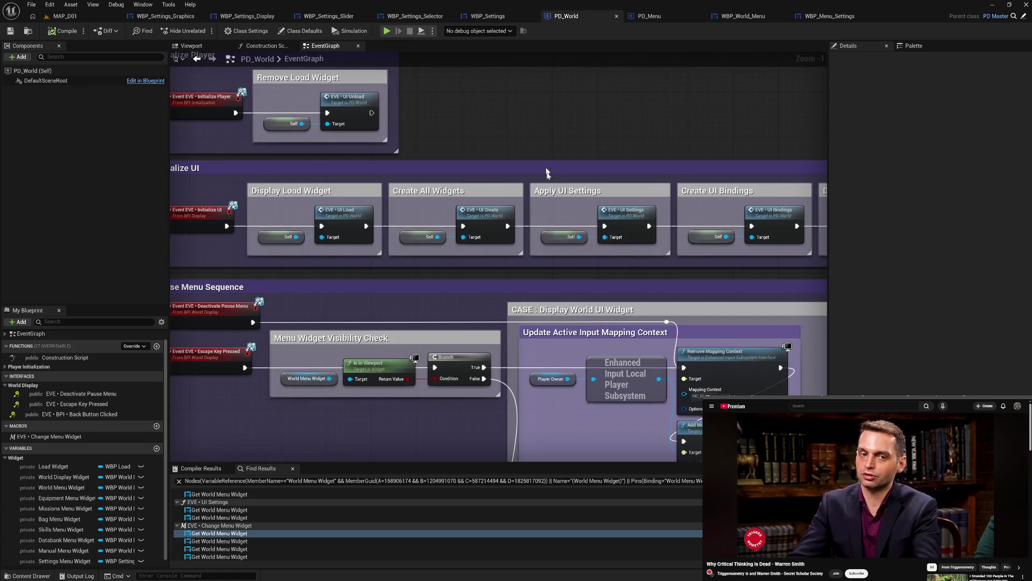
double_click(626, 225)
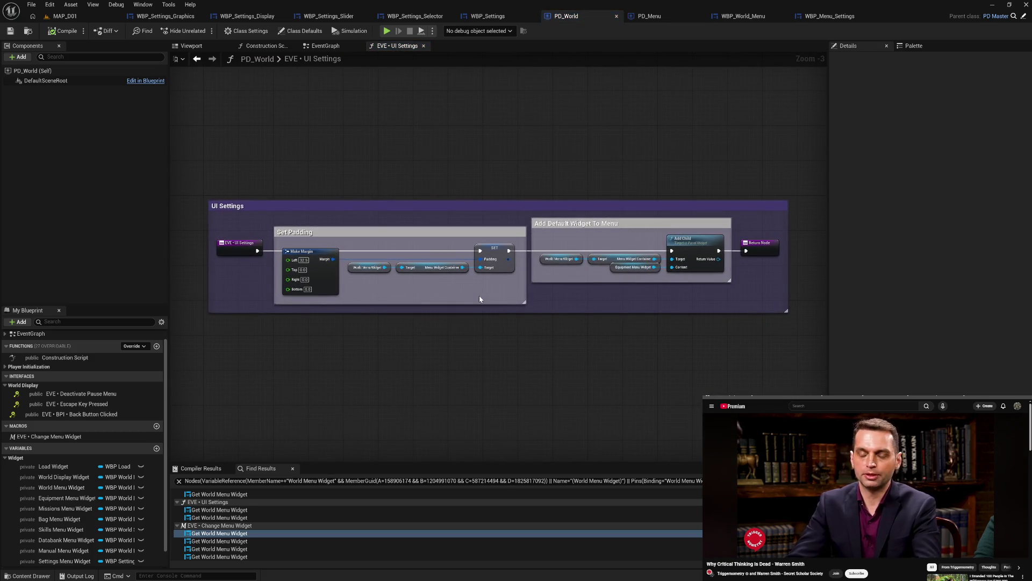
left_click(423, 47)
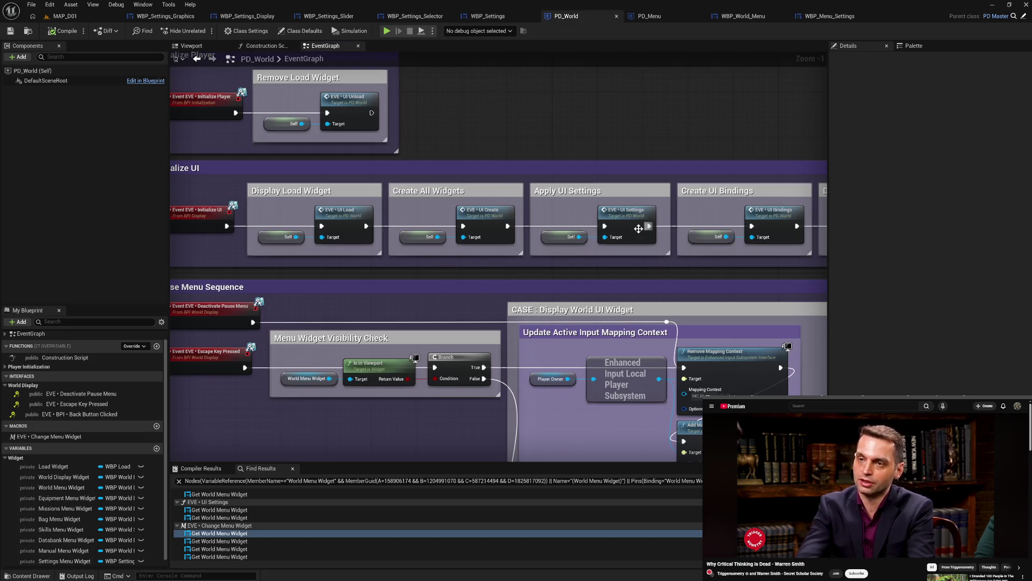
Open EVE • UI Bindings and add a Settings Menu Widget getter in the Exit Button Binding group.
double_click(778, 221)
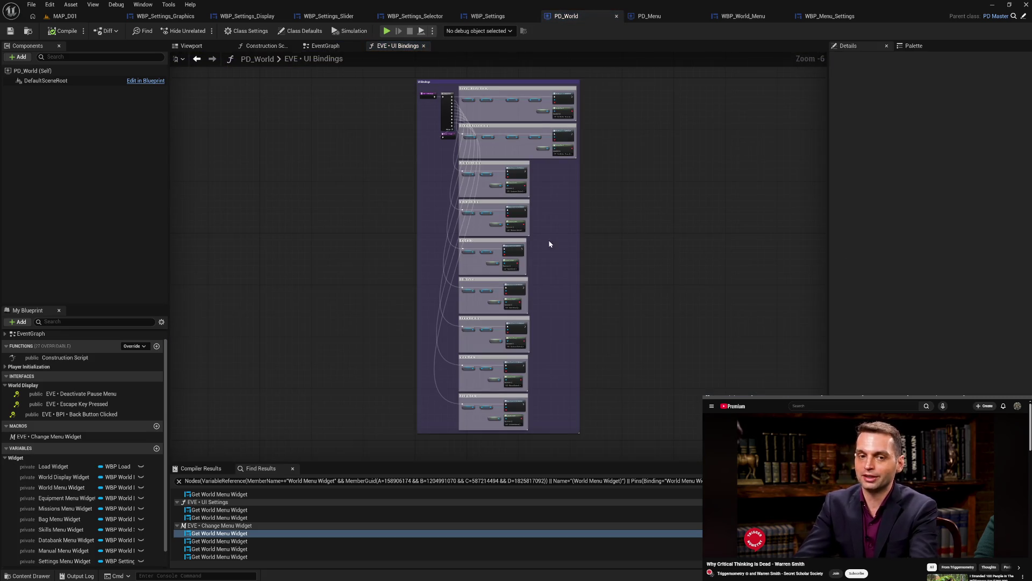
scroll(541, 164, "up", 5)
scroll(541, 164, "up", 2)
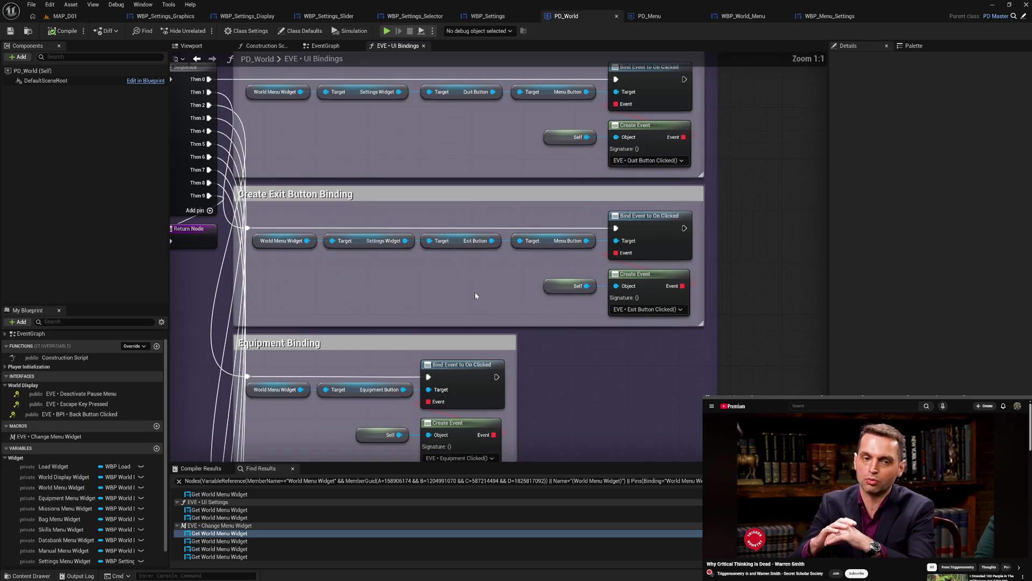
left_click_drag(413, 285, 431, 314)
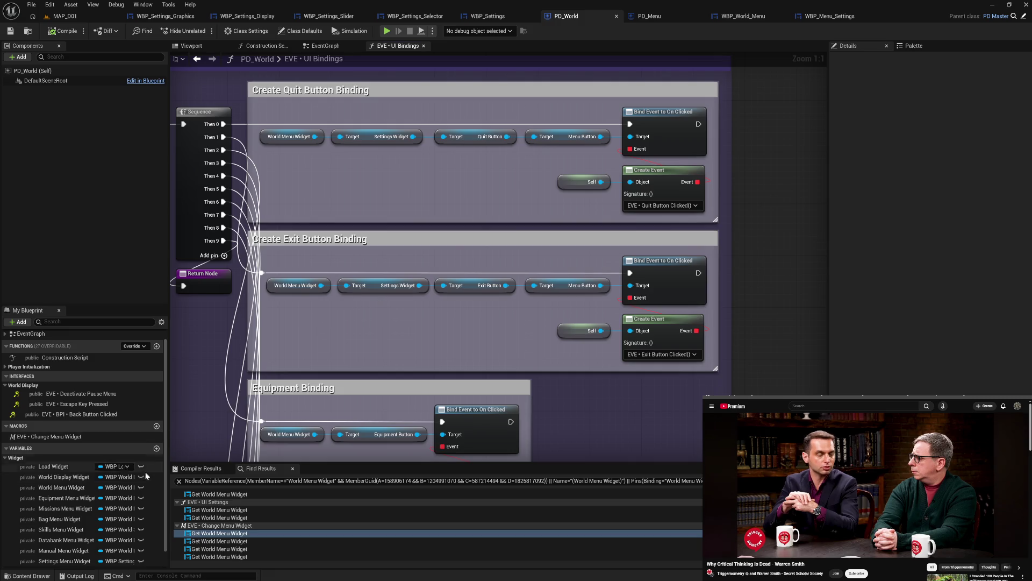
mouse_move(64, 561)
left_mouse_down()
mouse_move(423, 337)
mouse_move(468, 301)
mouse_move(442, 286)
left_mouse_up()
Replace the old World Menu and Settings Widget getters in the Quit and Exit bindings with Settings Menu Widget getters.
left_click(454, 330)
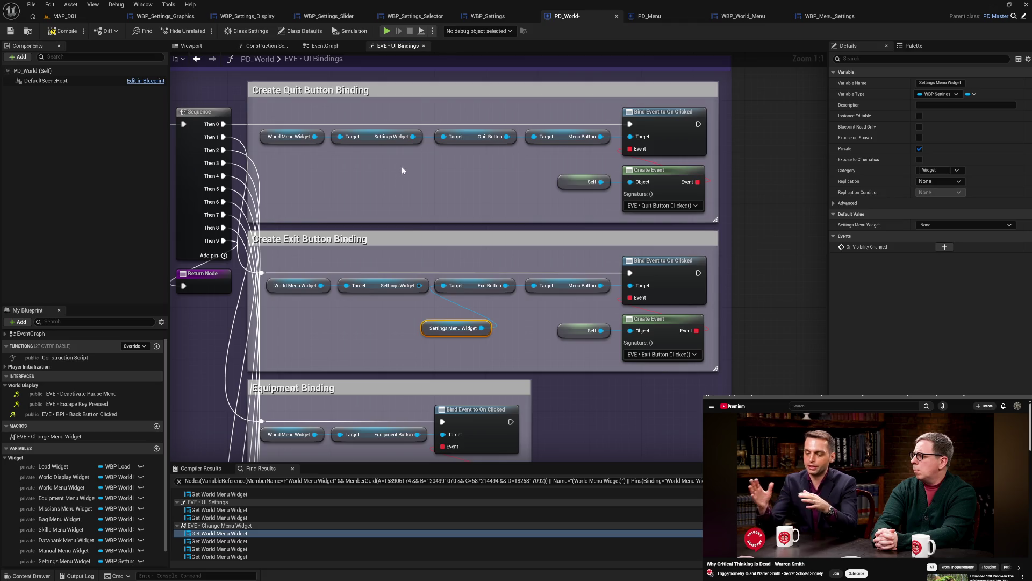
key("ctrl+v")
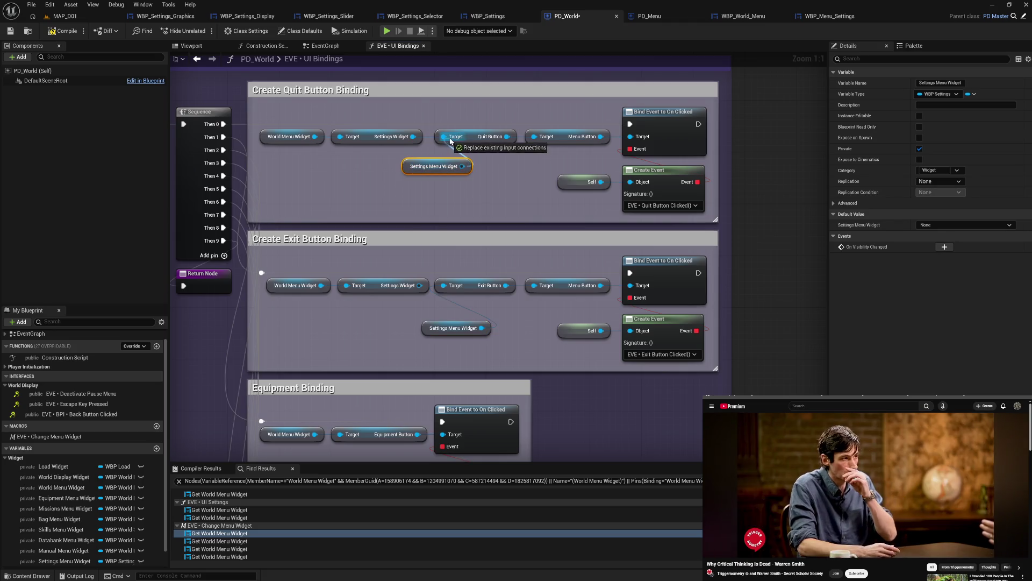
left_click_drag(332, 122, 317, 146)
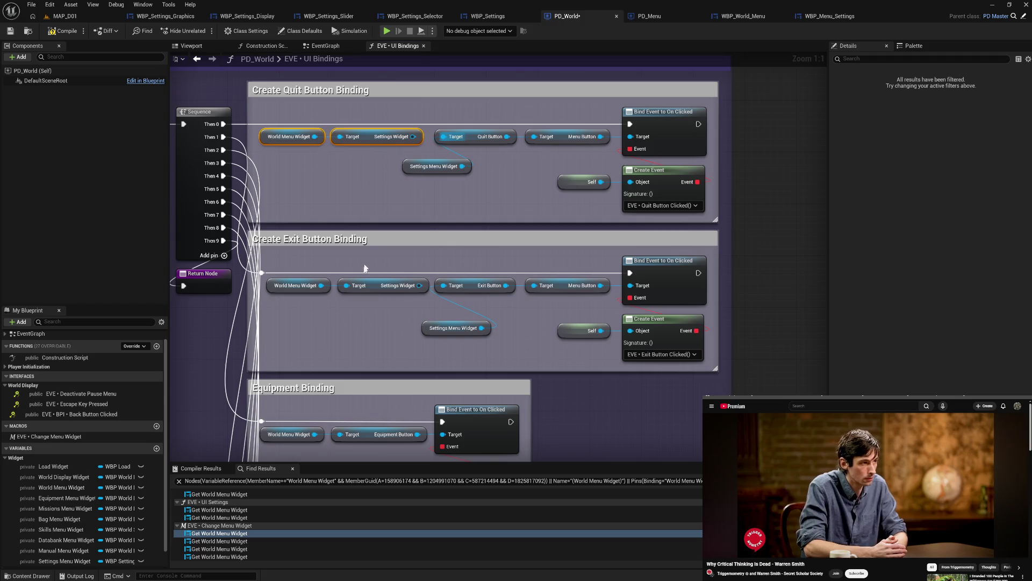
key("Delete")
left_click_drag(317, 270, 355, 294)
key("Delete")
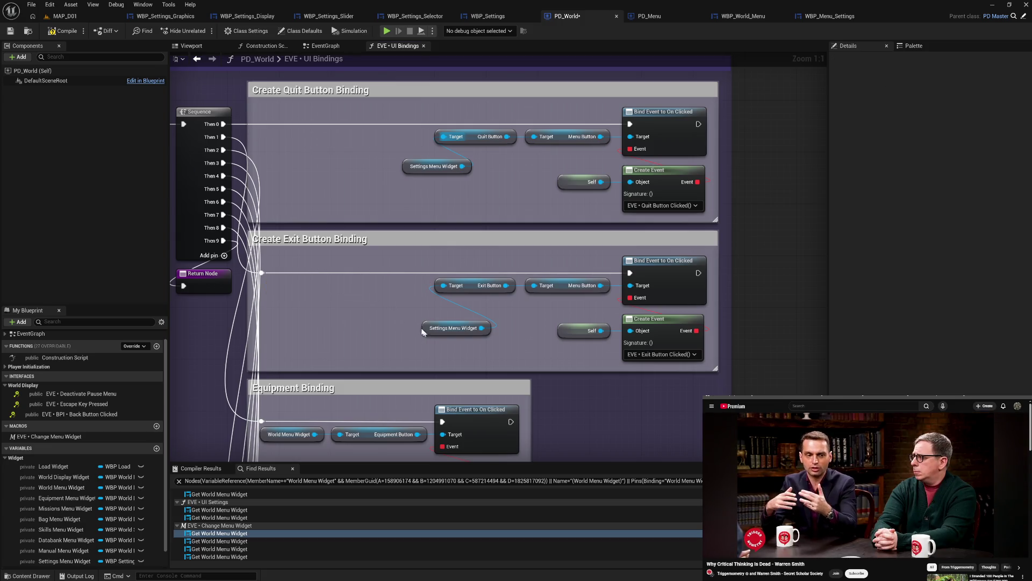
mouse_move(422, 329)
left_mouse_down()
mouse_move(357, 287)
mouse_move(640, 301)
left_mouse_up()
left_click(643, 309)
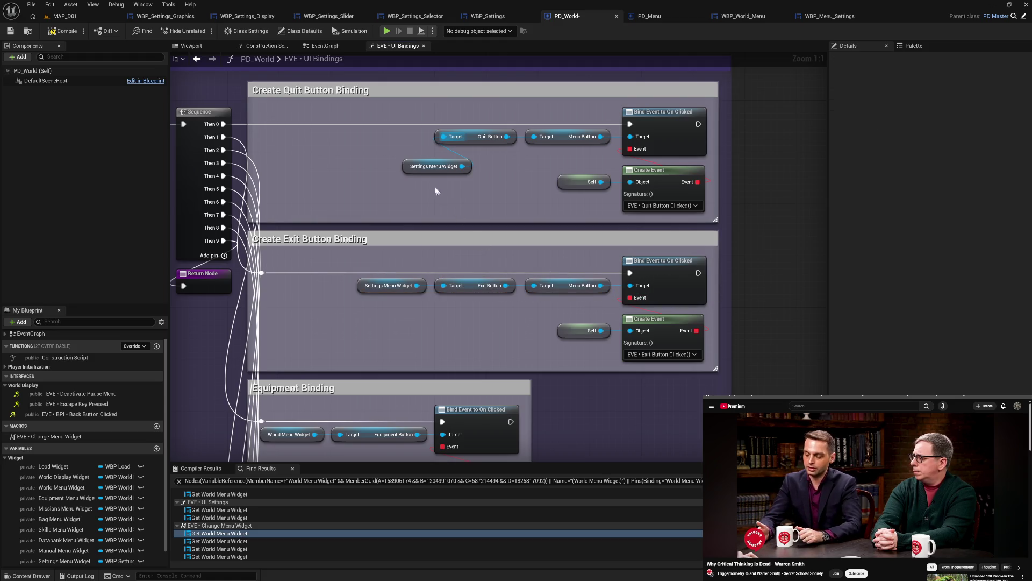
left_click_drag(402, 171, 360, 136)
left_click(392, 113)
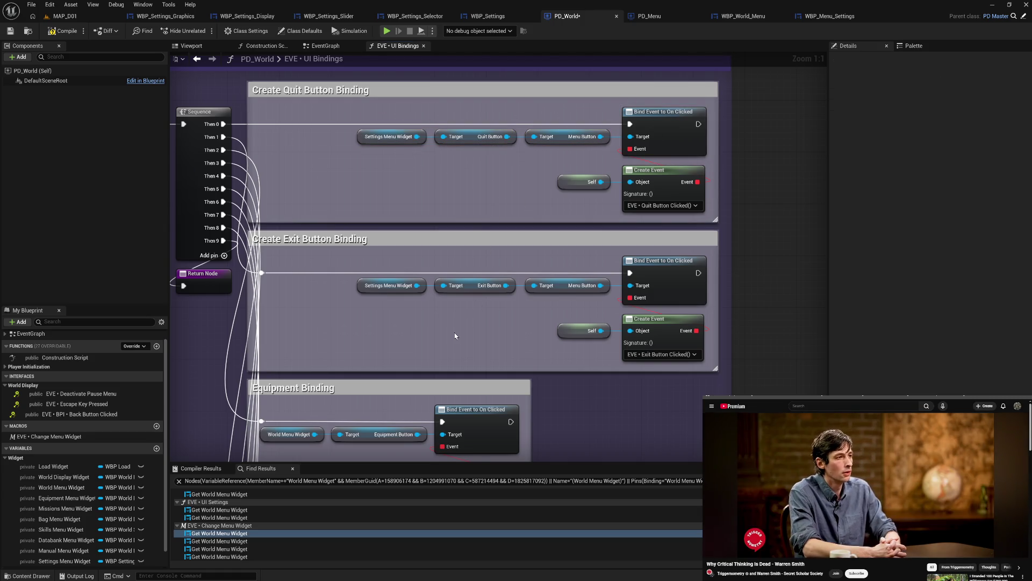
Narrow the Quit and Exit binding comments, shrink the purple UI Bindings comment to fit, and compile.
left_click(57, 34)
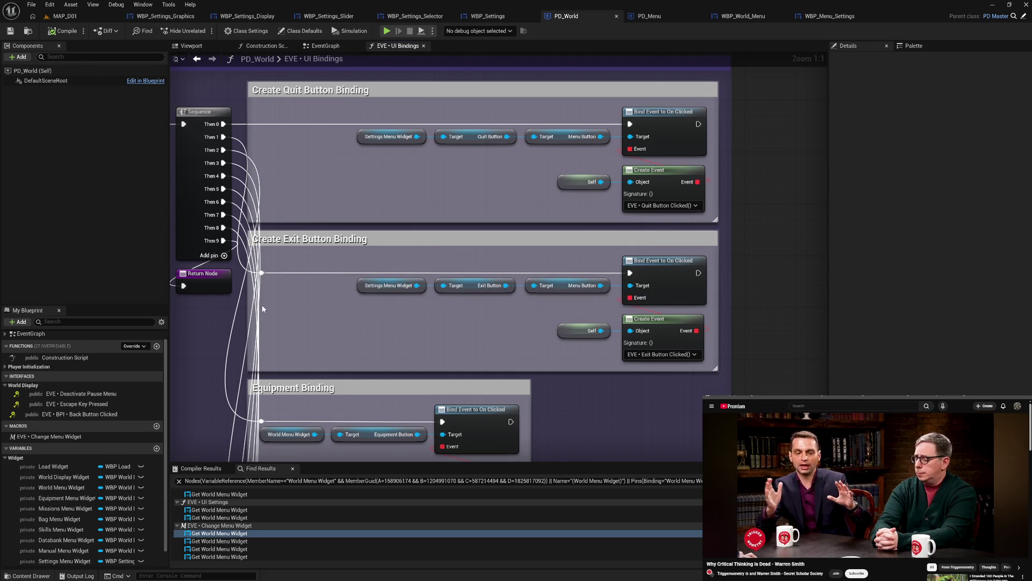
left_click_drag(253, 302, 346, 308)
left_click_drag(433, 242, 347, 239)
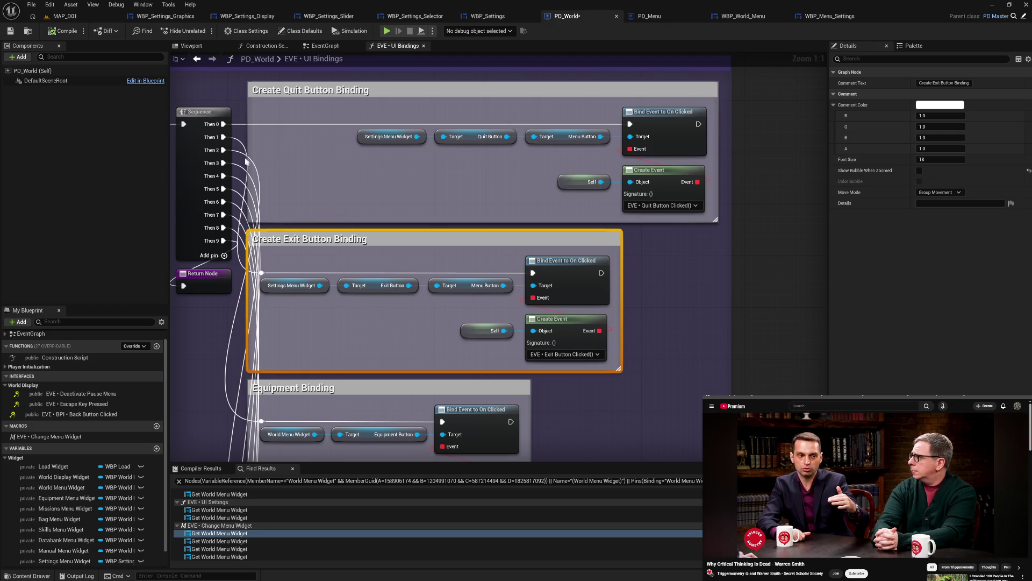
left_click_drag(248, 153, 346, 152)
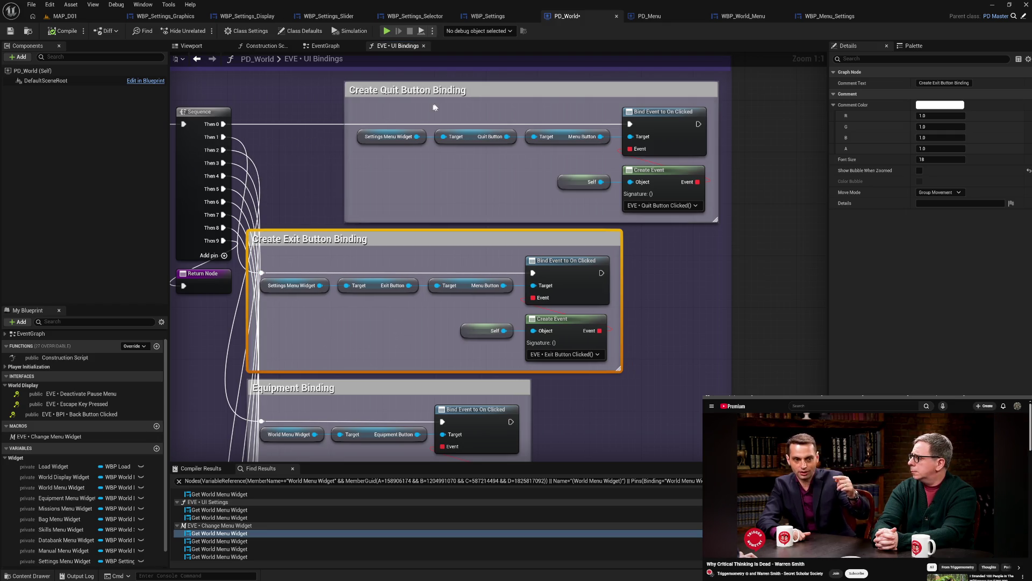
left_click_drag(475, 90, 378, 90)
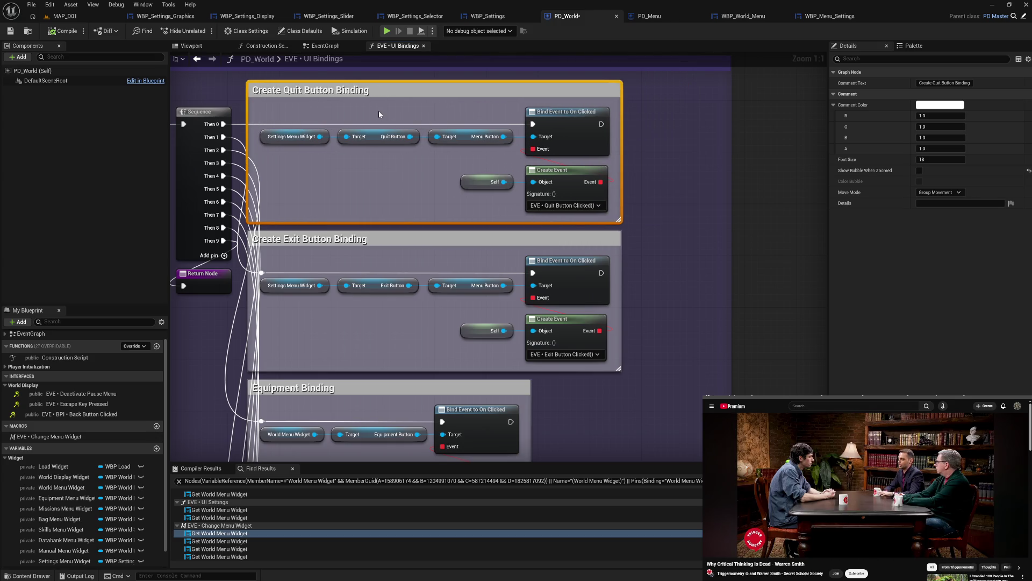
left_click(676, 177)
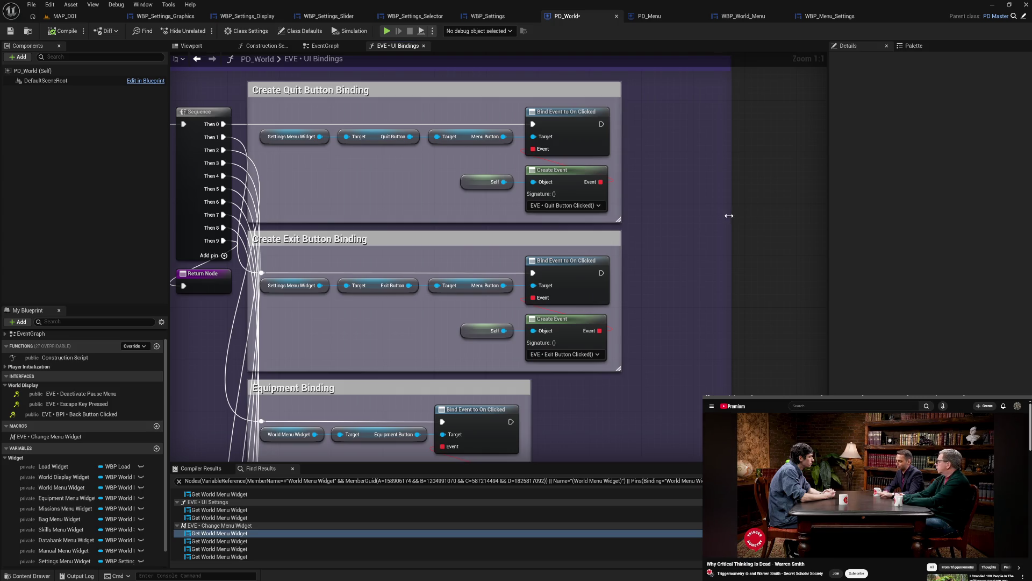
left_click_drag(730, 216, 631, 227)
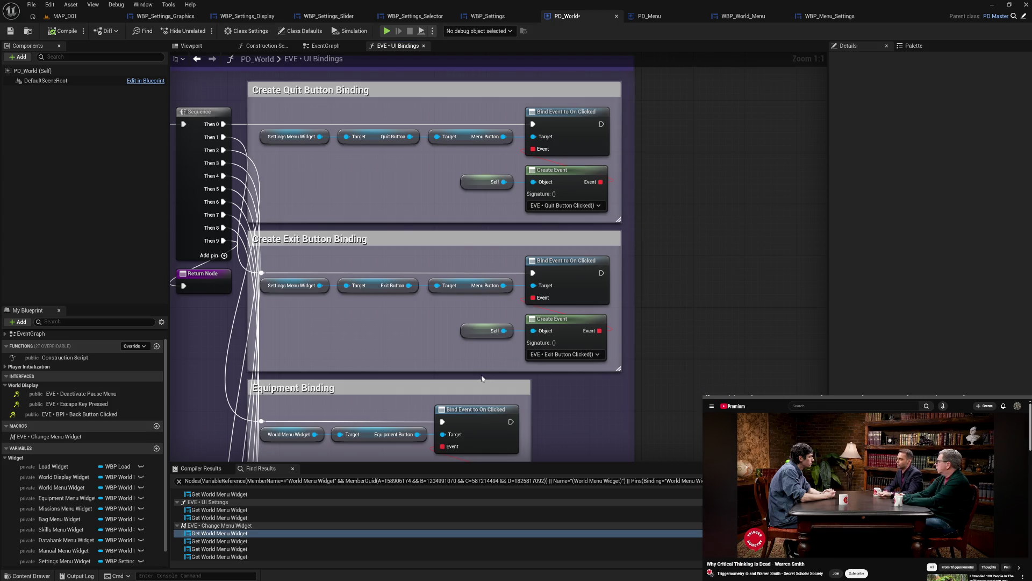
scroll(428, 262, "down", 5)
scroll(428, 262, "up", 6)
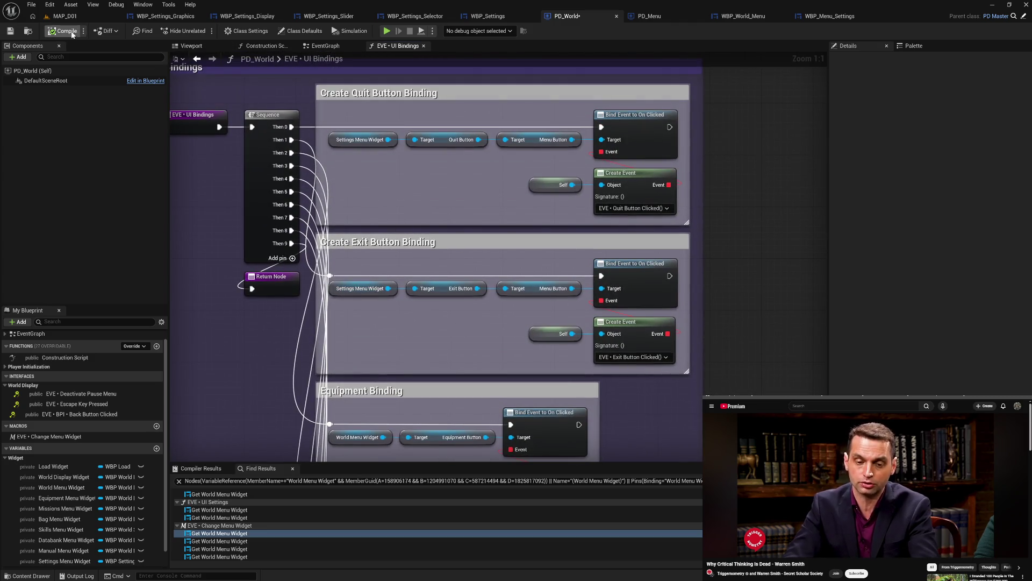
left_click(53, 33)
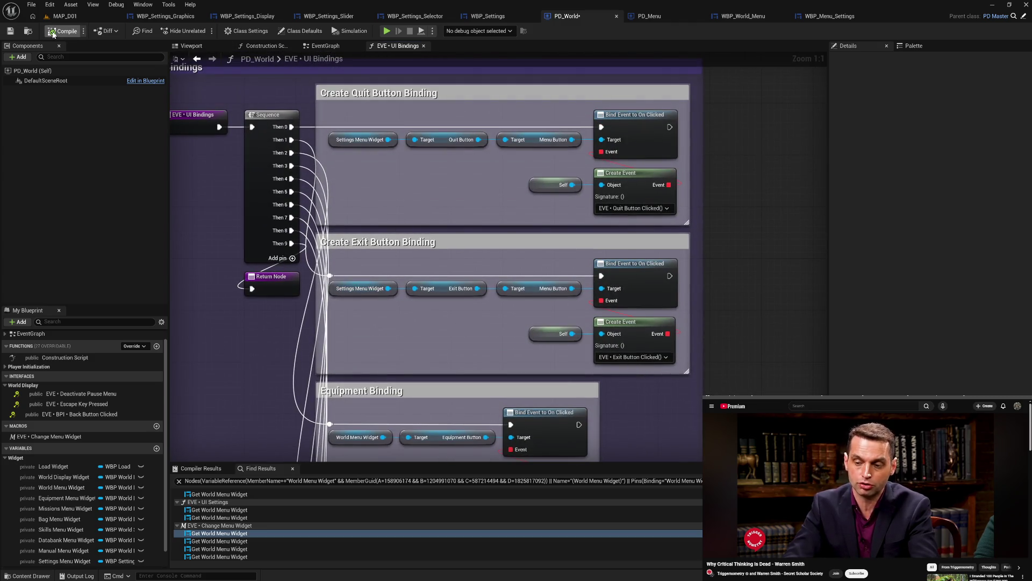
In WBP_World_Menu, attempt to delete the Settings Widget from the hierarchy, then cancel.
left_click(738, 16)
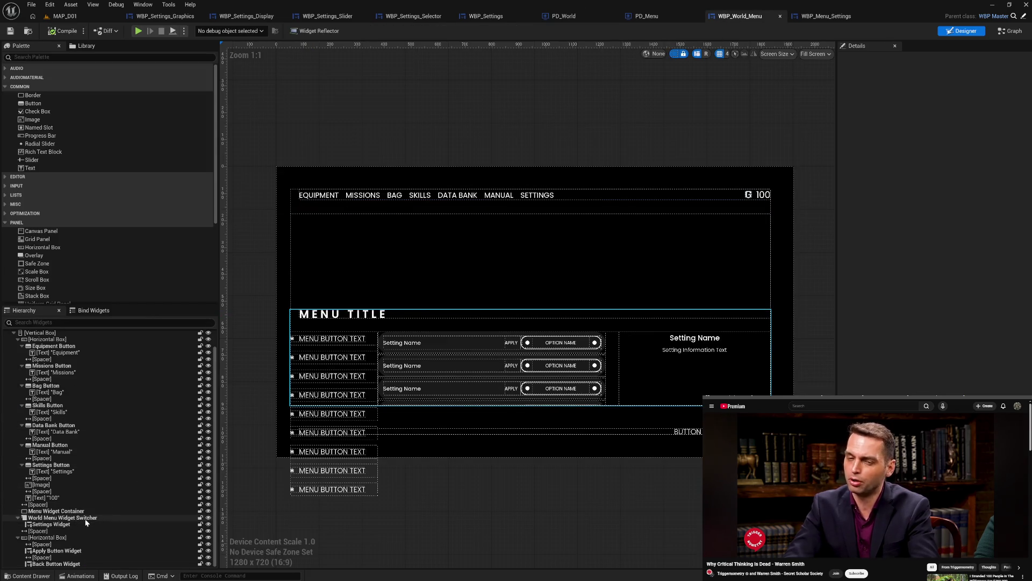
left_click(90, 524)
key("Delete")
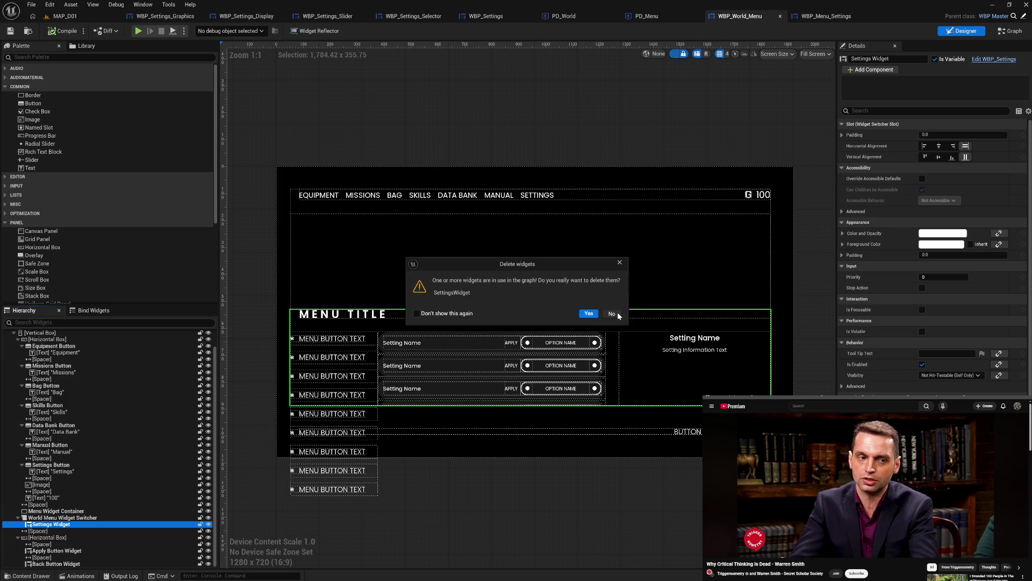
left_click(612, 313)
In the event graph, disconnect the Back Button Clicked event from its call and compile the widget blueprint.
left_click(999, 33)
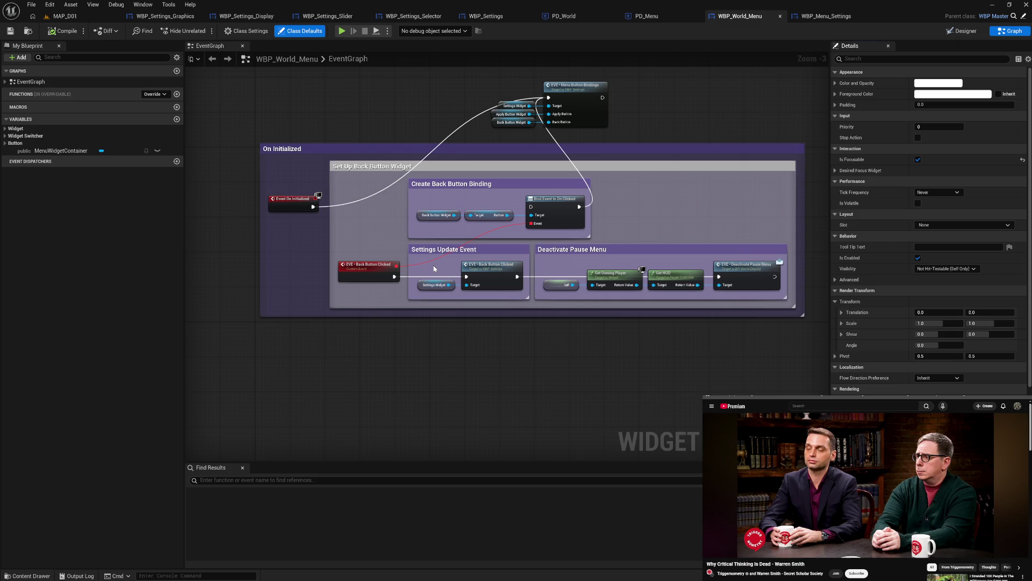
mouse_move(434, 268)
left_mouse_down()
mouse_move(437, 309)
mouse_move(480, 302)
left_mouse_up()
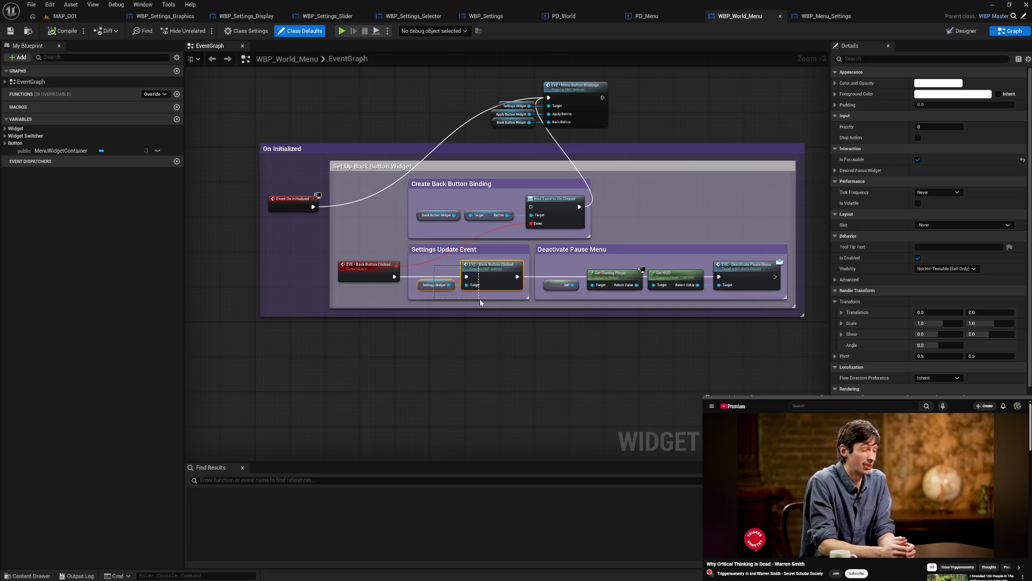
left_click_drag(480, 299, 479, 298)
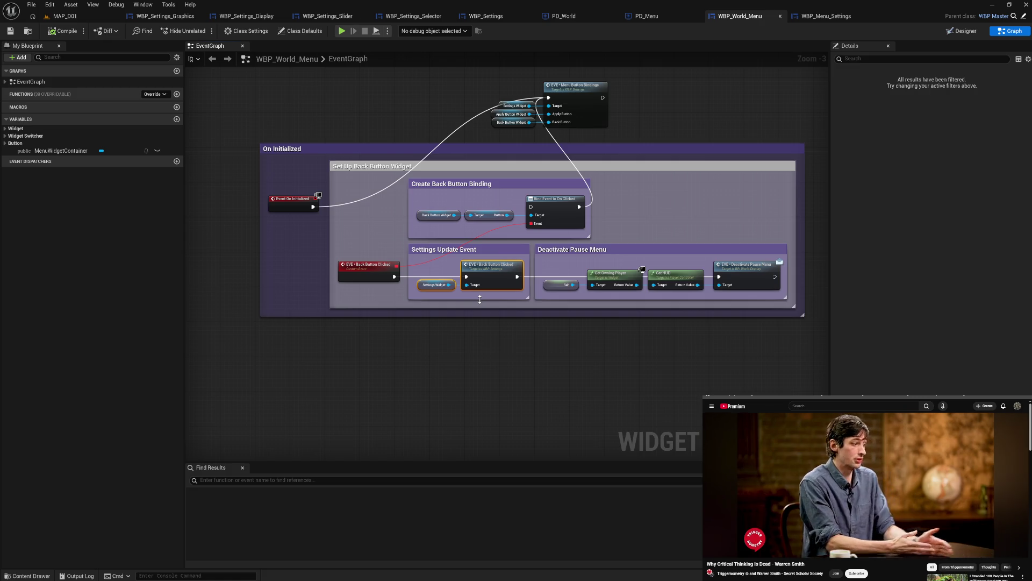
left_click(441, 284)
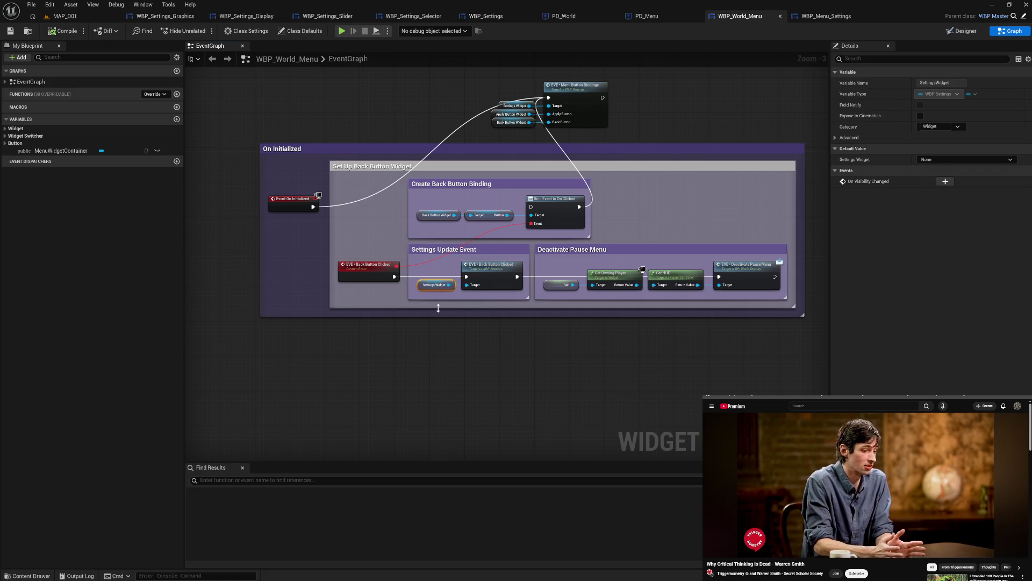
left_click(438, 308)
left_click(60, 31)
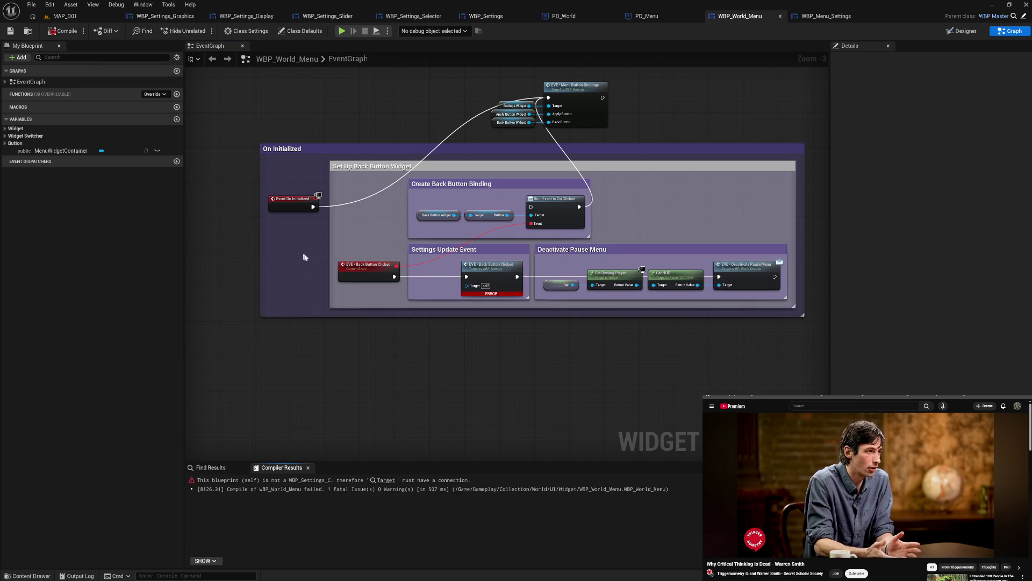
left_click(394, 276, "alt")
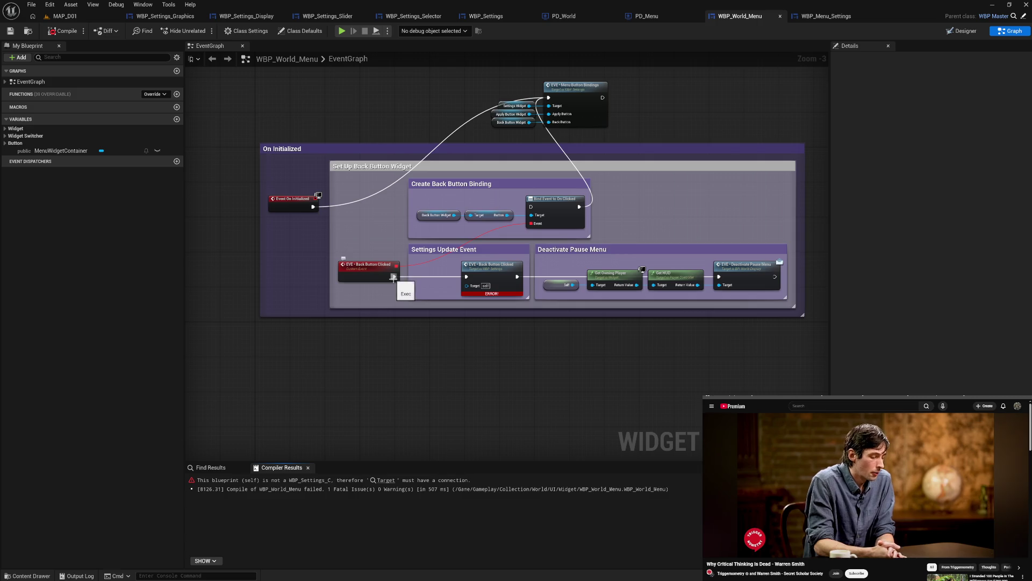
left_click(57, 30)
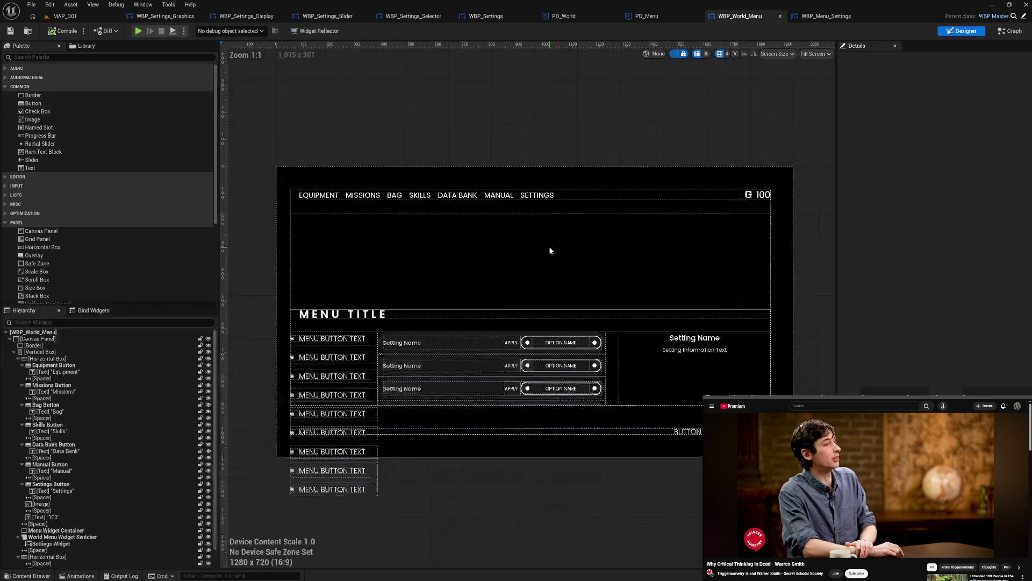
Try deleting the still-in-use Settings Widget again and cancel.
left_click(101, 544)
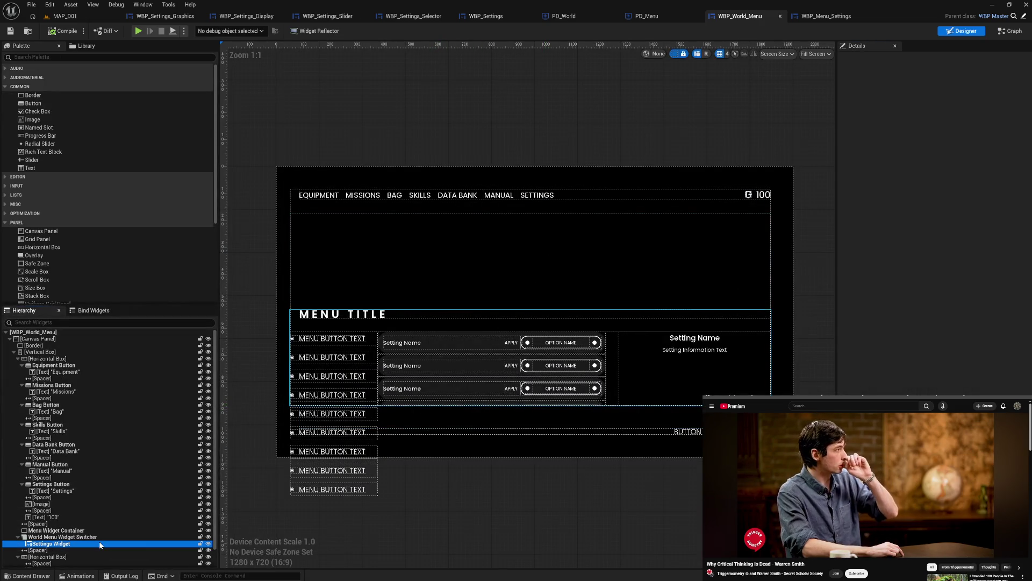
key("Delete")
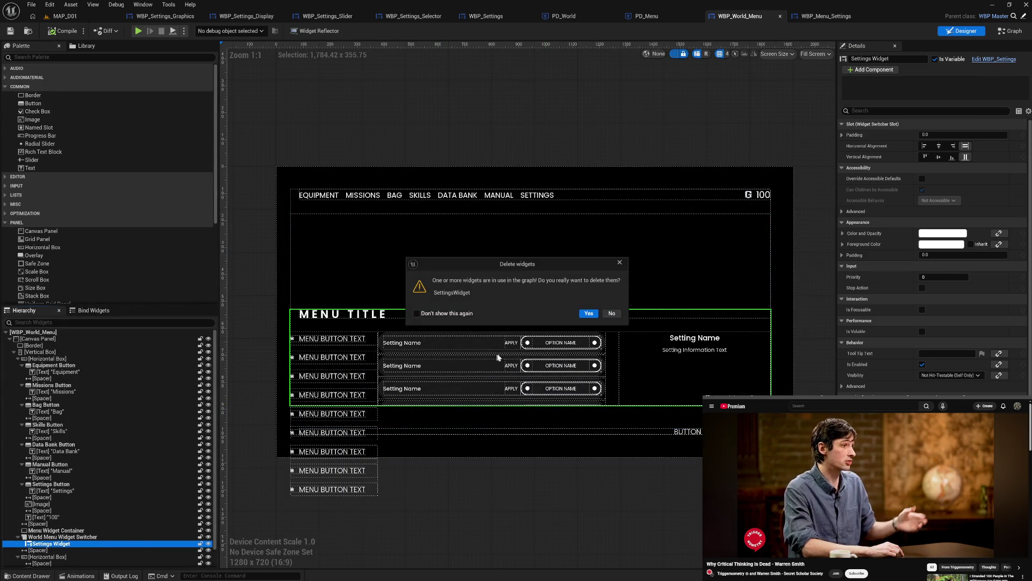
left_click(612, 313)
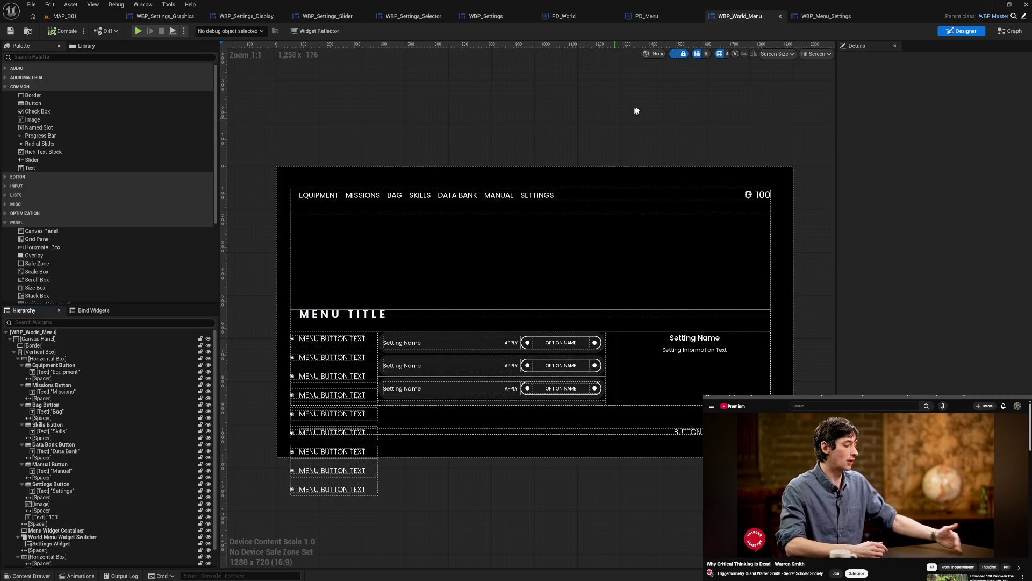
Review PD_World's UI Bindings and EventGraph: quit/exit bindings, Pause Menu Sequence and initialization calls.
left_click(659, 21)
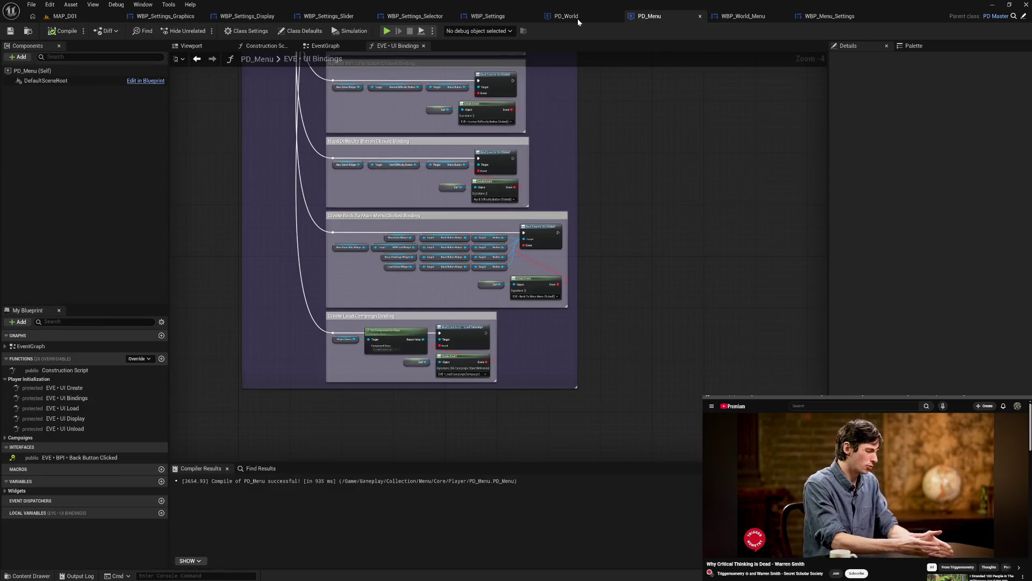
left_click(575, 18)
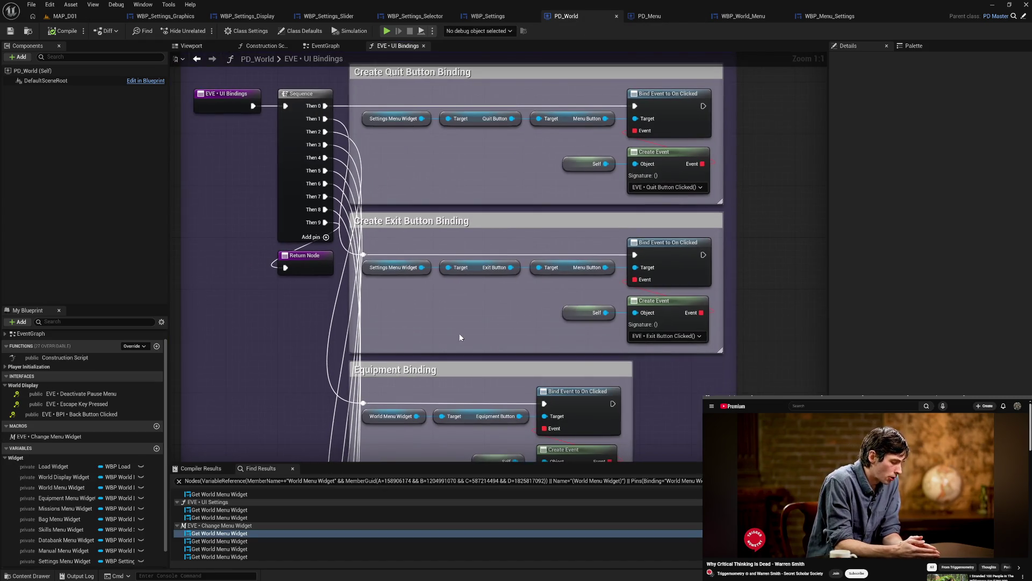
mouse_move(459, 337)
left_mouse_down()
mouse_move(477, 202)
mouse_move(469, 315)
left_mouse_up()
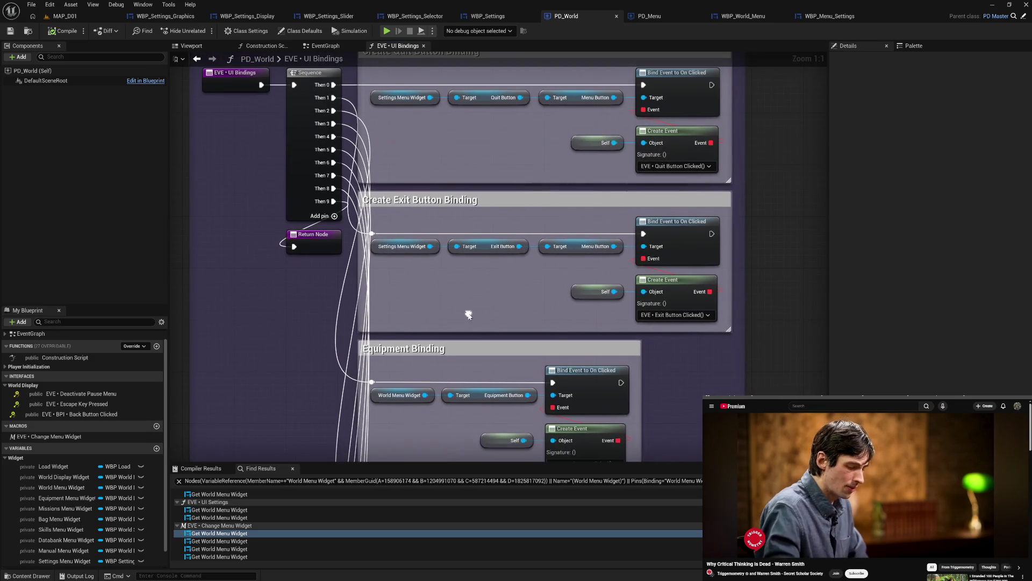
left_click(325, 46)
mouse_move(423, 132)
left_mouse_down()
mouse_move(564, 113)
mouse_move(508, 305)
left_mouse_up()
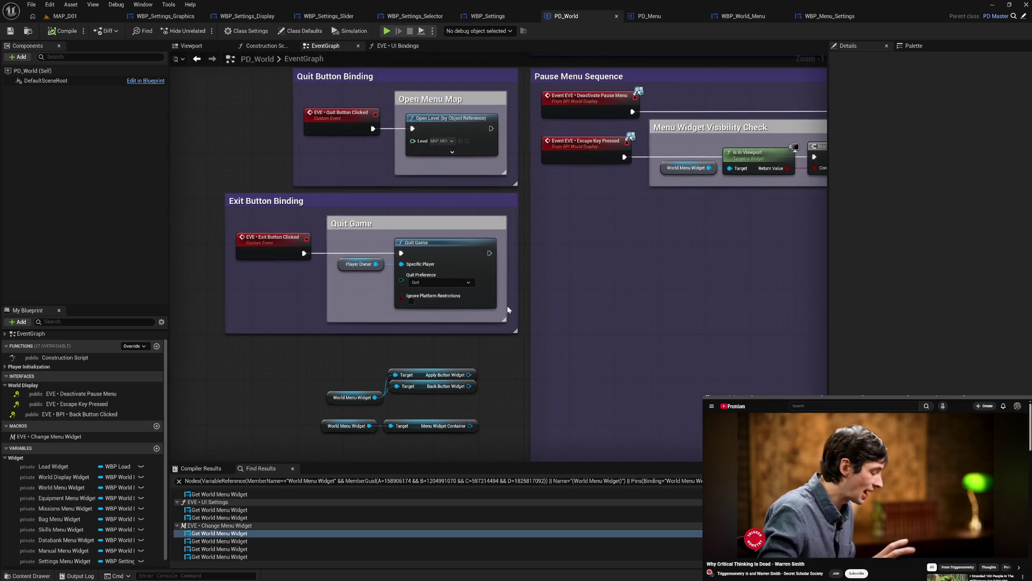
mouse_move(543, 214)
left_mouse_down()
mouse_move(536, 299)
mouse_move(569, 299)
mouse_move(585, 221)
left_mouse_up()
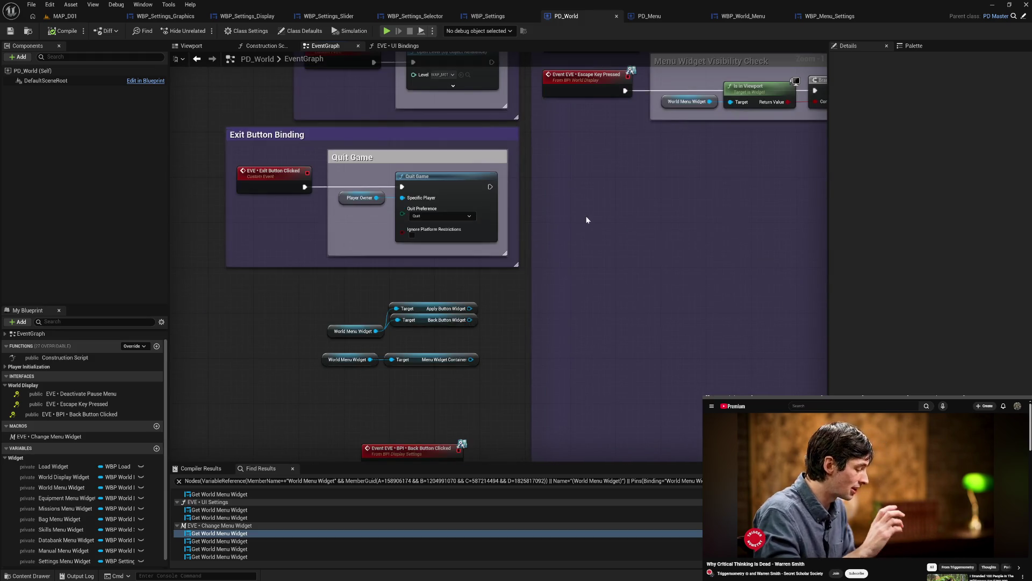
mouse_move(652, 233)
left_mouse_down()
mouse_move(505, 295)
mouse_move(444, 279)
mouse_move(331, 389)
mouse_move(516, 343)
mouse_move(419, 263)
mouse_move(511, 302)
mouse_move(446, 311)
left_mouse_up()
left_click_drag(617, 236, 553, 229)
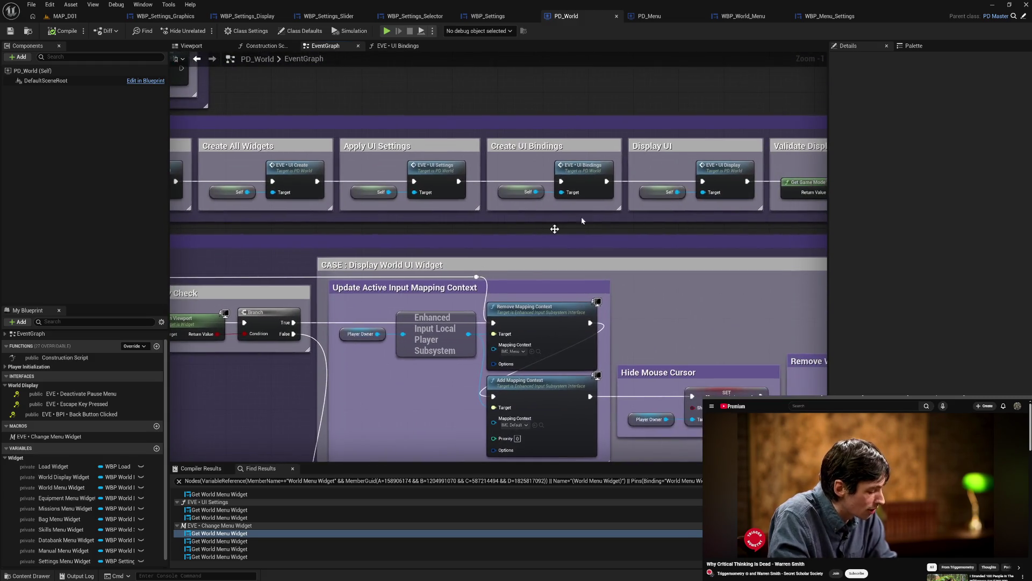
Open the EVE UI Display function, revisit the UI Bindings graph, then return to WBP_World_Menu.
double_click(716, 180)
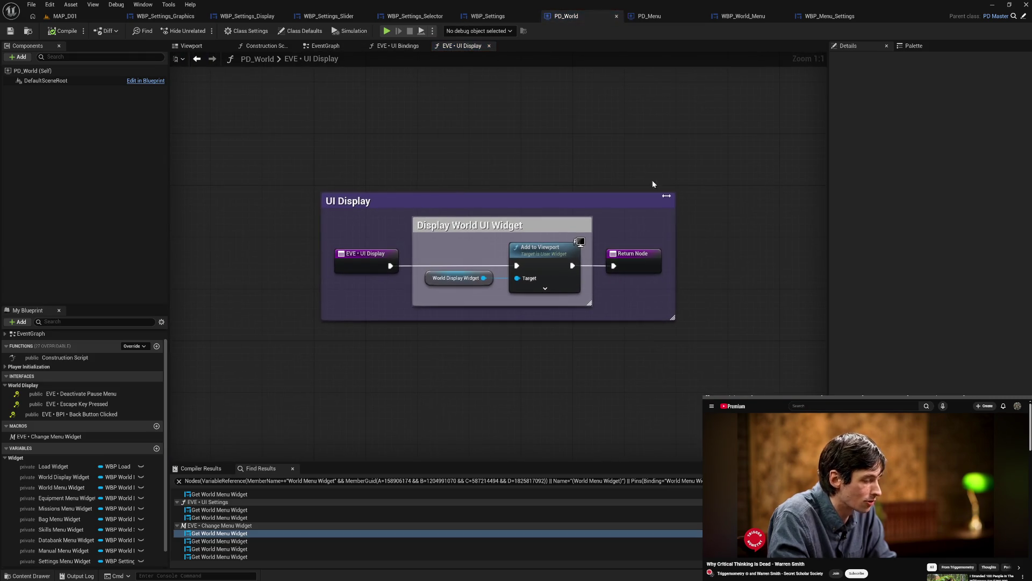
left_click(489, 46)
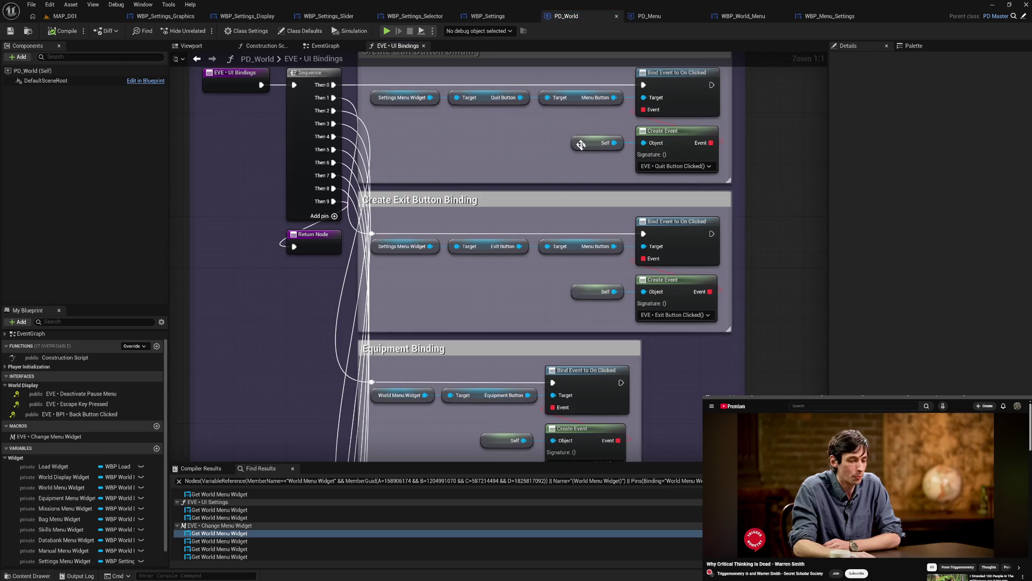
mouse_move(556, 119)
left_mouse_down()
mouse_move(411, 341)
mouse_move(600, 246)
left_mouse_up()
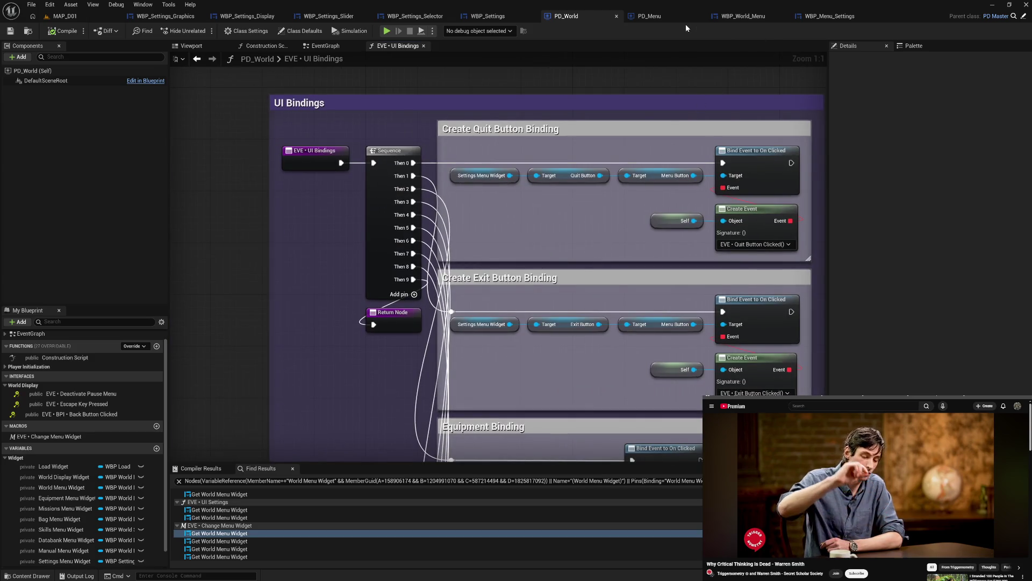
left_click(738, 16)
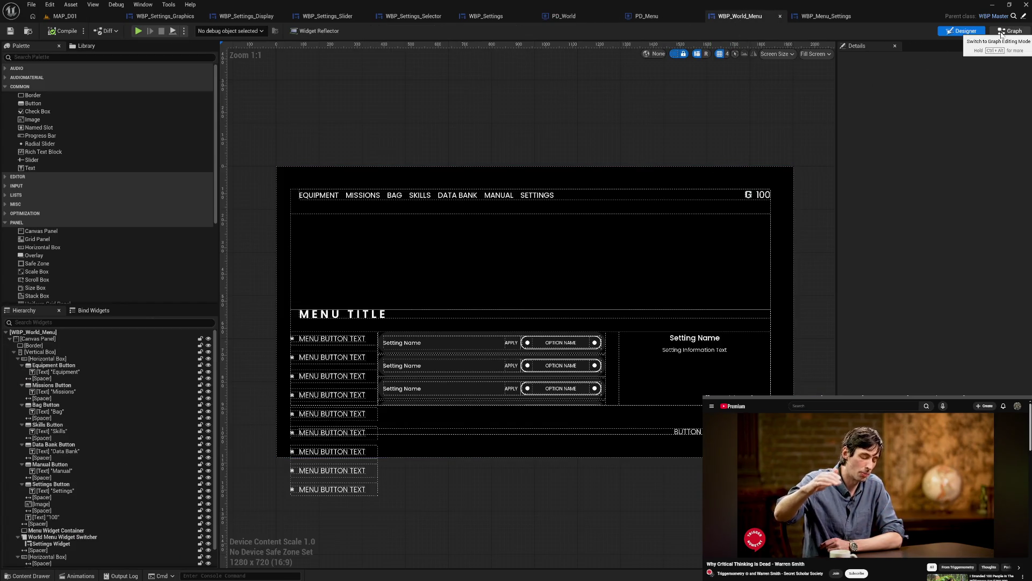
Find references to SettingsWidget, jump to its Get node by On Initialized, then open WBP_Menu_Settings.
left_click(1001, 33)
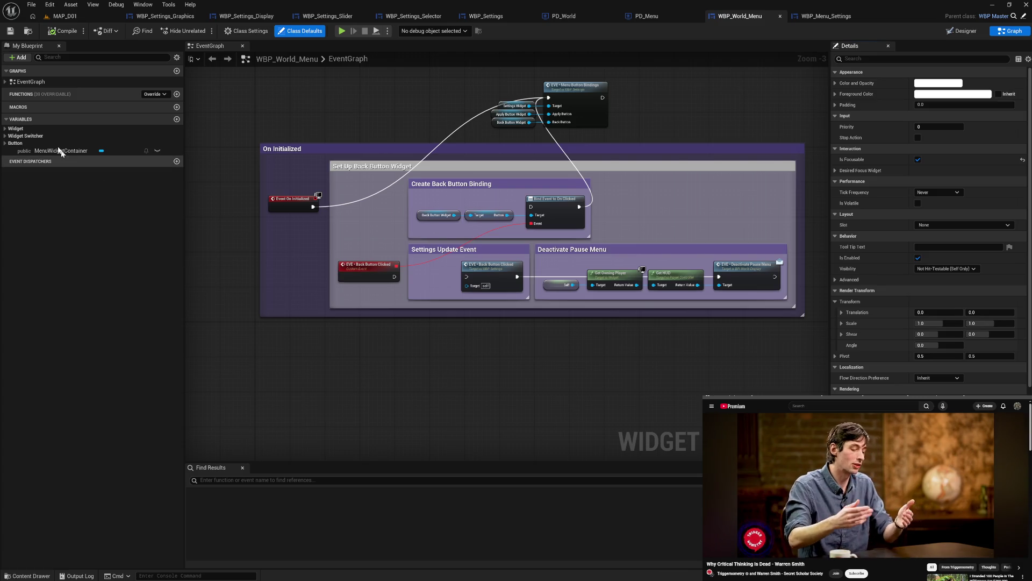
left_click(5, 128)
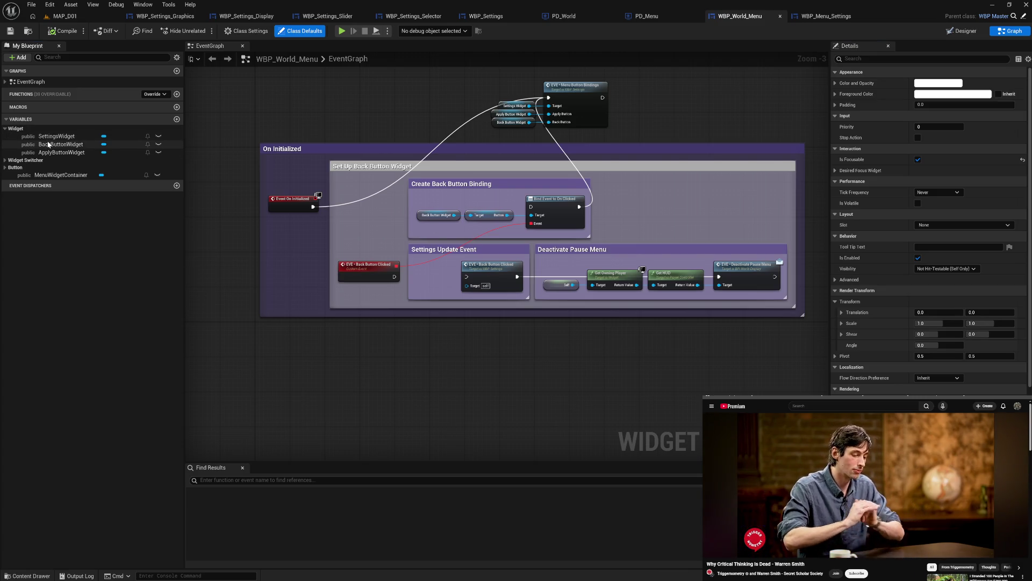
right_click(61, 136)
mouse_move(129, 164)
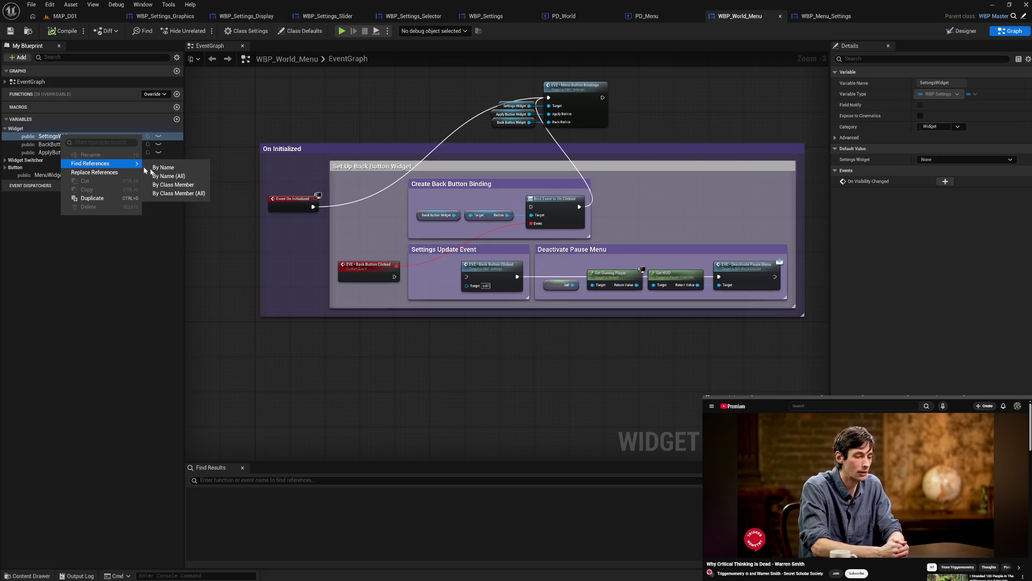
left_click(173, 184)
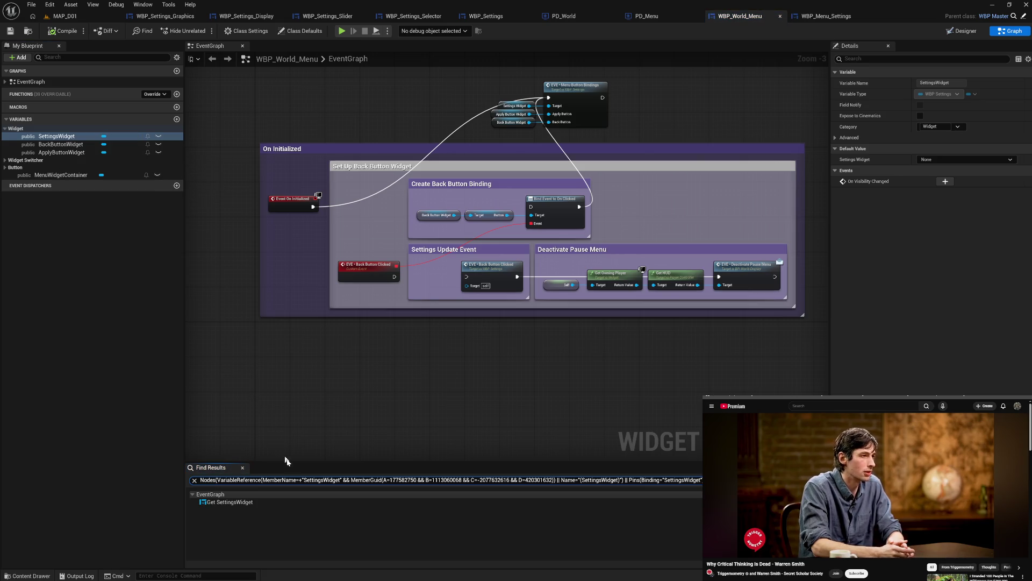
double_click(256, 502)
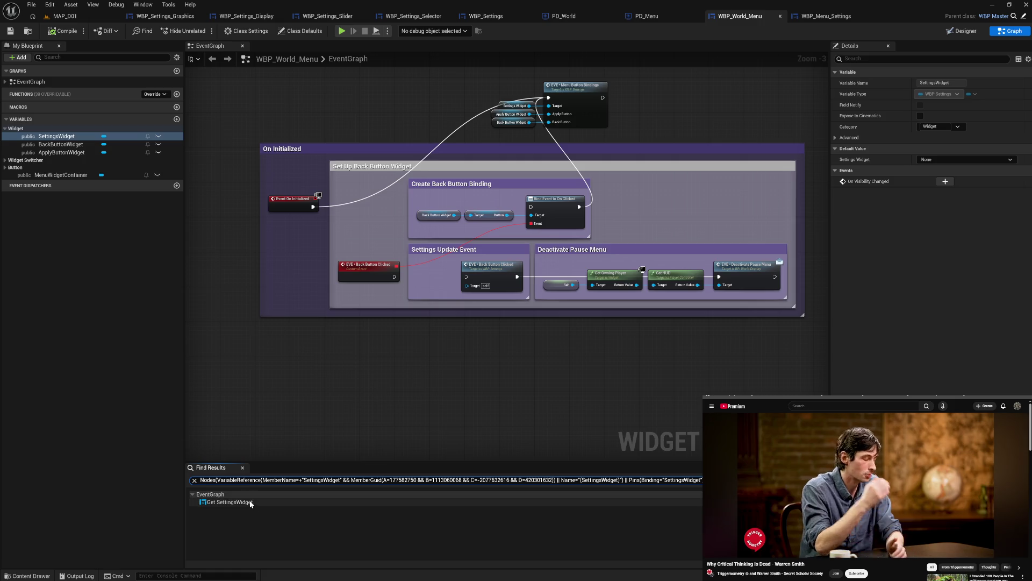
left_click(422, 220)
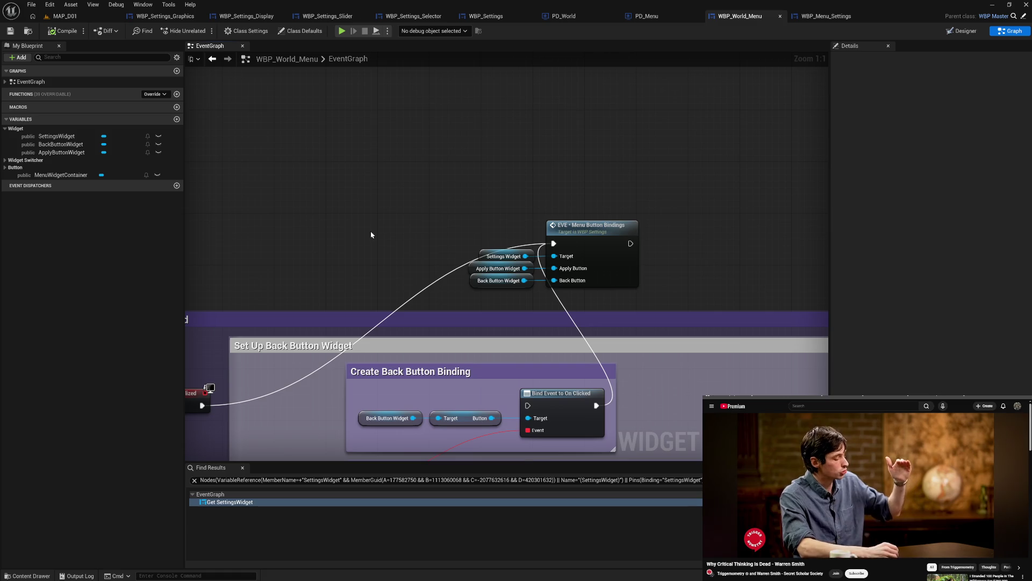
left_click_drag(371, 233, 422, 216)
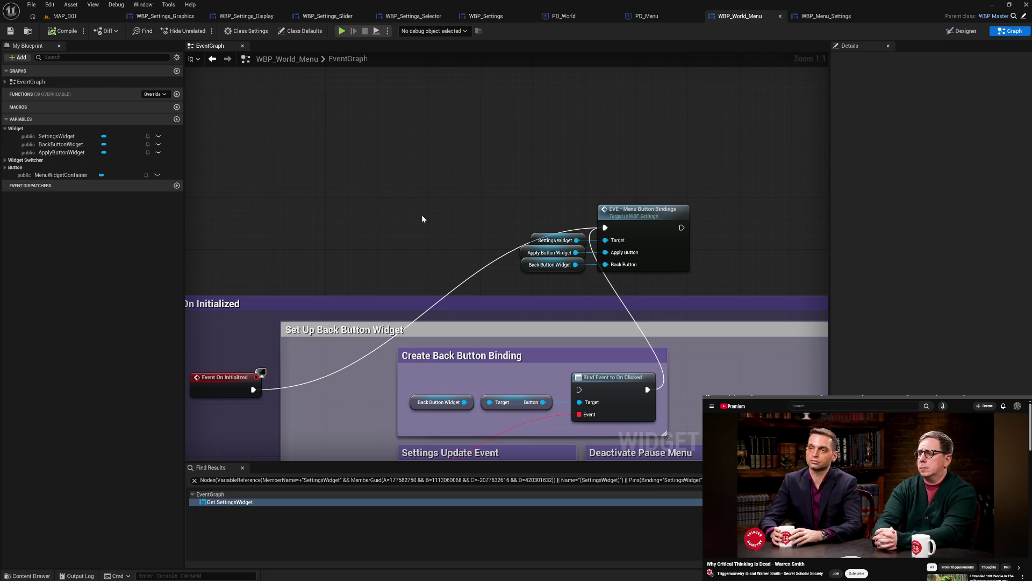
left_click(817, 18)
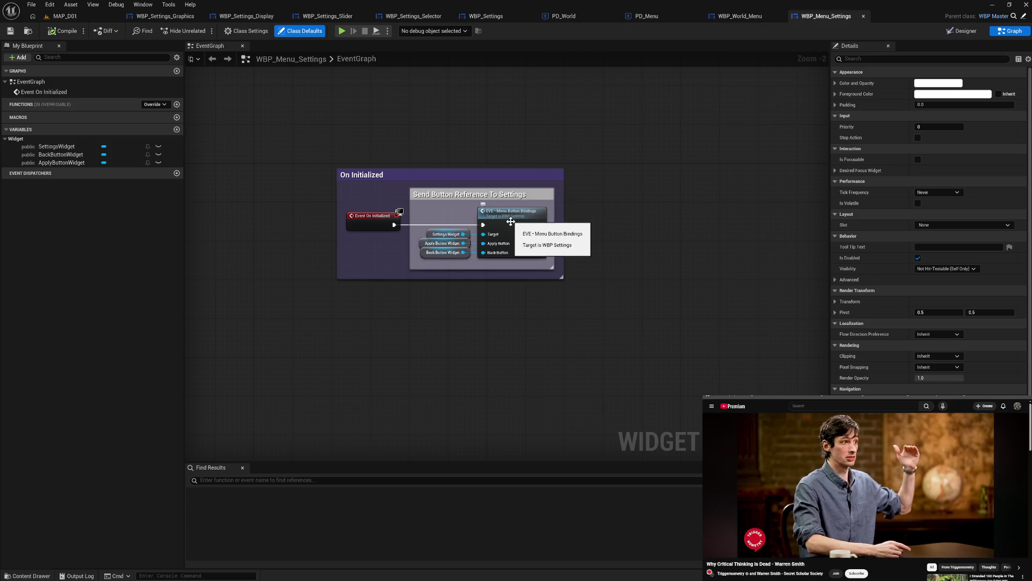
Inspect WBP_World_Menu's Menu Button Bindings call and its three widget getters, then return to PD_World's UI Bindings.
left_click(573, 17)
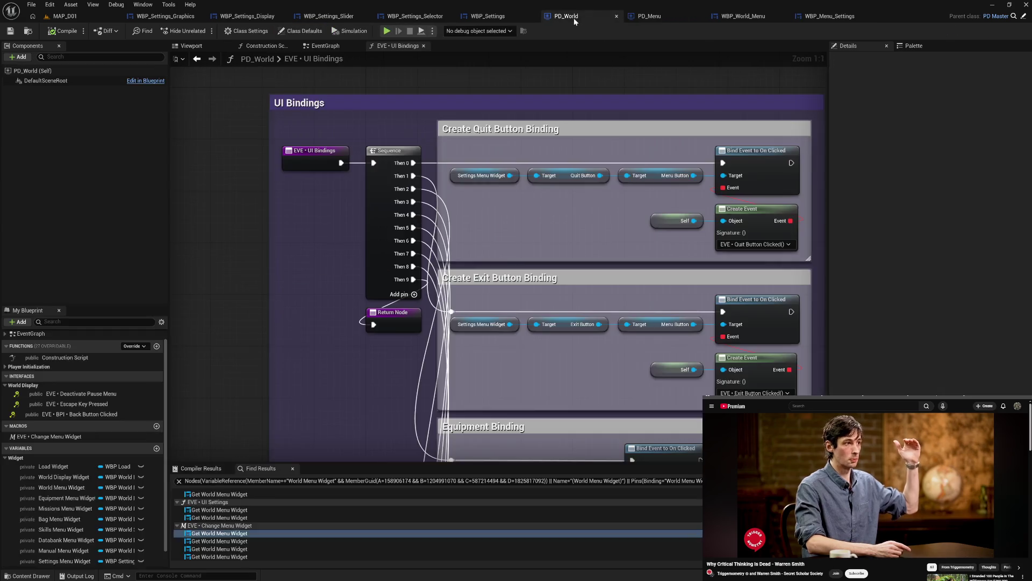
left_click(818, 19)
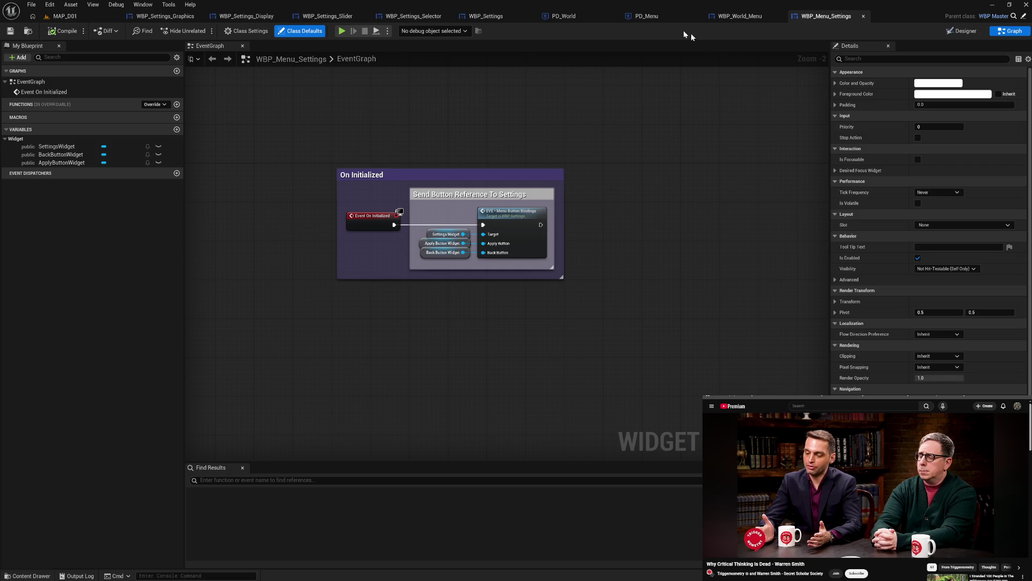
left_click(740, 16)
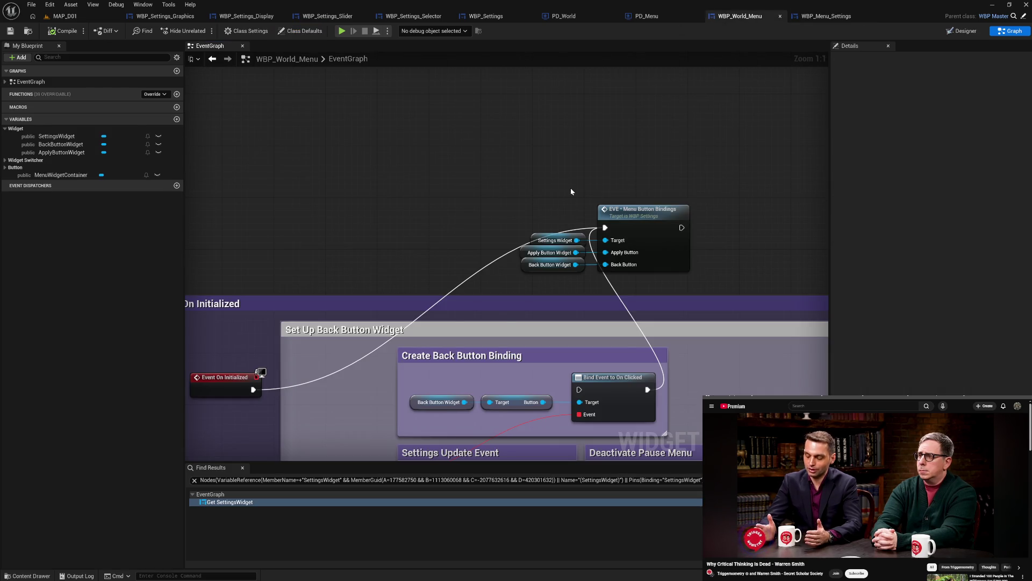
mouse_move(545, 212)
left_mouse_down()
mouse_move(535, 104)
mouse_move(575, 161)
mouse_move(610, 168)
left_mouse_up()
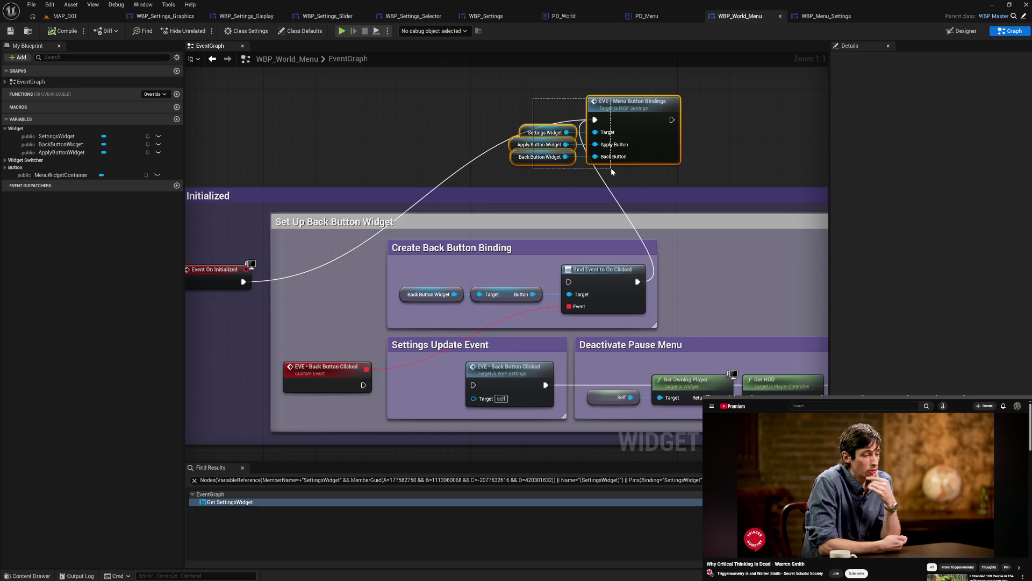
left_click_drag(611, 167, 611, 167)
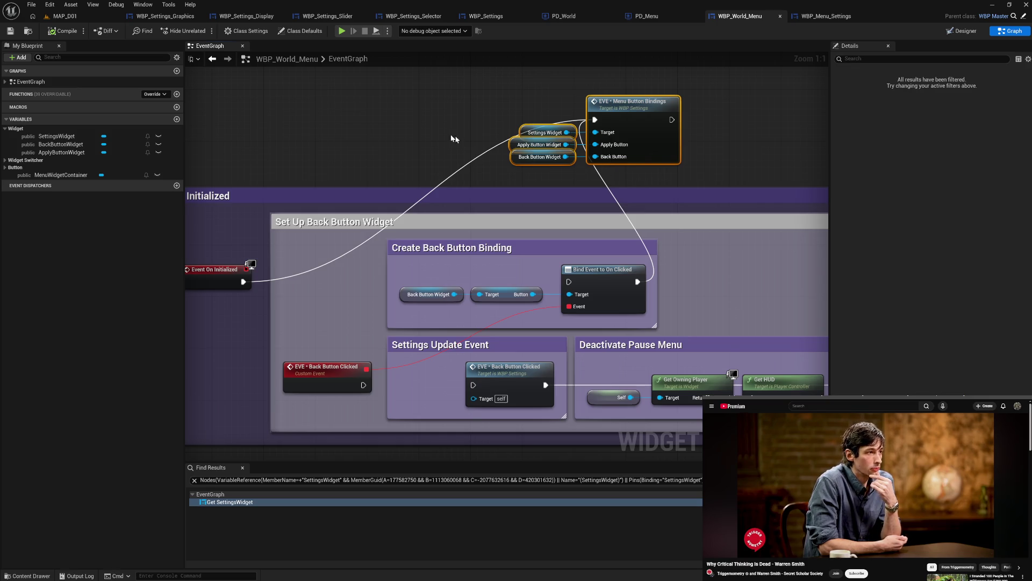
left_click(371, 110)
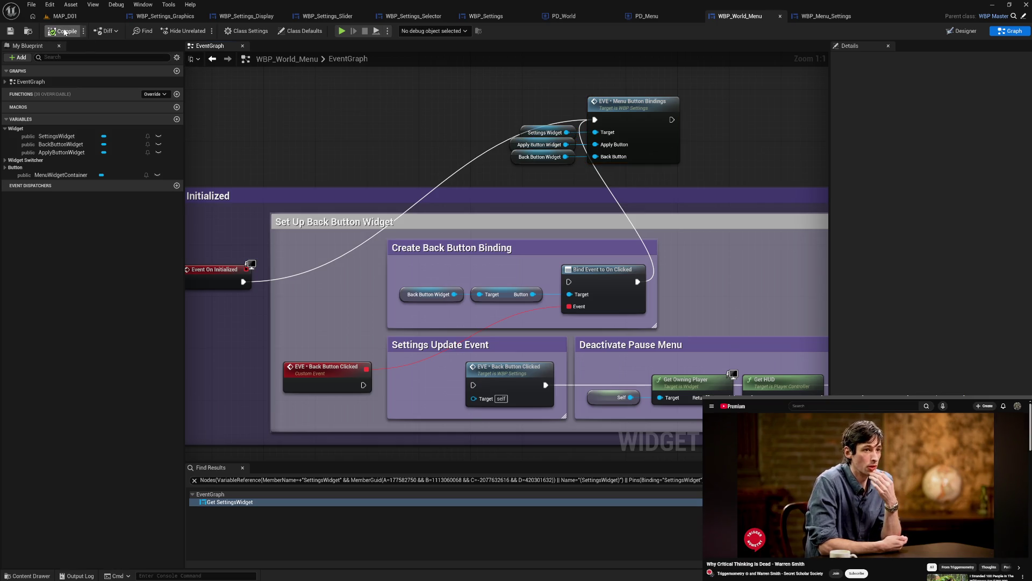
left_click(559, 24)
Pan through the Equipment, Missions, Bag, Skills and Databank bindings and back to the top, then go to EventGraph.
mouse_move(534, 235)
left_mouse_down()
mouse_move(518, 265)
mouse_move(490, 146)
left_mouse_up()
scroll(490, 146, "down", 2)
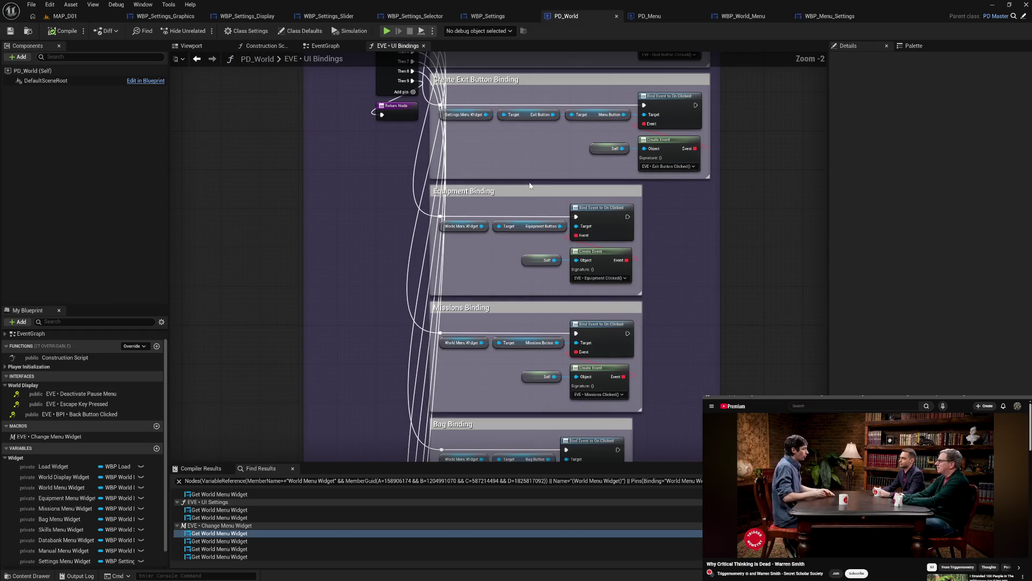
left_click_drag(502, 321, 502, 172)
left_click_drag(502, 269, 491, 180)
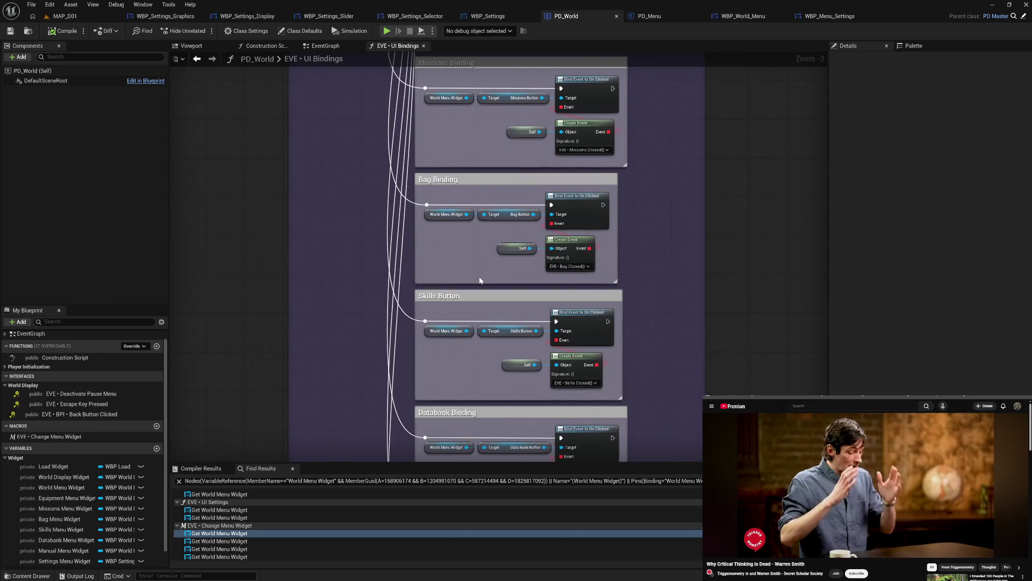
mouse_move(479, 311)
left_mouse_down()
mouse_move(481, 215)
mouse_move(482, 258)
mouse_move(466, 230)
left_mouse_up()
left_click_drag(478, 132, 479, 248)
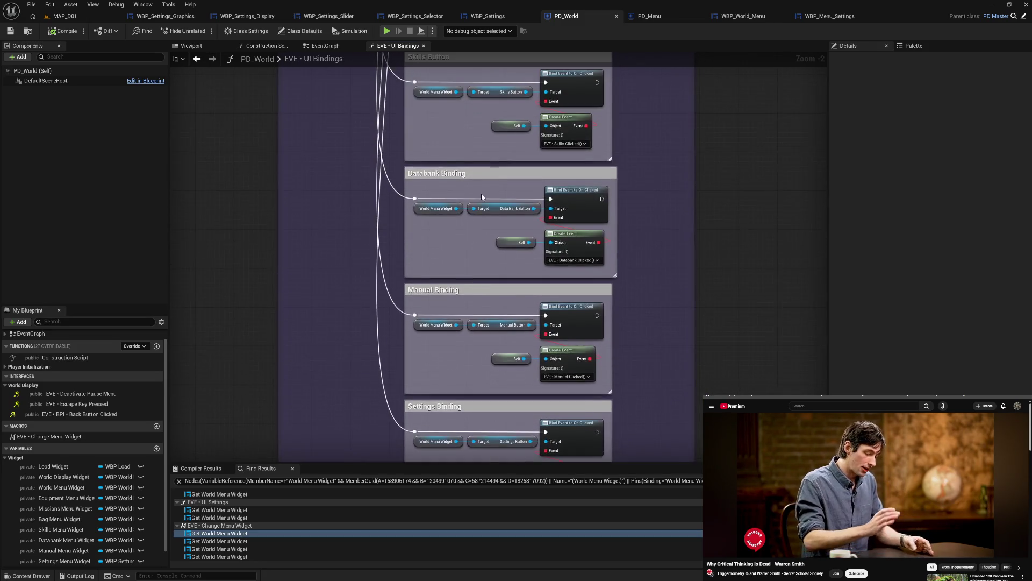
left_click_drag(483, 108, 474, 396)
left_click_drag(476, 344, 478, 414)
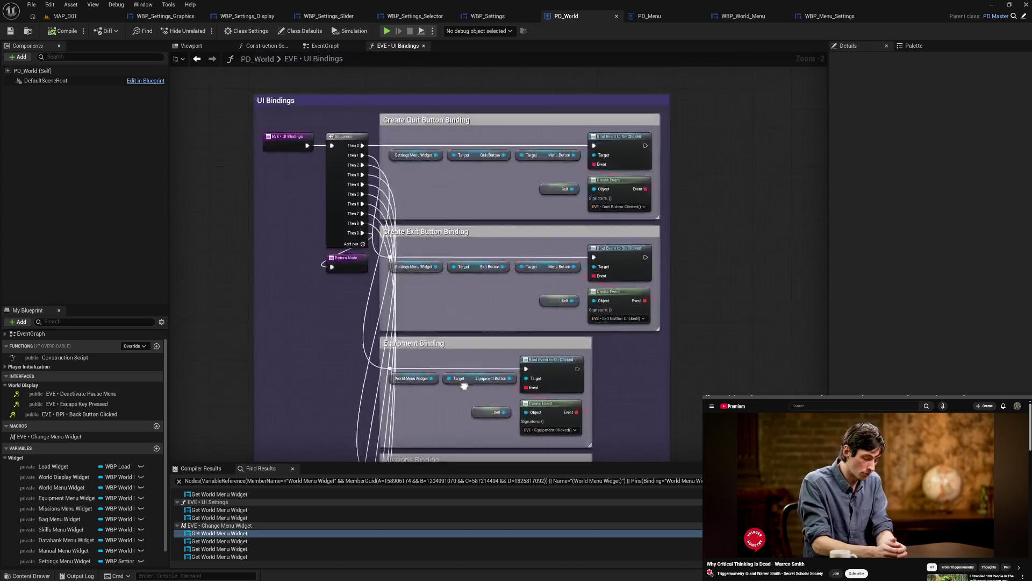
left_click_drag(480, 325, 481, 365)
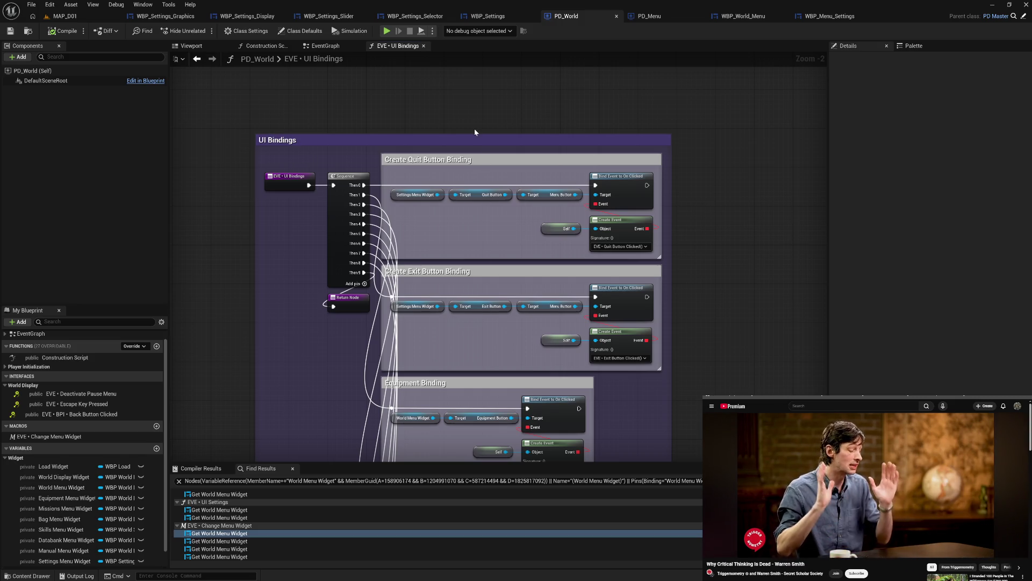
left_click(324, 45)
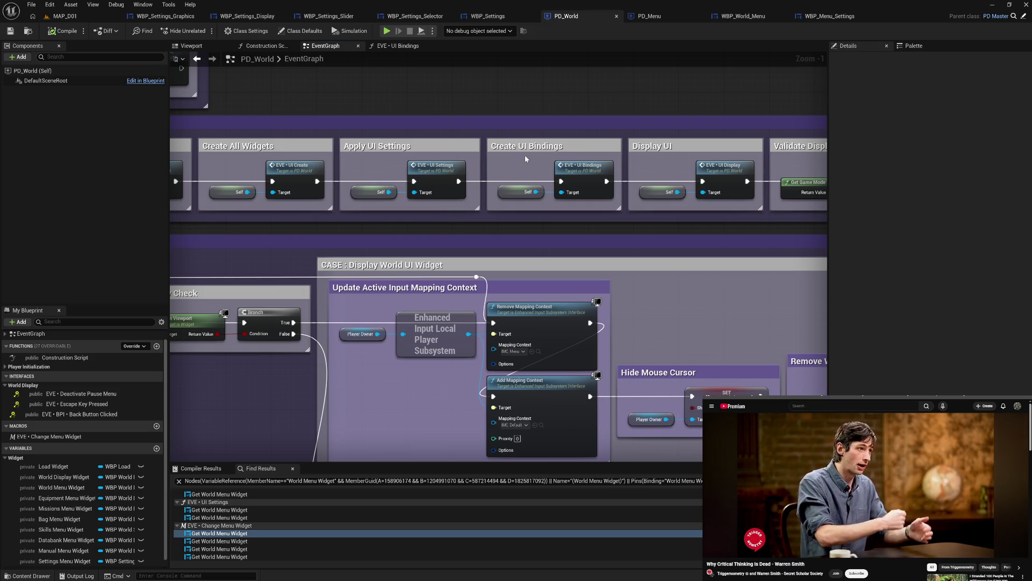
Check WBP_World_Menu's widget layout and WBP_Menu_Settings's event graph, then return to PD_World.
left_click(739, 17)
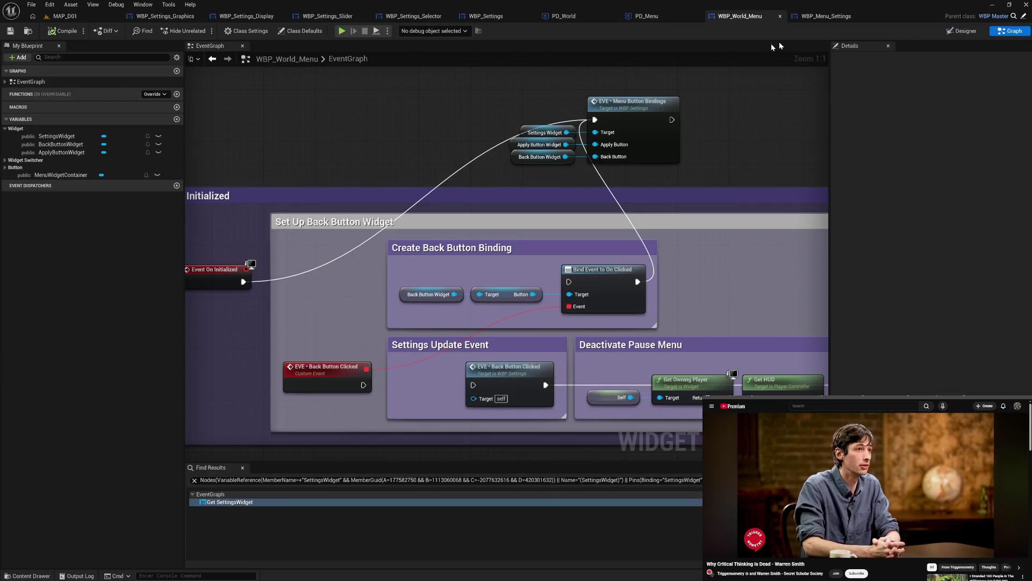
left_click(970, 31)
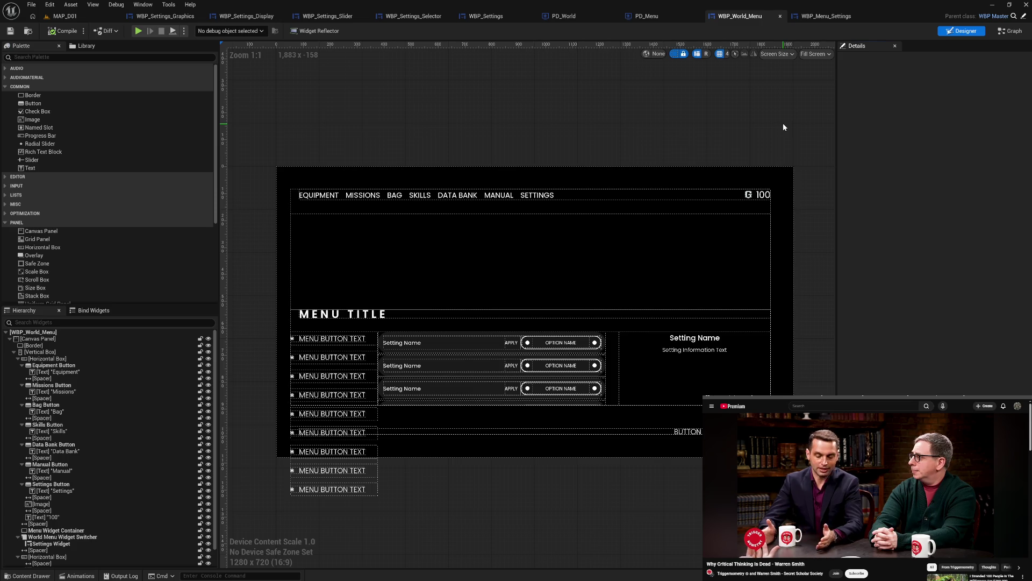
left_click(818, 16)
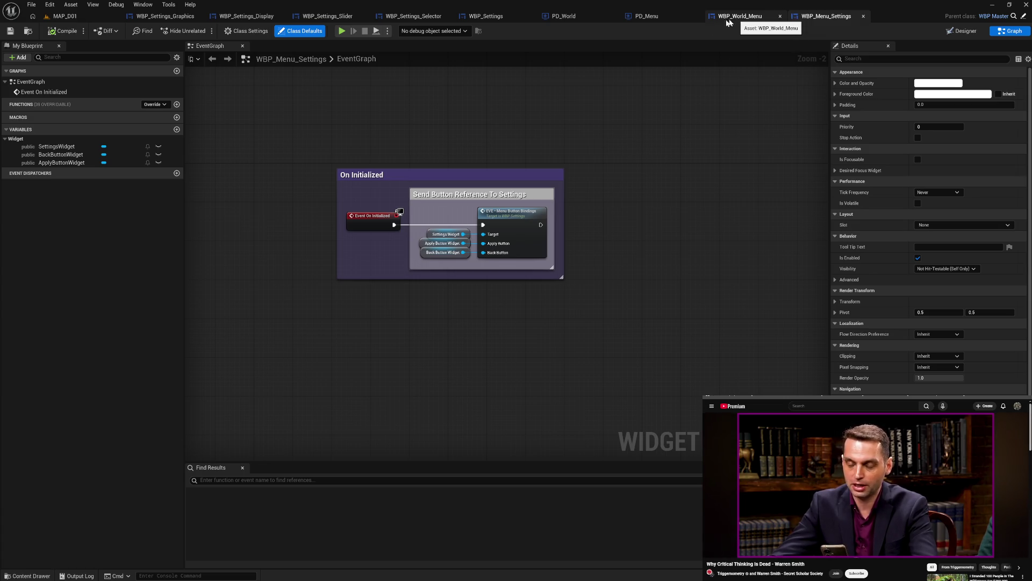
left_click(565, 16)
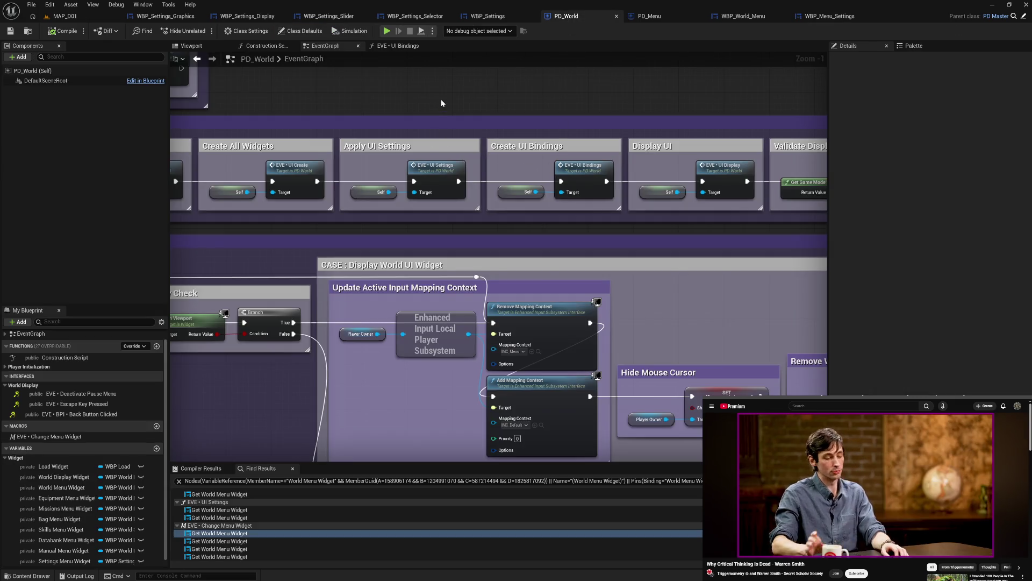
Place a Settings Menu Widget getter above the Initialize UI row in PD_World's EventGraph.
left_click_drag(444, 104, 475, 190)
mouse_move(54, 563)
left_mouse_down()
mouse_move(306, 182)
mouse_move(316, 148)
mouse_move(388, 152)
left_mouse_up()
left_click(347, 162)
left_click(770, 18)
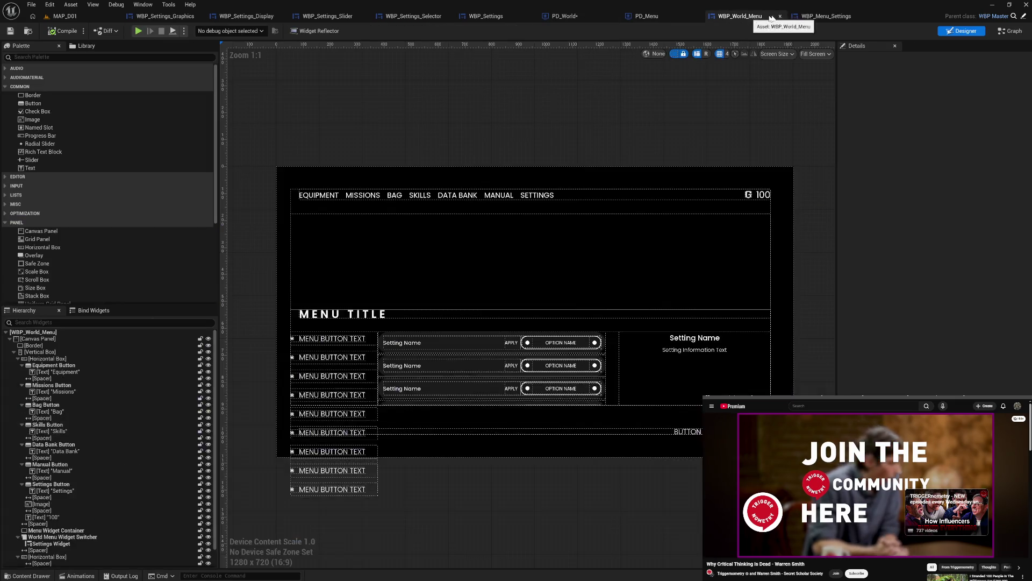
left_click(826, 16)
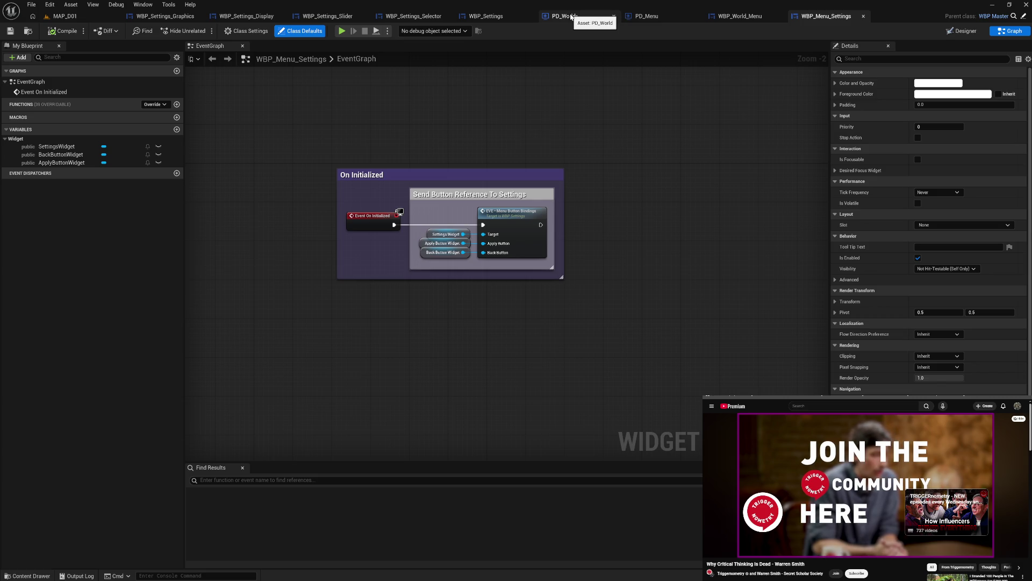
left_click(570, 17)
left_click(344, 151)
Add an EVE • Menu Button Bindings call targeting Settings Menu Widget, found by searching 'menu bu'.
left_click_drag(367, 151, 398, 151)
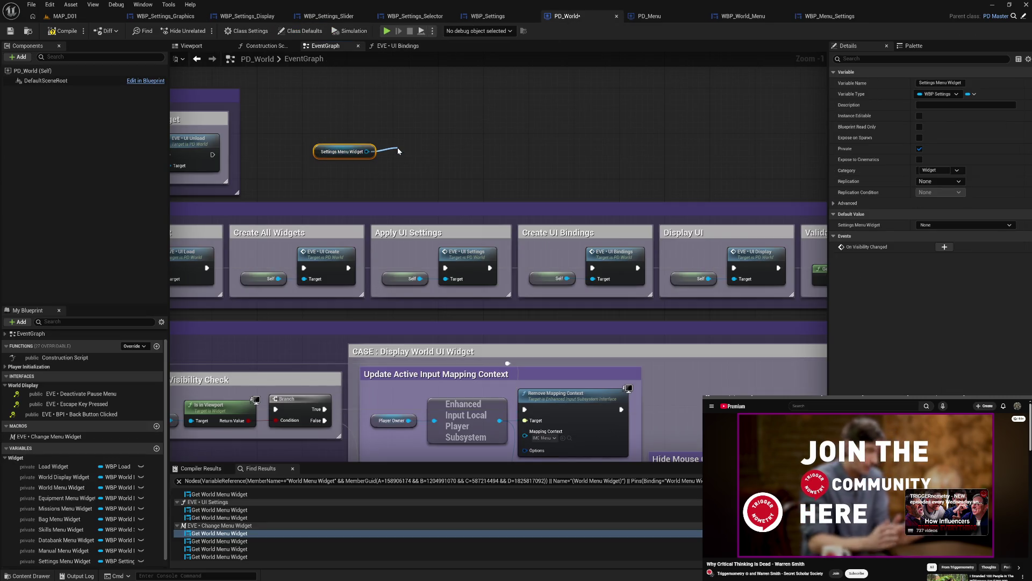
type("benu")
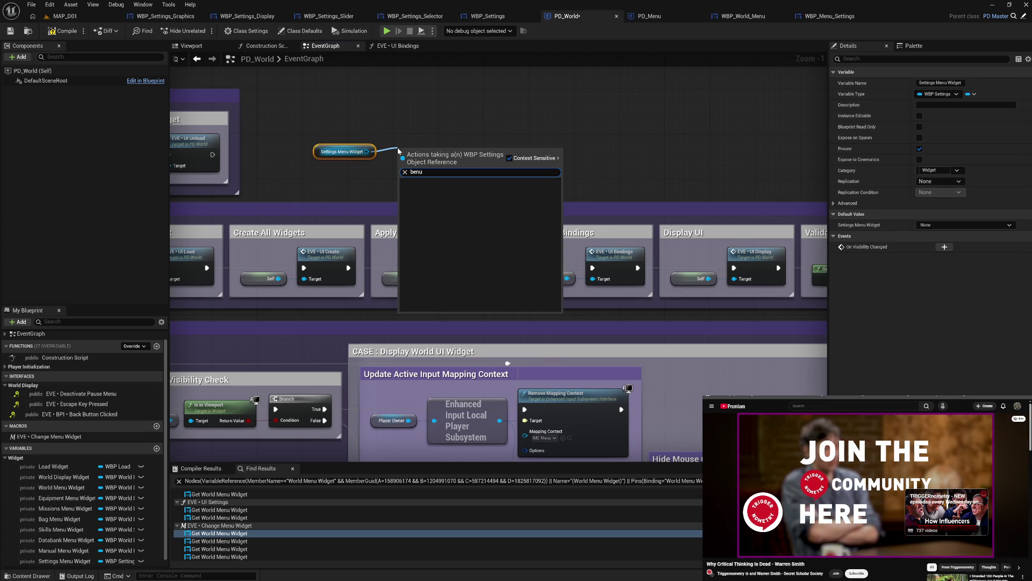
key("BackSpace")
key("BackSpace")
key("BackSpace")
type("m")
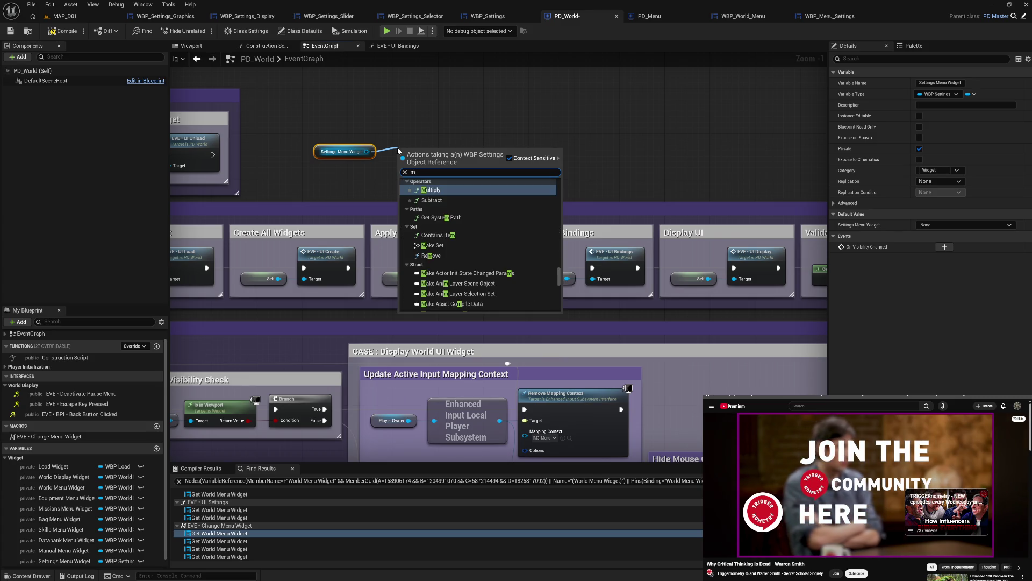
type("enu butt")
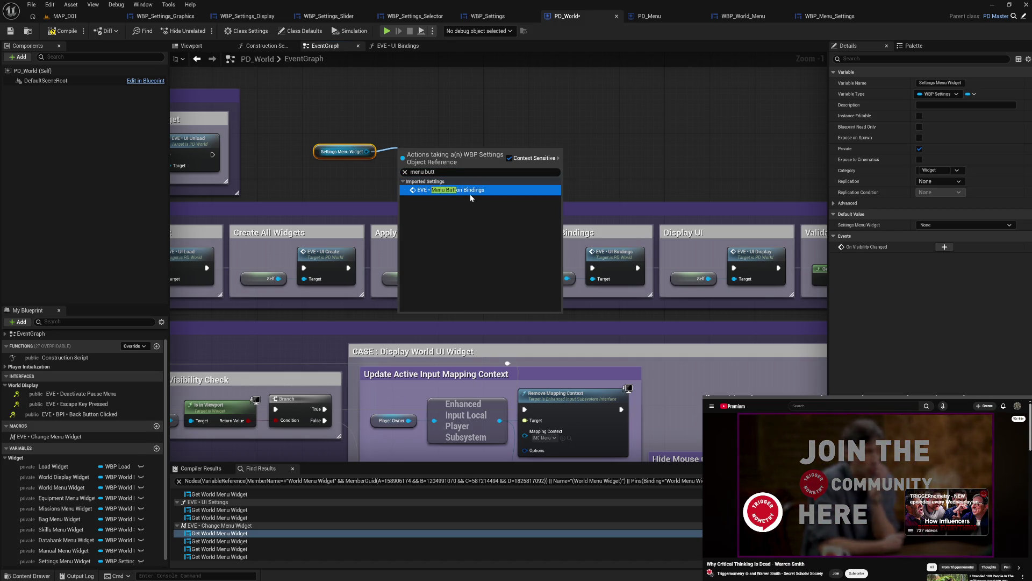
left_click(468, 194)
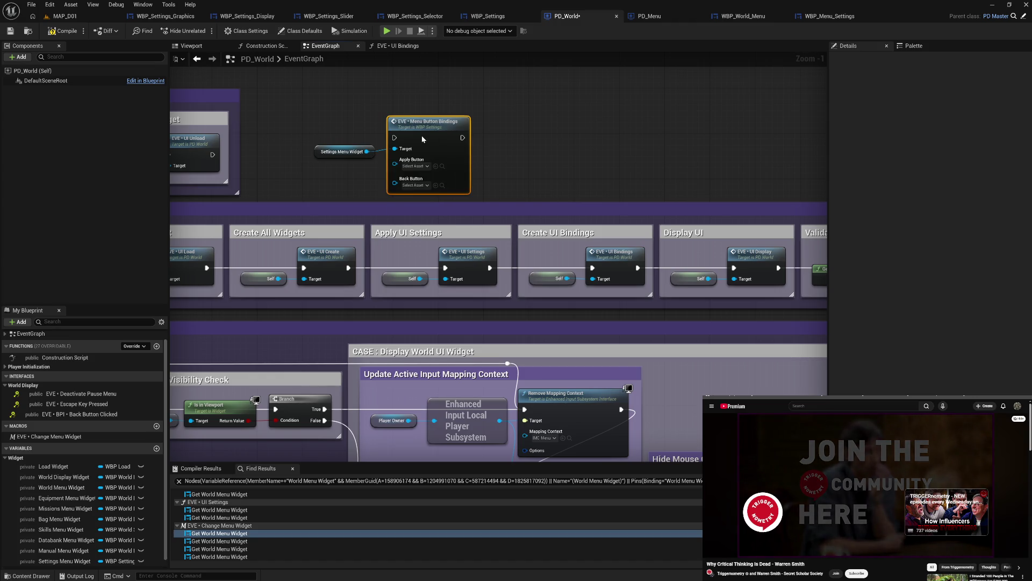
mouse_move(336, 127)
left_mouse_down()
mouse_move(423, 151)
mouse_move(449, 124)
left_mouse_up()
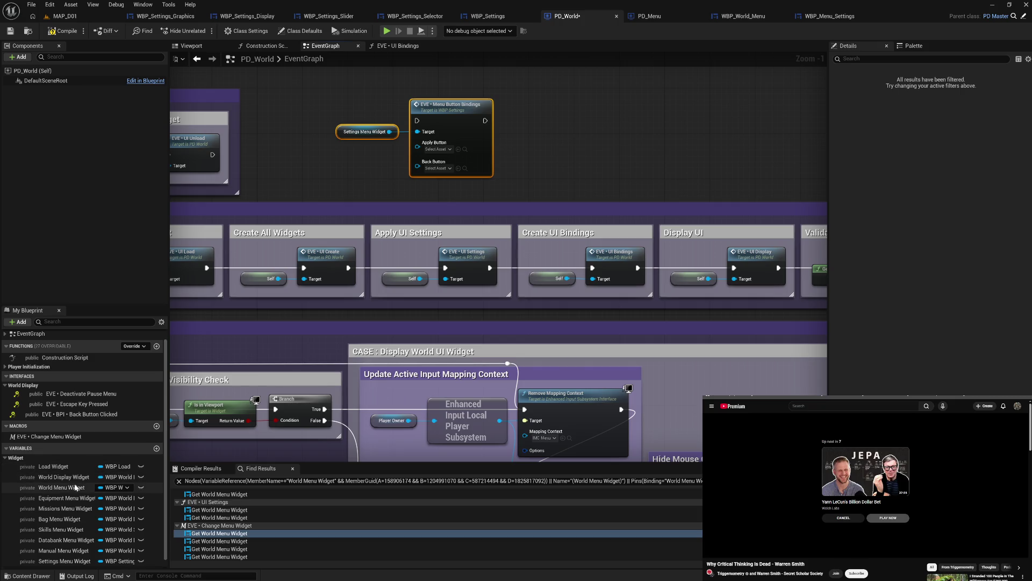
Drop a World Menu Widget getter and pull an Apply Button Widget getter from it.
mouse_move(69, 488)
left_mouse_down()
mouse_move(224, 272)
mouse_move(276, 175)
mouse_move(271, 158)
mouse_move(350, 164)
left_mouse_up()
left_click(290, 163)
type("apply button")
key("Return")
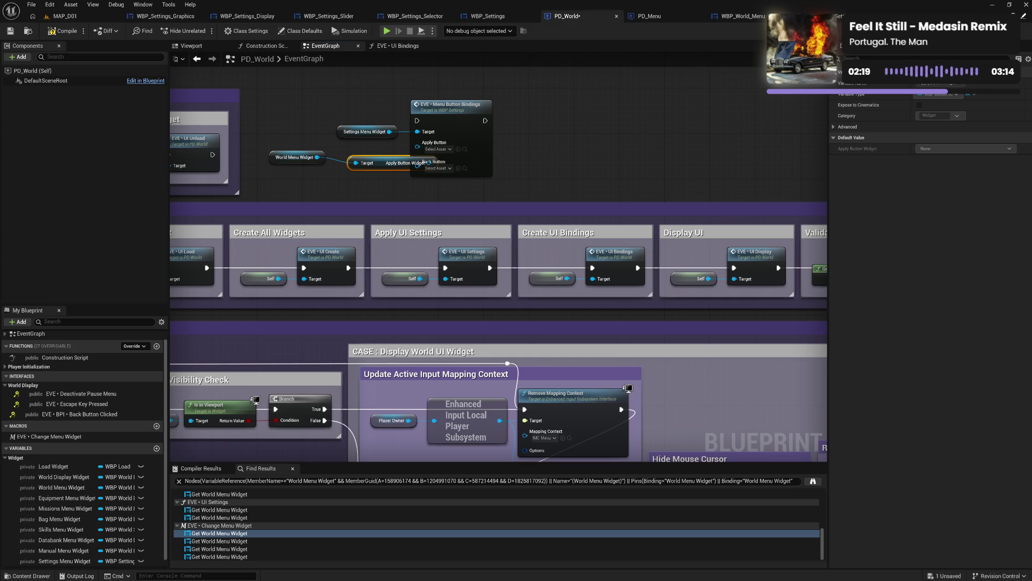
Duplicate the World Menu Widget getter and pull a Back Button Widget getter from the copy.
mouse_move(405, 171)
left_mouse_down()
mouse_move(470, 248)
mouse_move(406, 236)
mouse_move(482, 226)
left_mouse_up()
left_click(365, 234, "ctrl")
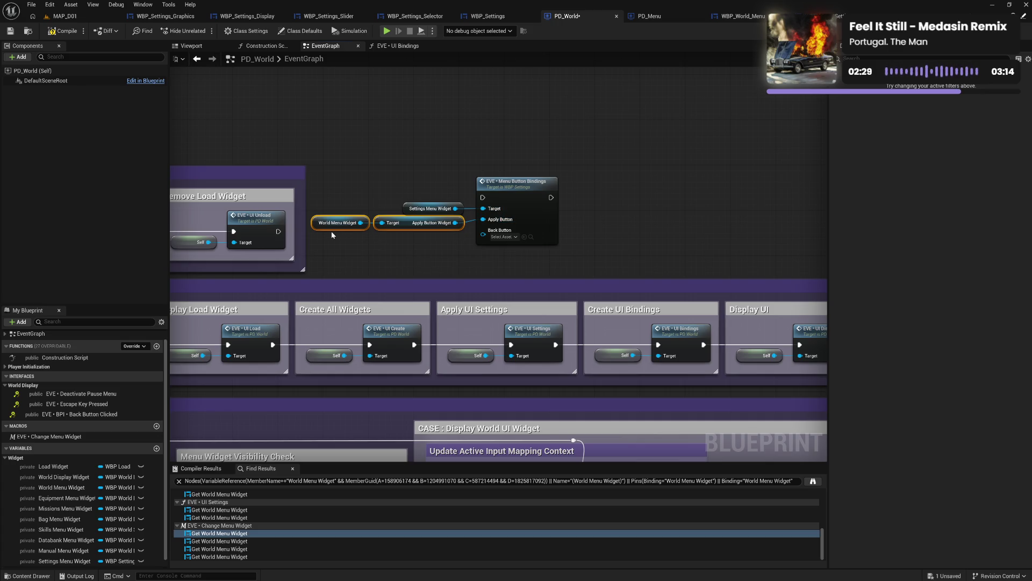
left_click(316, 224)
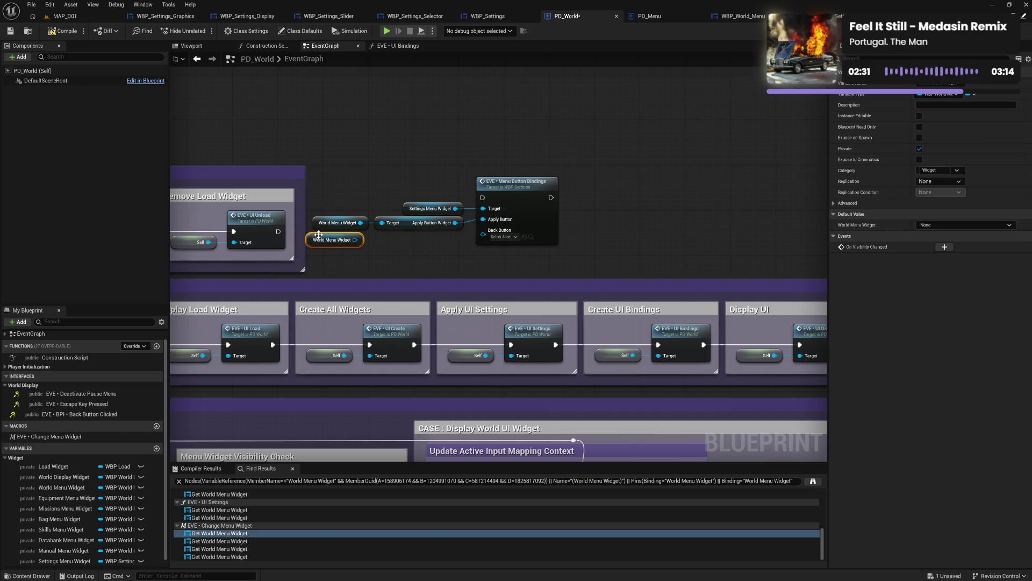
key("ctrl+w")
mouse_move(355, 240)
left_mouse_down()
mouse_move(430, 247)
mouse_move(397, 239)
left_mouse_up()
type("back button")
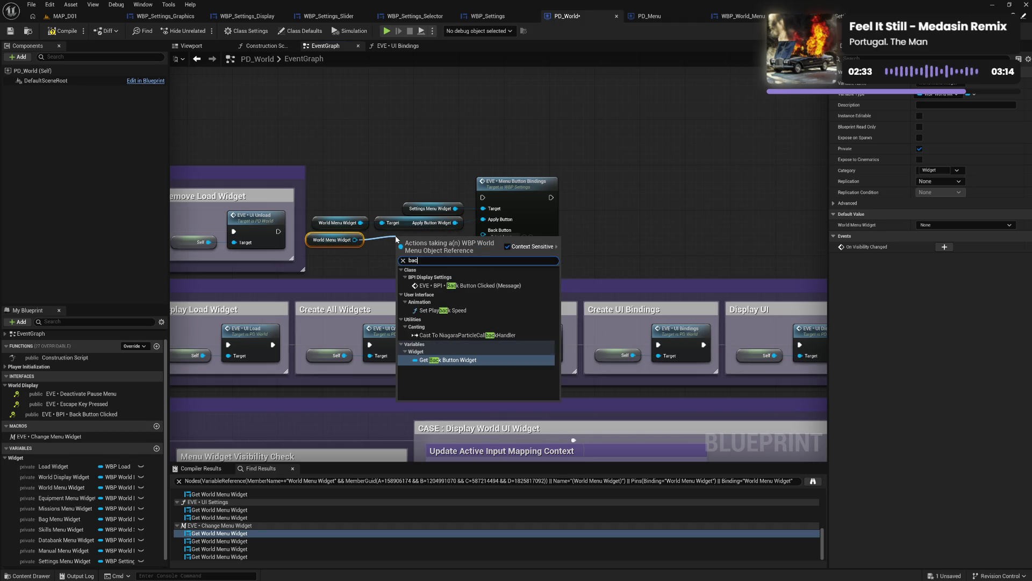
left_click(445, 359)
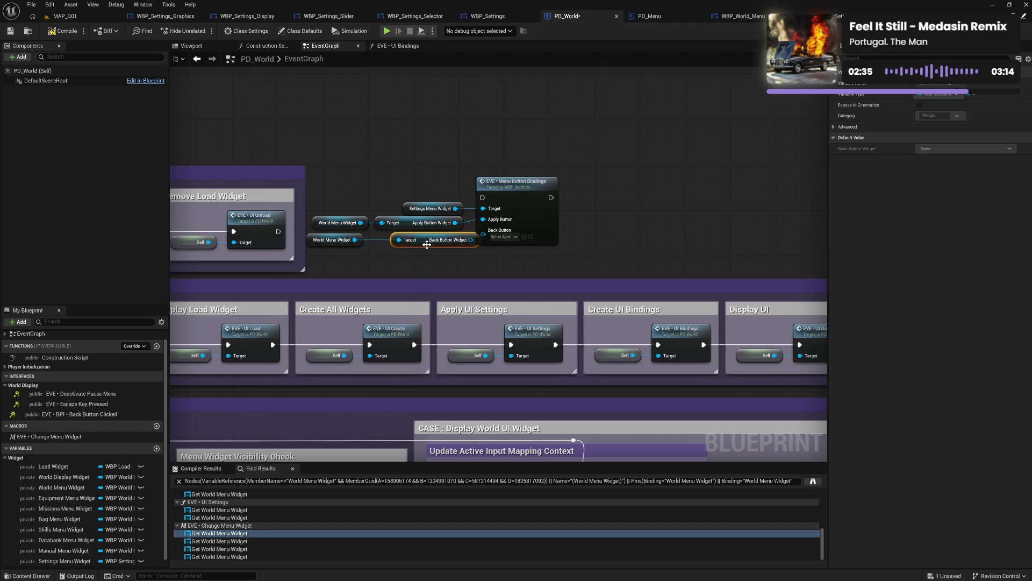
mouse_move(422, 246)
left_mouse_down()
mouse_move(405, 239)
mouse_move(483, 230)
left_mouse_up()
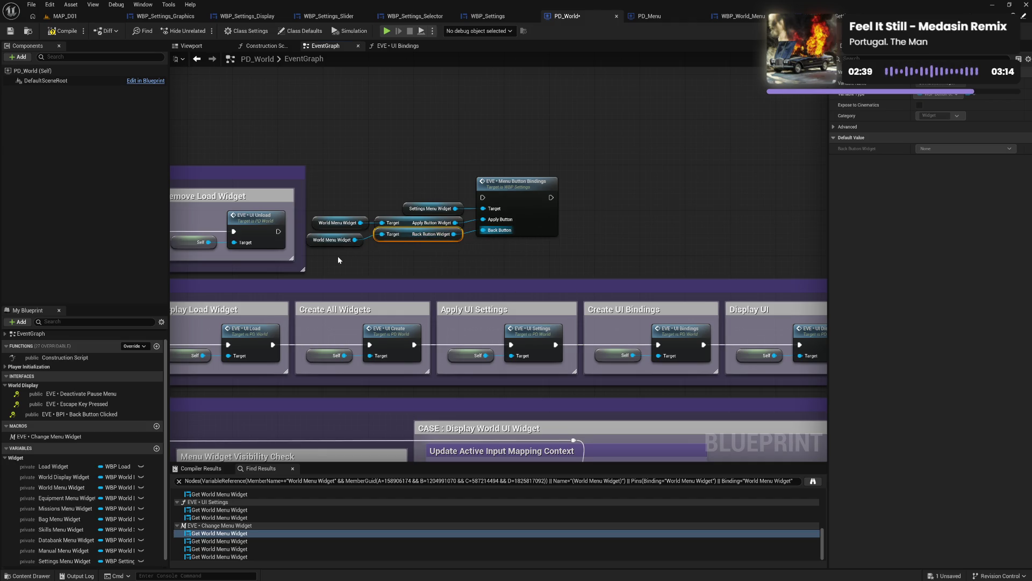
Straighten the new getters and bindings call into aligned rows, reposition them, and compile PD_World.
mouse_move(335, 208)
left_mouse_down()
mouse_move(358, 201)
mouse_move(510, 242)
left_mouse_up()
key("q")
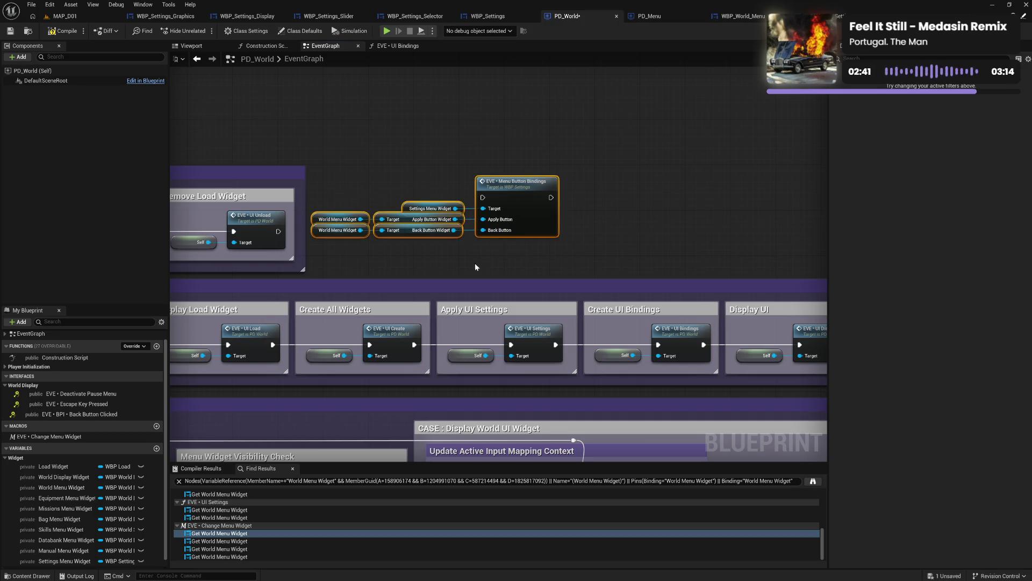
key("q")
left_click_drag(520, 196, 548, 208)
mouse_move(382, 204)
left_mouse_down()
mouse_move(588, 182)
mouse_move(569, 169)
left_mouse_up()
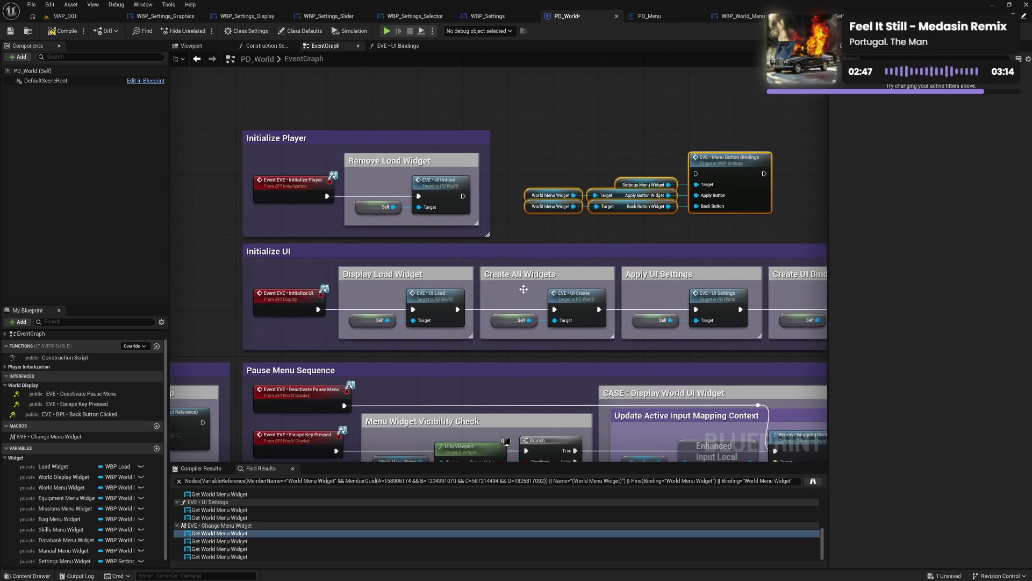
mouse_move(524, 289)
left_mouse_down()
mouse_move(707, 183)
mouse_move(589, 285)
mouse_move(455, 326)
left_mouse_up()
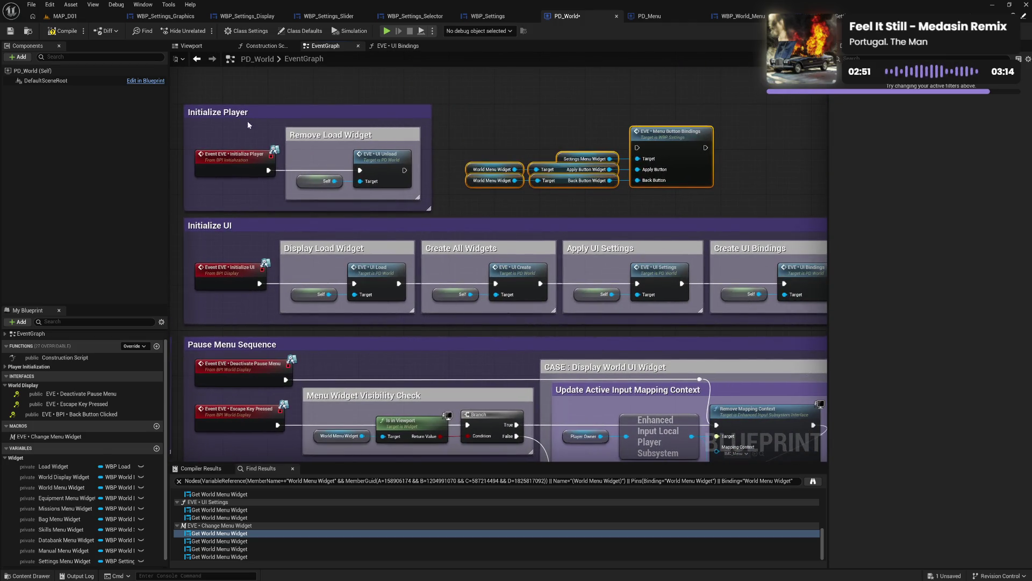
left_click(73, 33)
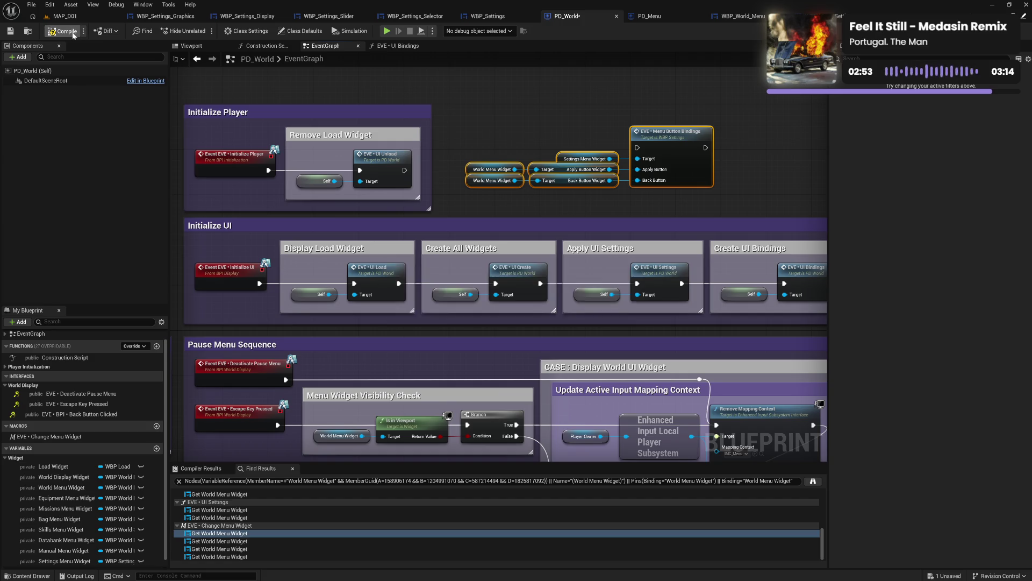
left_click(72, 33)
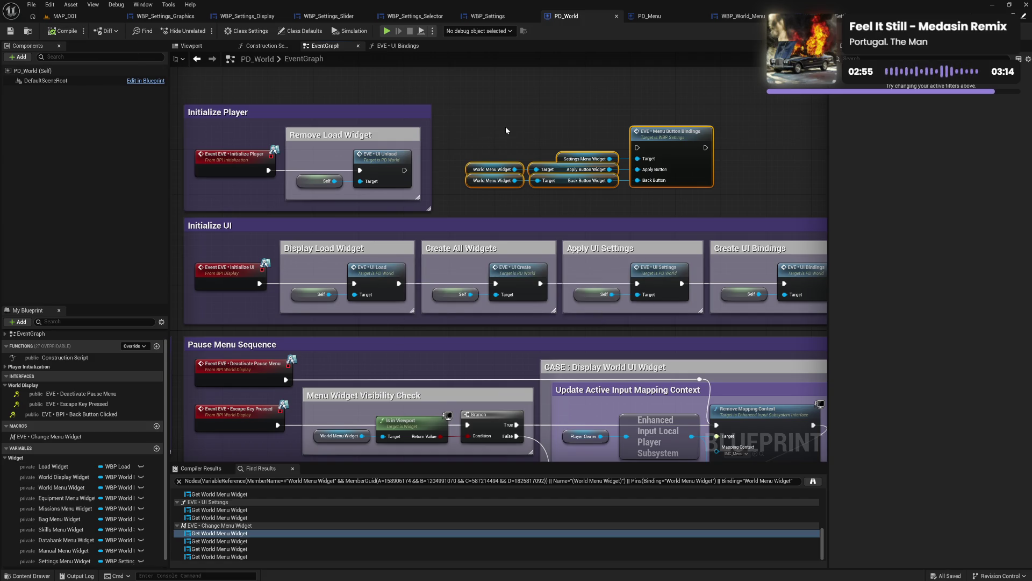
Paste the Menu Button Bindings nodes and their getters into the EVE UI Settings function and position them.
left_click_drag(501, 135, 683, 192)
double_click(665, 279)
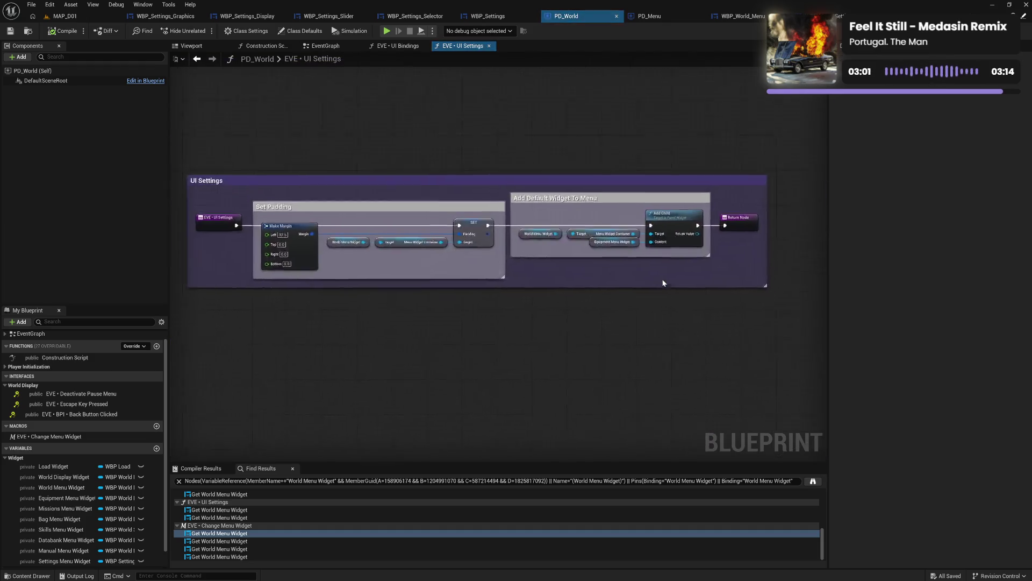
key("ctrl+v")
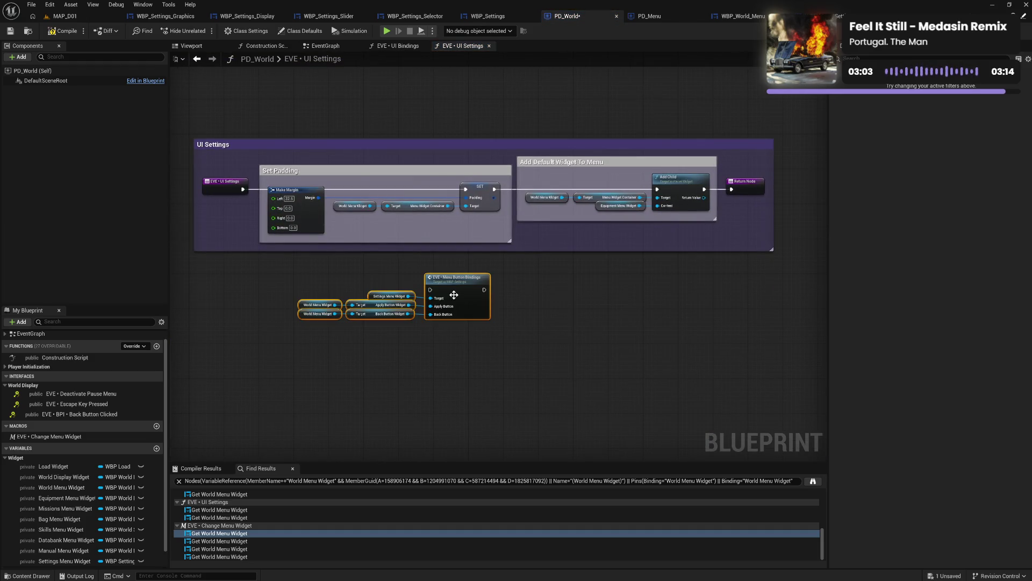
left_click(387, 352)
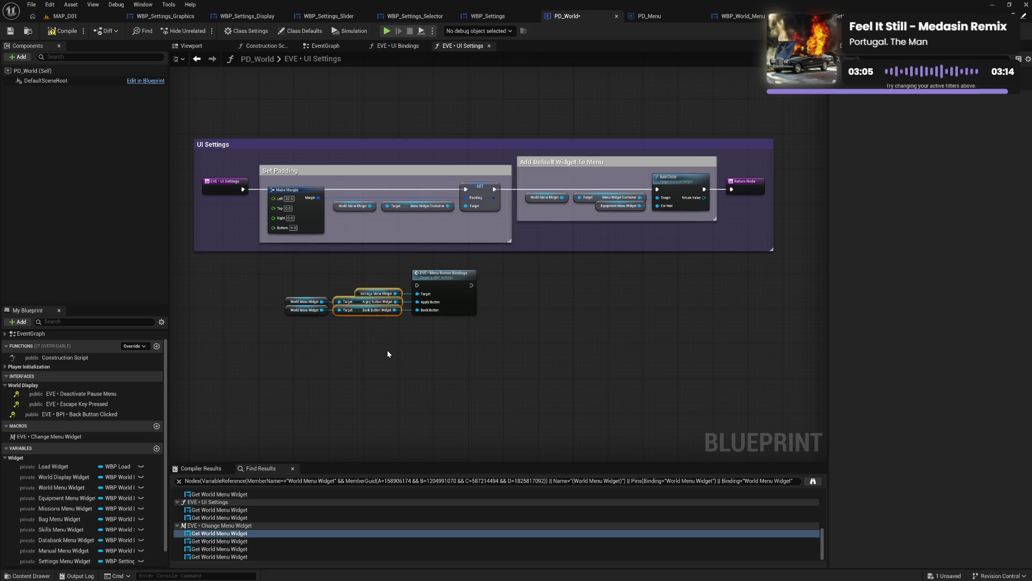
left_click_drag(305, 279, 385, 327)
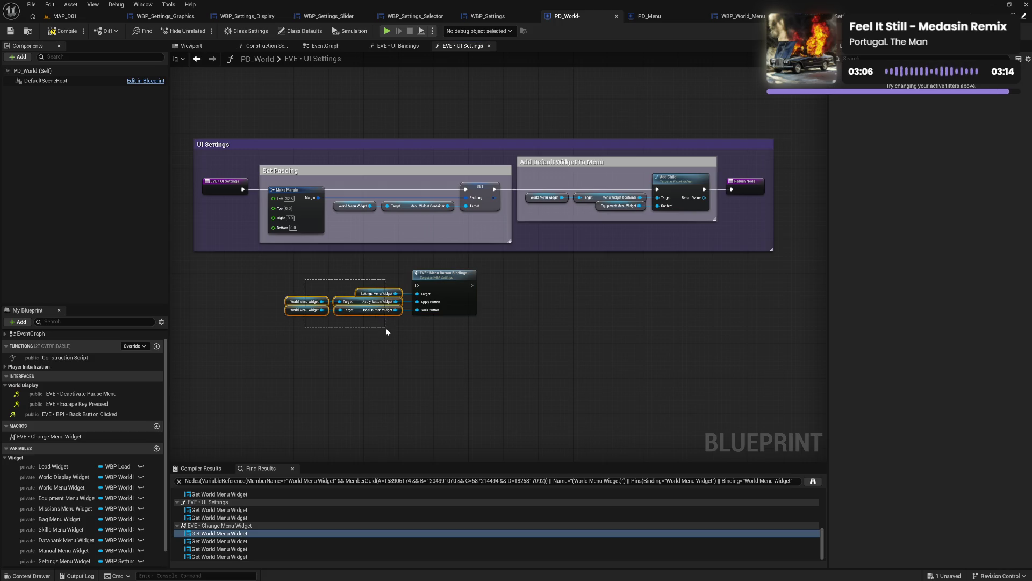
left_click(435, 278, "shift")
mouse_move(435, 278)
left_mouse_down()
mouse_move(440, 304)
mouse_move(421, 282)
mouse_move(345, 289)
mouse_move(344, 330)
left_mouse_up()
Add a Sequence node and wire the UI Settings entry into it.
left_click(235, 249)
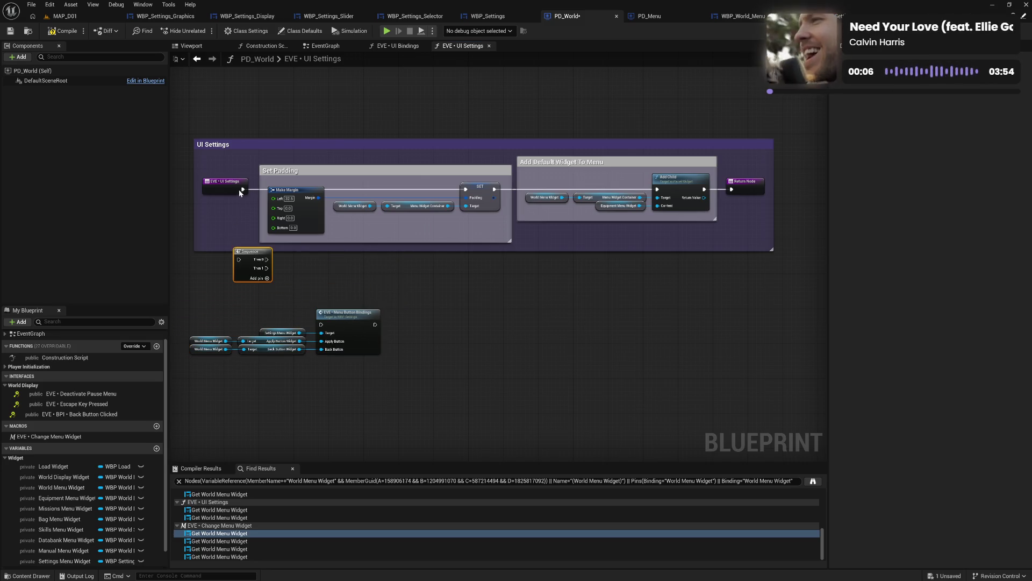
left_click_drag(240, 190, 239, 260)
mouse_move(222, 195)
left_mouse_down()
mouse_move(191, 265)
mouse_move(230, 208)
mouse_move(229, 191)
mouse_move(466, 190)
left_mouse_up()
left_click(253, 260, "ctrl")
Wire Sequence Then 1 into Menu Button Bindings and wrap those nodes in a 'Menu Button Bindings' comment.
mouse_move(245, 198)
left_mouse_down()
mouse_move(322, 327)
mouse_move(477, 344)
left_mouse_up()
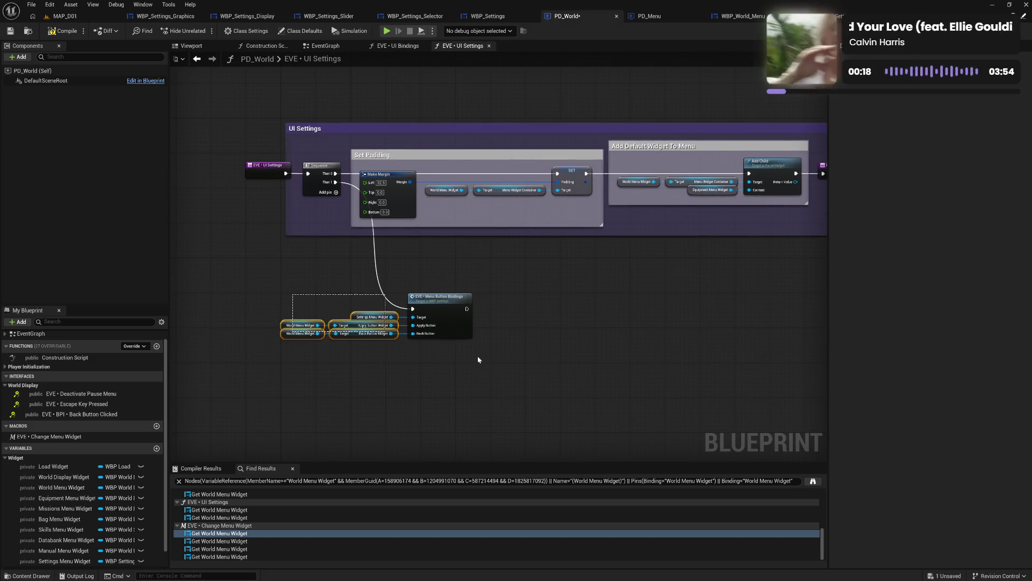
left_click_drag(434, 314, 455, 310)
key("c")
type("Menu Button Bindings")
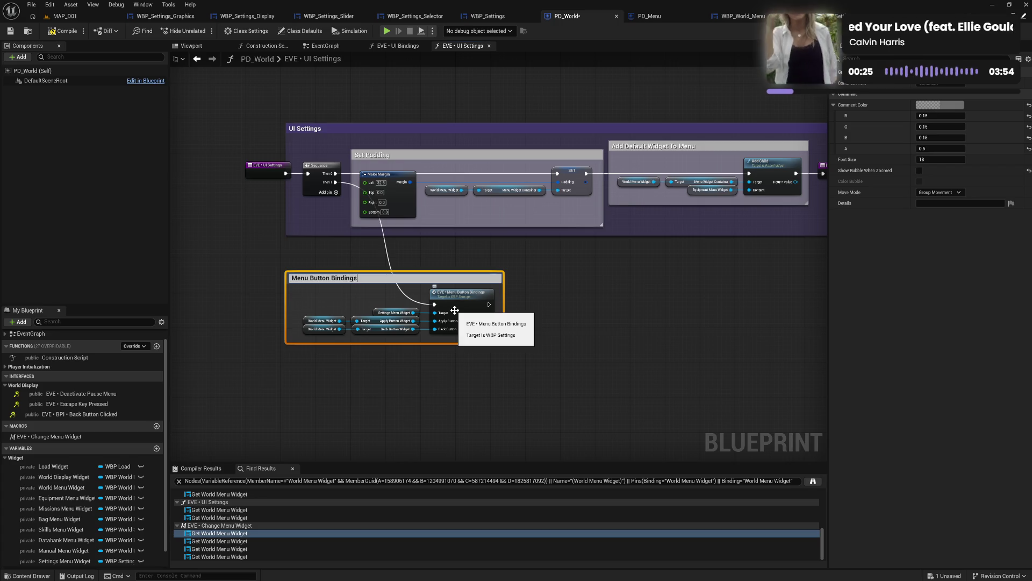
key("Return")
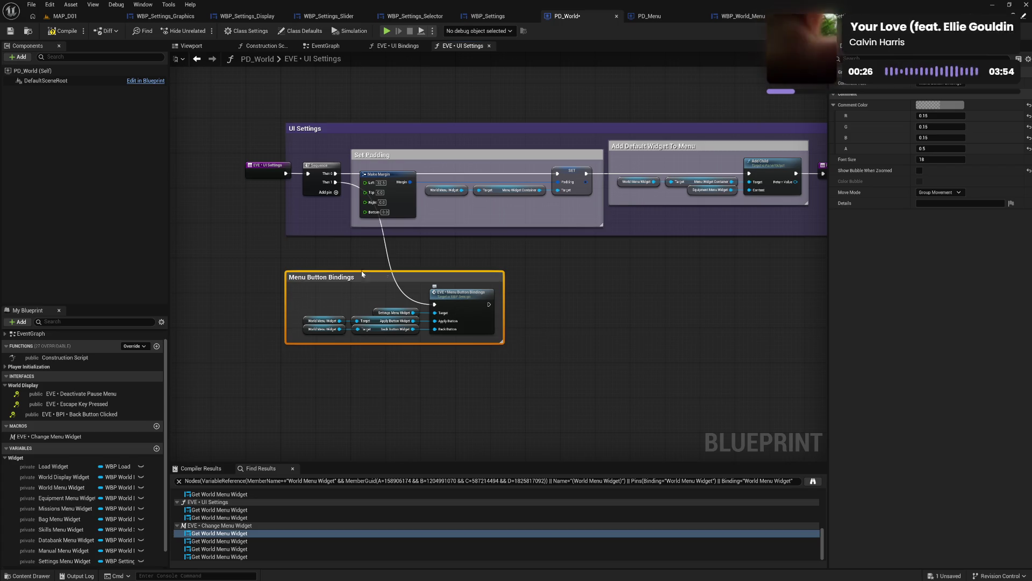
Place the Menu Button Bindings group under Set Padding, add a reroute on the wire, and enlarge UI Settings.
left_click_drag(285, 317, 297, 317)
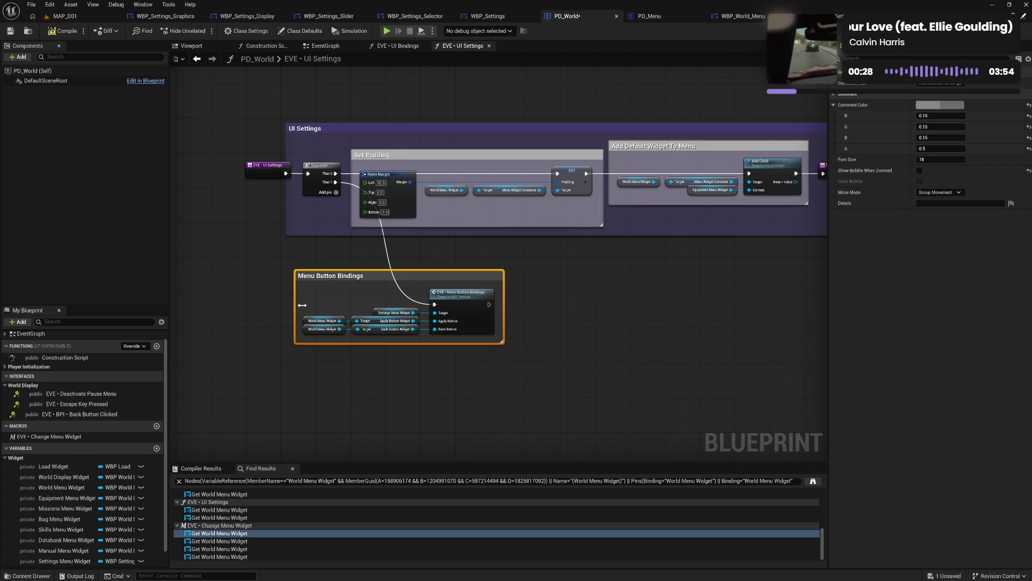
mouse_move(326, 278)
left_mouse_down()
mouse_move(386, 239)
mouse_move(521, 316)
left_mouse_up()
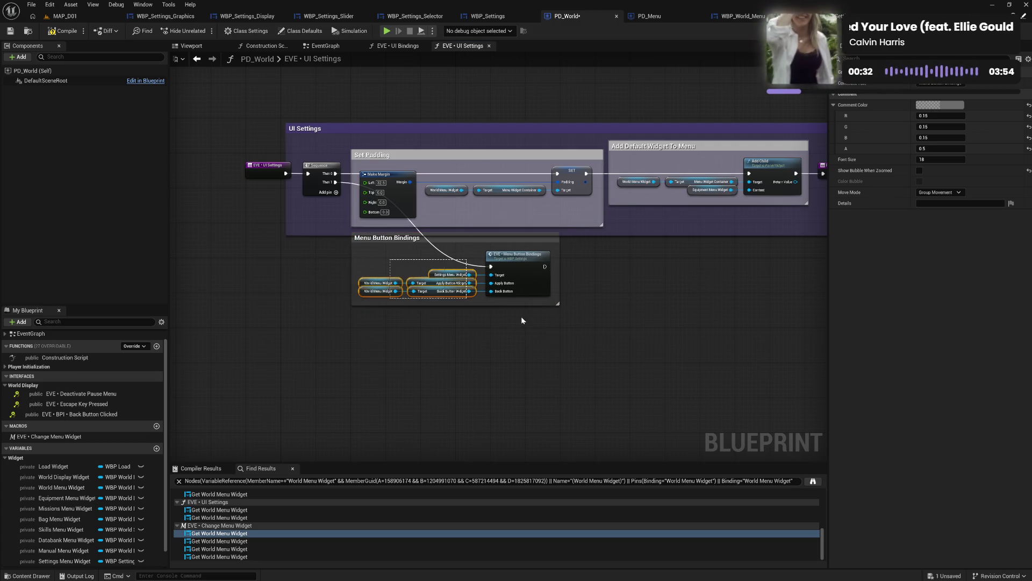
mouse_move(517, 266)
left_mouse_down()
mouse_move(367, 269)
mouse_move(501, 320)
left_mouse_up()
double_click(467, 265)
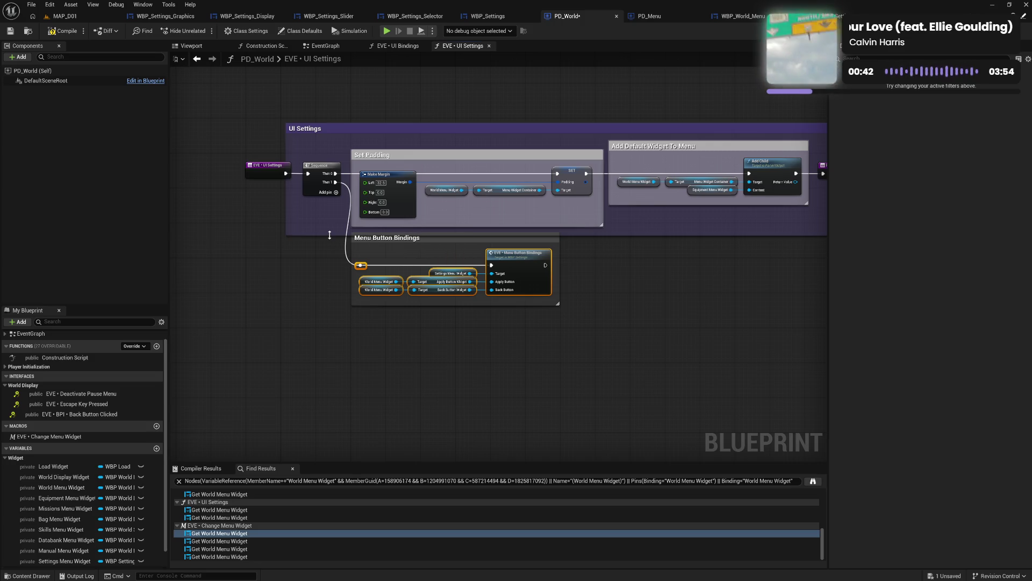
left_click_drag(330, 235, 331, 313)
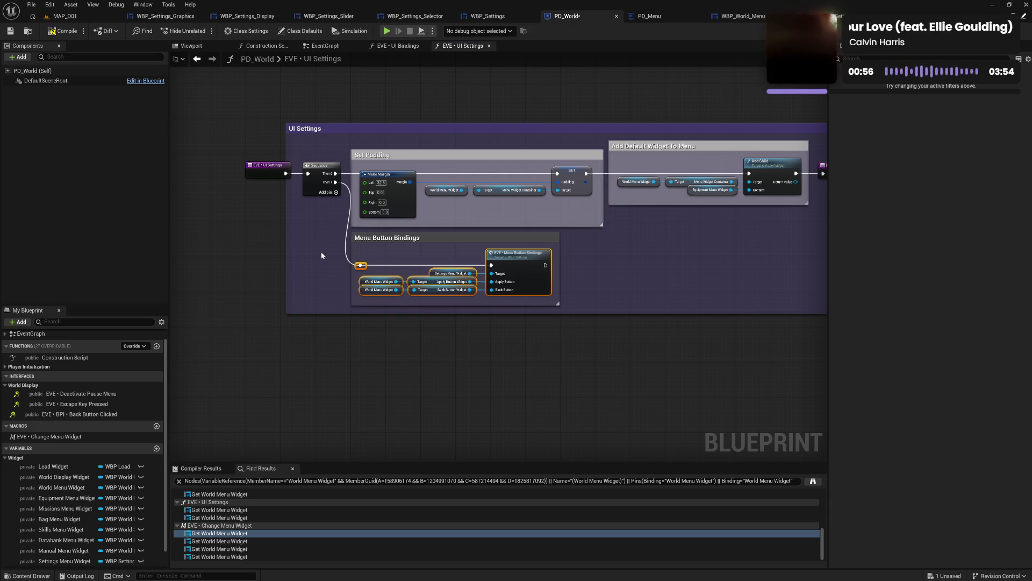
Set the Menu Button Bindings comment colour to white.
left_click(389, 242)
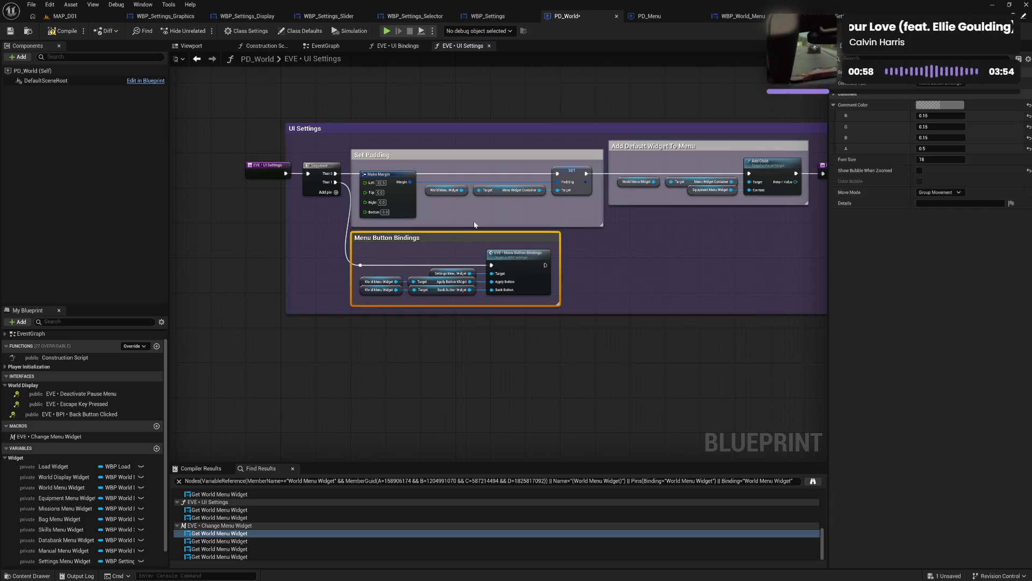
left_click(936, 106)
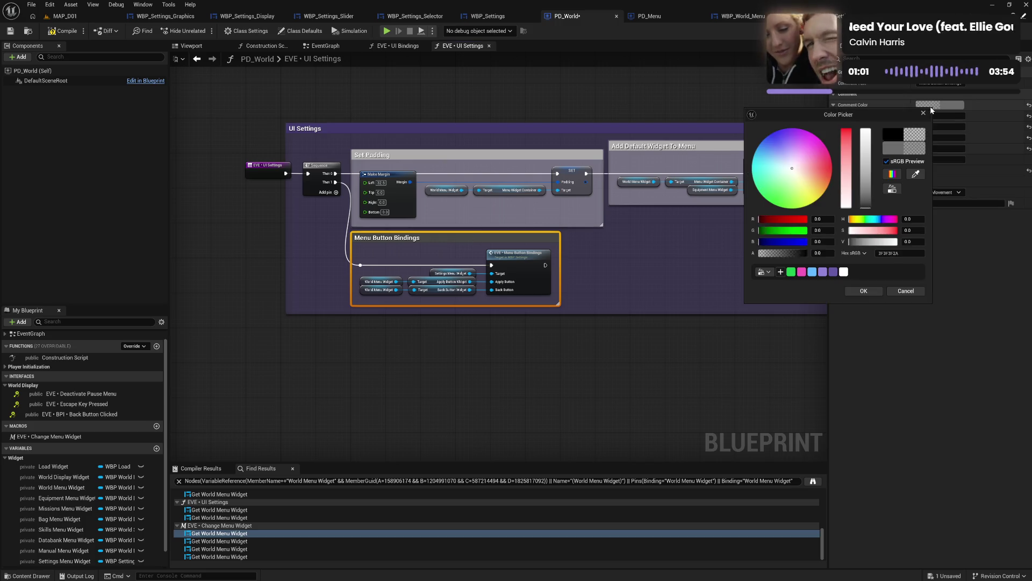
left_click(844, 271)
left_click(853, 293)
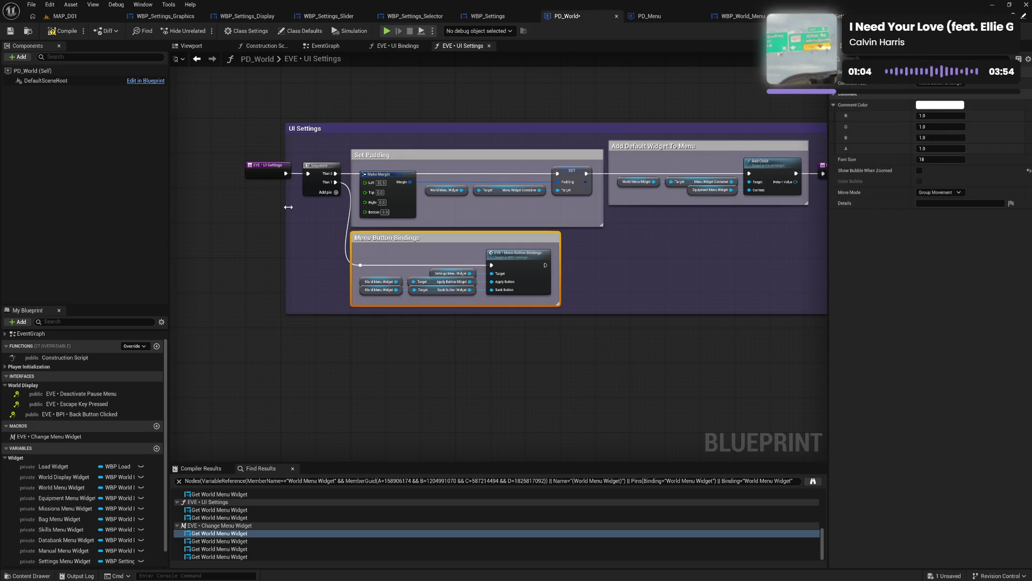
Widen the UI Settings comment to the left, shift it right, and save the blueprint.
left_click_drag(288, 207, 237, 209)
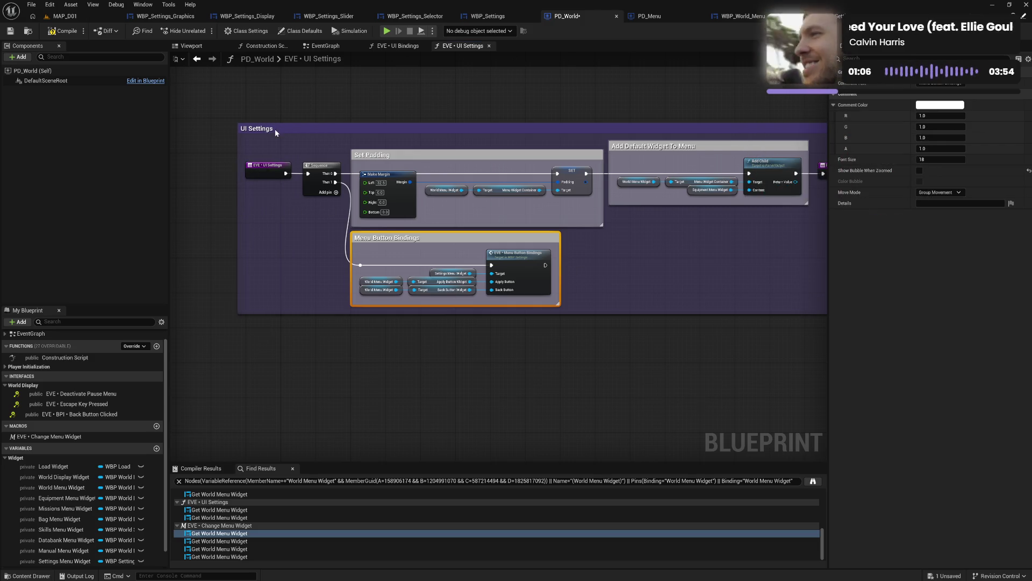
left_click_drag(275, 129, 323, 129)
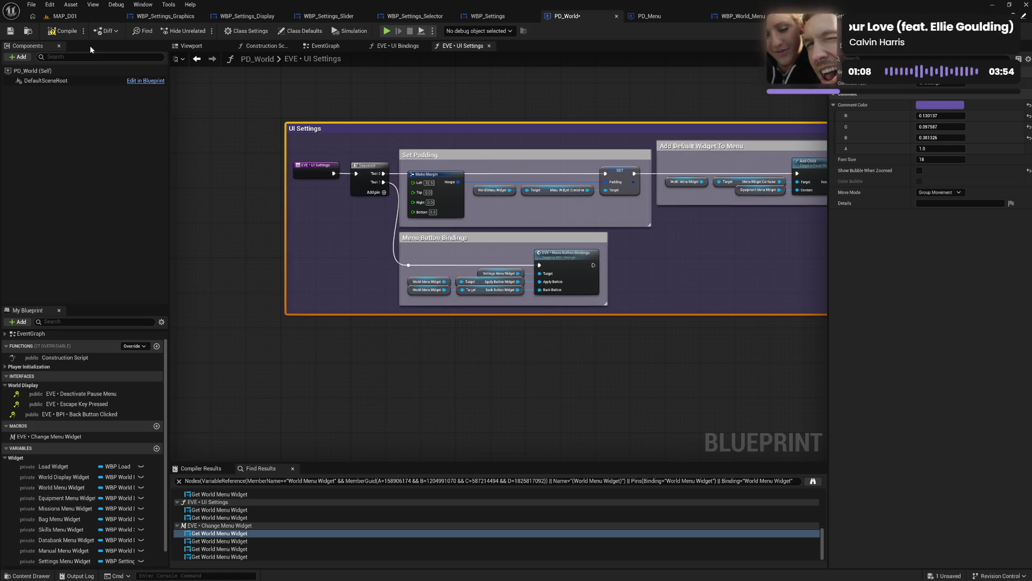
key("ctrl+s")
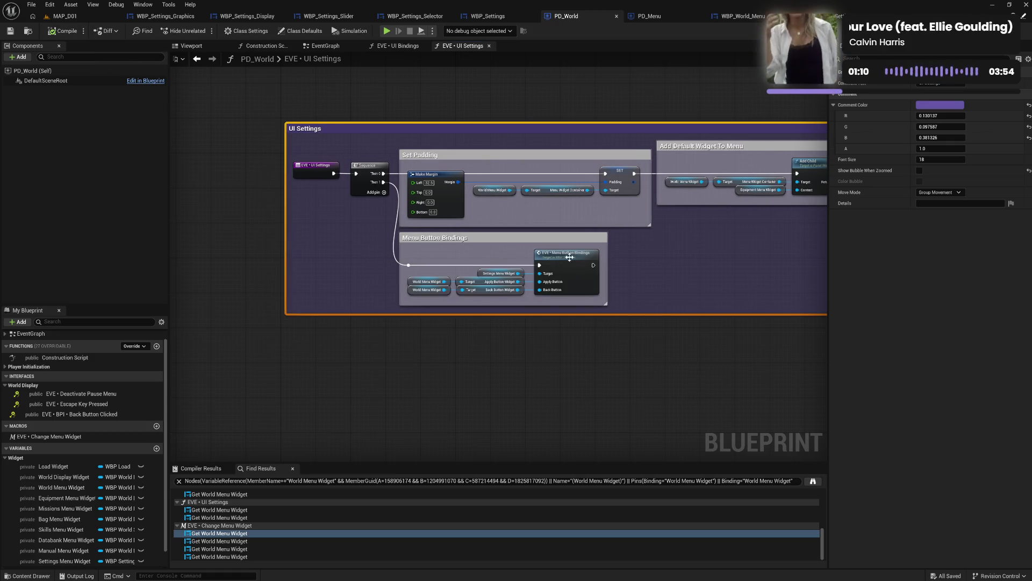
scroll(445, 270, "down", 2)
scroll(585, 245, "up", 2)
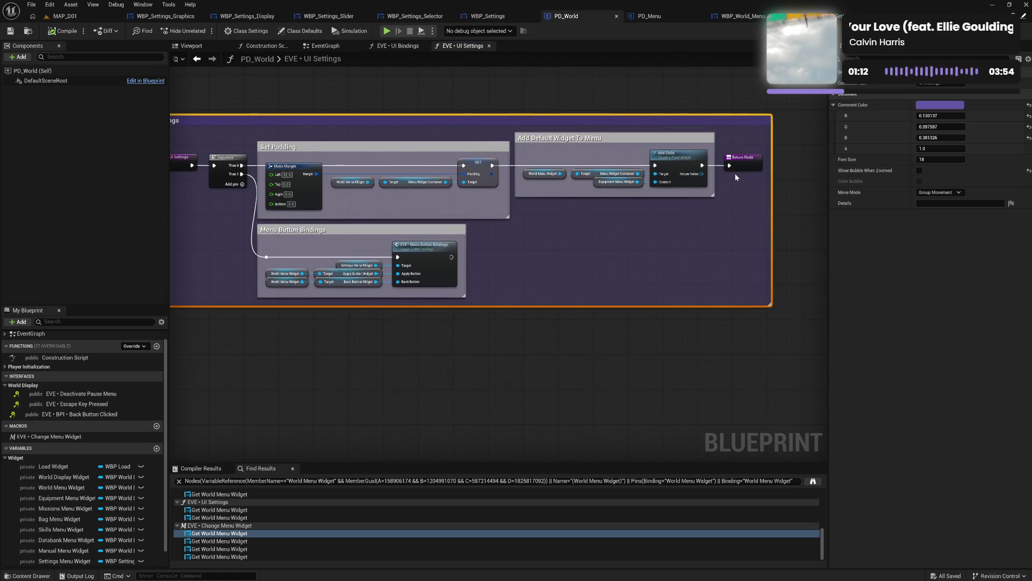
Connect Return Node to a new Sequence output, narrow UI Settings from the right, and compile.
mouse_move(734, 166)
left_mouse_down()
mouse_move(611, 212)
mouse_move(208, 224)
mouse_move(221, 198)
mouse_move(228, 211)
left_mouse_up()
left_click(242, 184)
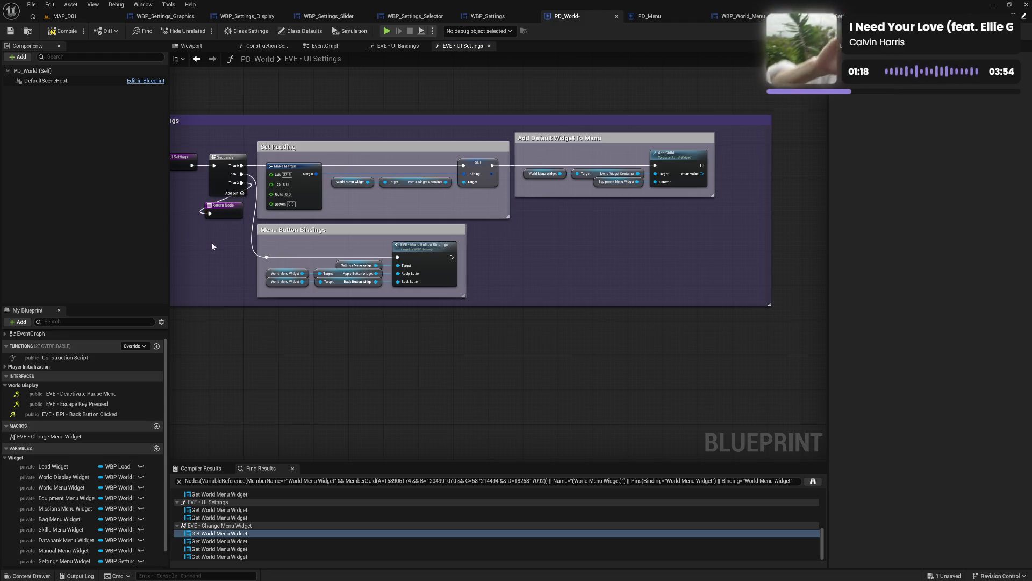
left_click_drag(770, 208, 719, 213)
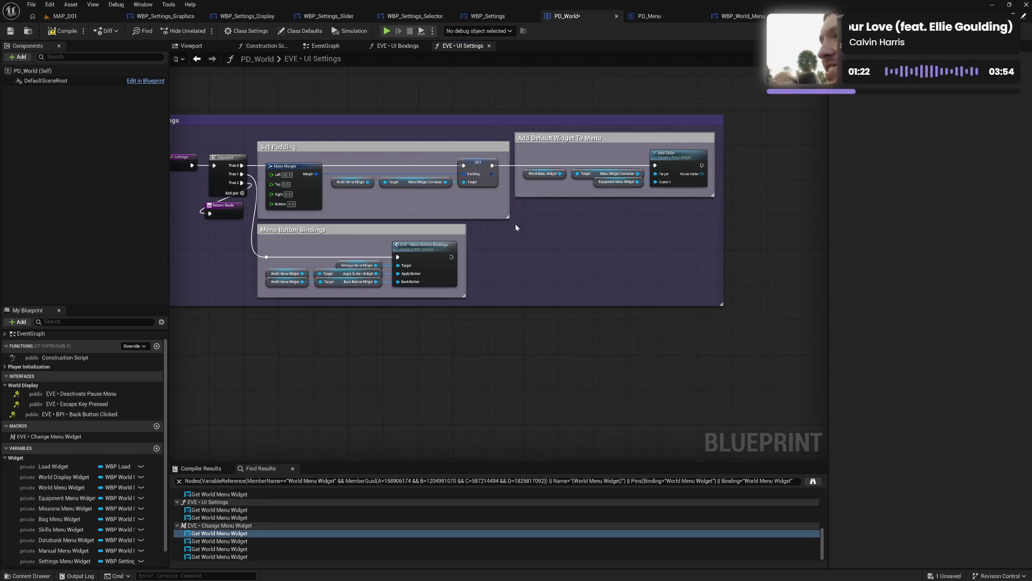
left_click(63, 32)
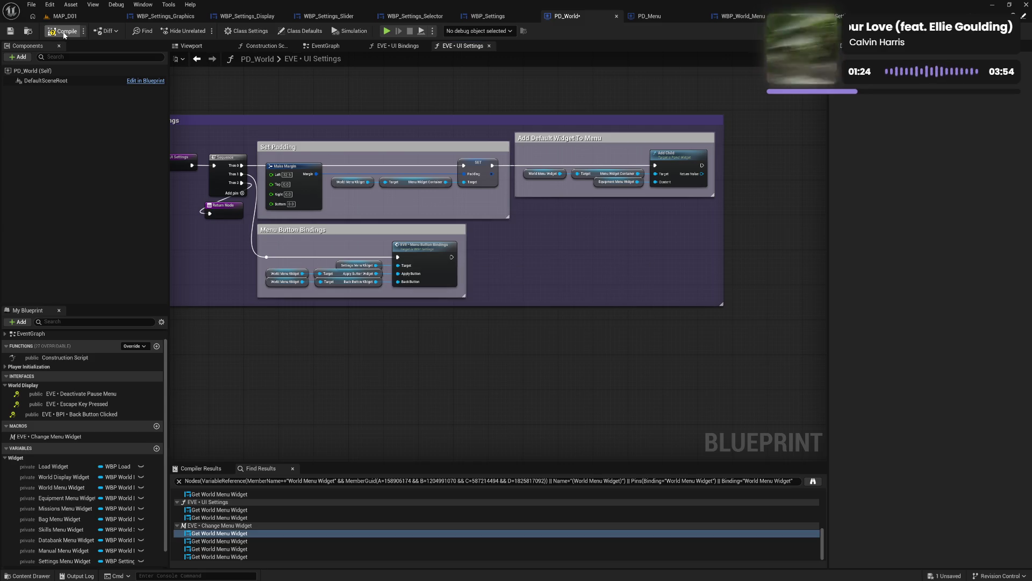
mouse_move(230, 261)
left_mouse_down()
mouse_move(292, 256)
mouse_move(249, 250)
mouse_move(297, 245)
left_mouse_up()
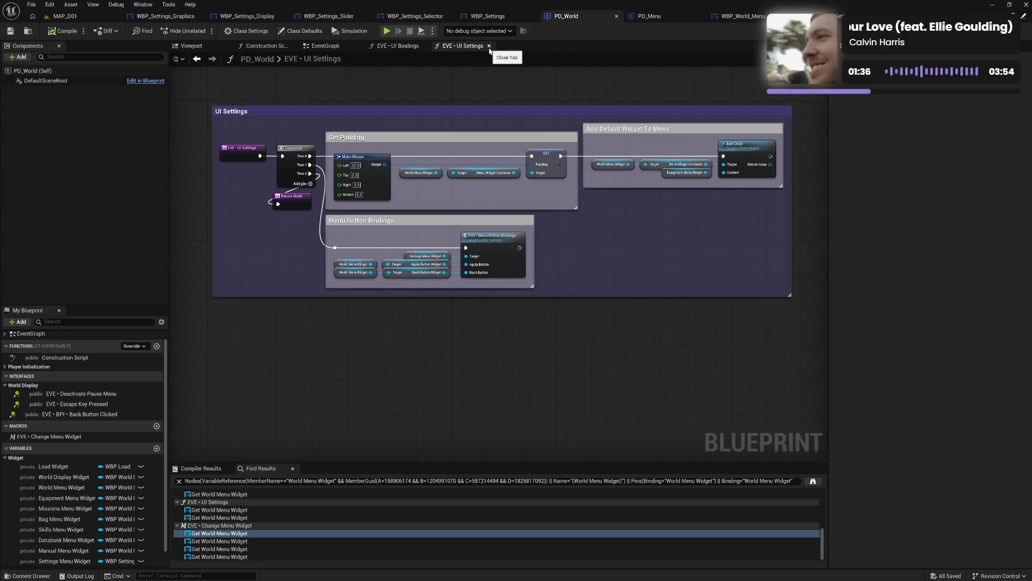
Wrap the Set Padding and Add Default Widget To Menu groups in a 'Prepare Menu Widget Container' comment.
mouse_move(332, 123)
left_mouse_down()
mouse_move(387, 178)
mouse_move(778, 203)
left_mouse_up()
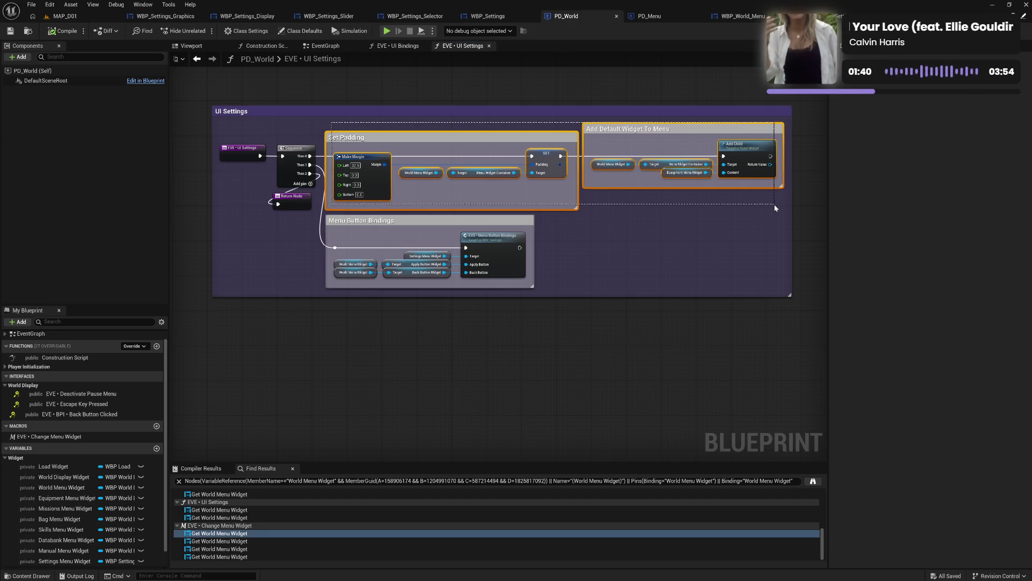
mouse_move(639, 127)
left_mouse_down()
mouse_move(640, 70)
mouse_move(648, 158)
left_mouse_up()
key("c")
type("Prepare Menu Widget Container")
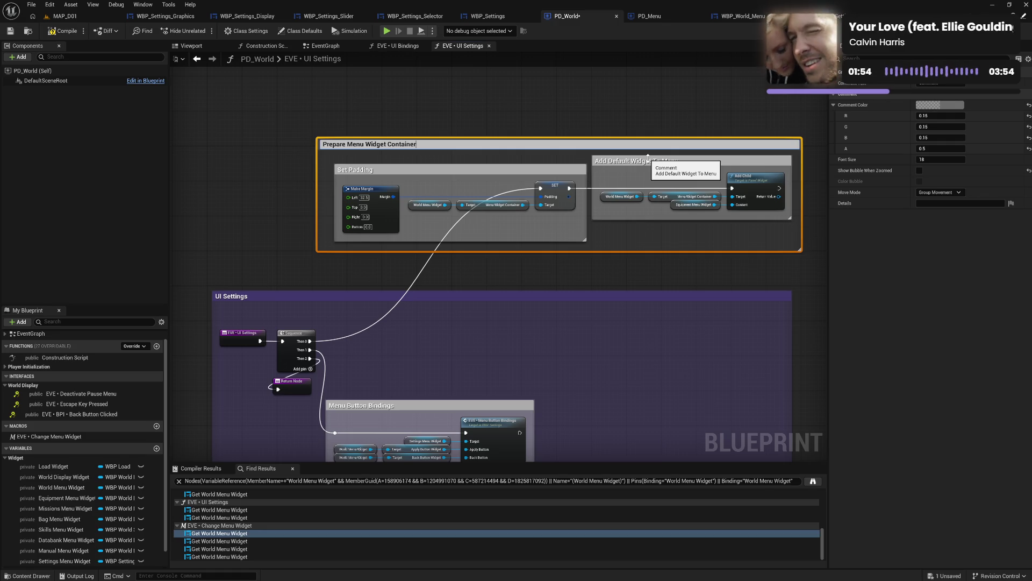
key("Return")
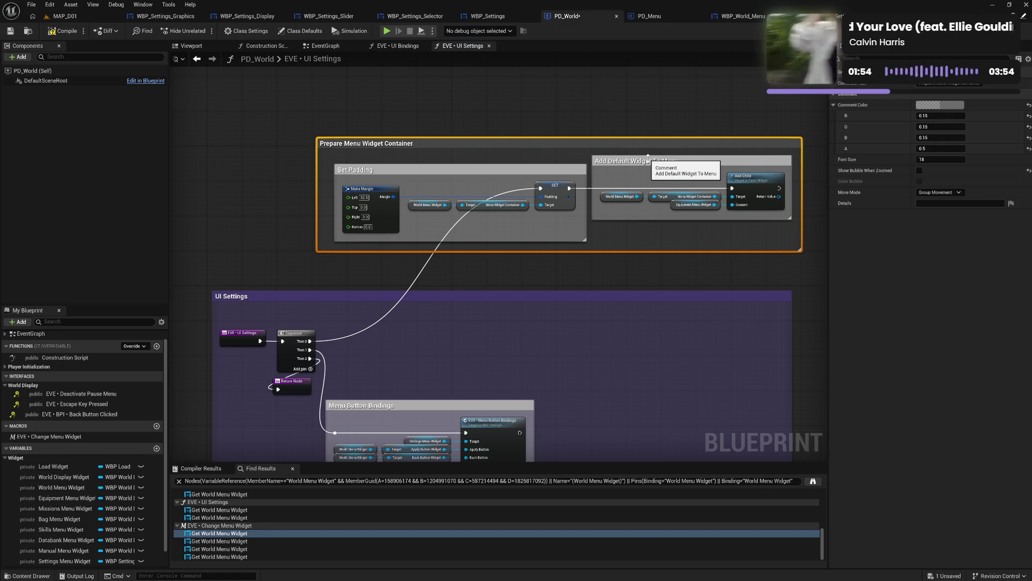
left_click_drag(318, 198, 333, 181)
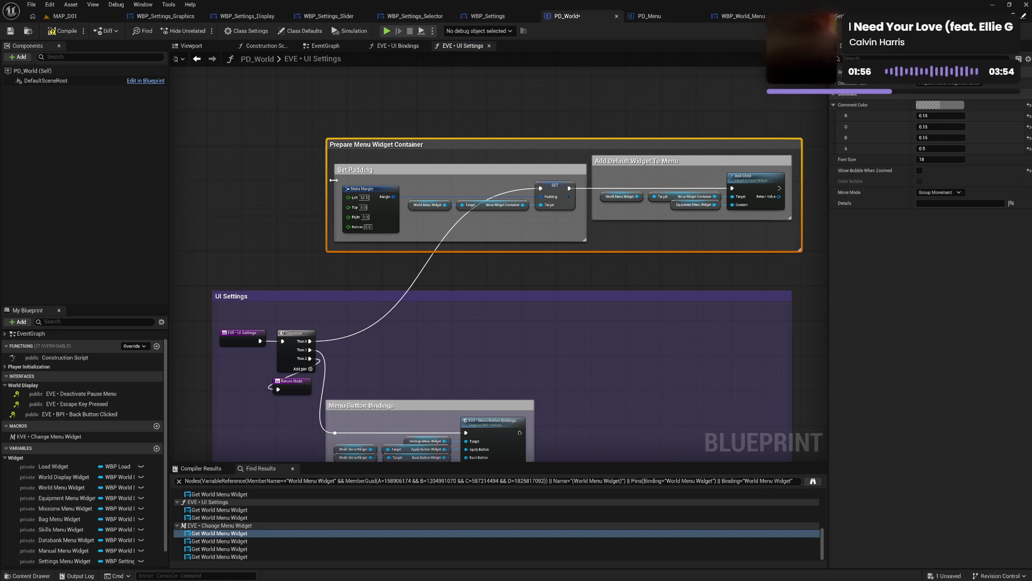
mouse_move(353, 146)
left_mouse_down()
mouse_move(592, 253)
mouse_move(759, 261)
left_mouse_up()
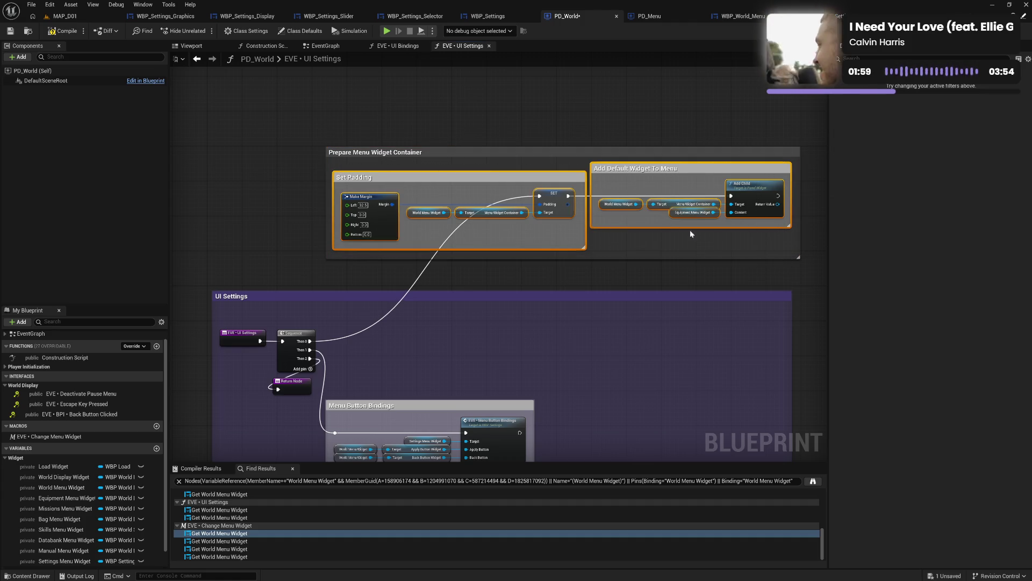
Save, then fit the inner groups and the event, Sequence and Return nodes inside UI Settings.
left_click(607, 171)
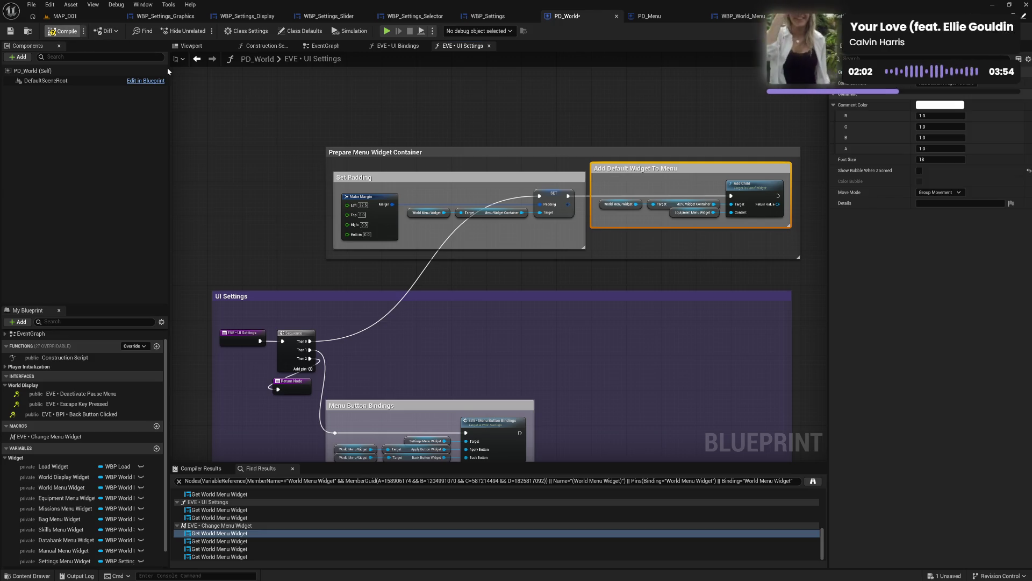
key("ctrl+s")
mouse_move(337, 161)
left_mouse_down()
mouse_move(570, 242)
mouse_move(782, 255)
left_mouse_up()
mouse_move(462, 179)
left_mouse_down()
mouse_move(437, 202)
mouse_move(436, 291)
left_mouse_up()
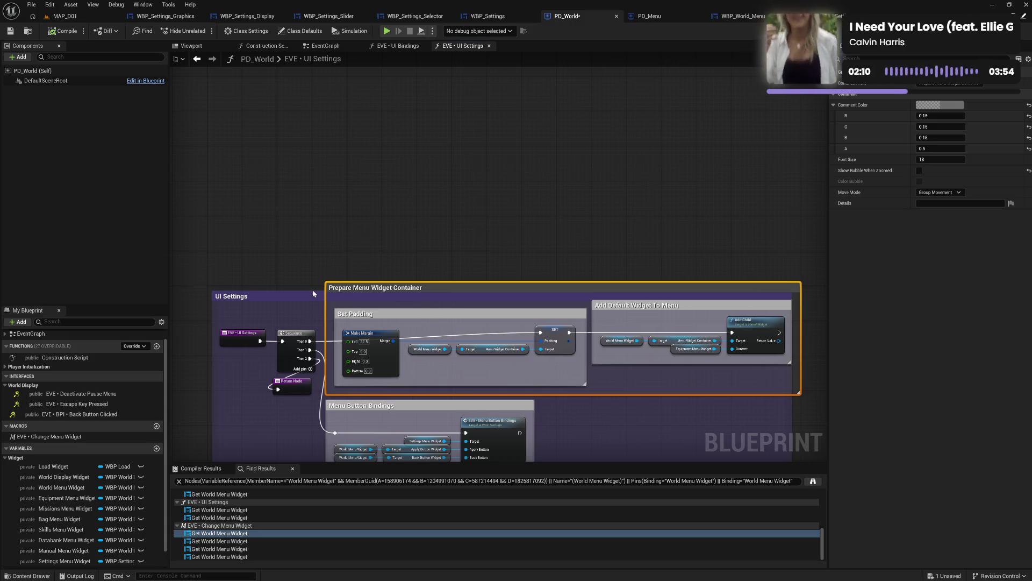
mouse_move(316, 292)
left_mouse_down()
mouse_move(316, 257)
mouse_move(317, 267)
left_mouse_up()
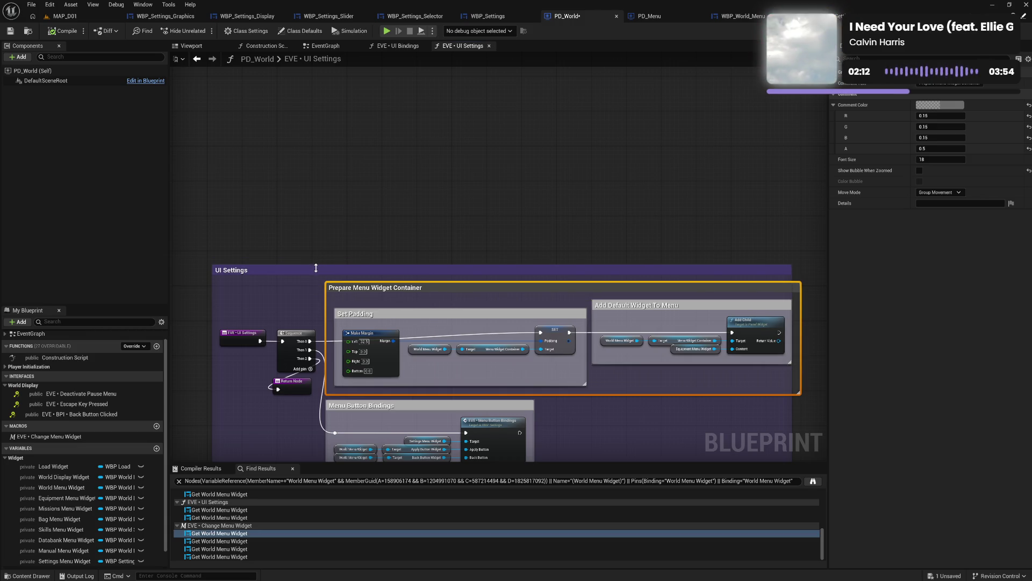
left_click_drag(256, 314, 293, 402)
left_click_drag(290, 366, 291, 358)
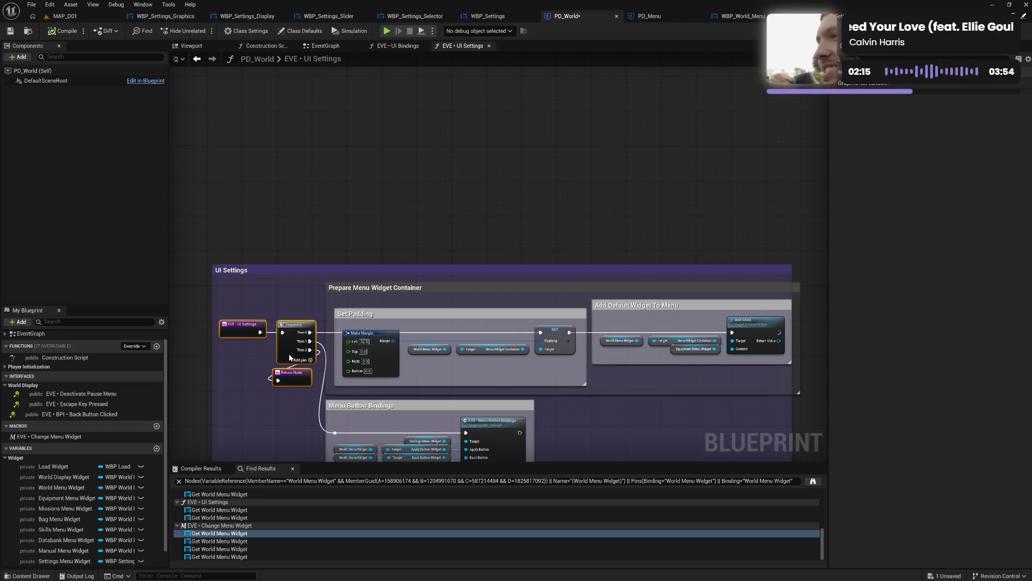
Set the Prepare Menu Widget Container comment colour to white.
left_click(347, 288)
left_click(924, 106)
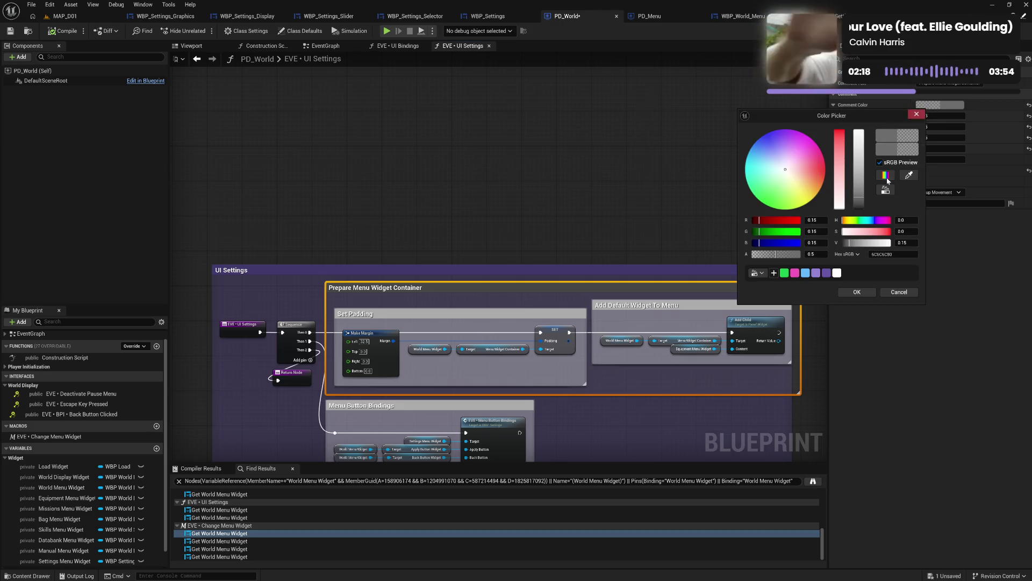
left_click(836, 273)
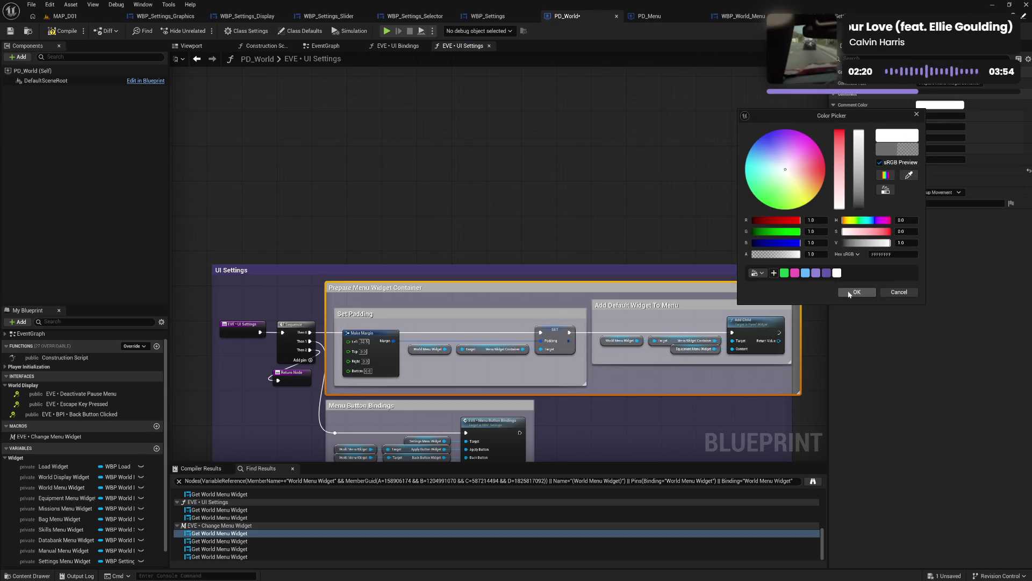
left_click(855, 291)
Colour the Set Padding and Add Default Widget To Menu sub-groups purple.
left_click(618, 311)
scroll(873, 128, "down", 1)
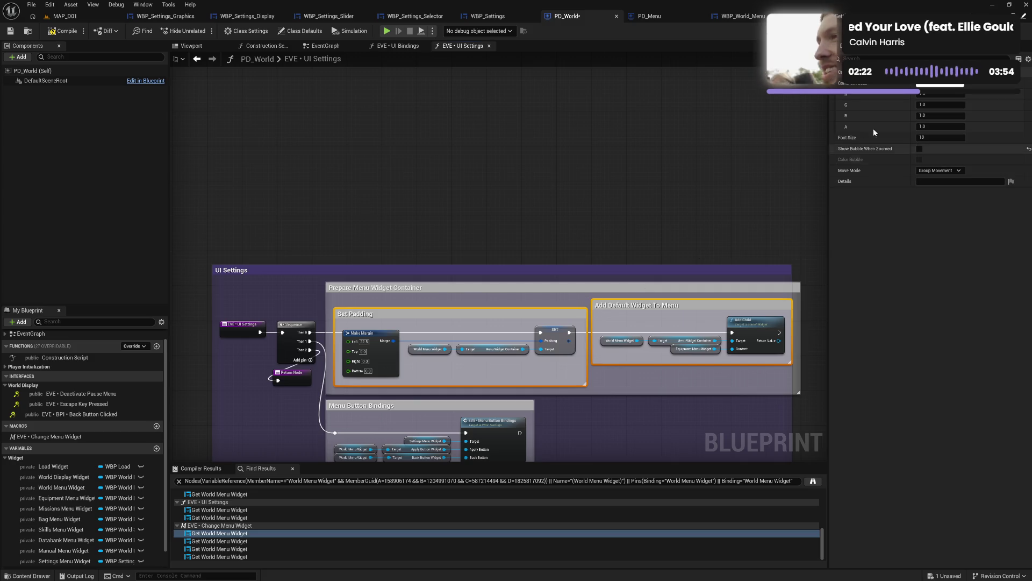
left_click(923, 86)
left_click(813, 248)
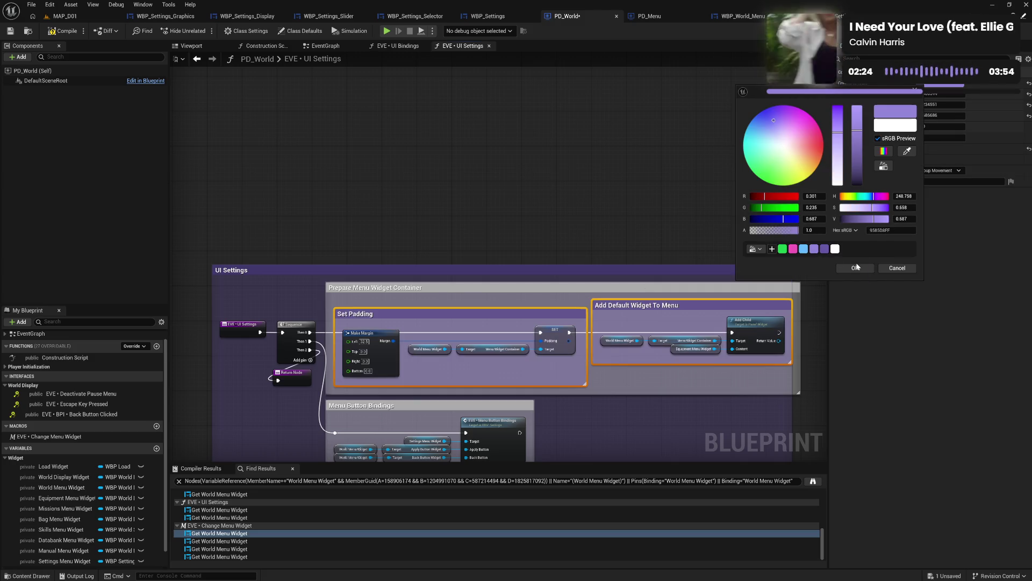
left_click(855, 268)
left_click(727, 376)
Widen the UI Settings comment to the right and compile PD_World.
mouse_move(795, 414)
left_mouse_down()
mouse_move(715, 328)
mouse_move(738, 329)
mouse_move(725, 328)
left_mouse_up()
left_click_drag(369, 283, 540, 272)
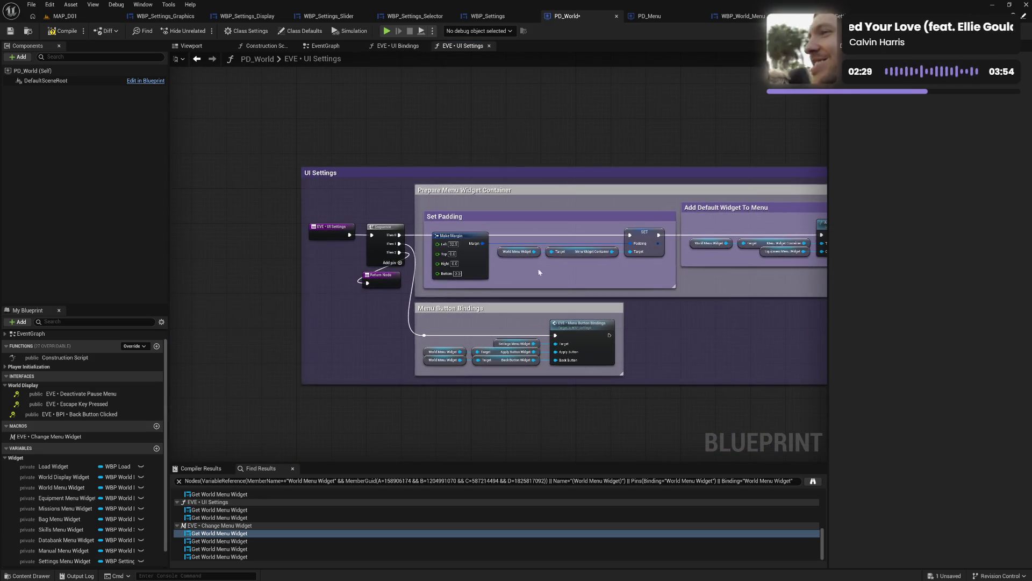
left_click(72, 33)
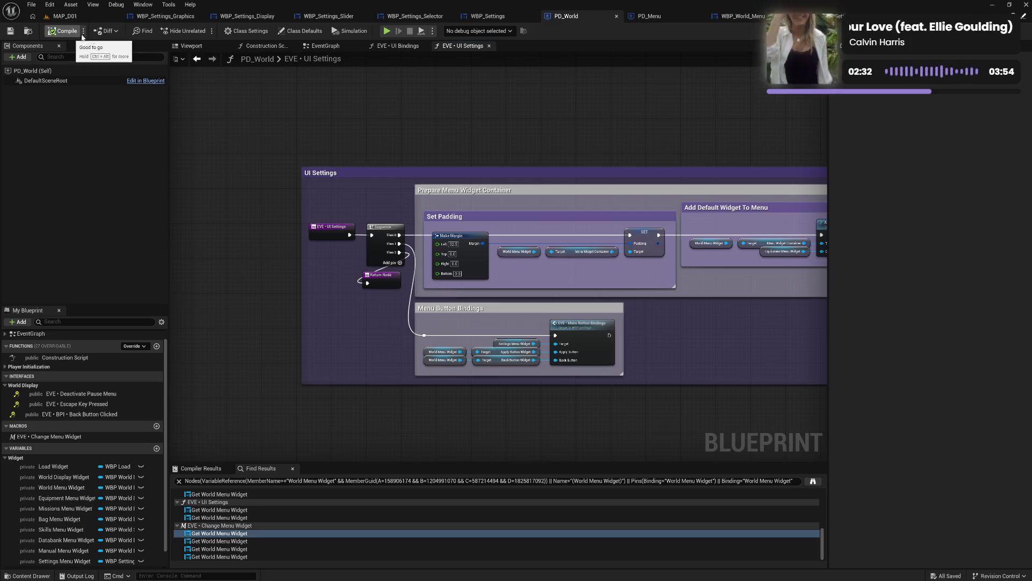
Close the UI Settings and UI Bindings tabs, delete the leftover Menu Button Bindings nodes, and recompile.
left_click(489, 46)
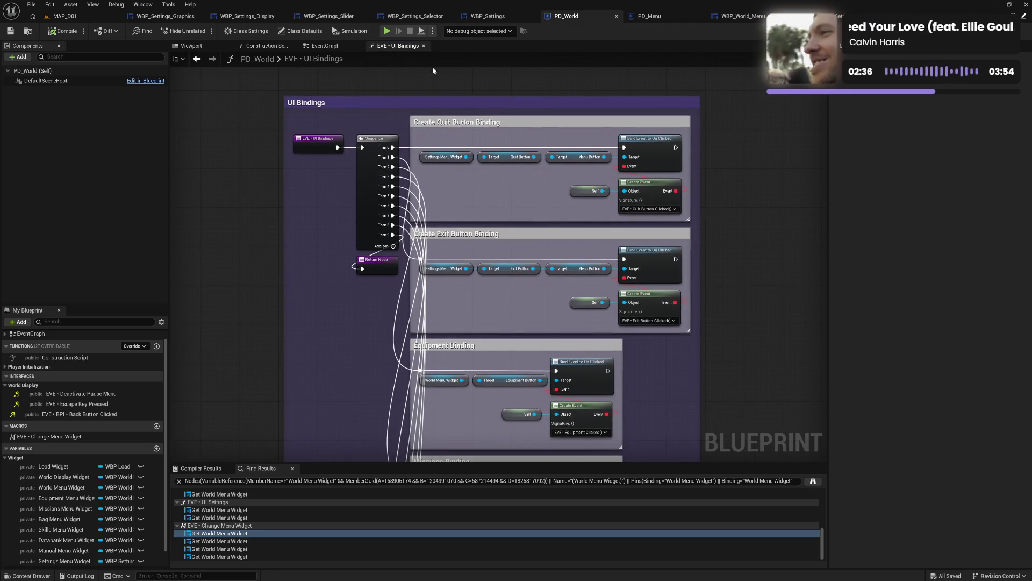
left_click(424, 46)
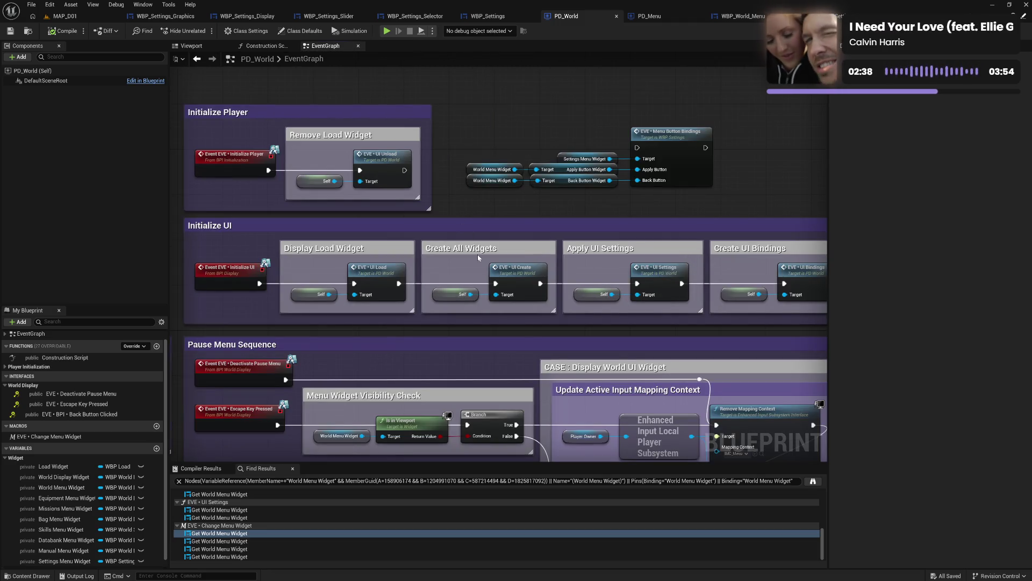
left_click_drag(425, 162, 639, 215)
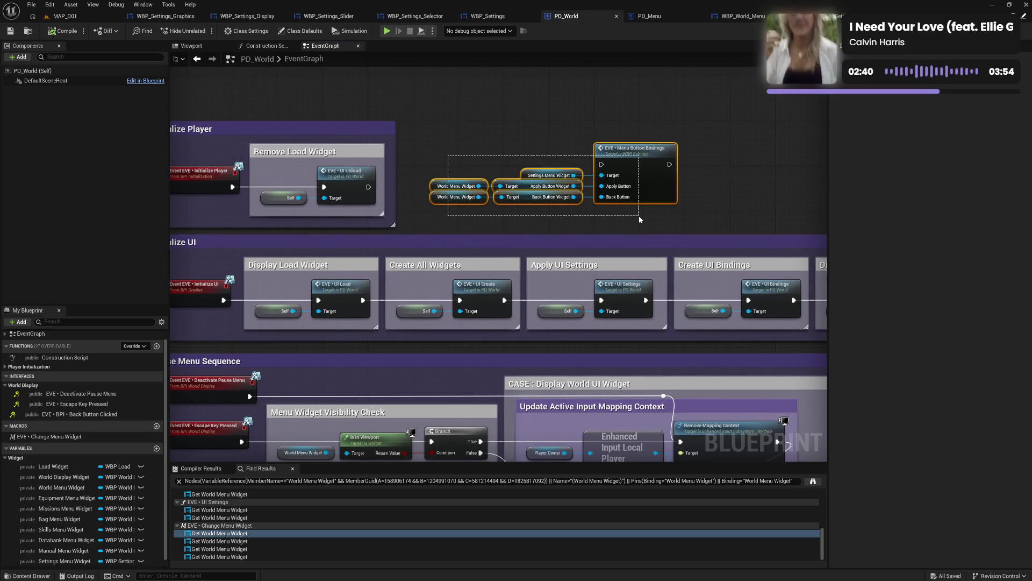
key("Delete")
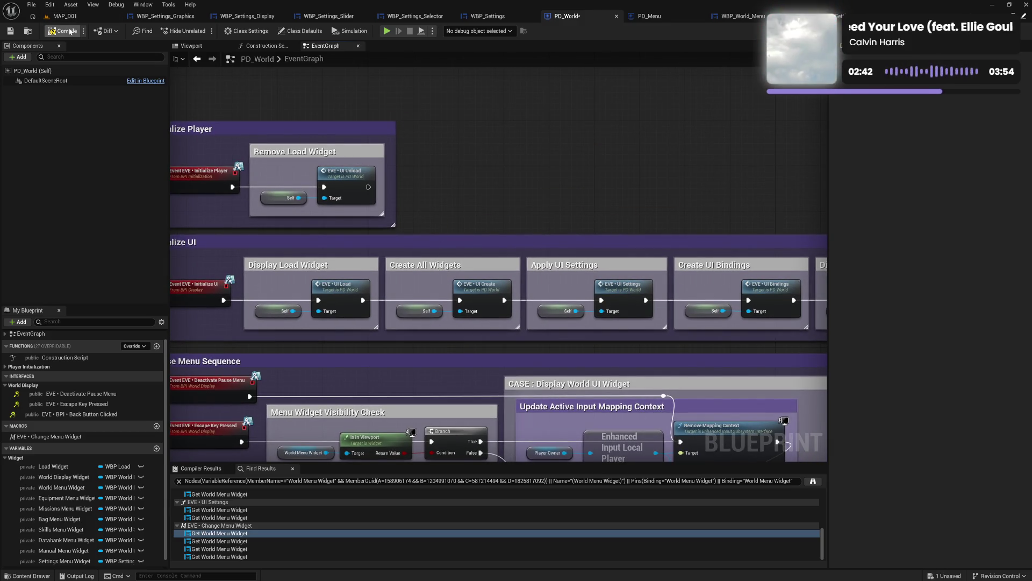
left_click(67, 32)
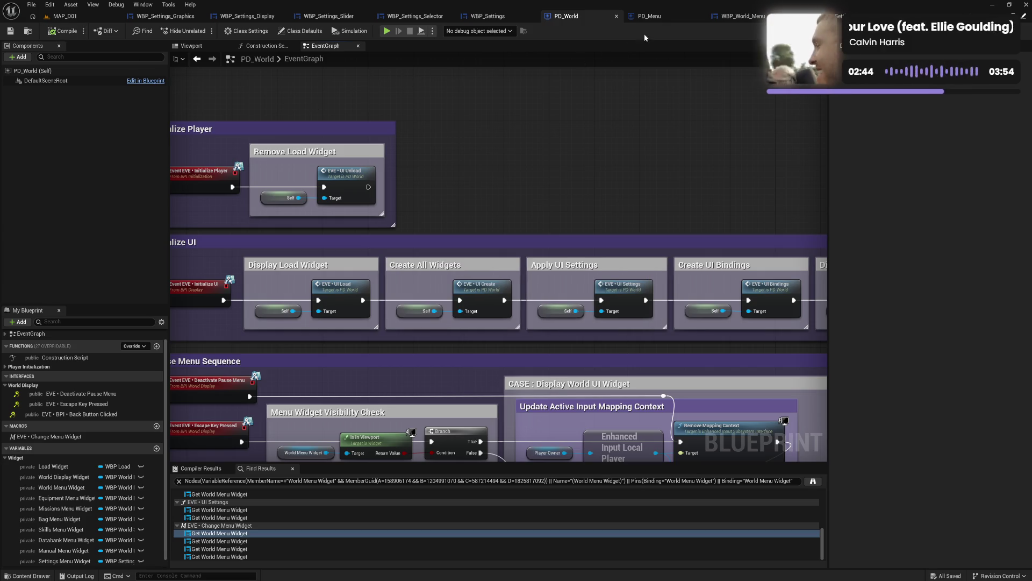
In WBP_World_Menu's event graph, disconnect the exec wire into Menu Button Bindings.
left_click(651, 20)
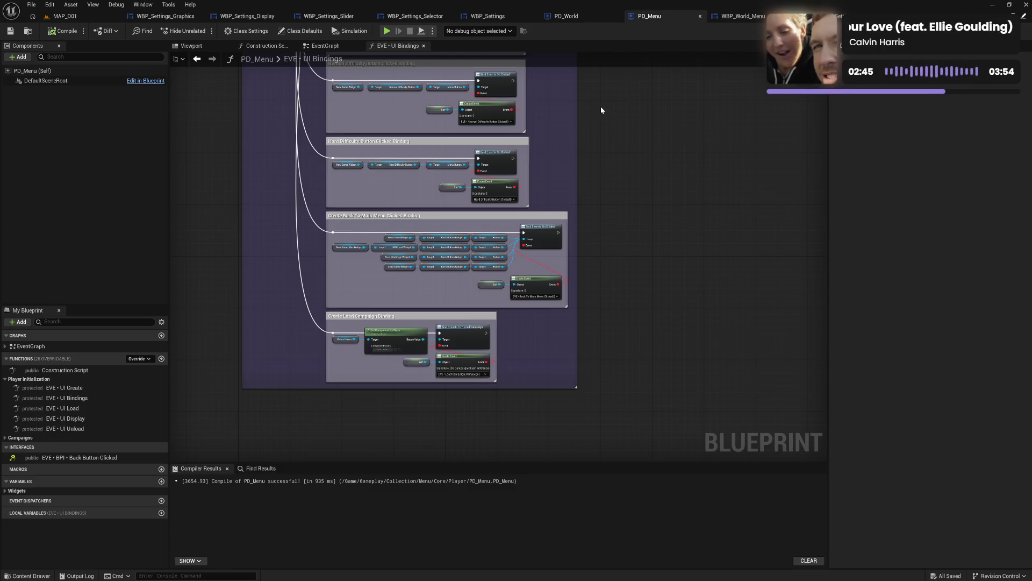
left_click(731, 22)
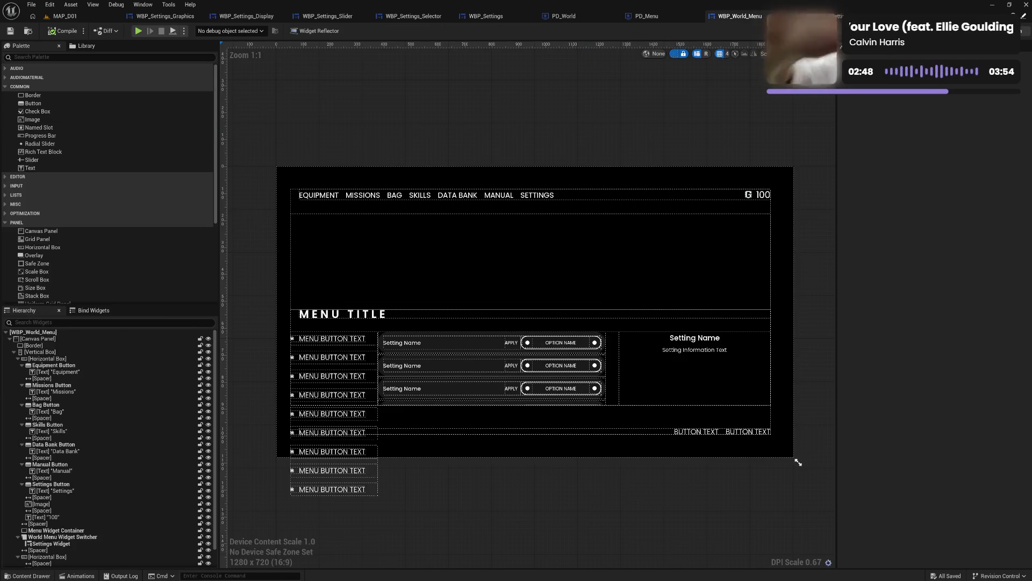
key("ctrl+shift+g")
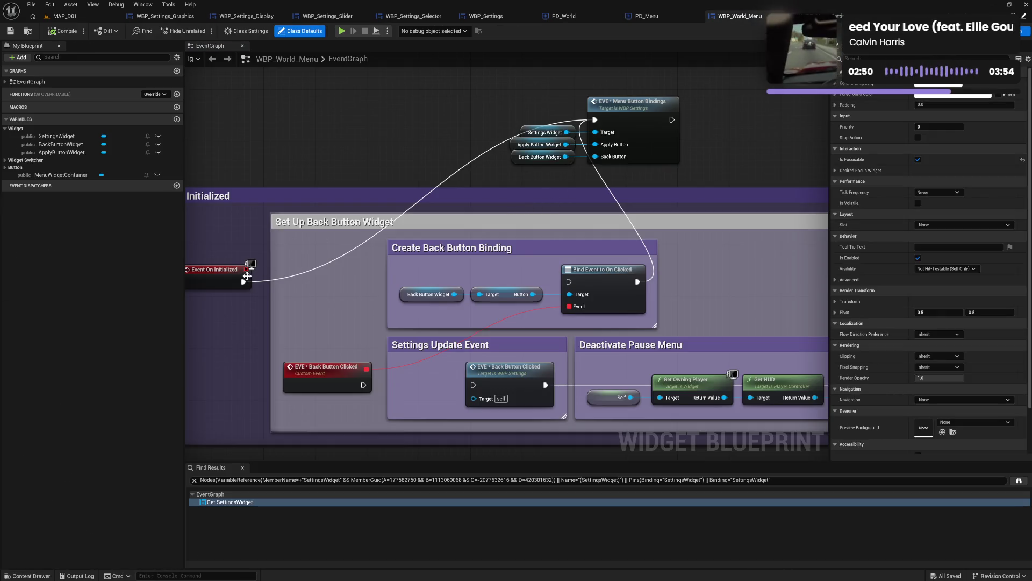
left_click(638, 282, "alt")
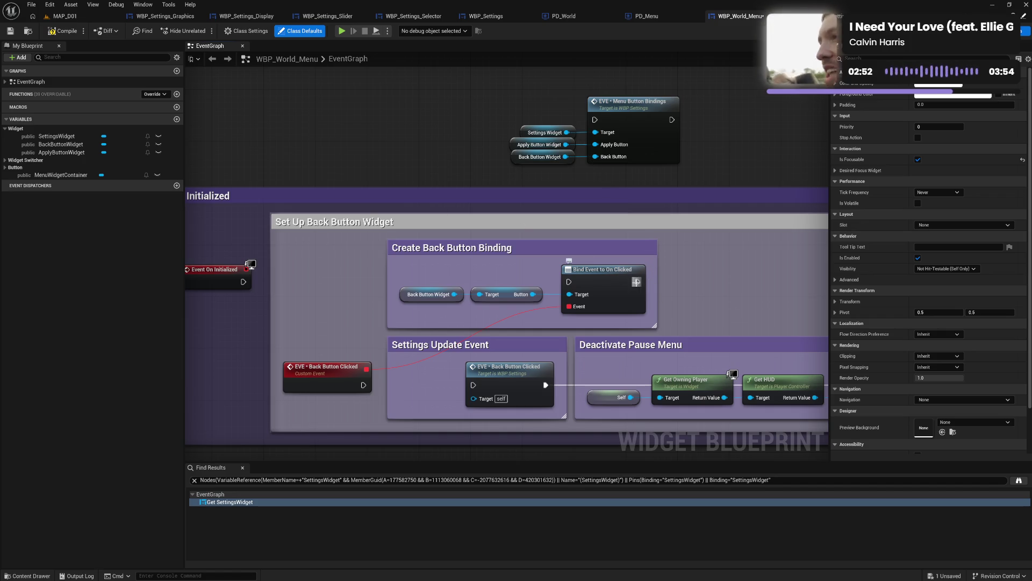
left_click_drag(670, 245, 491, 237)
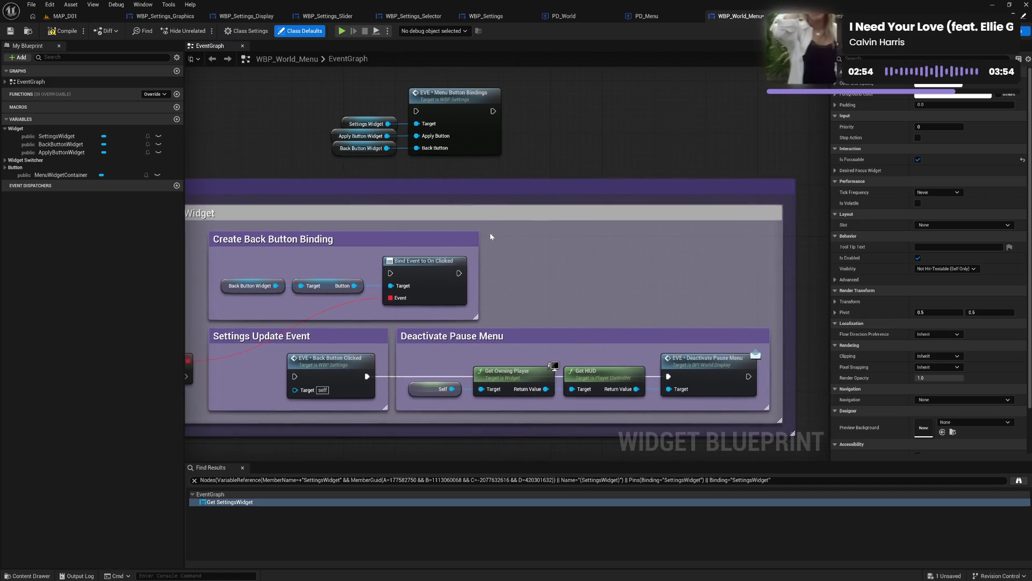
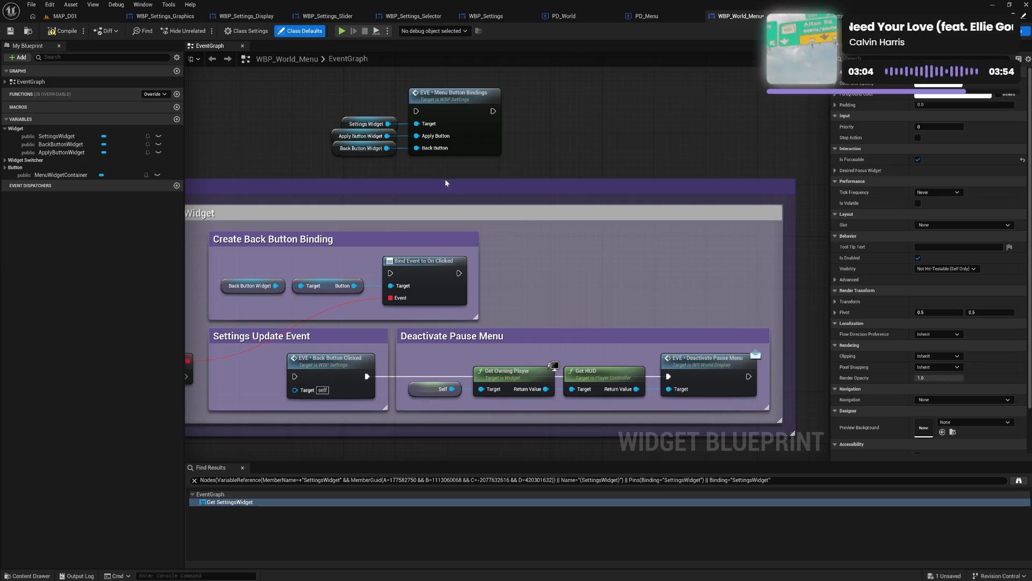
Inspect PD_World's EventGraph, covering the quit bindings, Pause Menu Sequence and Create UI Bindings sections.
left_click(575, 18)
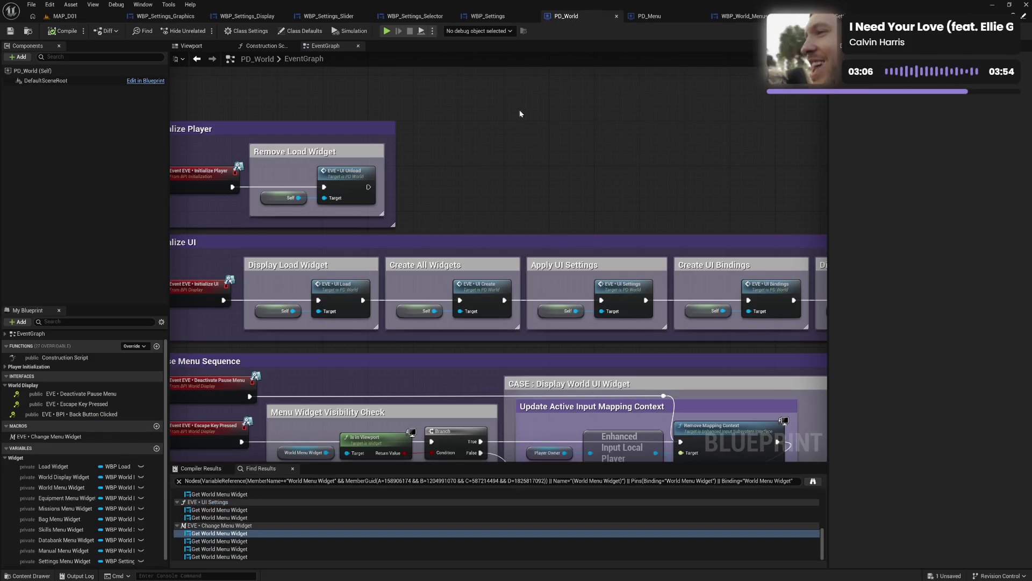
mouse_move(469, 170)
left_mouse_down()
mouse_move(538, 161)
mouse_move(593, 176)
mouse_move(550, 214)
mouse_move(608, 243)
mouse_move(518, 360)
mouse_move(507, 322)
left_mouse_up()
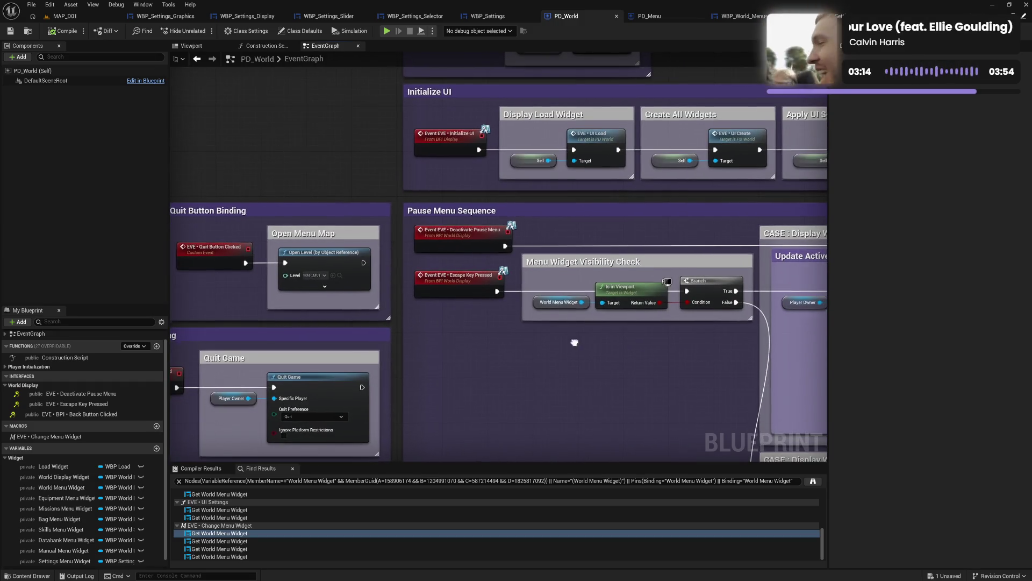
left_click_drag(574, 343, 442, 346)
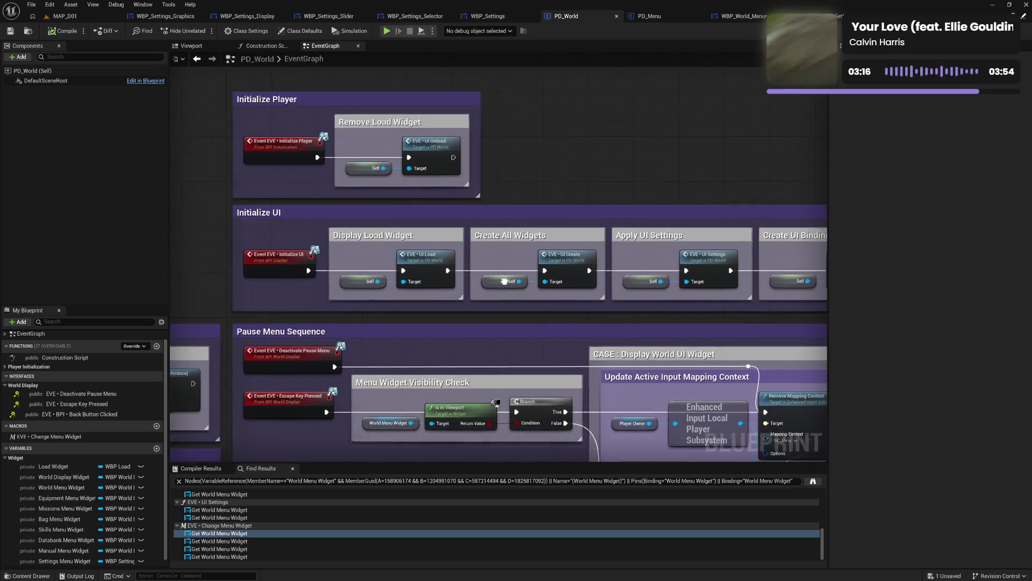
scroll(489, 287, "up", 3)
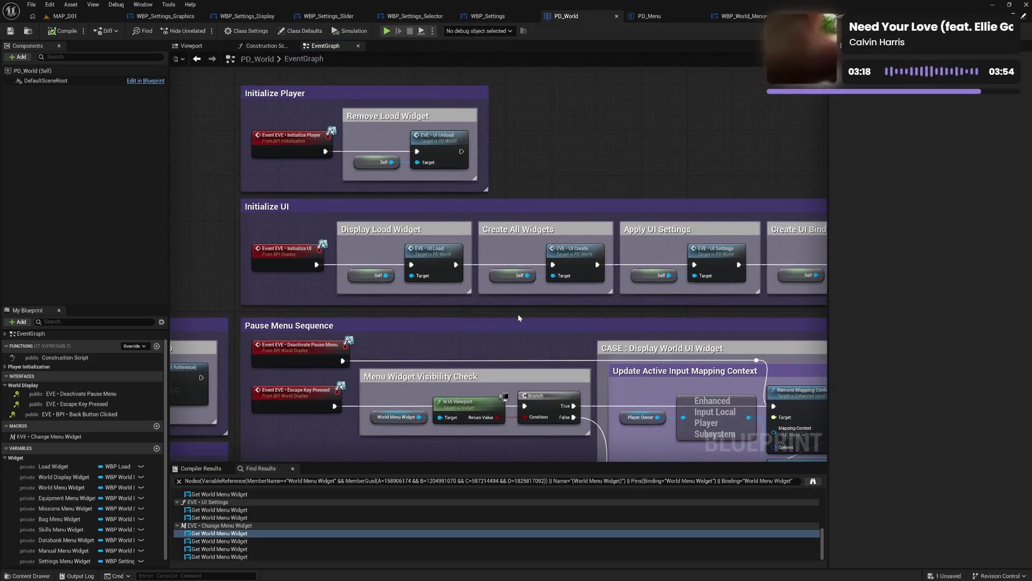
mouse_move(541, 311)
left_mouse_down()
mouse_move(369, 270)
mouse_move(573, 278)
mouse_move(528, 286)
mouse_move(528, 303)
mouse_move(397, 299)
left_mouse_up()
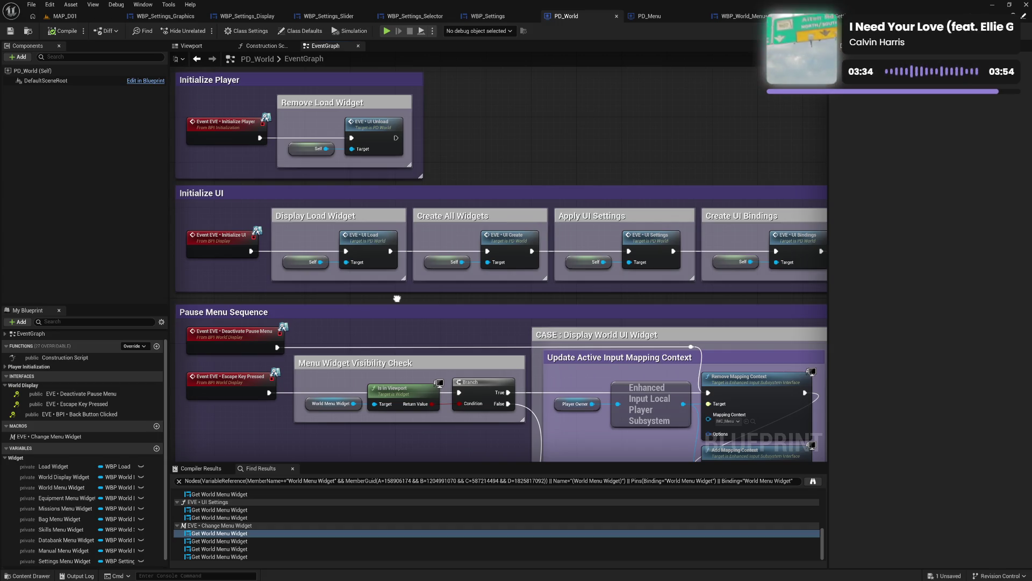
left_click_drag(396, 299, 398, 299)
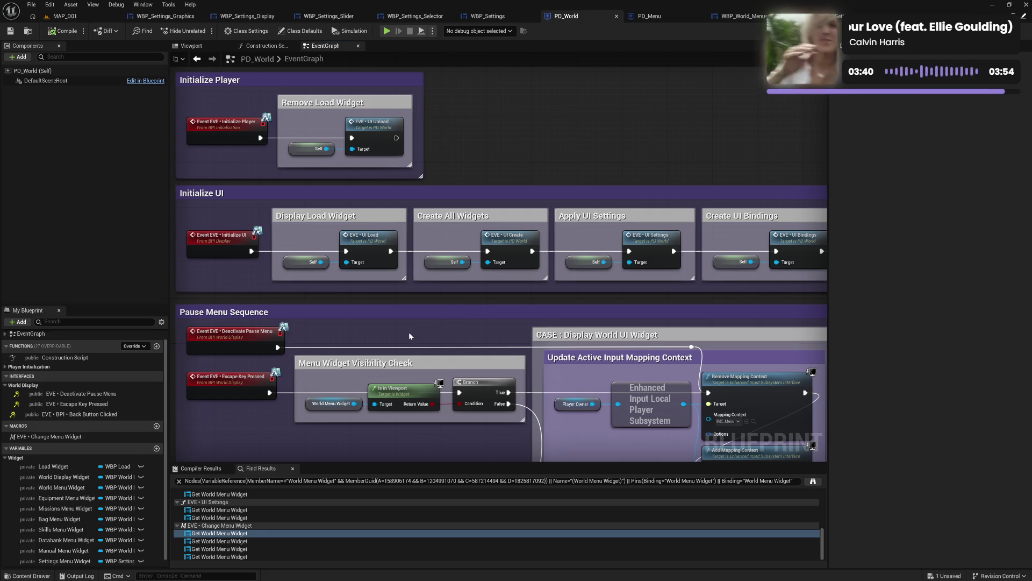
mouse_move(408, 331)
left_mouse_down()
mouse_move(451, 298)
mouse_move(521, 341)
mouse_move(624, 288)
mouse_move(609, 215)
mouse_move(500, 314)
left_mouse_up()
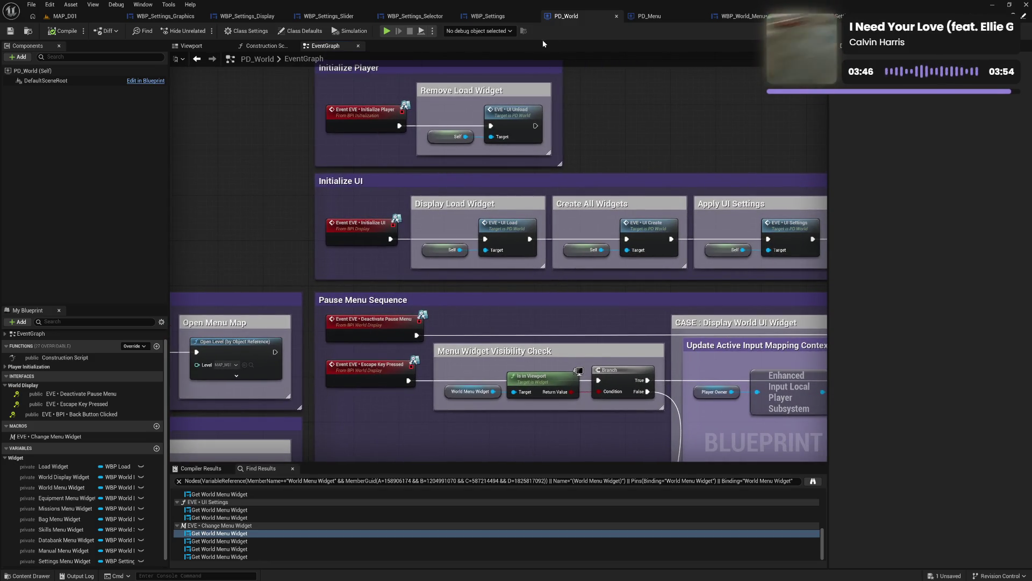
Compile and save the WBP_World_Menu blueprint.
left_click(735, 17)
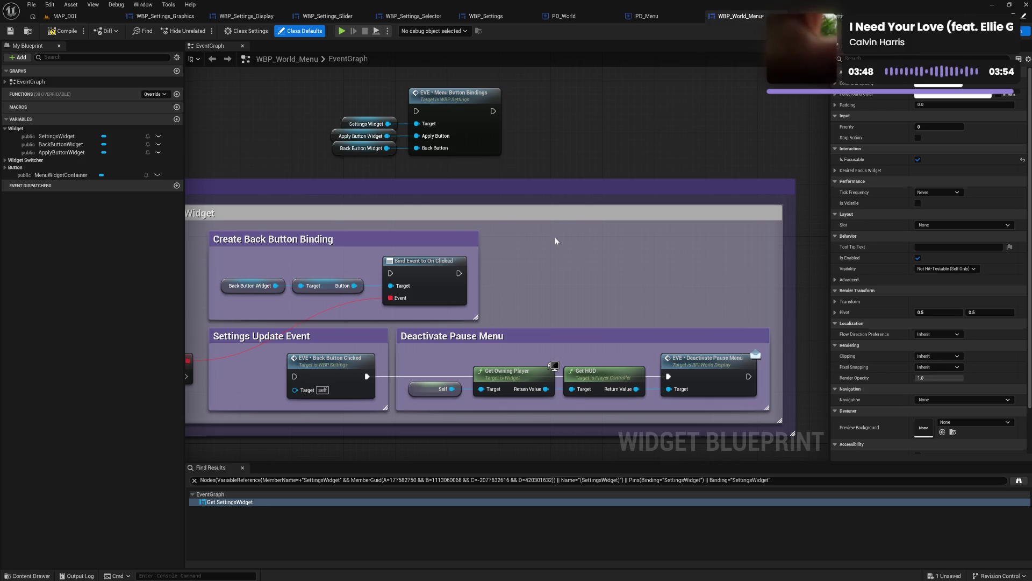
mouse_move(556, 241)
left_mouse_down()
mouse_move(658, 212)
mouse_move(606, 230)
left_mouse_up()
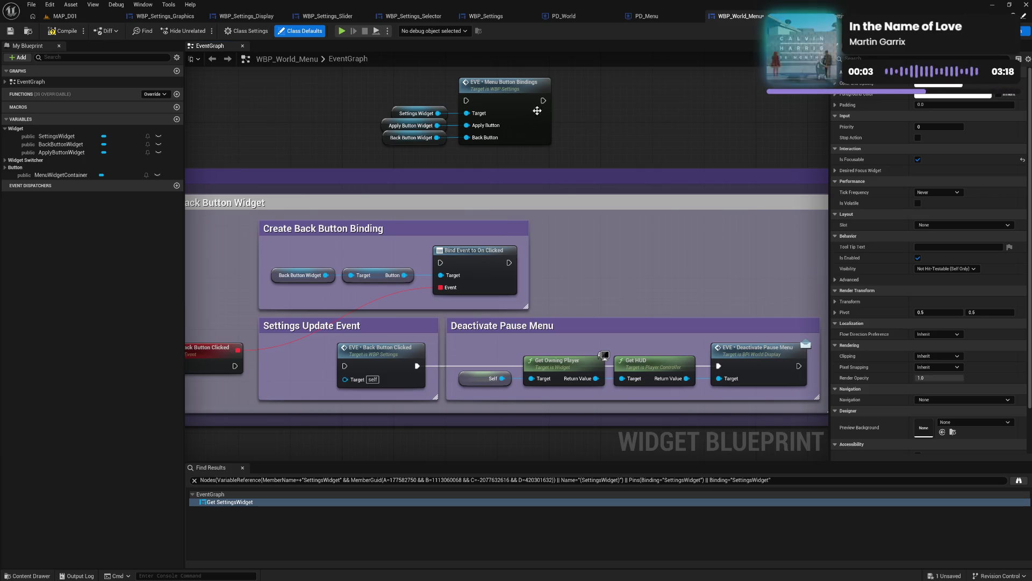
left_click(63, 34)
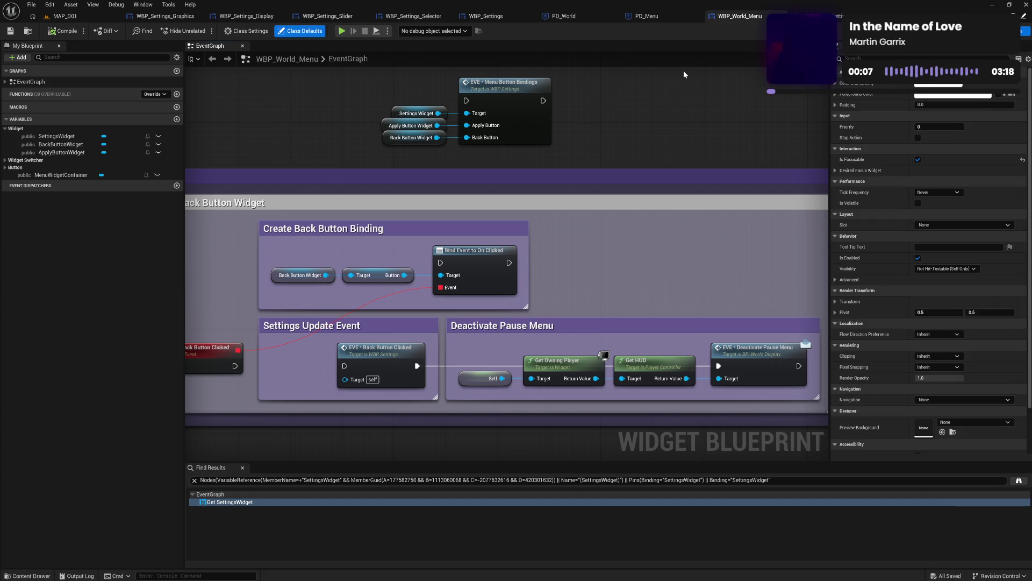
Review WBP_Settings' Back Button Clicked logic: Send User Settings, Set Default Widget and Notify HUD.
left_click(489, 18)
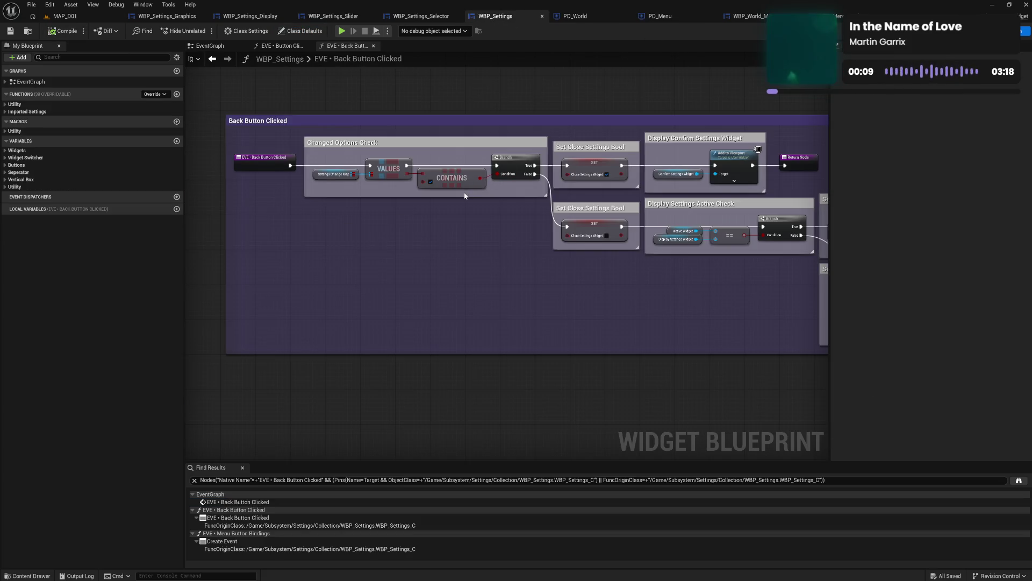
left_click_drag(436, 230, 357, 230)
left_click_drag(484, 268, 444, 267)
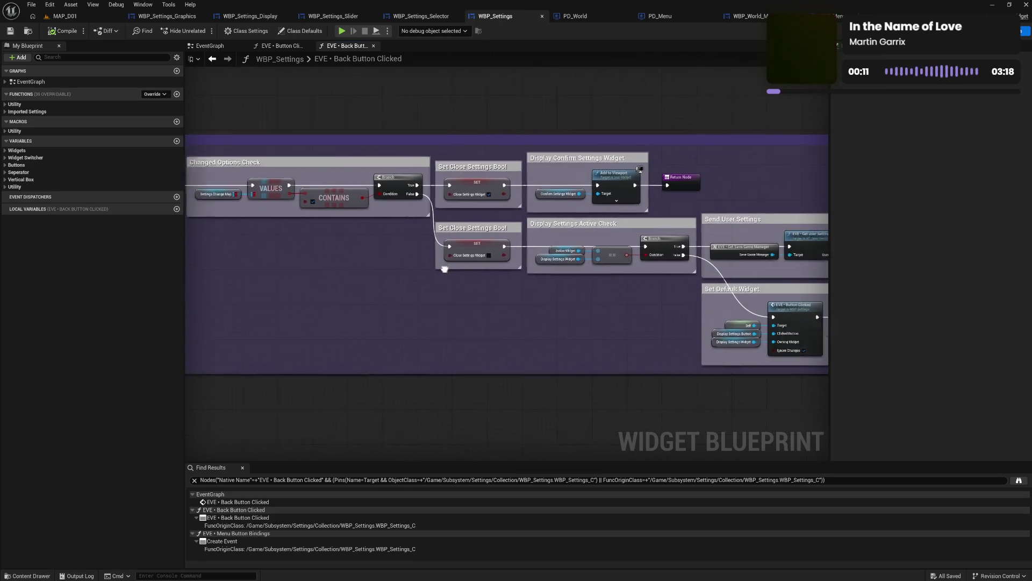
left_click_drag(563, 320, 269, 301)
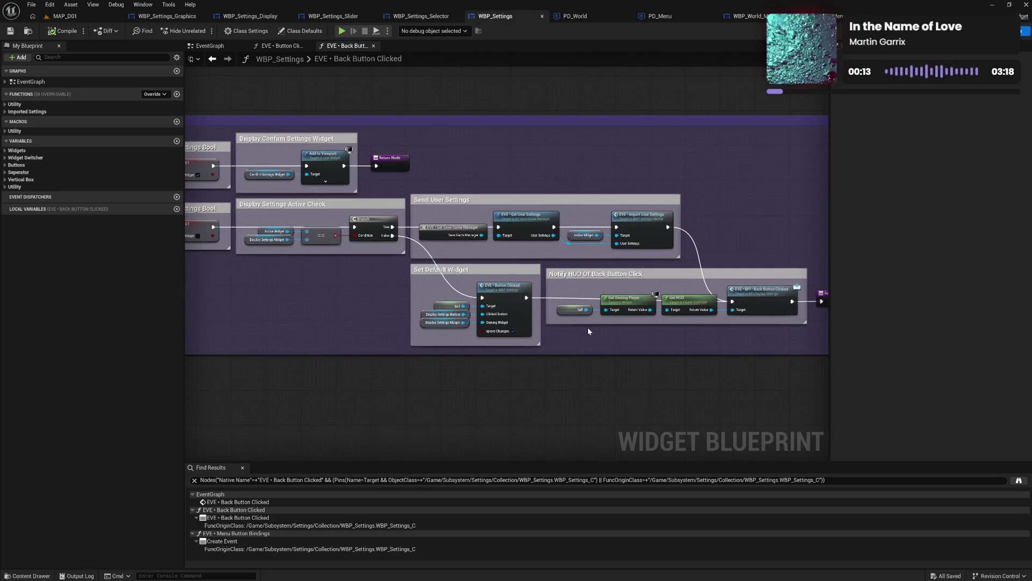
mouse_move(588, 332)
left_mouse_down()
mouse_move(553, 334)
mouse_move(493, 303)
mouse_move(606, 316)
mouse_move(559, 310)
left_mouse_up()
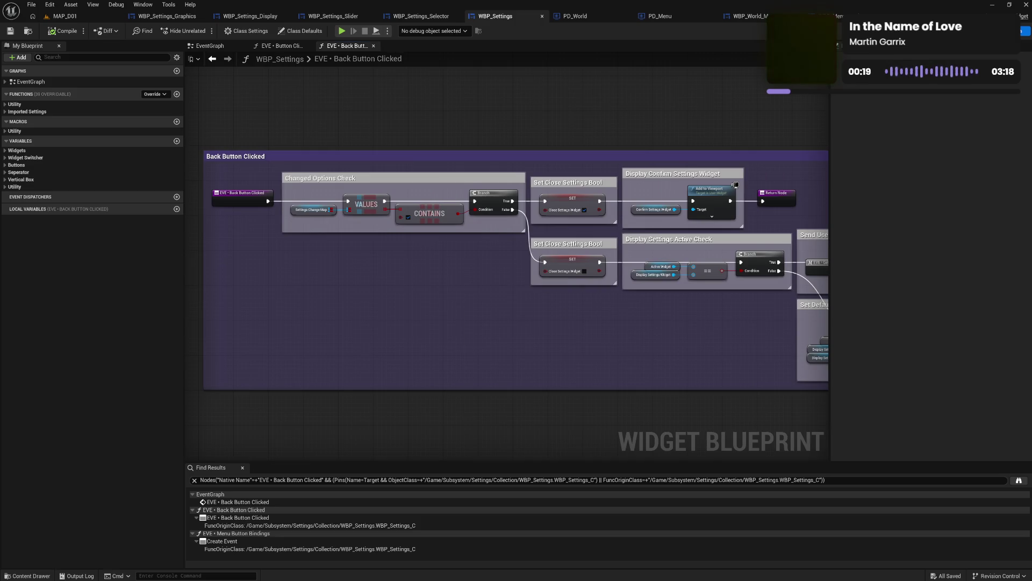
left_click_drag(406, 186, 420, 147)
left_click(348, 31)
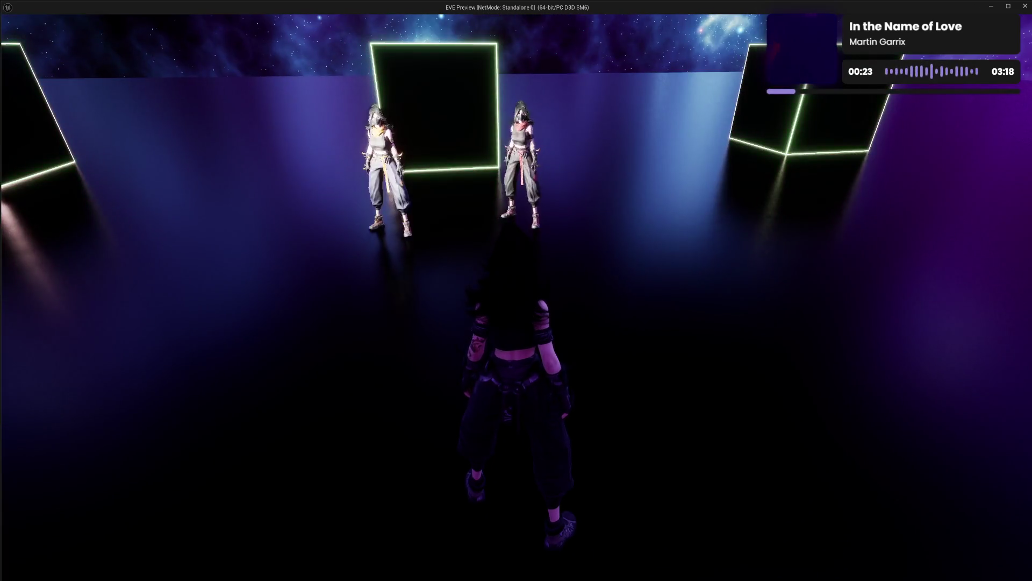
key("Tab")
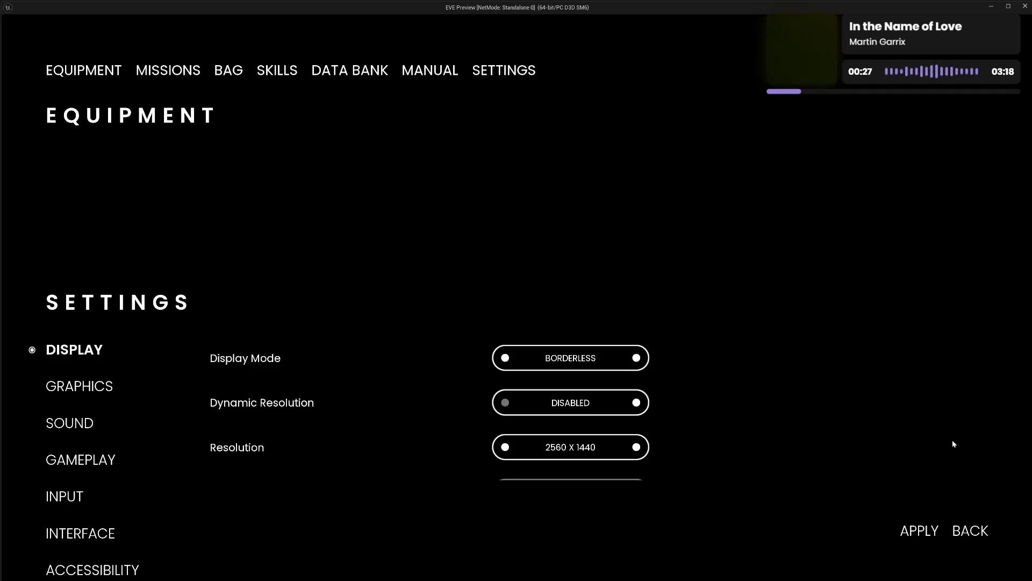
left_click(509, 74)
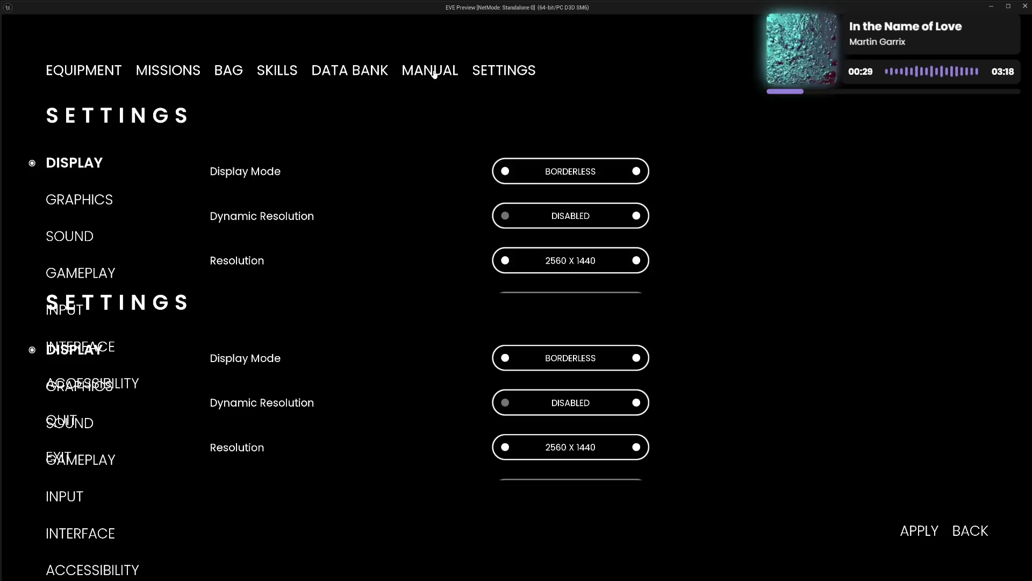
left_click(431, 74)
left_click(371, 72)
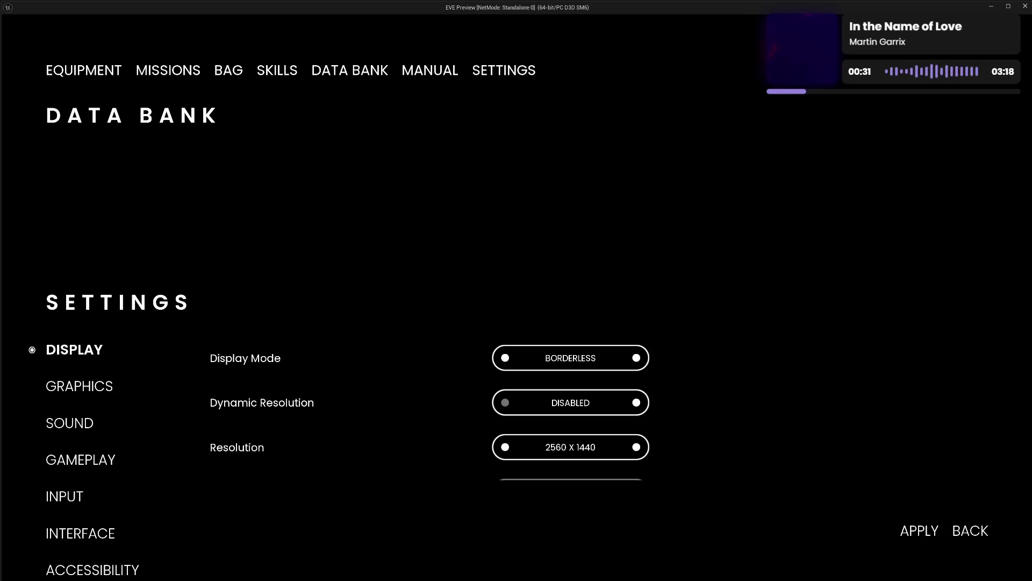
left_click(1025, 6)
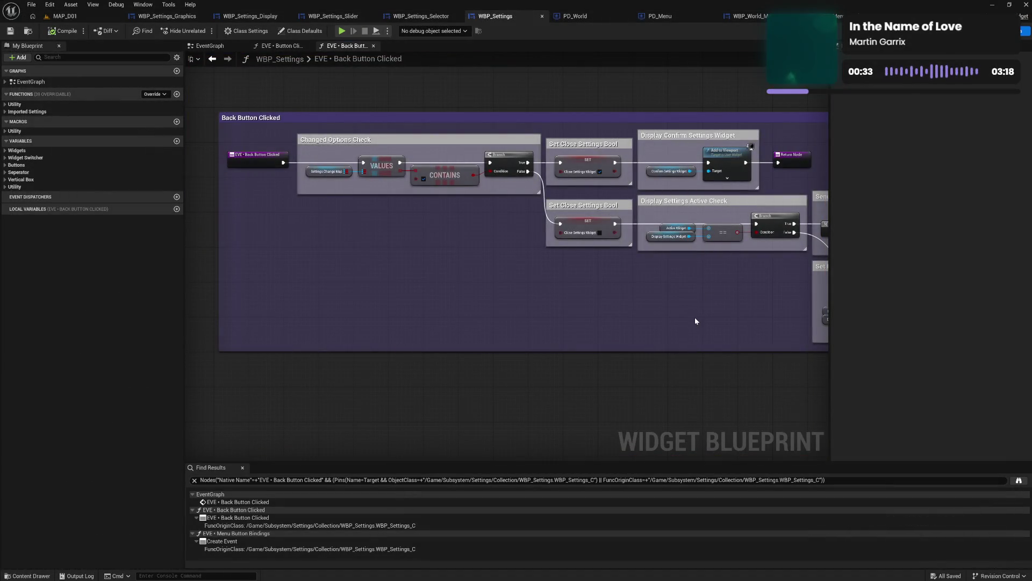
Delete the Menu Button Bindings node and its getters from WBP_World_Menu's graph.
left_click(734, 17)
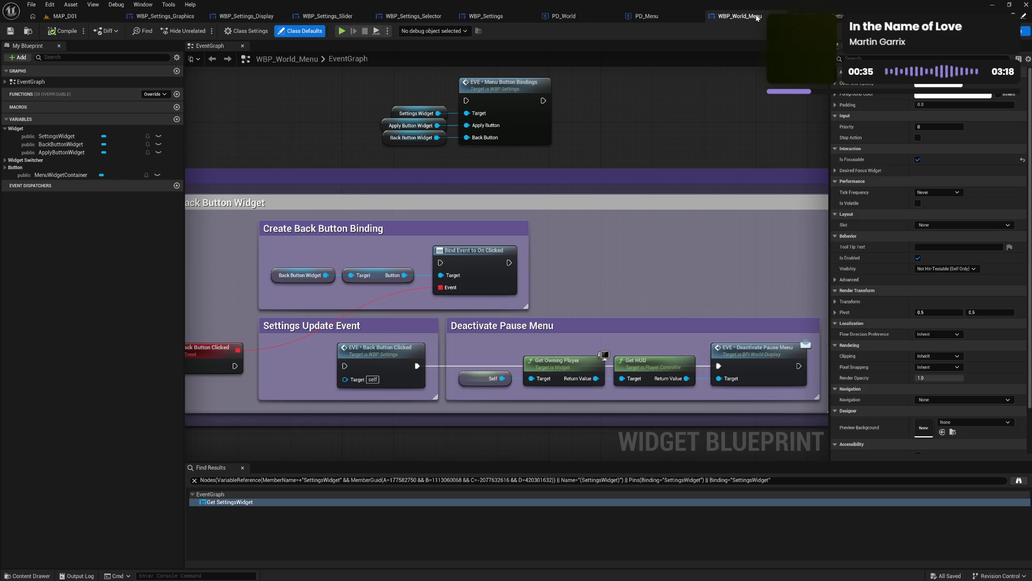
left_click_drag(433, 86, 534, 163)
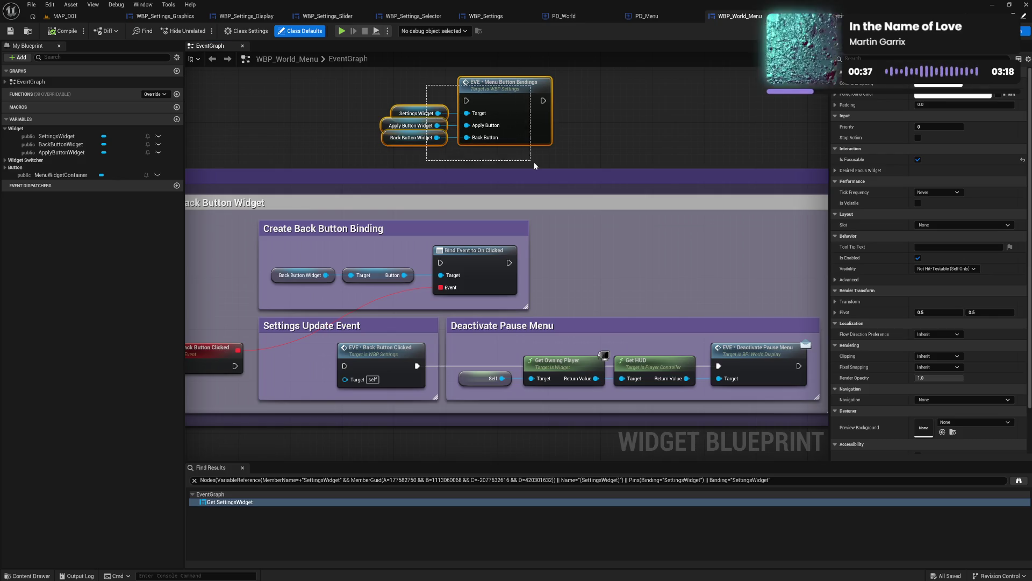
key("Delete")
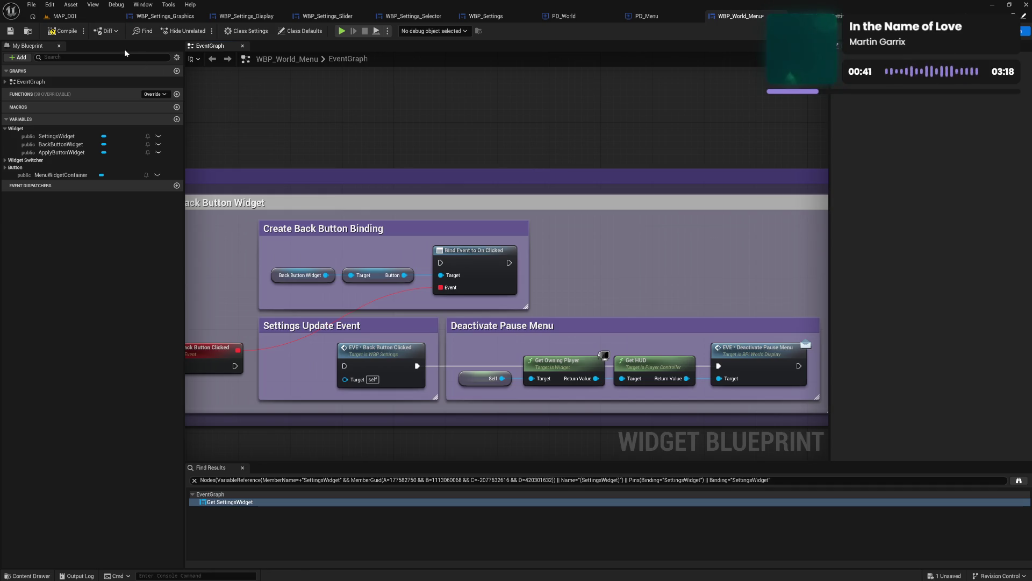
Remove the Settings Widget from the menu layout in Designer and recompile WBP_World_Menu.
key("shift+F4")
left_click(63, 31)
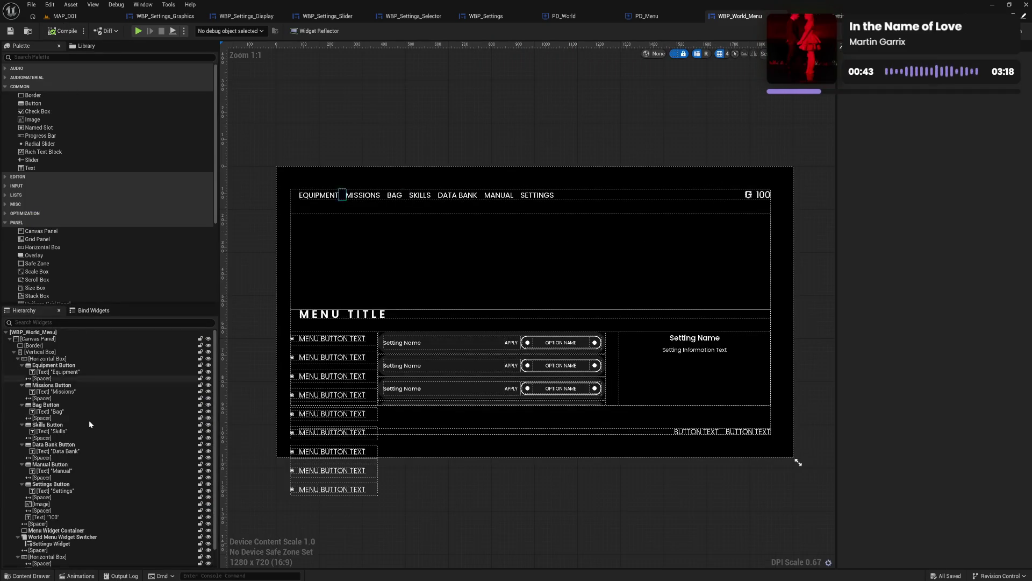
scroll(91, 433, "down", 1)
left_click(72, 524)
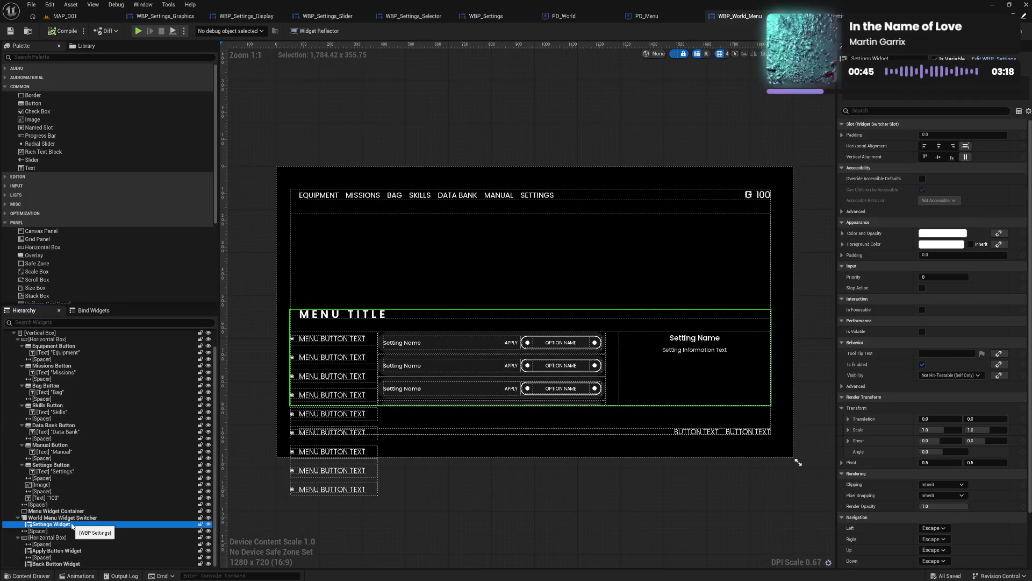
key("Delete")
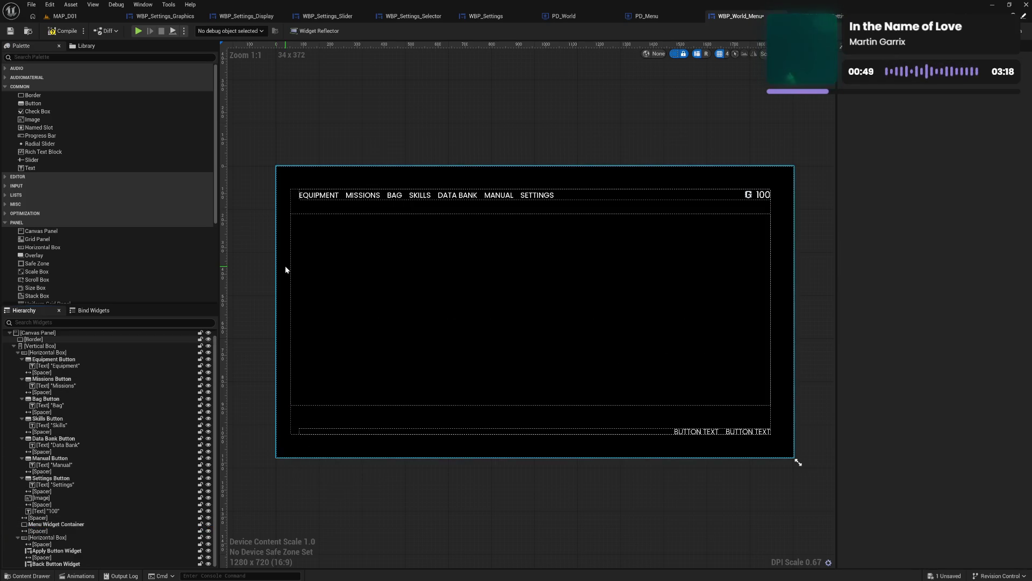
left_click(63, 31)
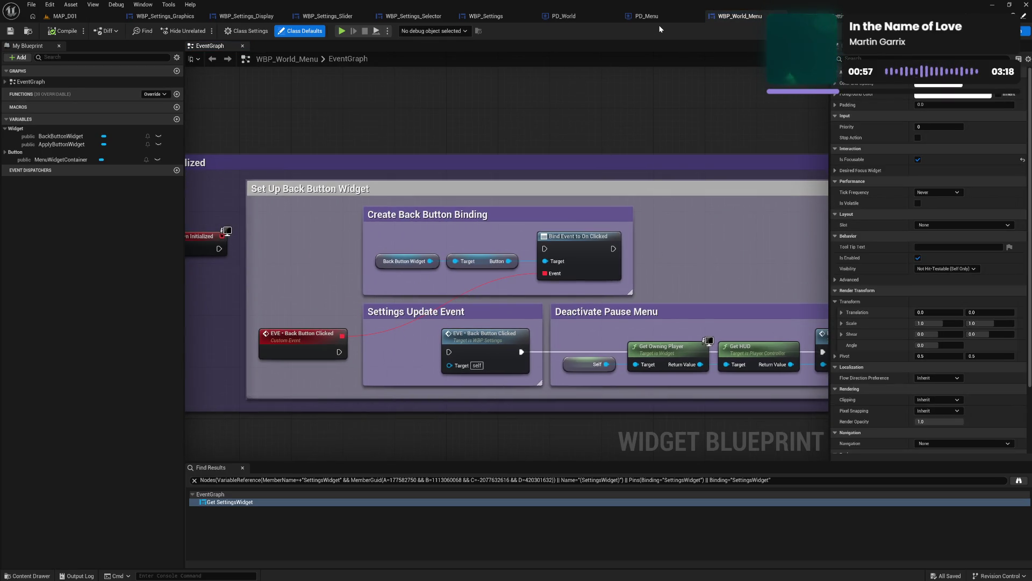
Look over WBP_Settings' Back Button Clicked entry, Send User Settings and Notify HUD nodes.
left_click(490, 16)
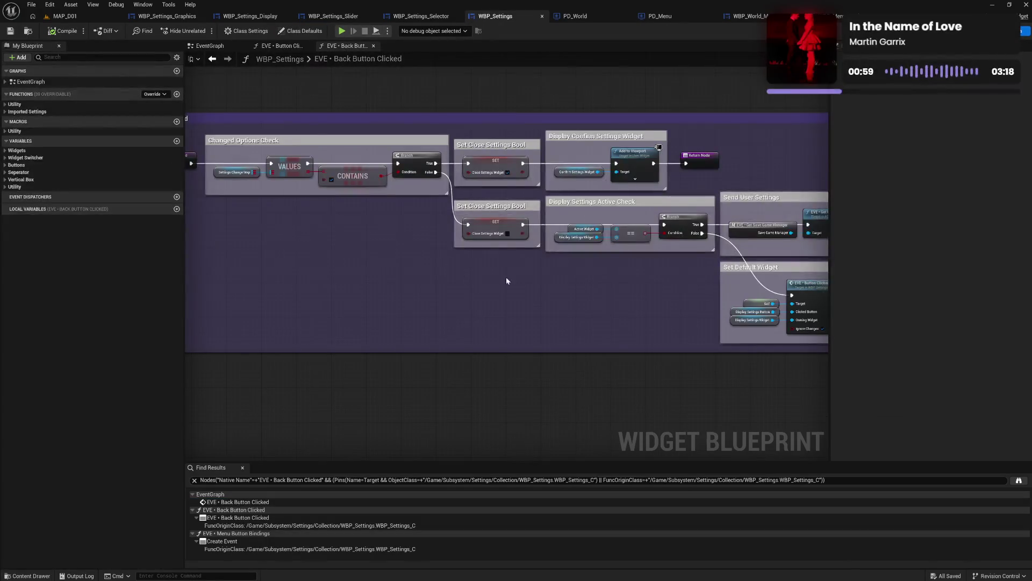
mouse_move(505, 277)
left_mouse_down()
mouse_move(391, 285)
mouse_move(462, 301)
mouse_move(401, 301)
left_mouse_up()
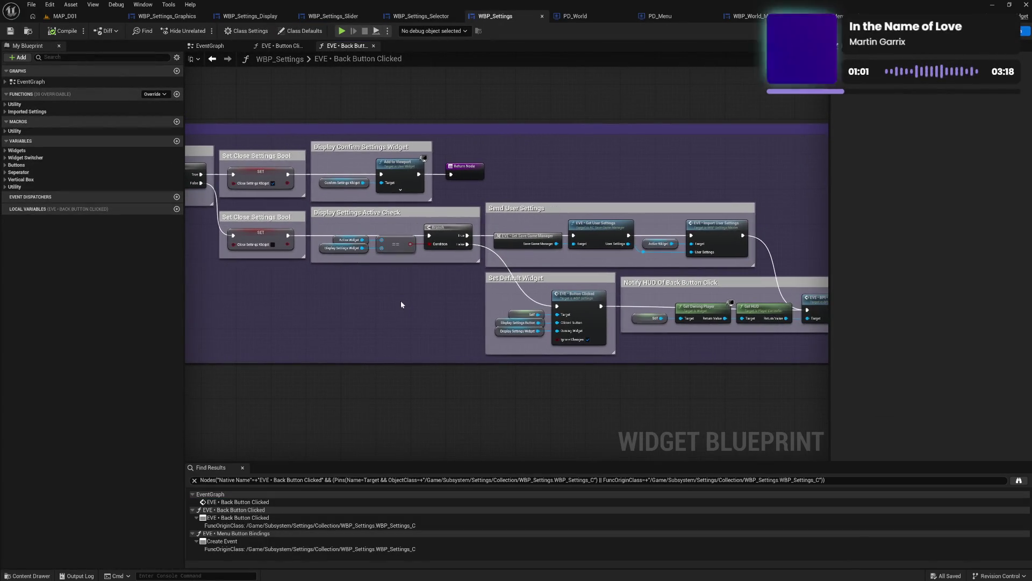
mouse_move(323, 308)
left_mouse_down()
mouse_move(546, 325)
mouse_move(628, 319)
mouse_move(568, 325)
left_mouse_up()
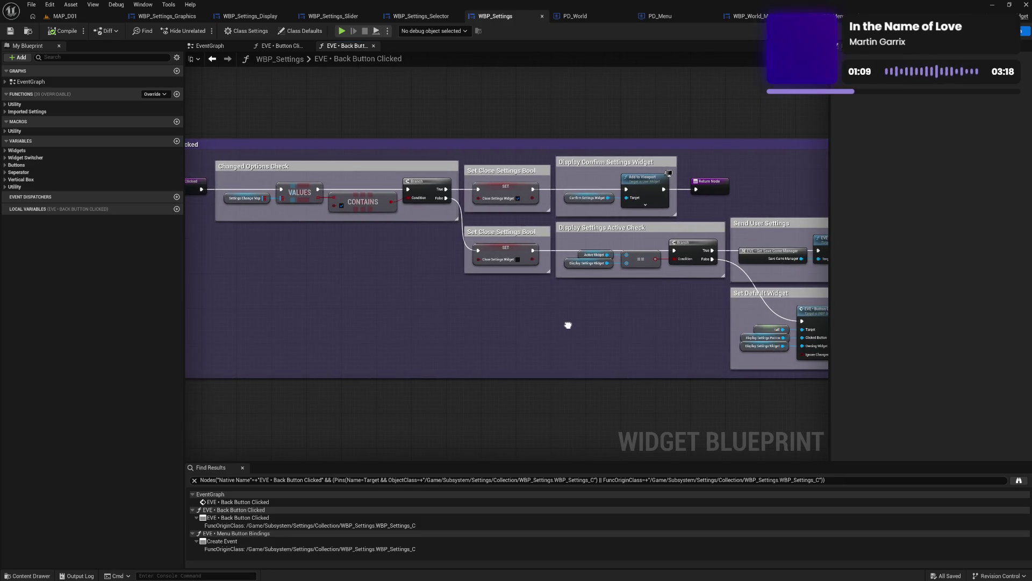
mouse_move(568, 325)
left_mouse_down()
mouse_move(553, 325)
mouse_move(587, 321)
left_mouse_up()
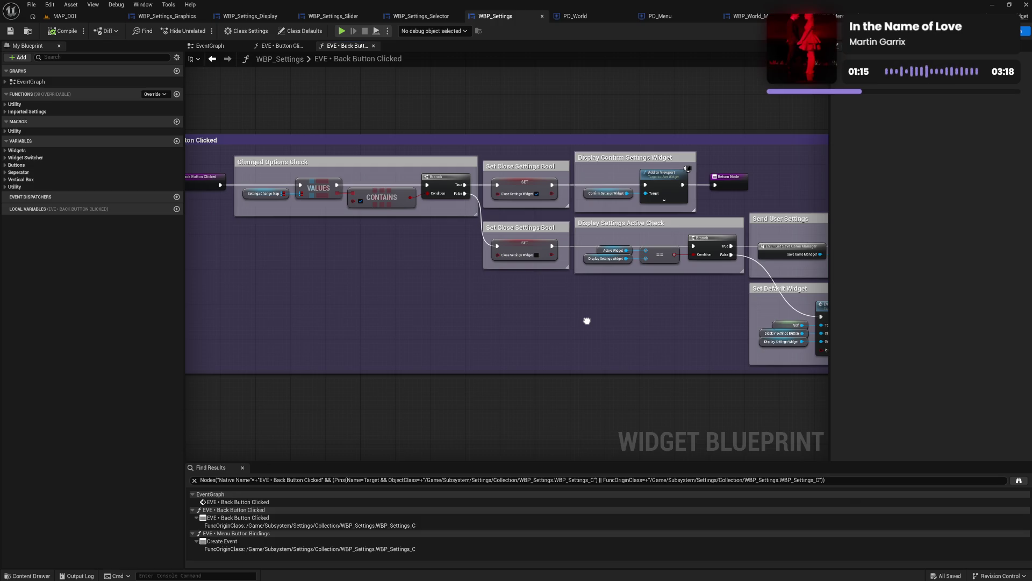
left_click_drag(587, 321, 535, 325)
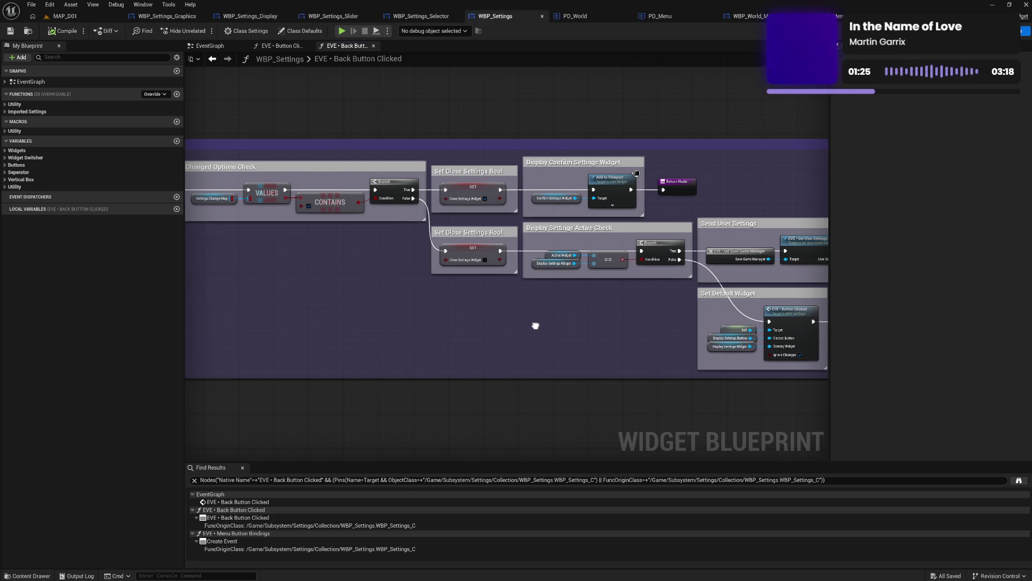
Rename the Close Settings Widget variable to Confirm Settings.
left_click(459, 194)
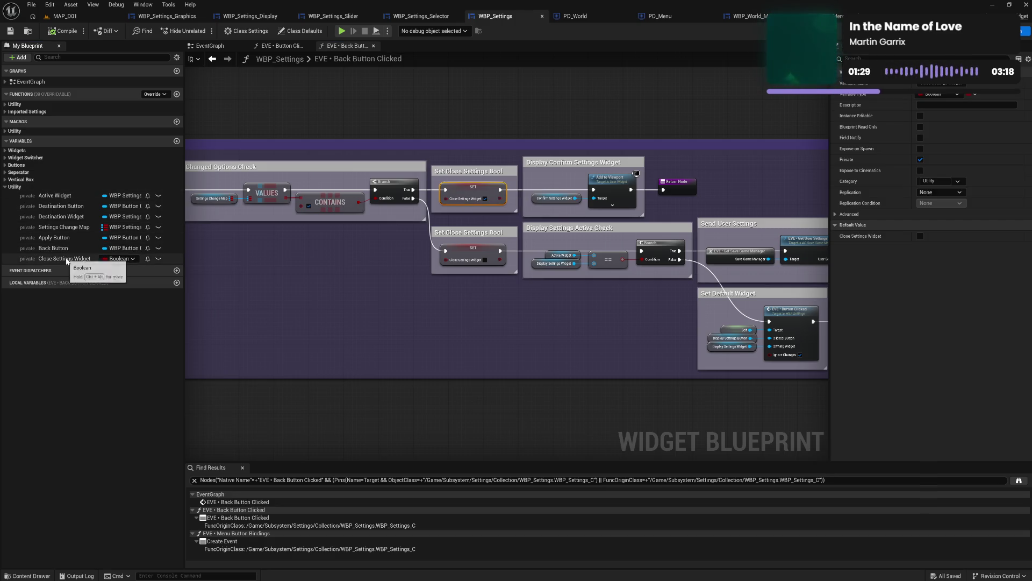
left_click(64, 259)
left_click(64, 259)
double_click(48, 259)
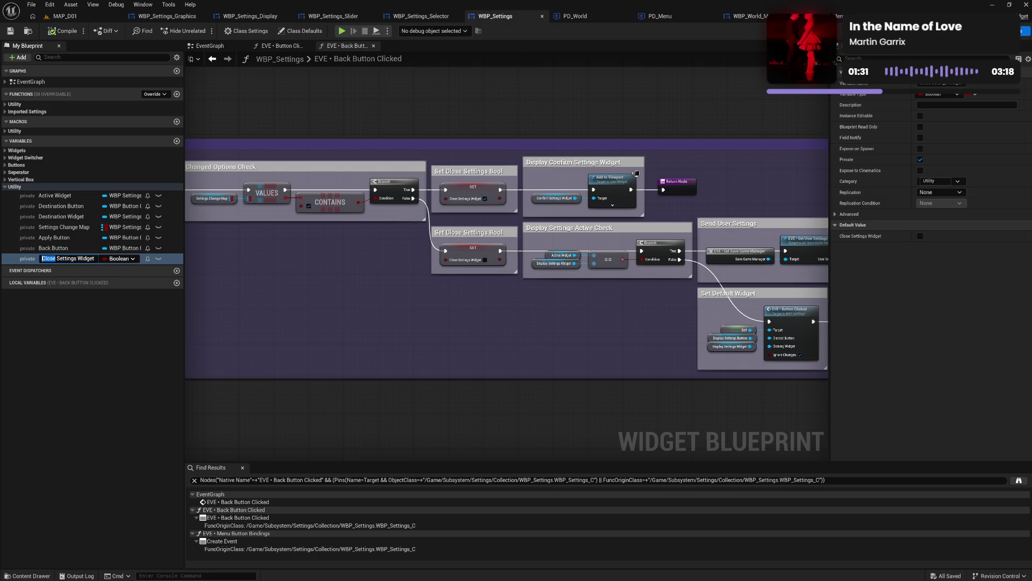
type("irm")
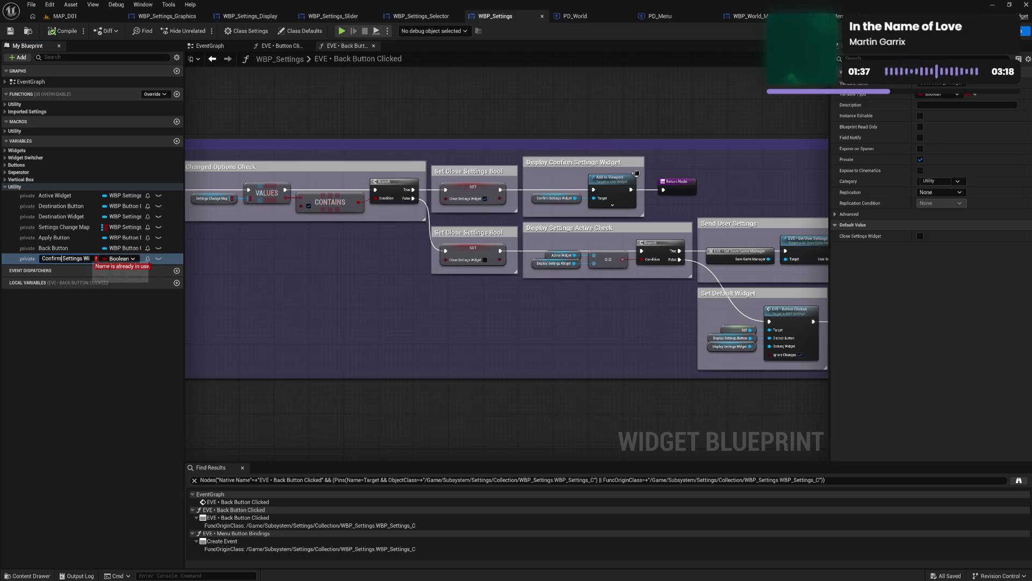
double_click(78, 259)
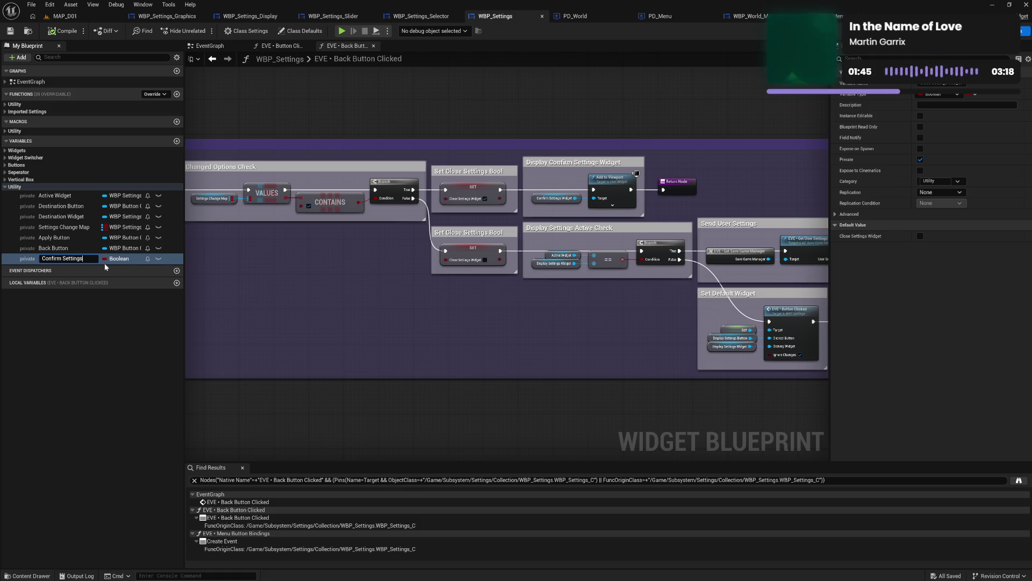
key("Return")
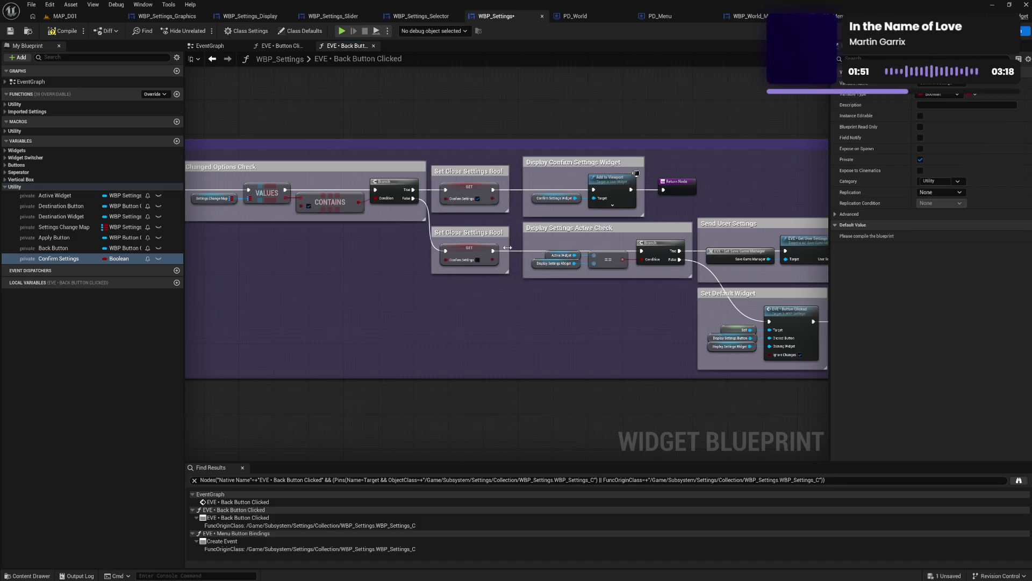
Retitle both Set comment boxes to 'Set Confirm Settings'.
left_click(477, 237)
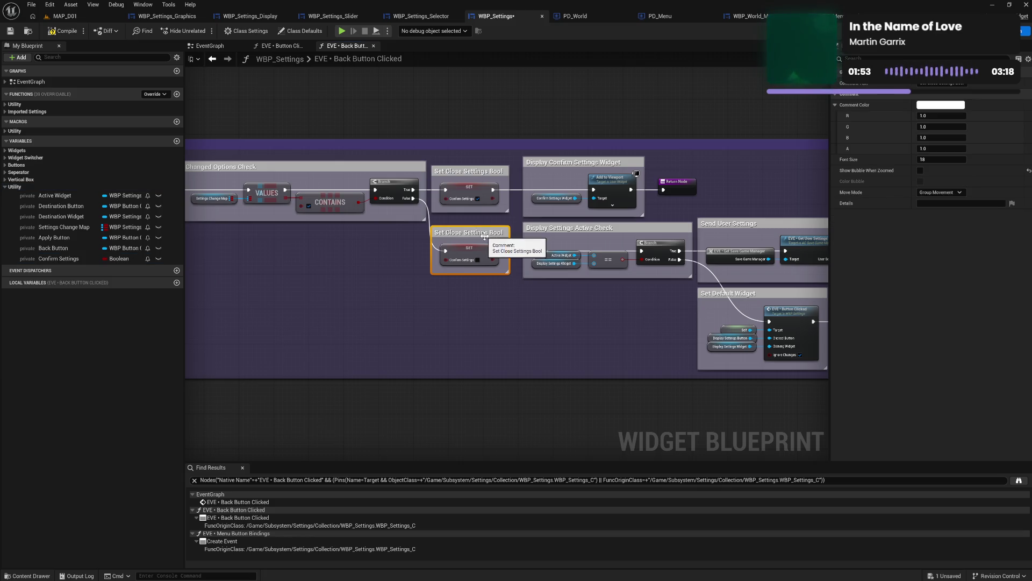
left_click(477, 237)
left_click_drag(506, 233, 448, 233)
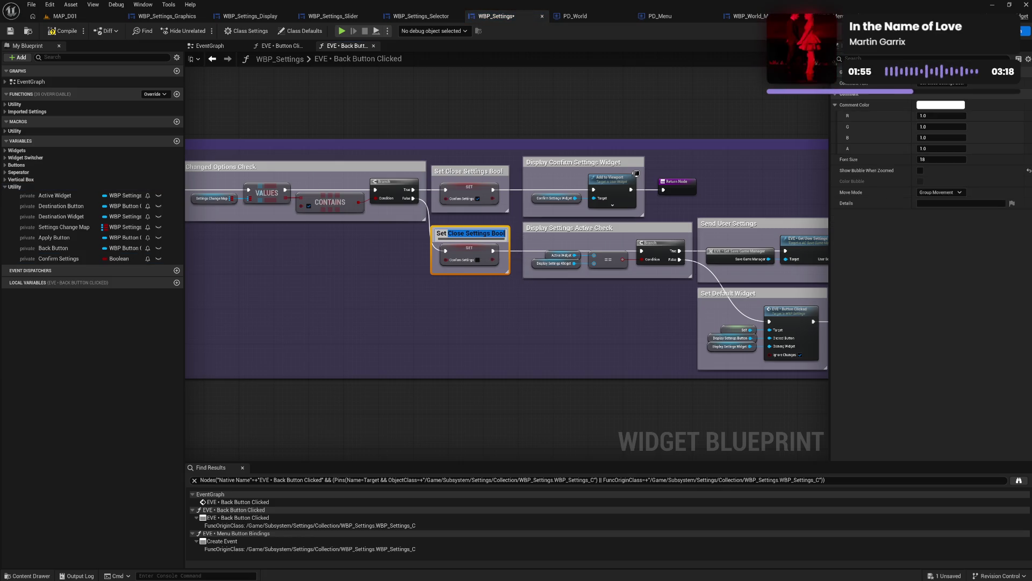
type("Confirm S")
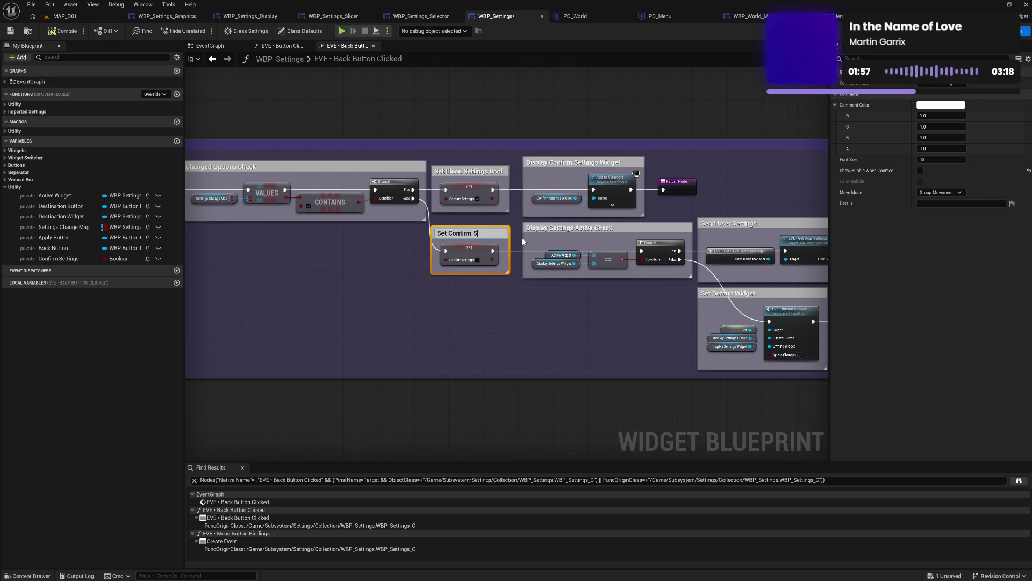
type("ettings")
key("Return")
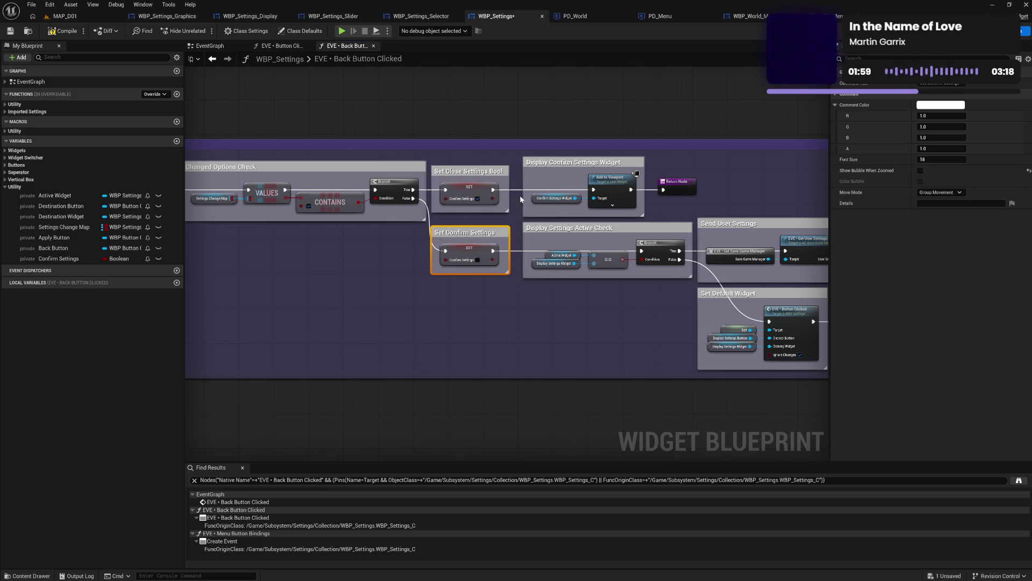
double_click(484, 172)
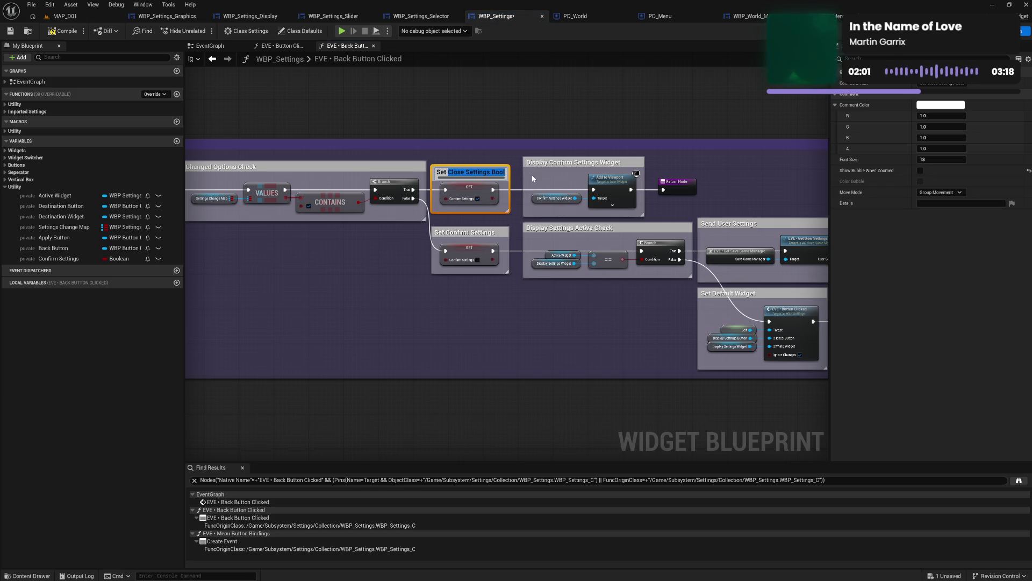
type("Set Confirm Se")
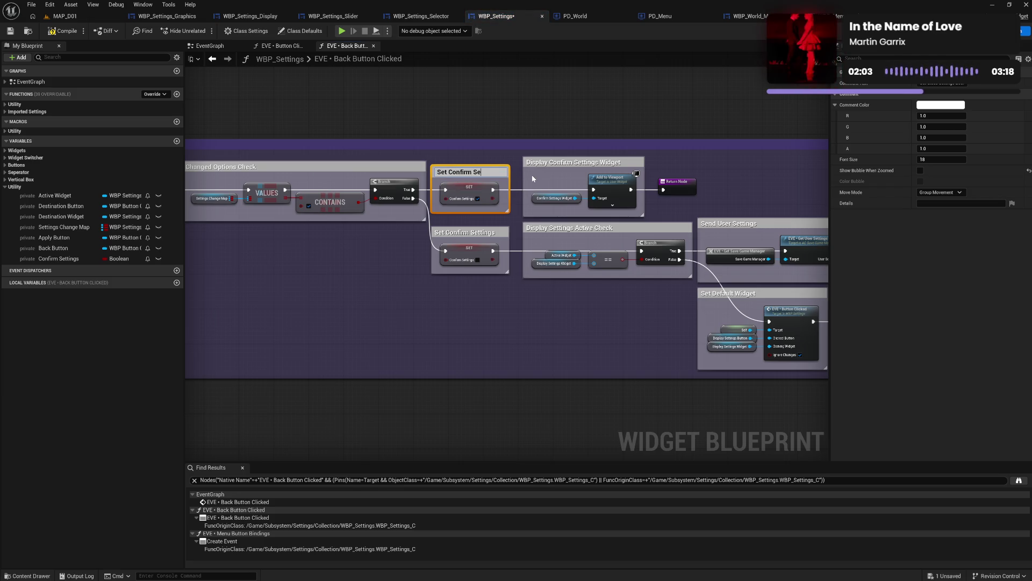
type("ttings")
key("Return")
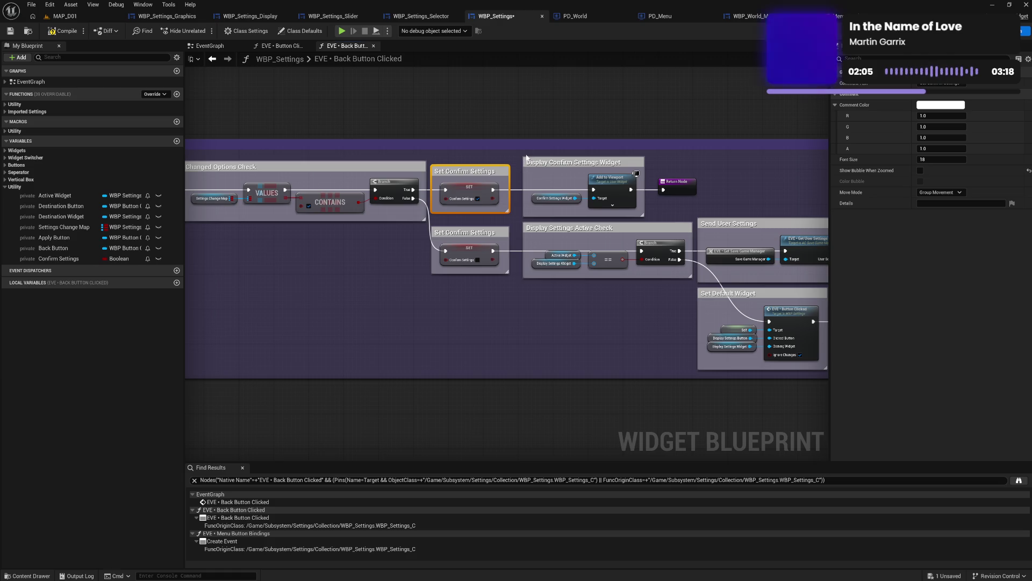
Tidy the layout, resizing the large comment box and nudging the Notify HUD group up.
mouse_move(522, 158)
left_mouse_down()
mouse_move(905, 399)
mouse_move(871, 379)
mouse_move(808, 381)
left_mouse_up()
mouse_move(363, 378)
left_mouse_down()
mouse_move(616, 315)
mouse_move(343, 321)
left_mouse_up()
mouse_move(787, 269)
left_mouse_down()
mouse_move(724, 261)
mouse_move(732, 266)
left_mouse_up()
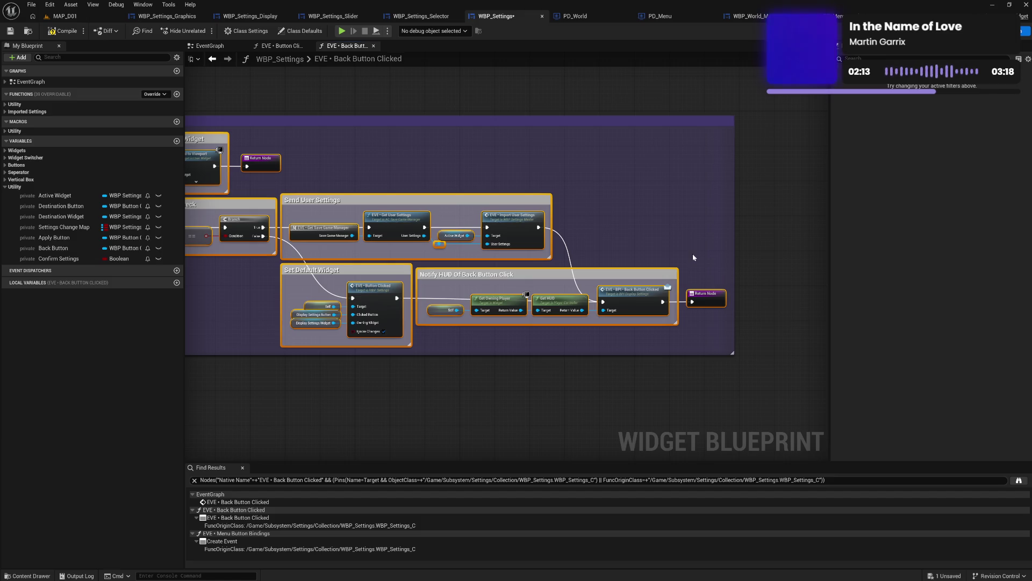
left_click(490, 267)
left_click_drag(490, 267, 609, 245)
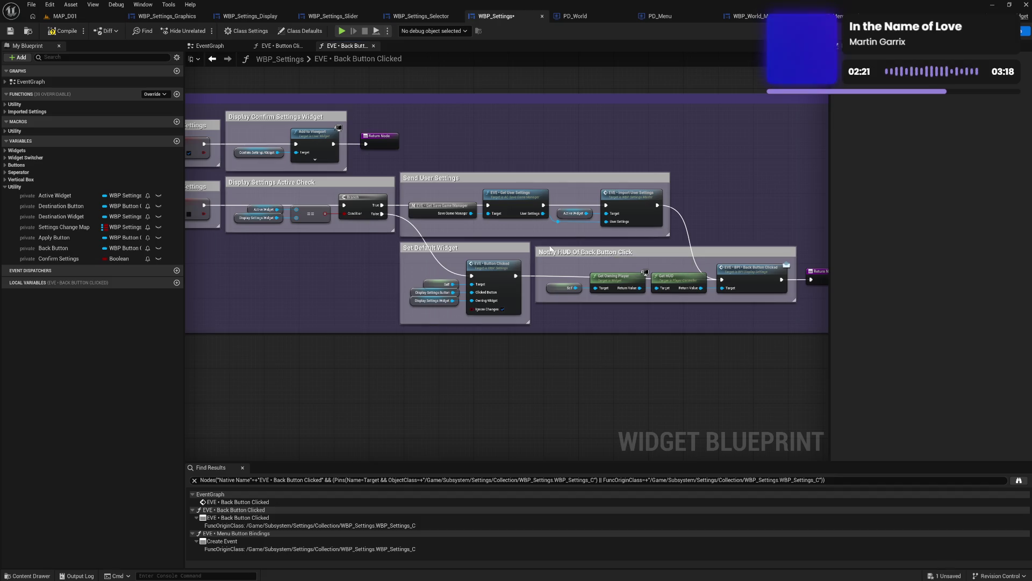
left_click(551, 251)
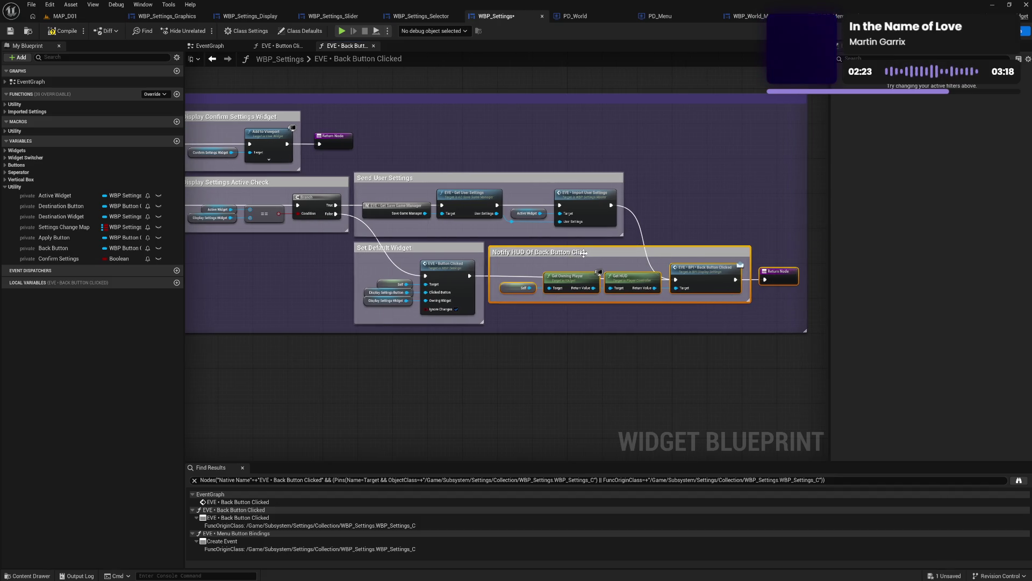
left_click_drag(584, 252, 584, 249)
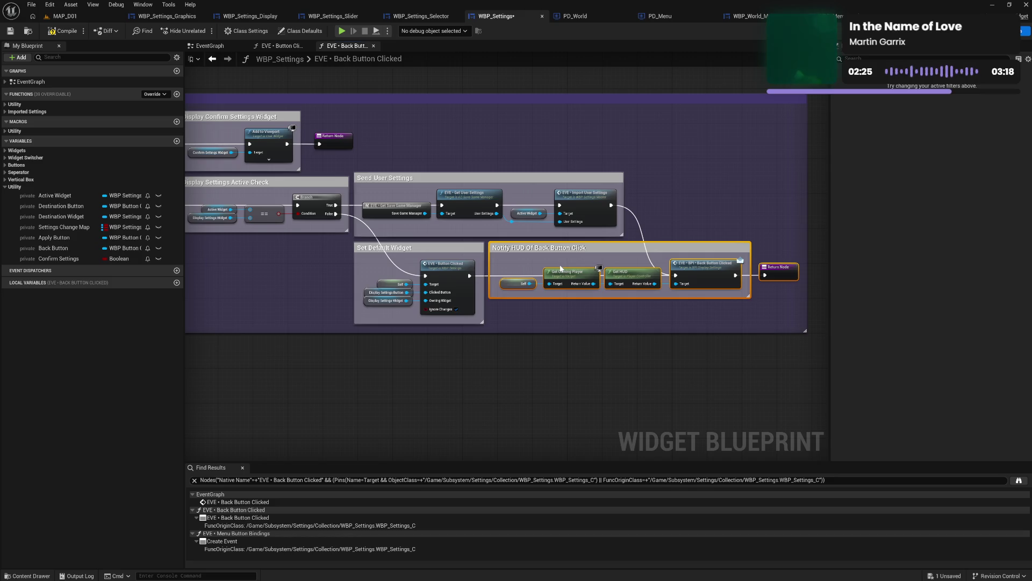
Review the Back Button Clicked graph from entry node to return, then compile and save WBP_Settings.
left_click(488, 285)
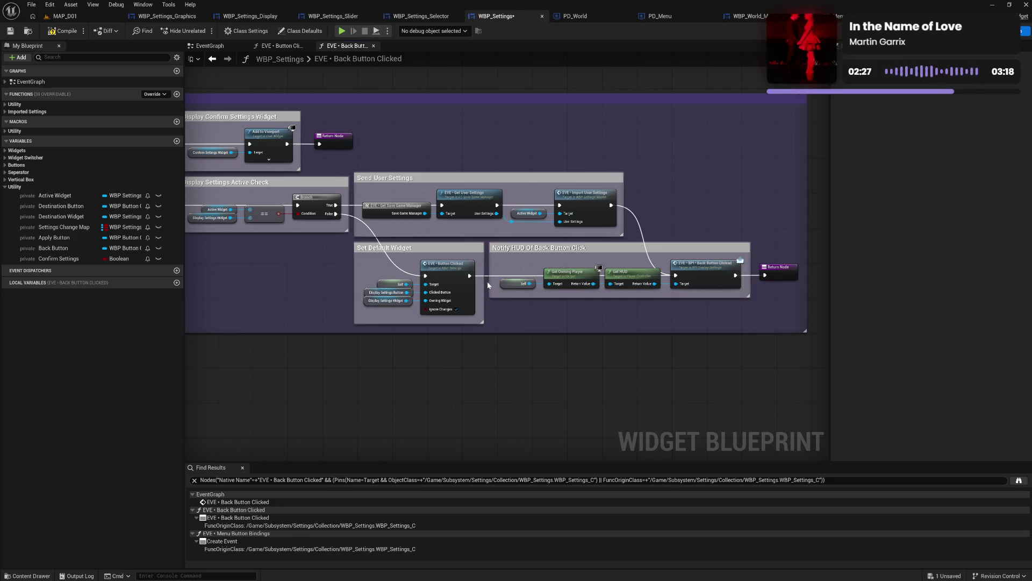
left_click_drag(313, 278, 757, 301)
mouse_move(628, 301)
left_mouse_down()
mouse_move(516, 307)
mouse_move(609, 316)
mouse_move(451, 308)
left_mouse_up()
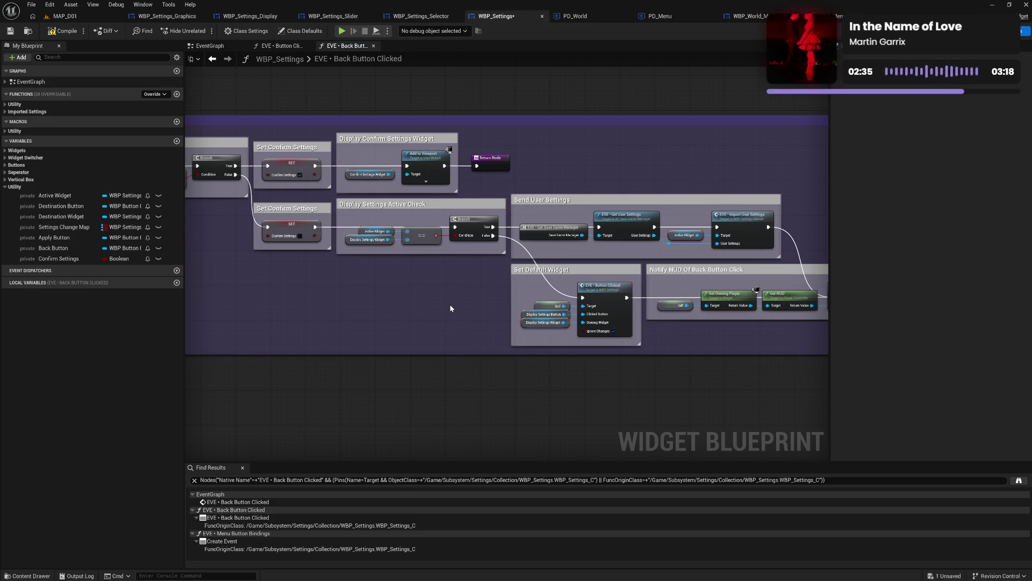
left_click_drag(450, 305, 344, 304)
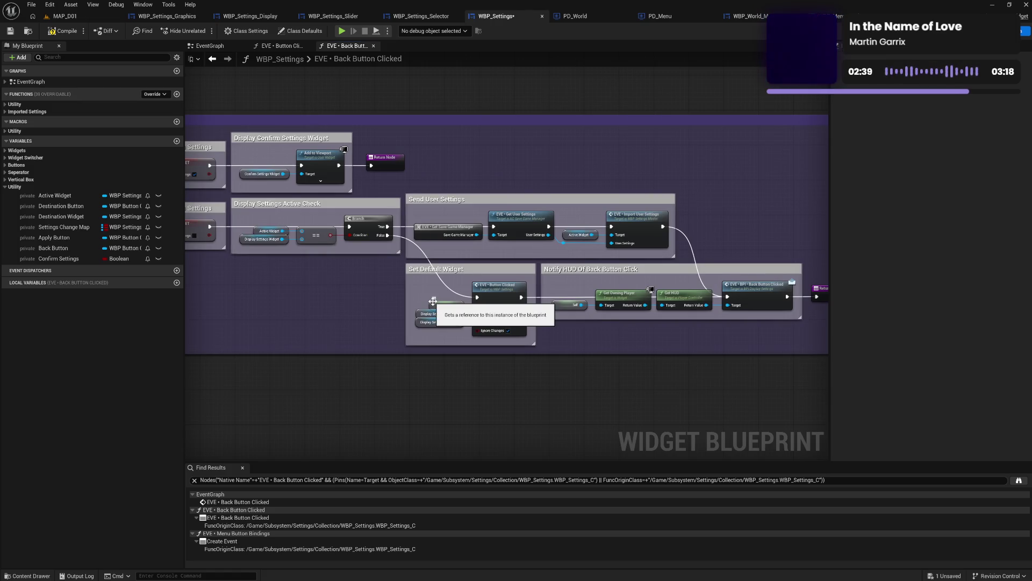
mouse_move(569, 331)
left_mouse_down()
mouse_move(446, 326)
mouse_move(645, 320)
left_mouse_up()
mouse_move(429, 307)
left_mouse_down()
mouse_move(521, 302)
mouse_move(495, 288)
mouse_move(484, 301)
mouse_move(555, 305)
left_mouse_up()
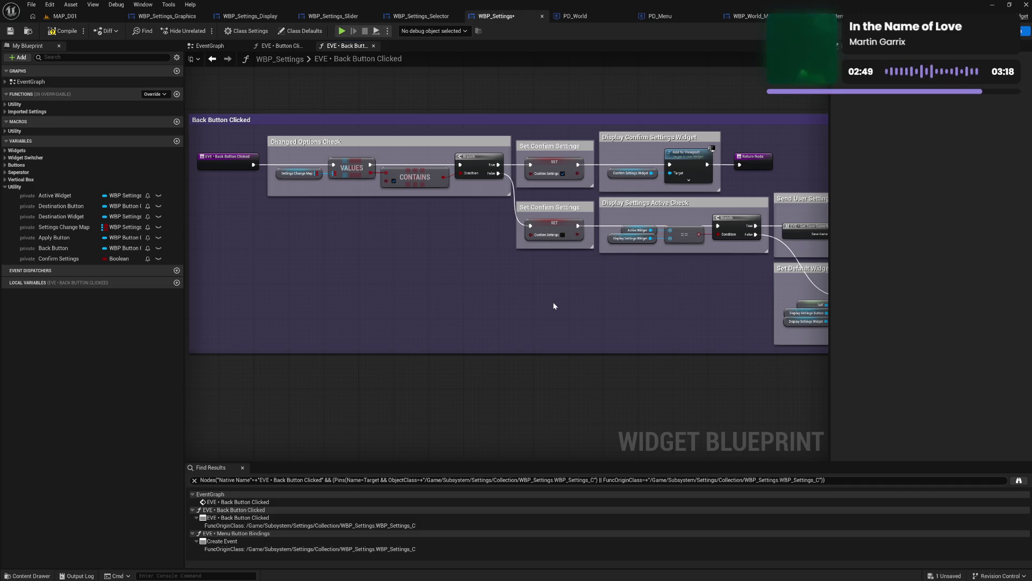
mouse_move(675, 309)
left_mouse_down()
mouse_move(486, 295)
mouse_move(531, 213)
left_mouse_up()
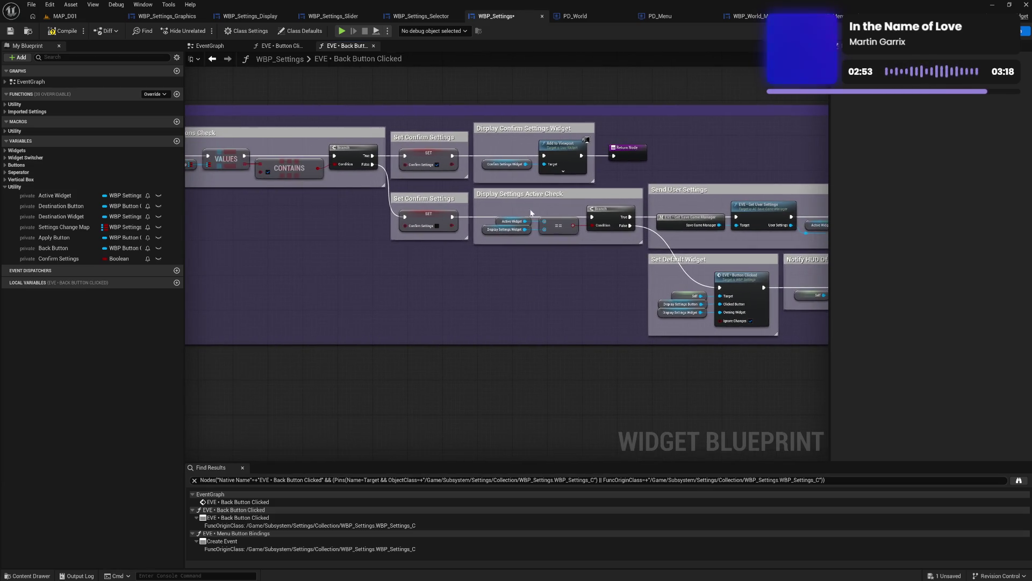
left_click(69, 32)
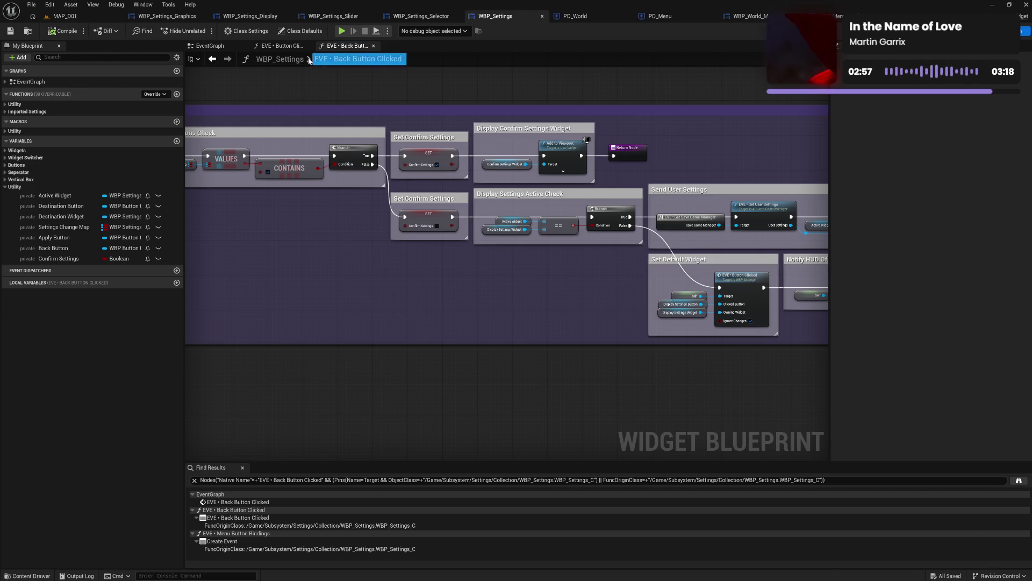
left_click(218, 48)
scroll(500, 319, "up", 3)
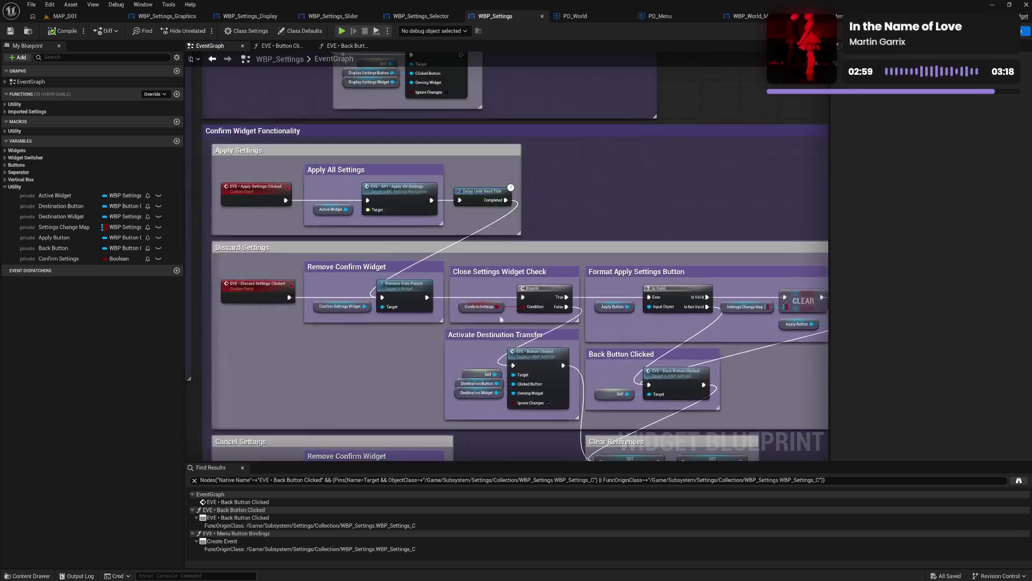
left_click_drag(501, 320, 465, 432)
mouse_move(520, 244)
left_mouse_down()
mouse_move(527, 300)
mouse_move(565, 293)
mouse_move(534, 358)
left_mouse_up()
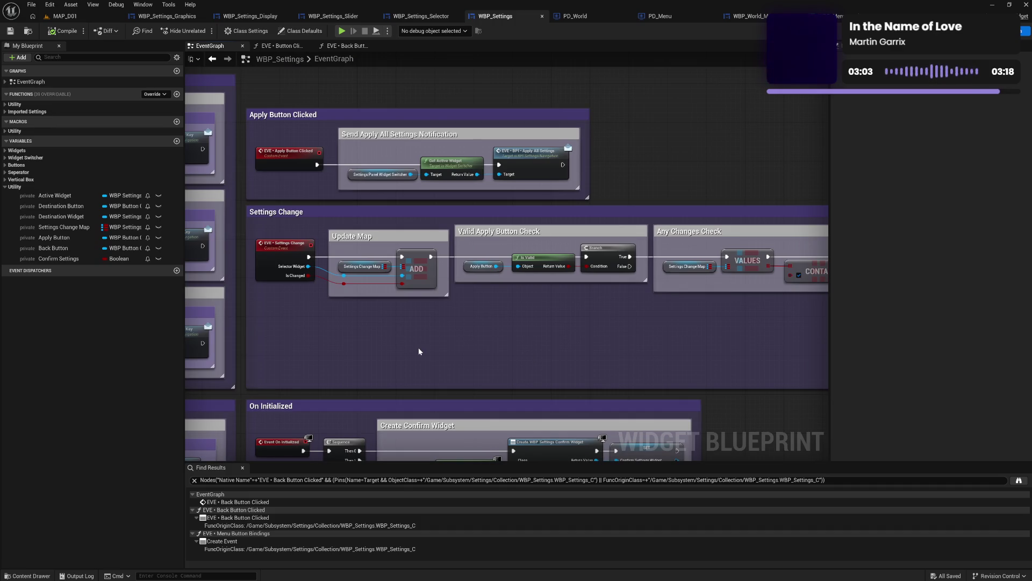
left_click_drag(418, 348, 439, 350)
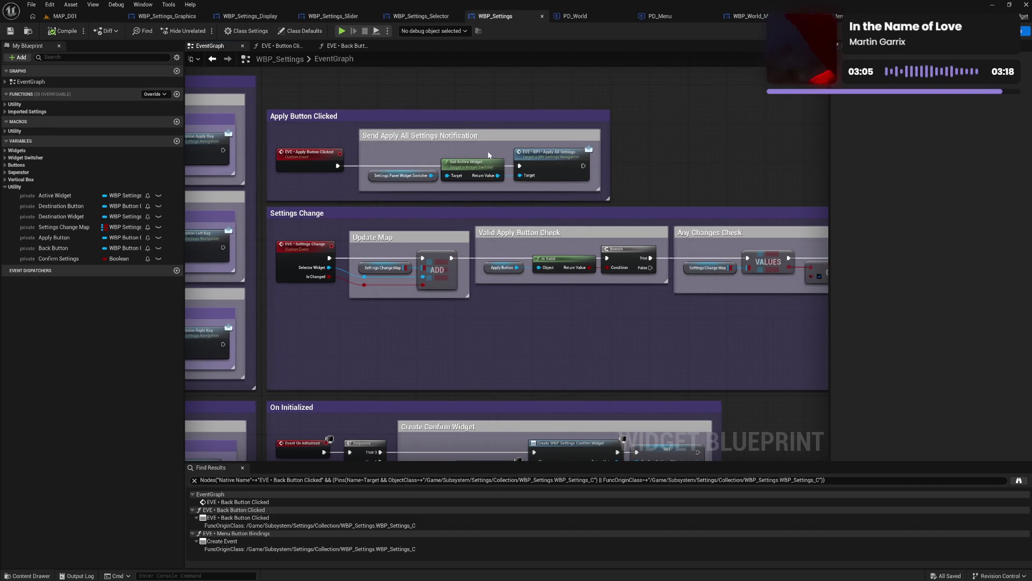
mouse_move(484, 151)
left_mouse_down()
mouse_move(530, 181)
mouse_move(566, 164)
mouse_move(612, 169)
left_mouse_up()
left_click(629, 183)
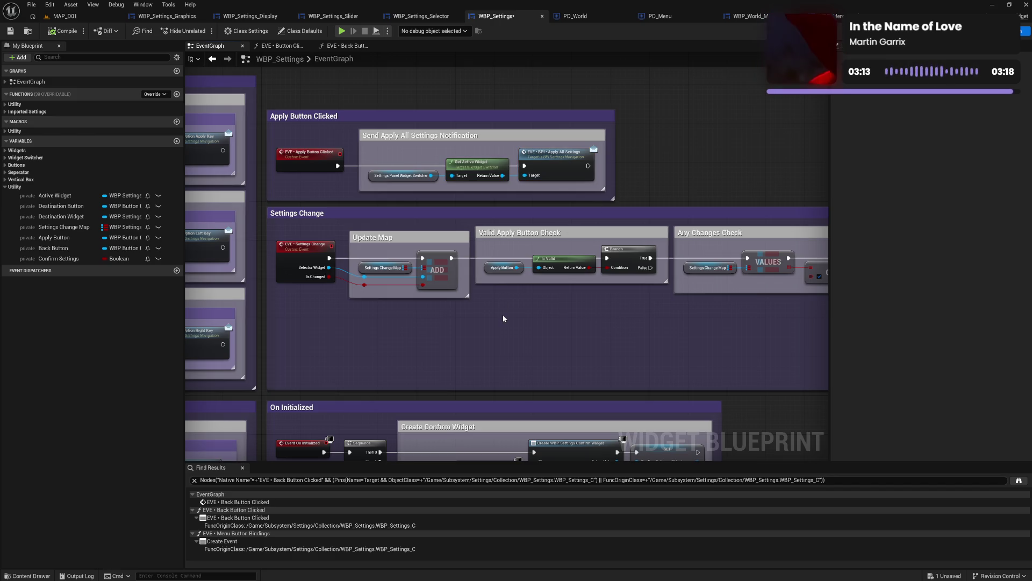
left_click(63, 32)
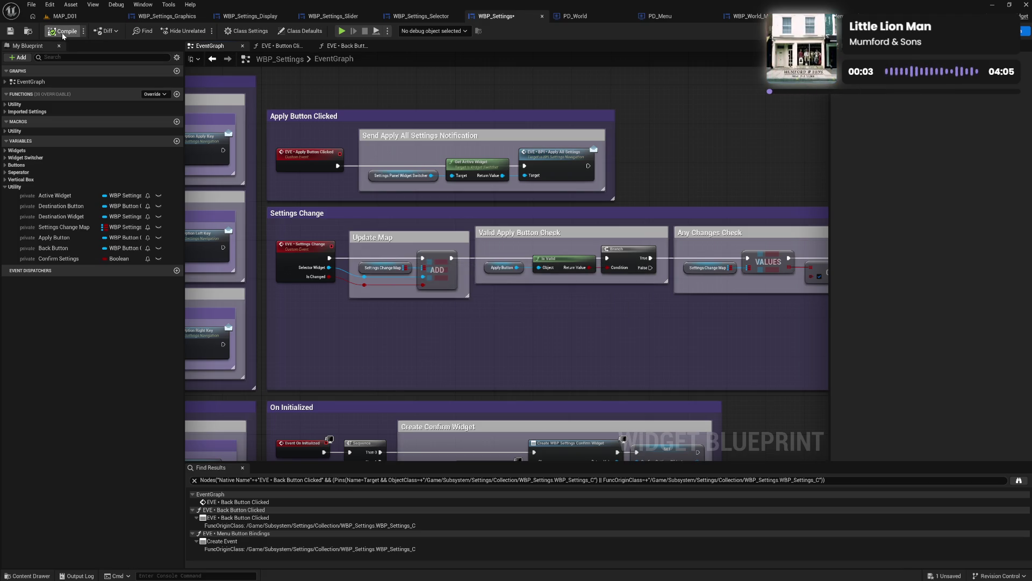
left_click_drag(416, 225, 119, 210)
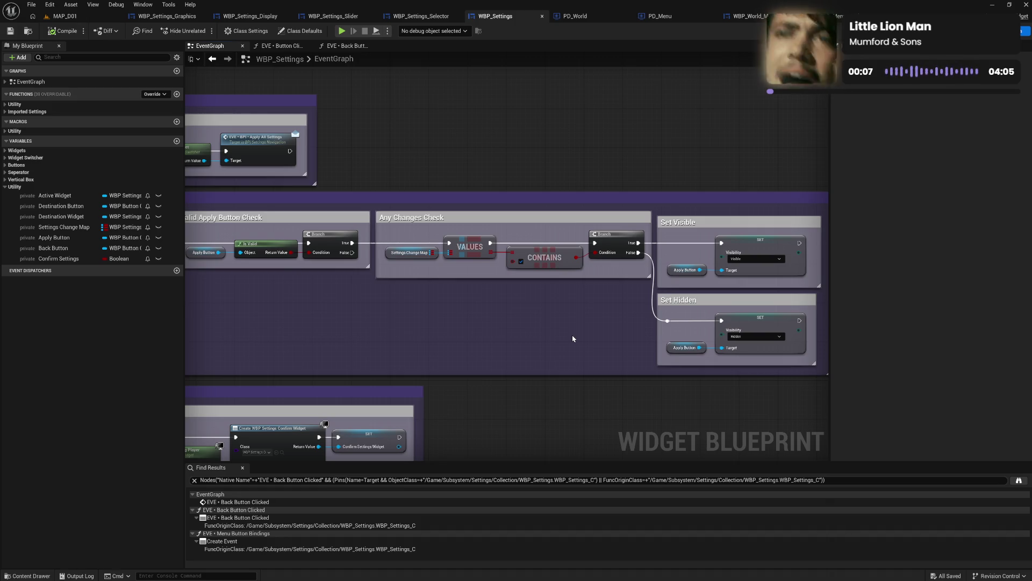
left_click_drag(355, 338, 608, 329)
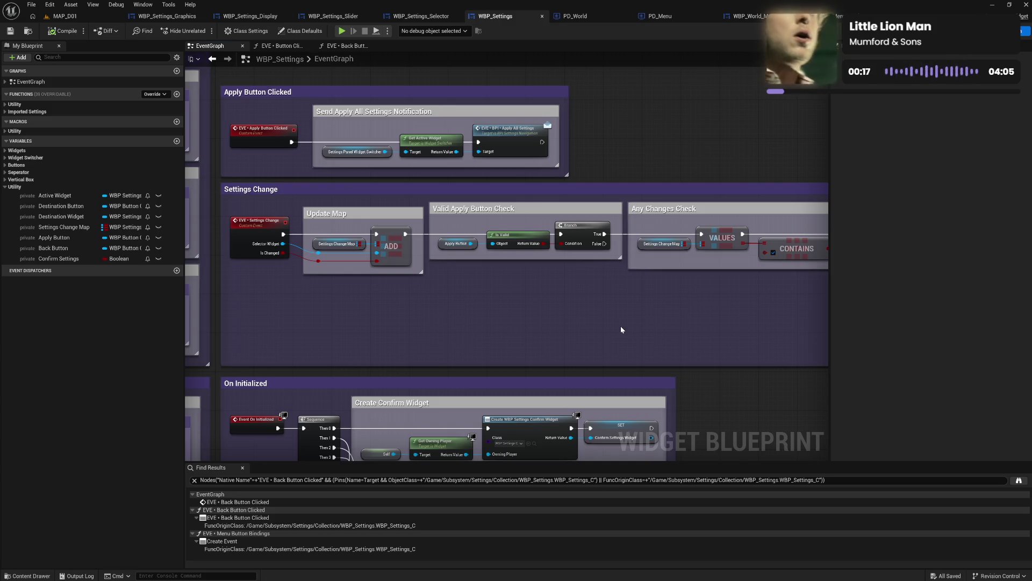
left_click_drag(621, 327, 397, 319)
left_click_drag(578, 331, 746, 335)
left_click_drag(460, 323, 574, 329)
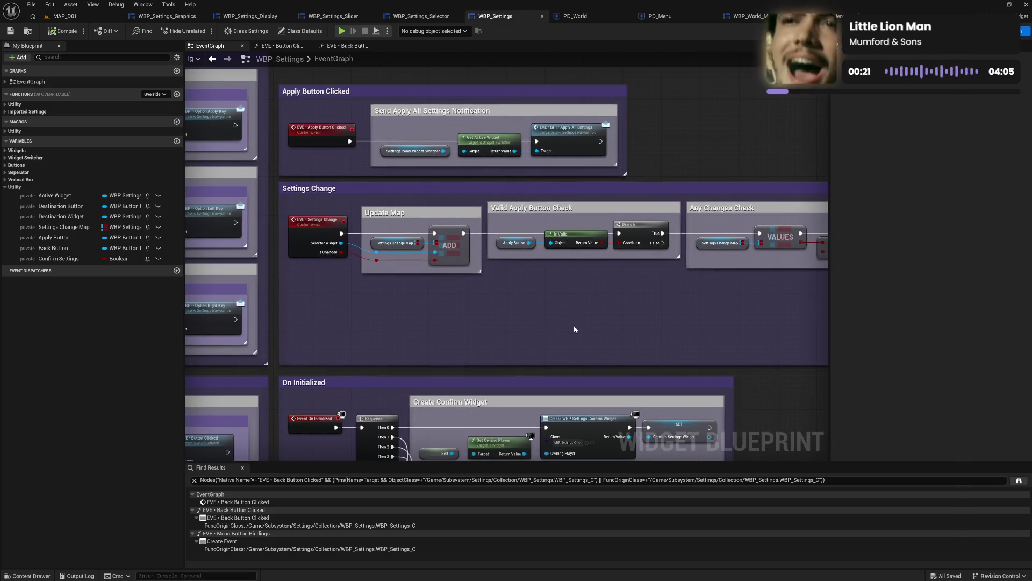
left_click_drag(505, 330, 569, 327)
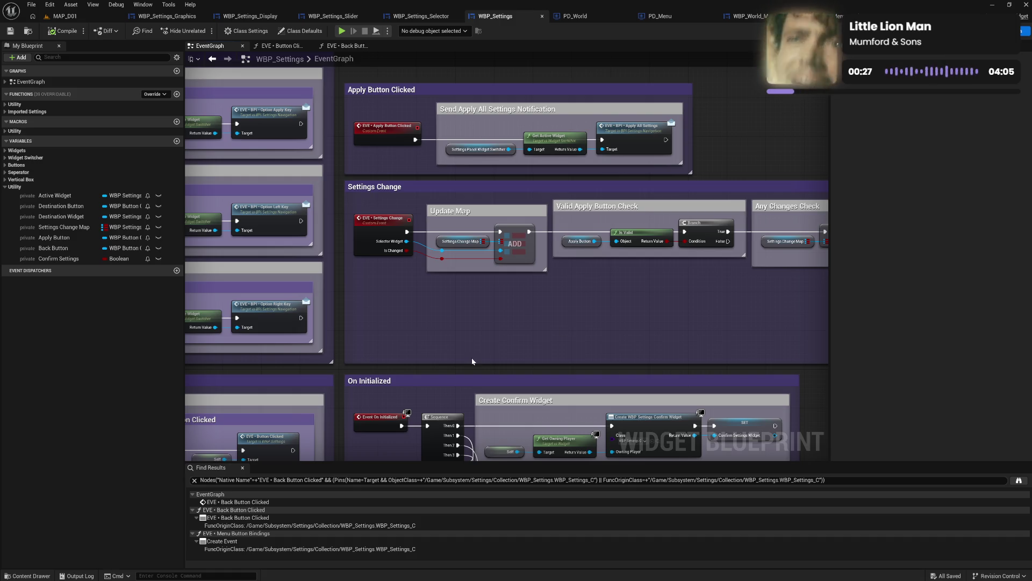
mouse_move(472, 360)
left_mouse_down()
mouse_move(448, 345)
mouse_move(423, 272)
left_mouse_up()
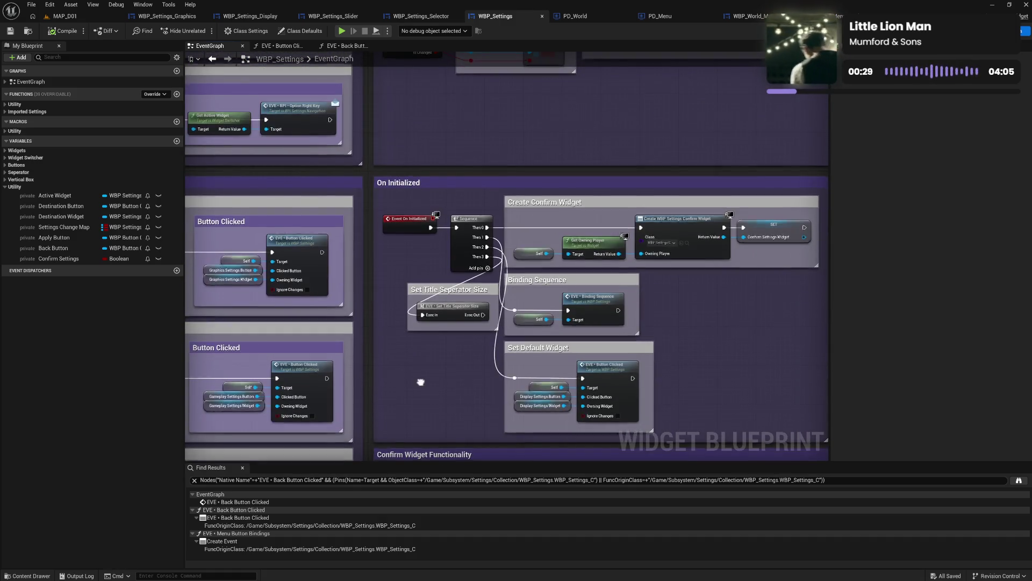
mouse_move(419, 380)
left_mouse_down()
mouse_move(421, 320)
mouse_move(410, 292)
left_mouse_up()
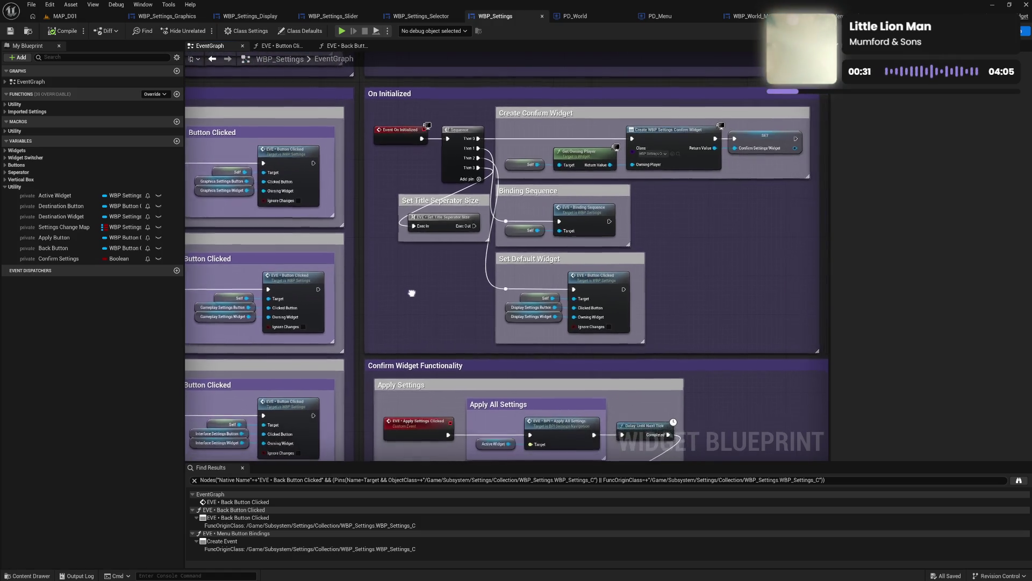
mouse_move(698, 251)
left_mouse_down()
mouse_move(630, 257)
mouse_move(627, 279)
left_mouse_up()
scroll(627, 280, "up", 1)
scroll(627, 279, "down", 1)
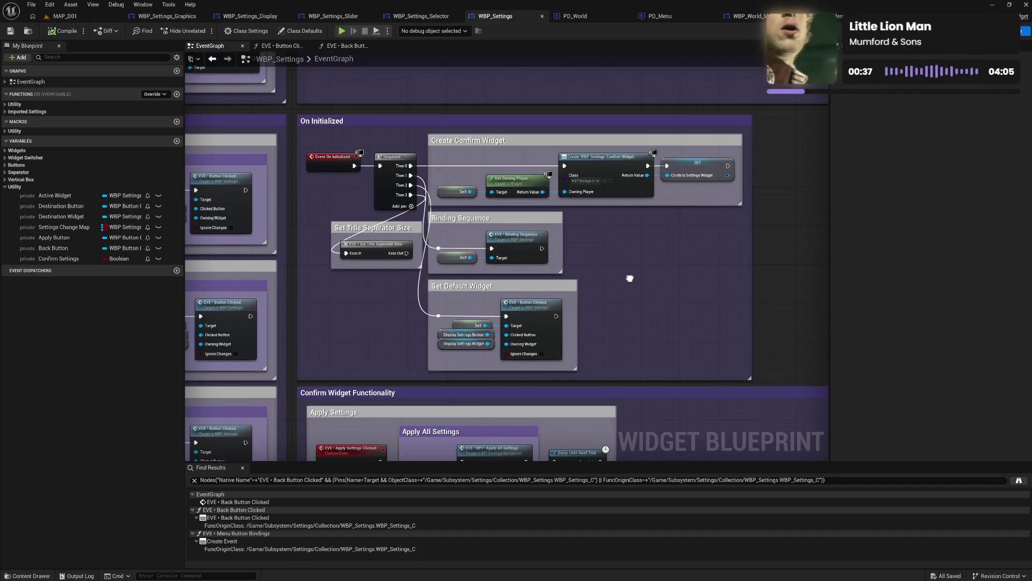
mouse_move(629, 278)
left_mouse_down()
mouse_move(628, 251)
mouse_move(627, 286)
mouse_move(625, 263)
left_mouse_up()
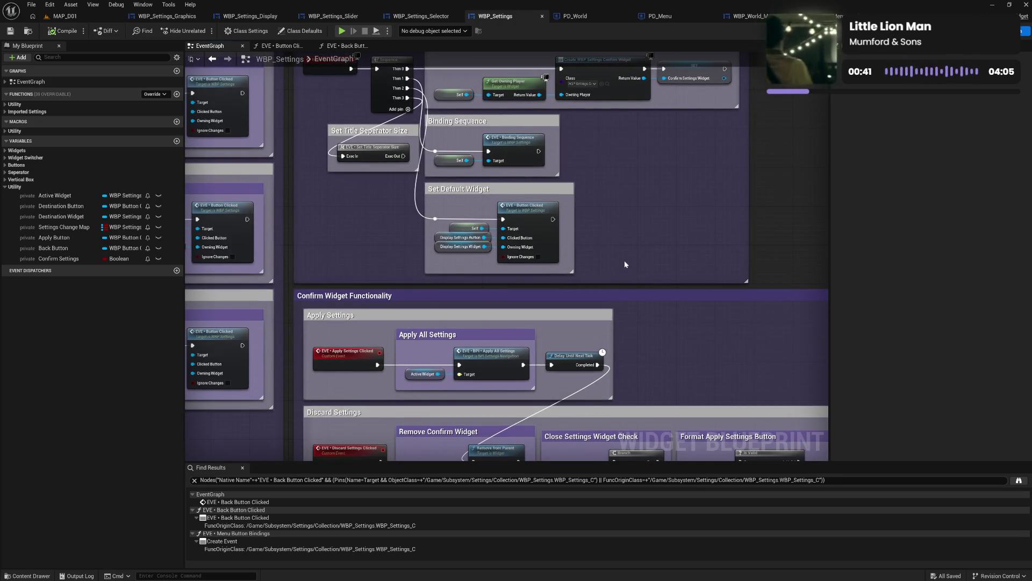
left_click(341, 32)
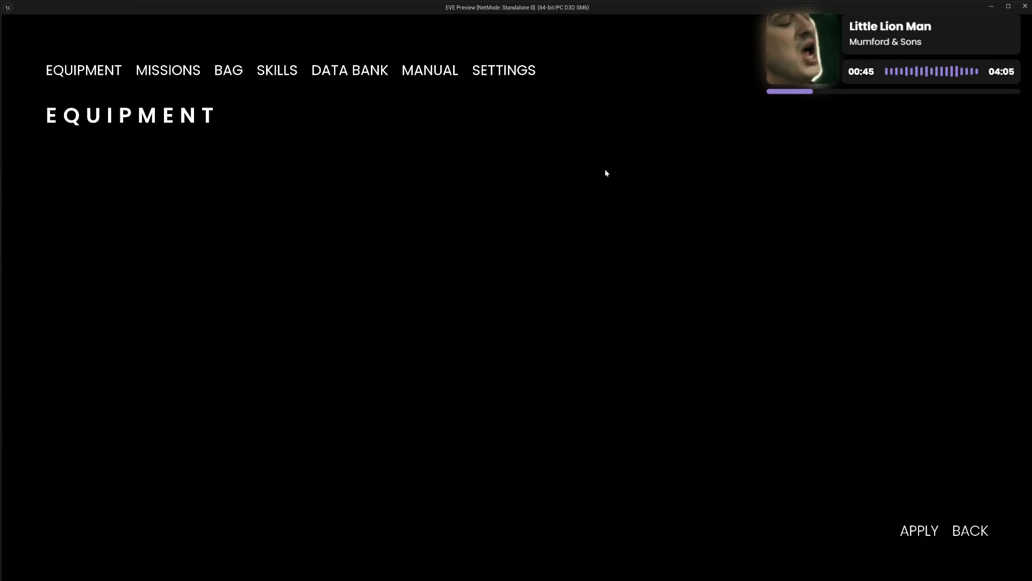
left_click(510, 76)
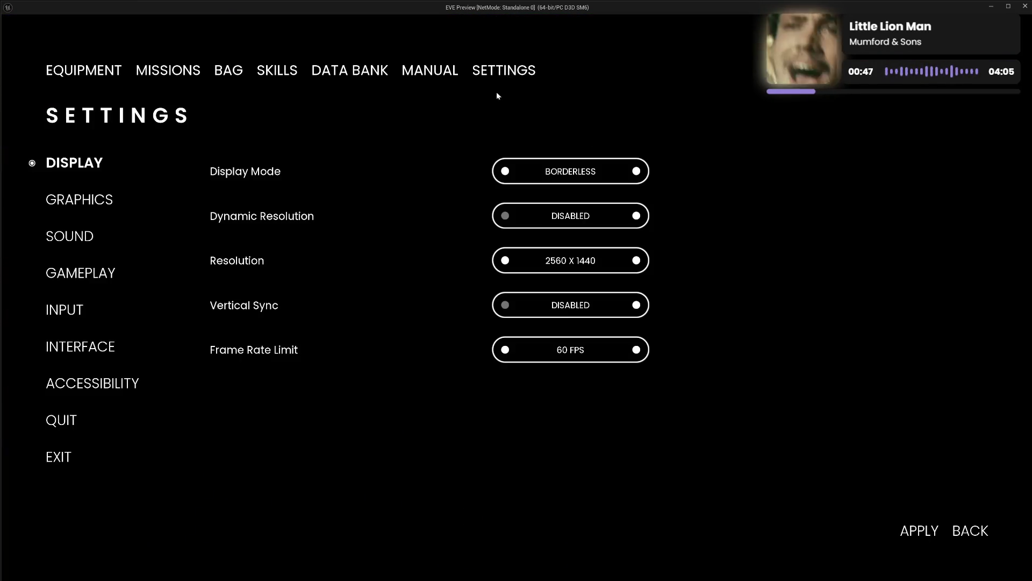
left_click(93, 200)
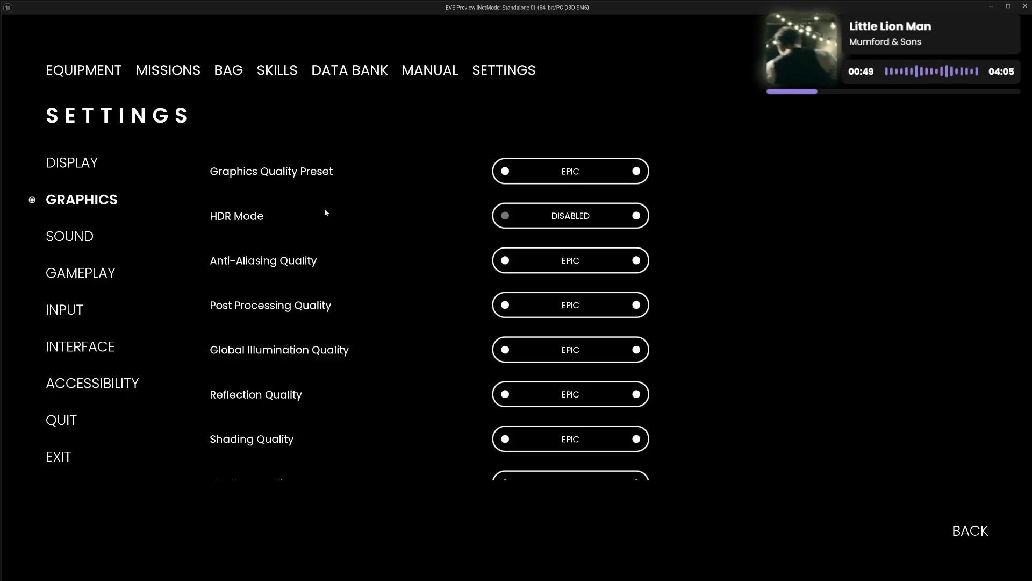
left_click(637, 216)
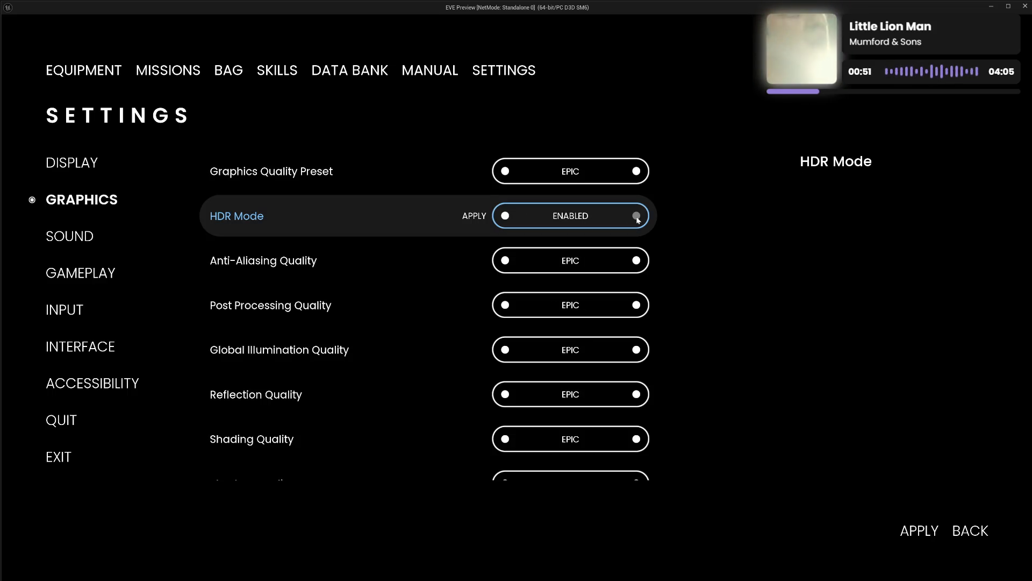
left_click(504, 216)
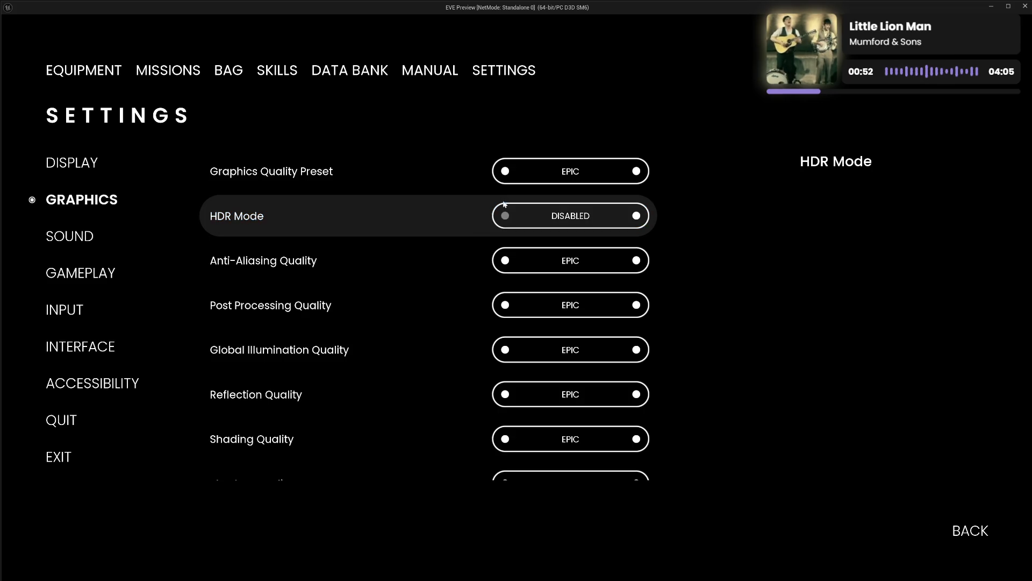
left_click(505, 172)
left_click(638, 172)
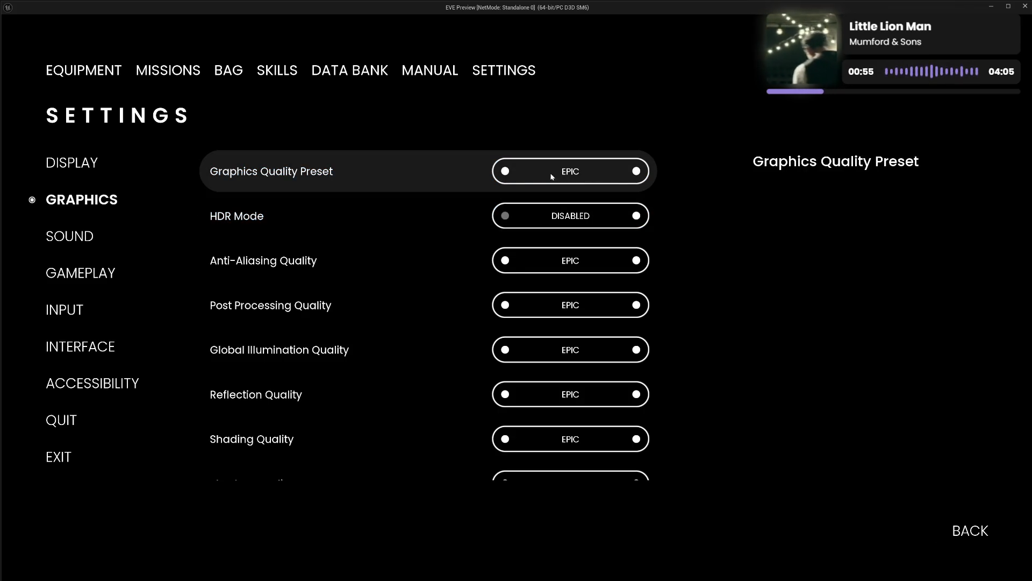
left_click(505, 172)
left_click(636, 172)
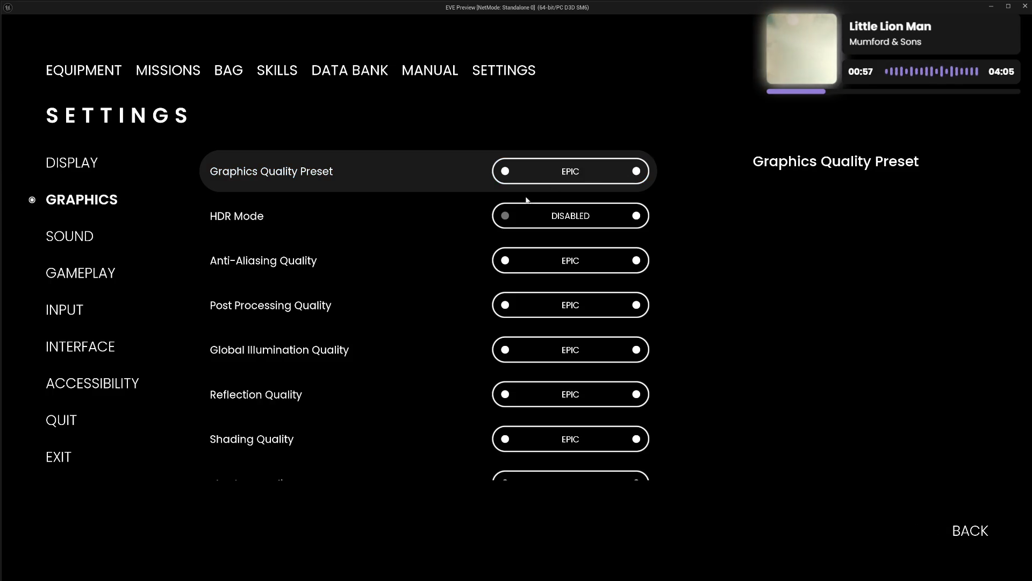
left_click(506, 262)
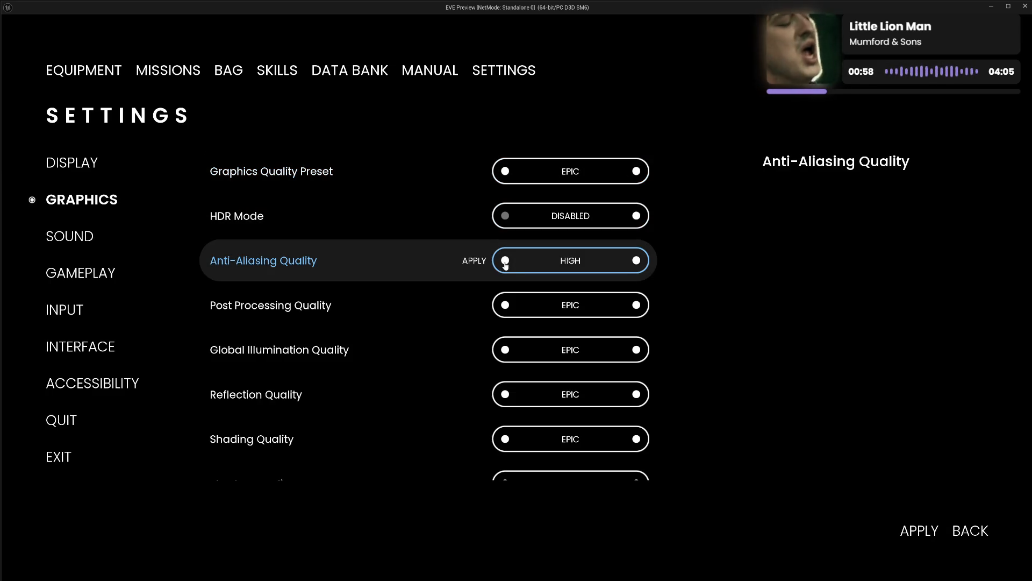
left_click(636, 261)
left_click(505, 305)
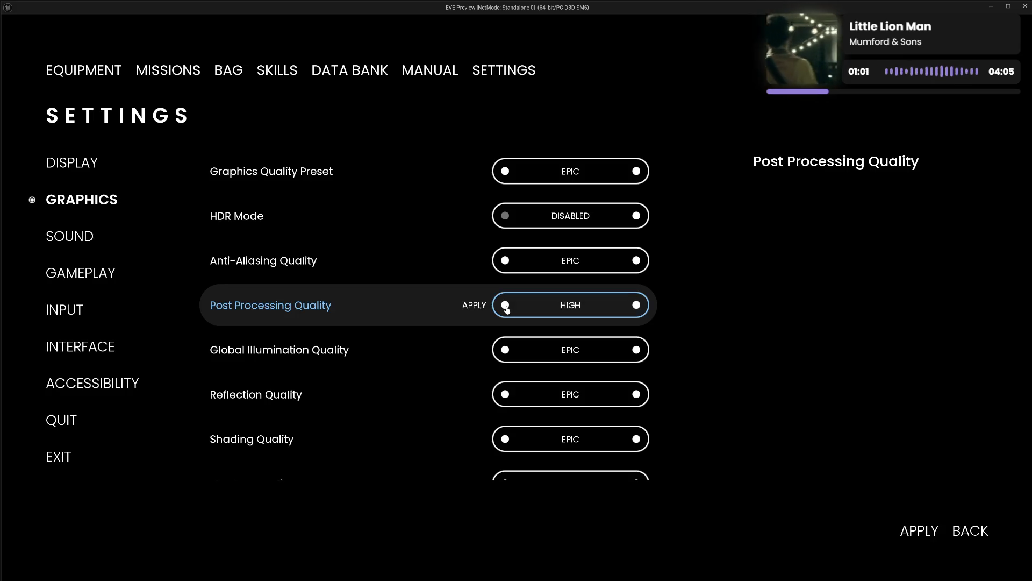
left_click(637, 306)
left_click(505, 350)
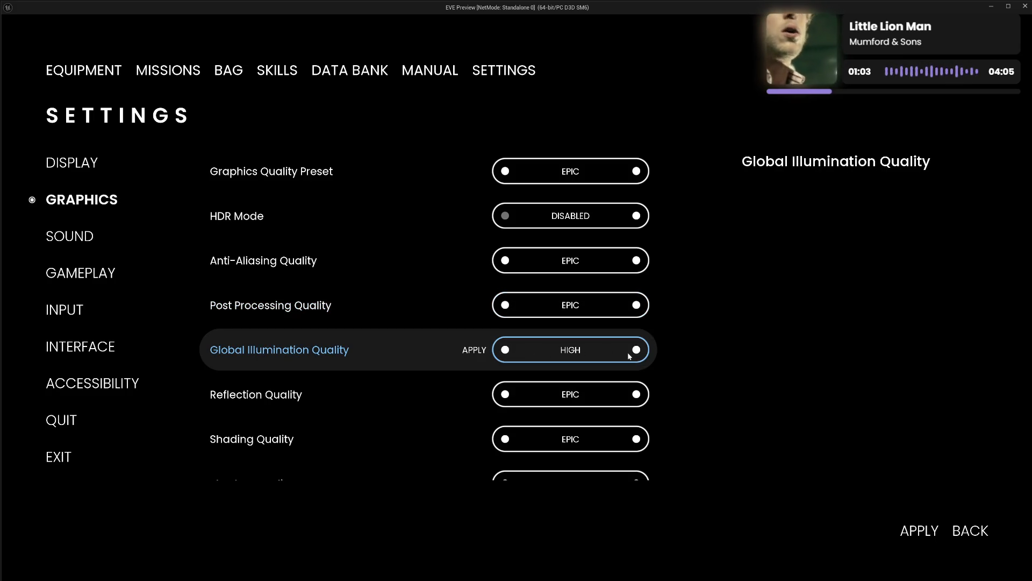
left_click(636, 351)
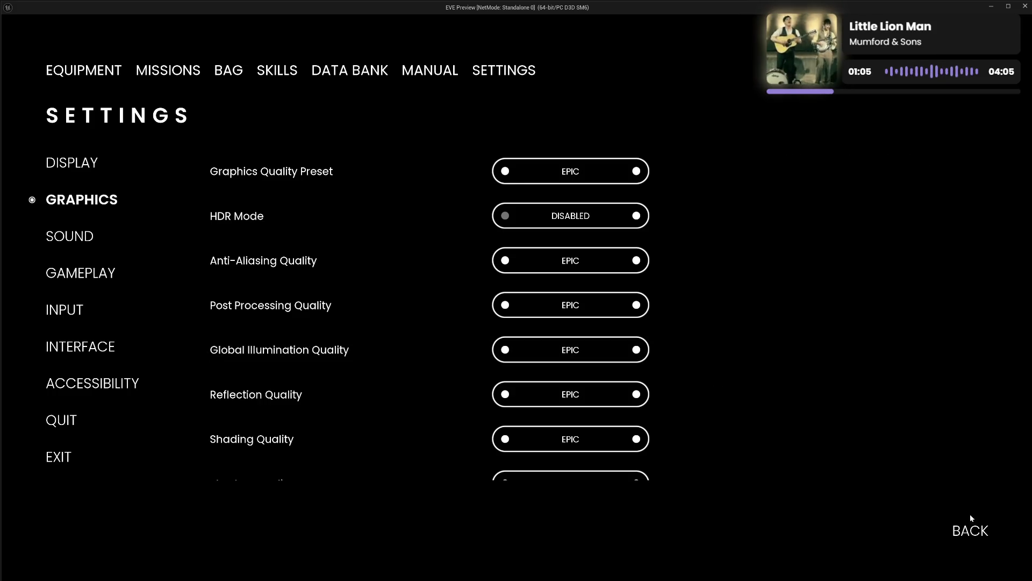
left_click(966, 532)
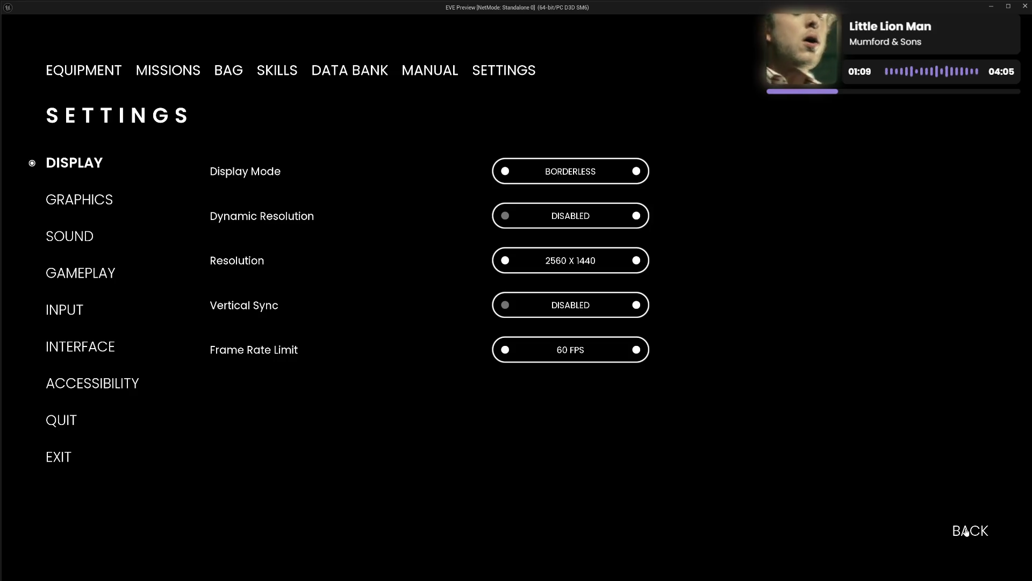
Close the game preview and look over WBP_Settings' button click, Apply, Discard and Cancel groups.
left_click(1025, 6)
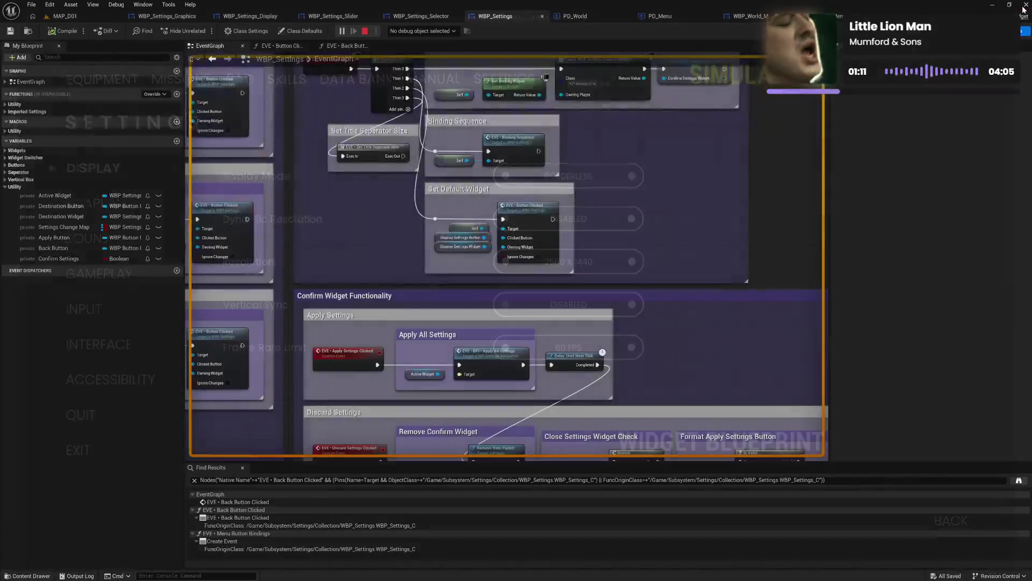
scroll(656, 211, "up", 3)
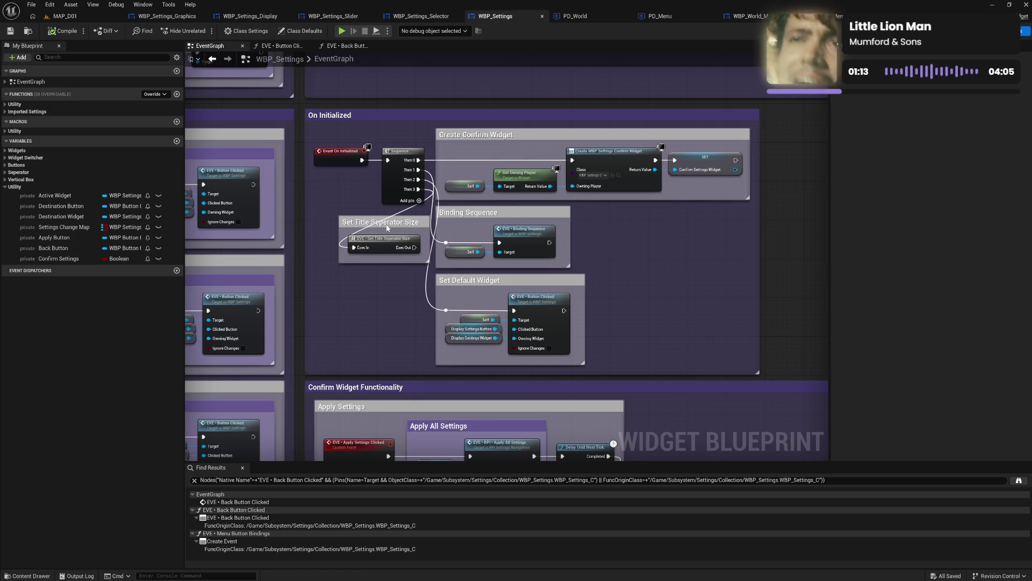
left_click_drag(387, 228, 666, 245)
mouse_move(469, 275)
left_mouse_down()
mouse_move(640, 210)
mouse_move(645, 144)
left_mouse_up()
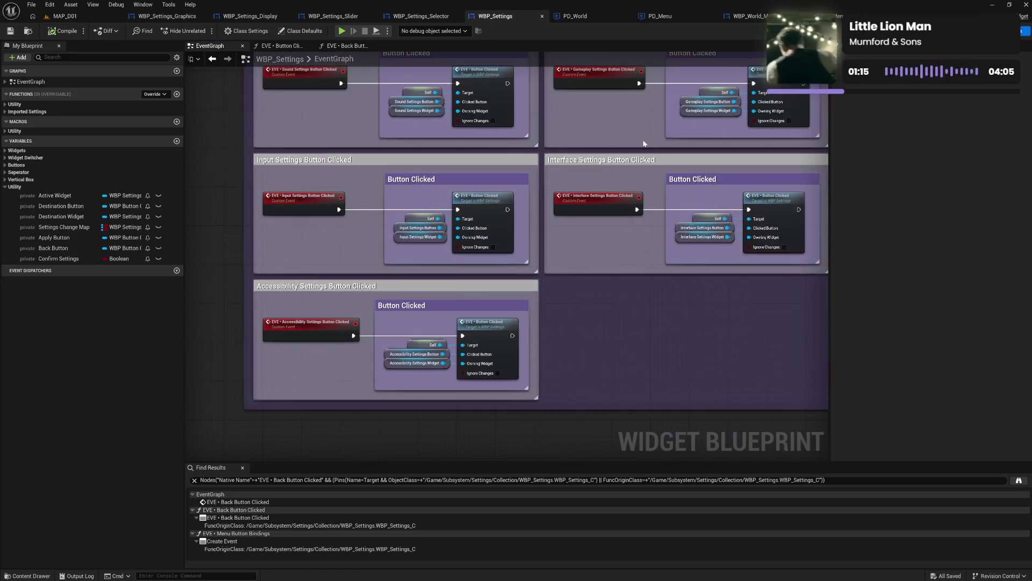
left_click_drag(703, 306, 445, 202)
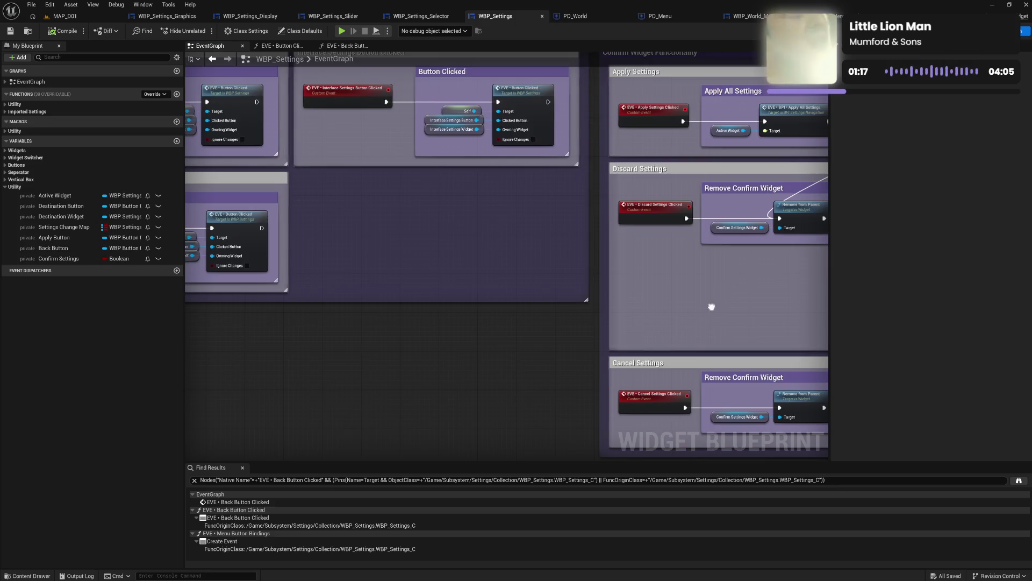
mouse_move(713, 302)
left_mouse_down()
mouse_move(576, 272)
mouse_move(563, 249)
mouse_move(341, 240)
left_mouse_up()
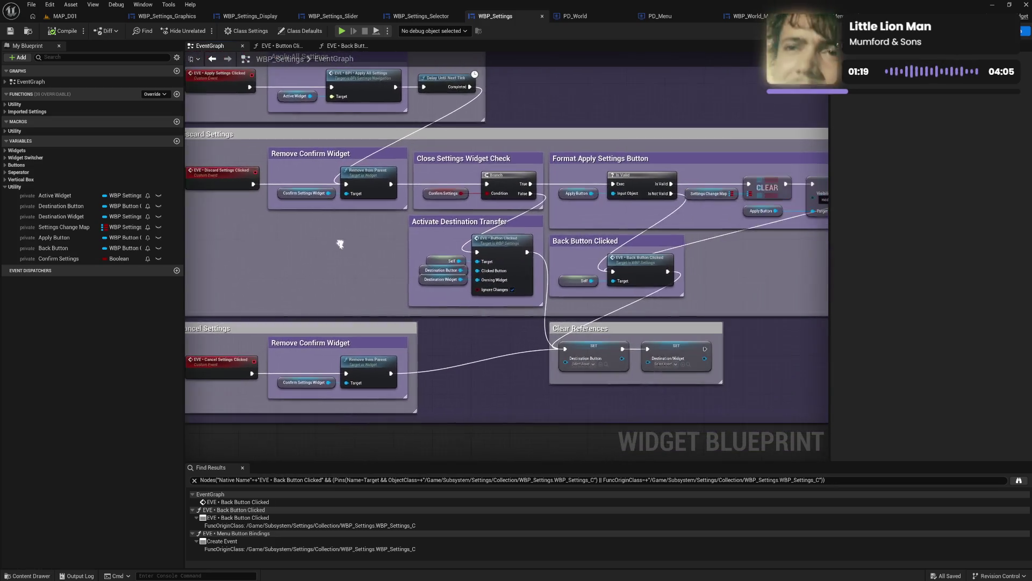
left_click_drag(775, 270, 696, 279)
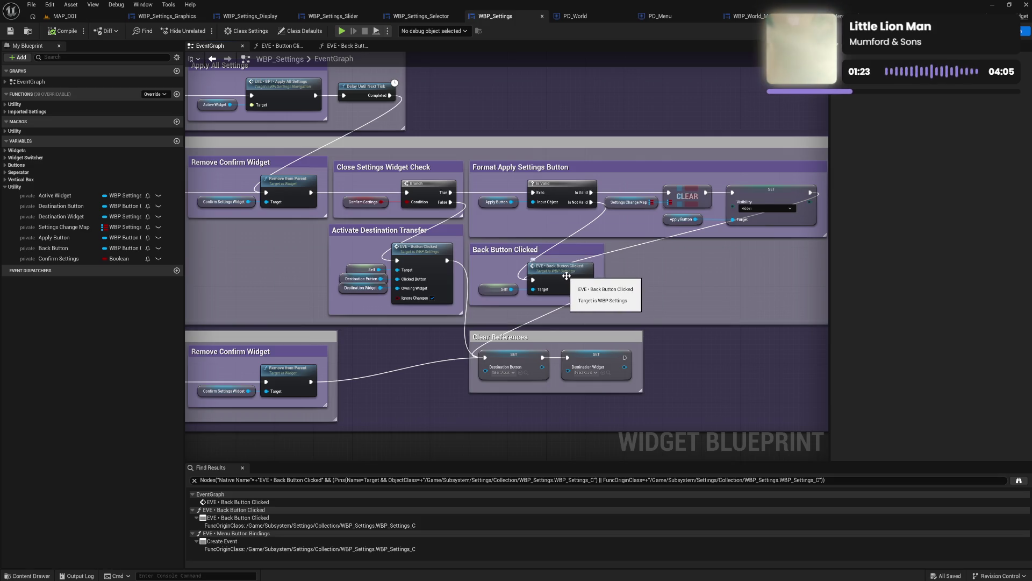
Enable Ignore Changes on the On Initialized default Display Button Clicked call and compile.
mouse_move(478, 79)
left_mouse_down()
mouse_move(505, 248)
mouse_move(562, 356)
left_mouse_up()
left_click_drag(500, 232, 568, 316)
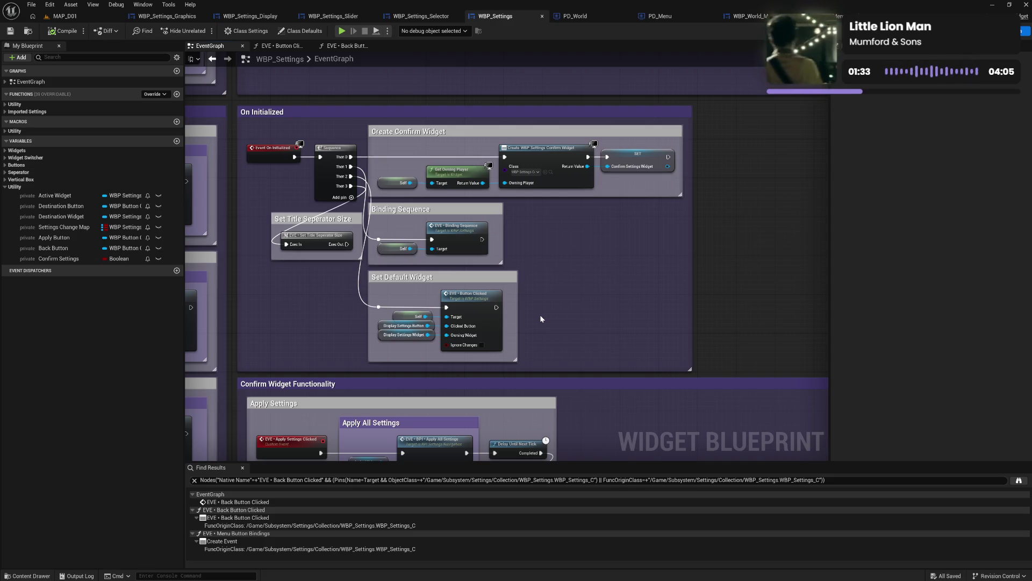
left_click(481, 346)
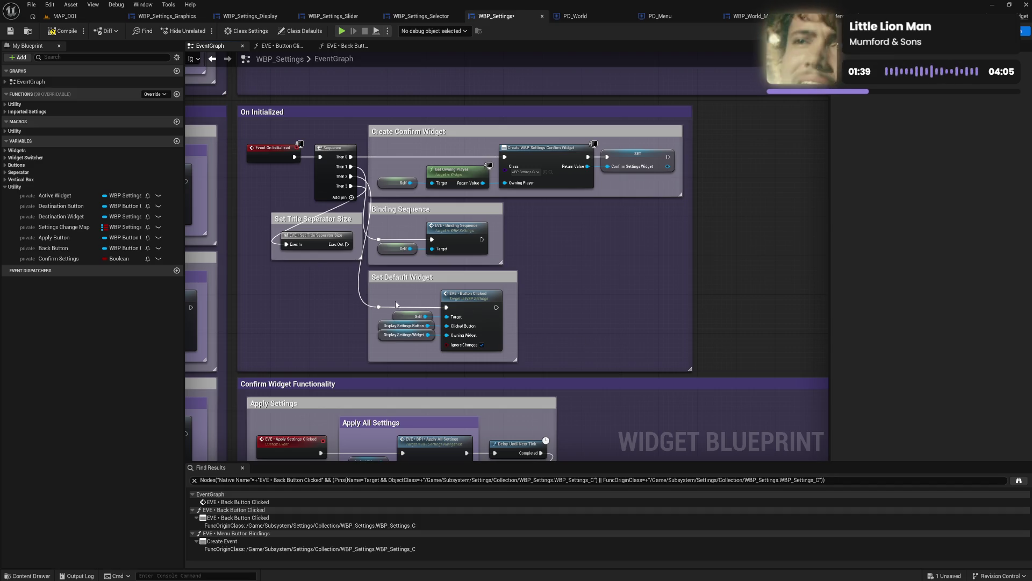
left_click(67, 31)
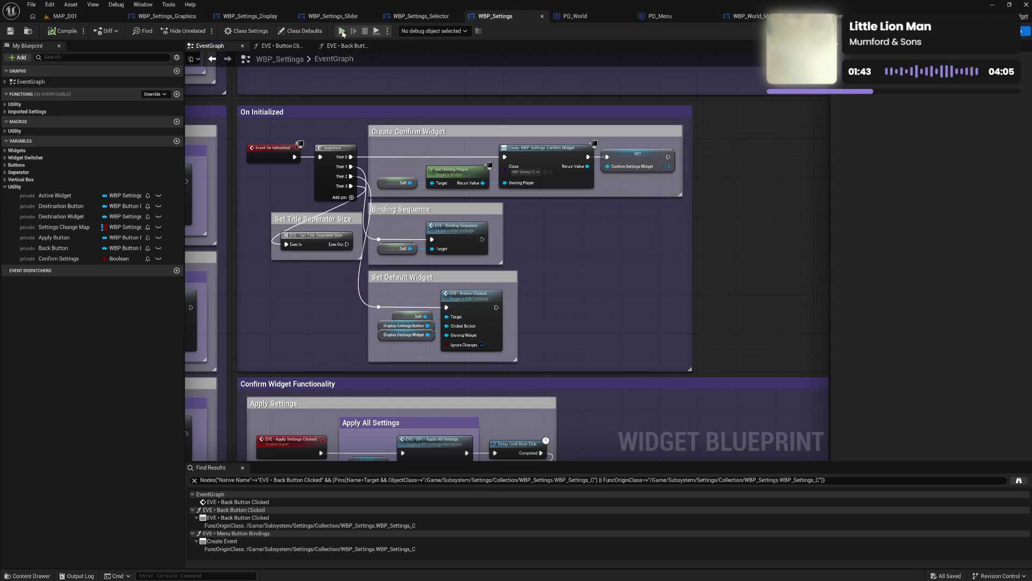
key("alt+p")
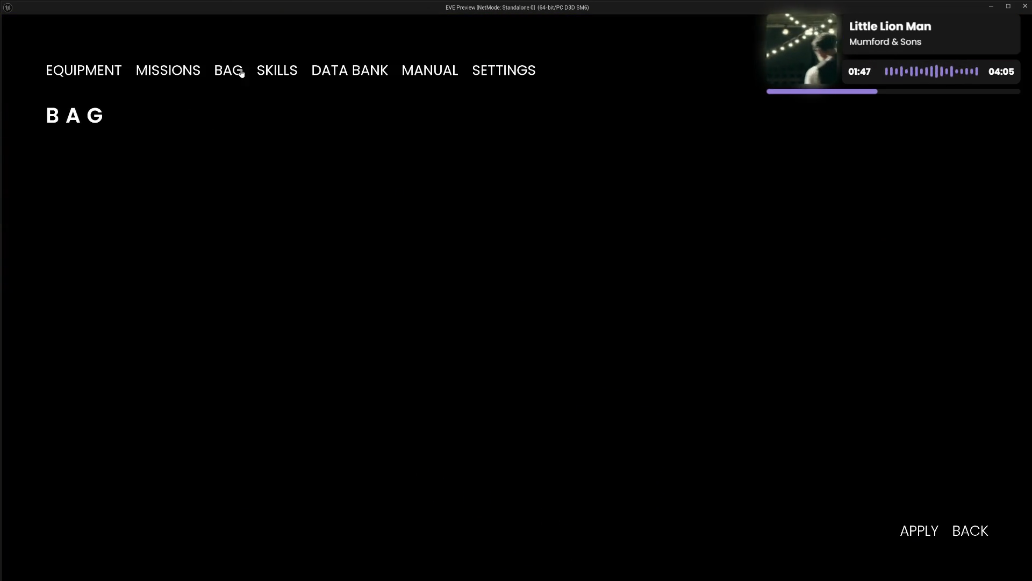
left_click(497, 72)
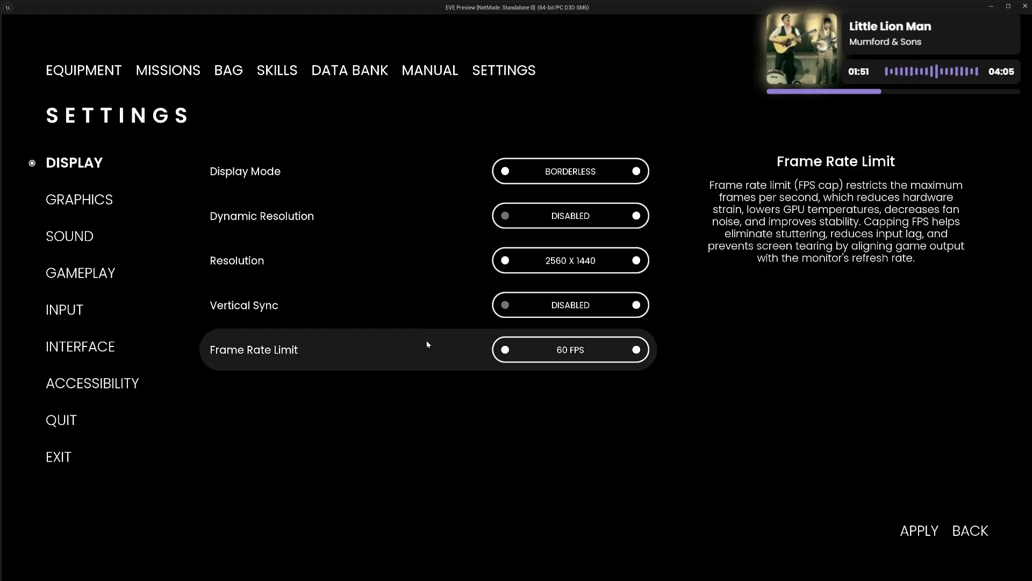
left_click(505, 171)
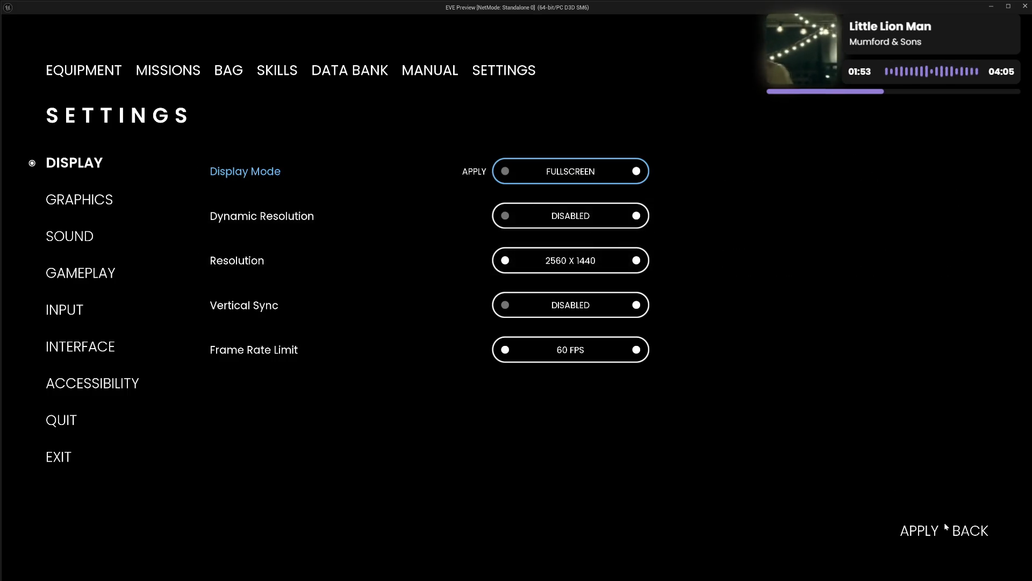
left_click(968, 532)
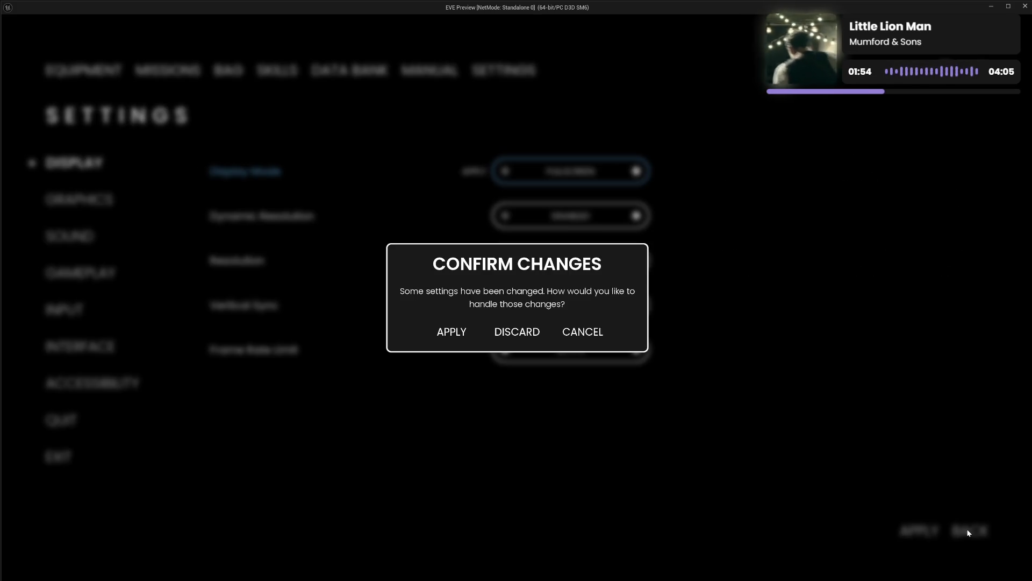
left_click(527, 332)
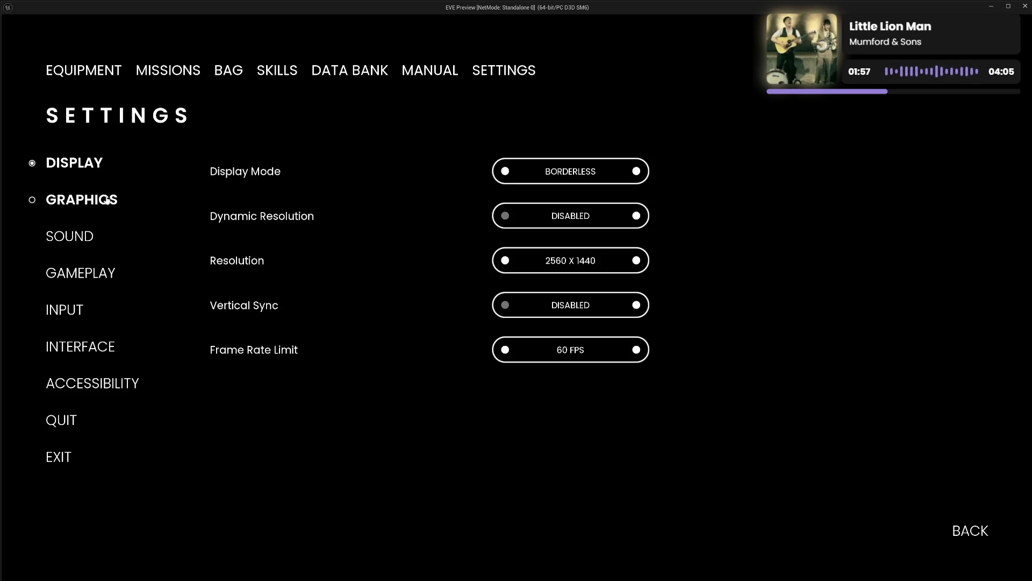
left_click(506, 171)
left_click(971, 534)
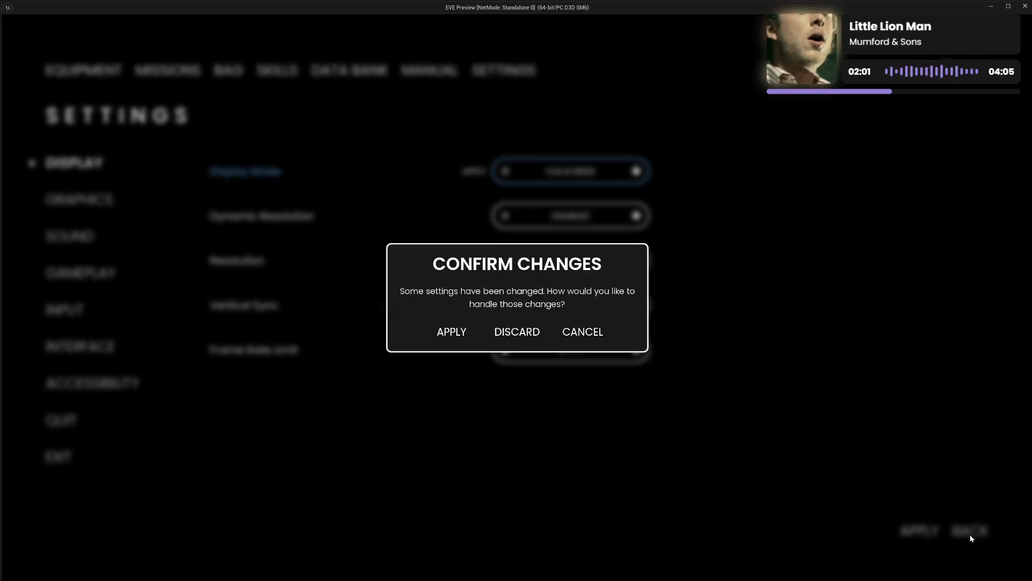
left_click(519, 337)
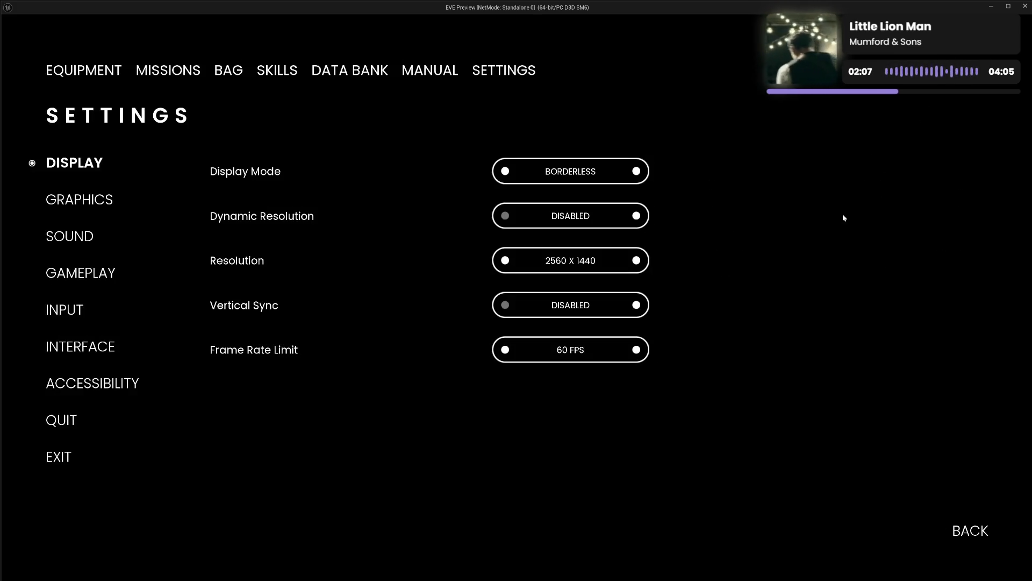
key("Escape")
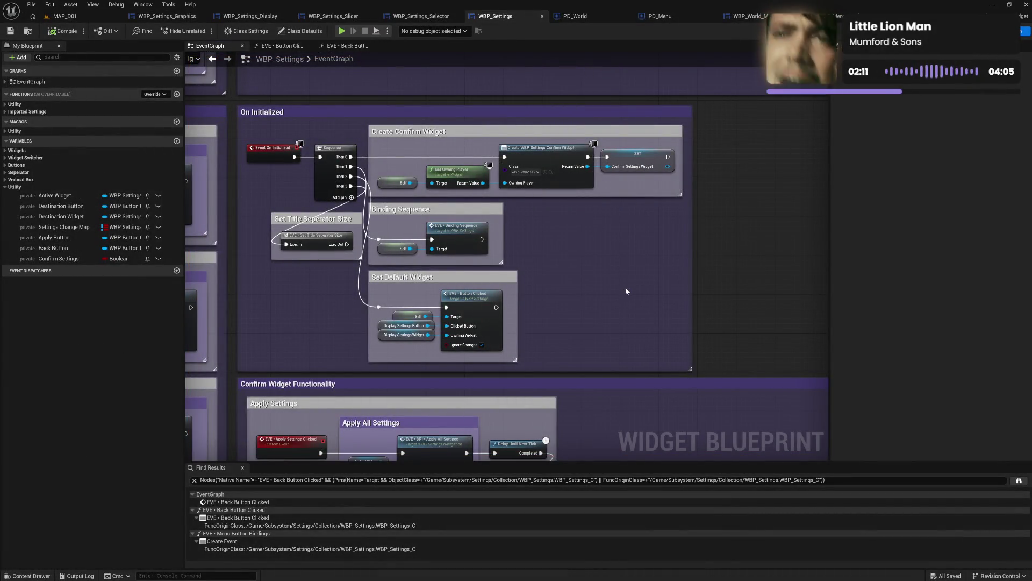
Review WBP_Settings' Discard Settings, Cancel Settings, Create Confirm Widget and On Initialized sections.
left_click_drag(624, 287, 598, 168)
left_click_drag(632, 299, 630, 217)
mouse_move(586, 265)
left_mouse_down()
mouse_move(620, 224)
mouse_move(617, 160)
left_mouse_up()
mouse_move(612, 292)
left_mouse_down()
mouse_move(576, 245)
mouse_move(625, 141)
mouse_move(603, 209)
left_mouse_up()
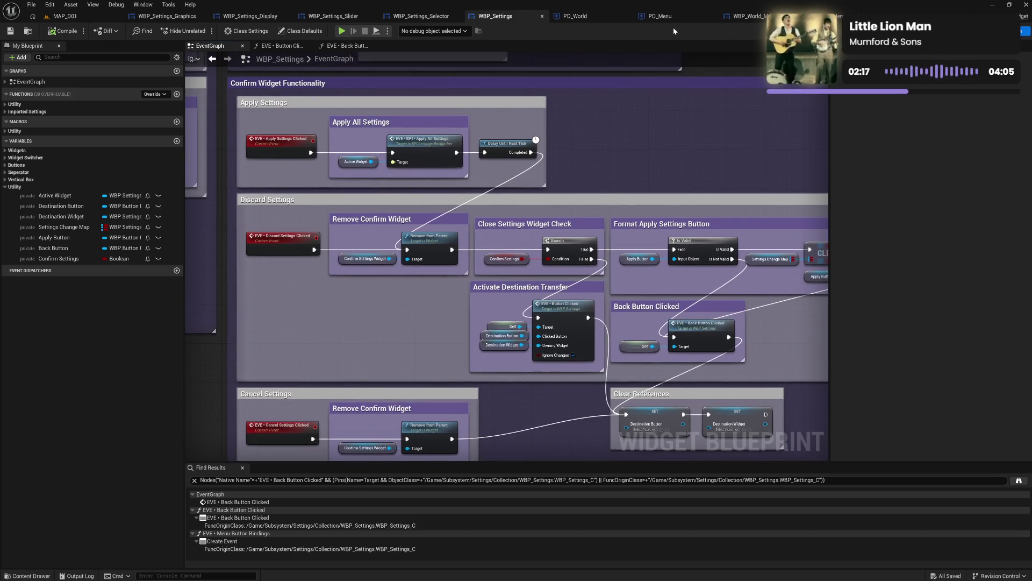
left_click_drag(596, 106, 618, 319)
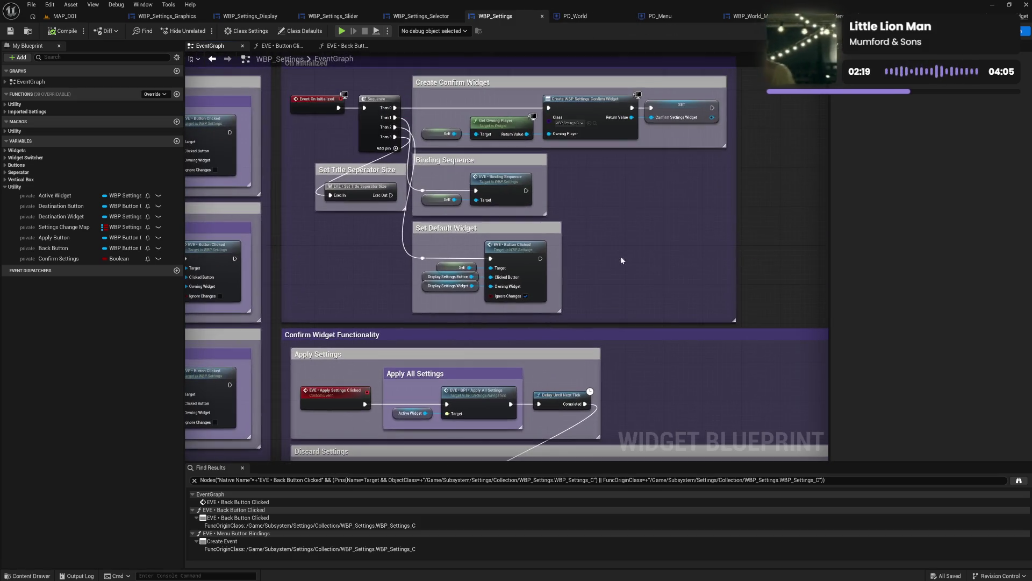
mouse_move(408, 230)
left_mouse_down()
mouse_move(548, 341)
mouse_move(595, 295)
left_mouse_up()
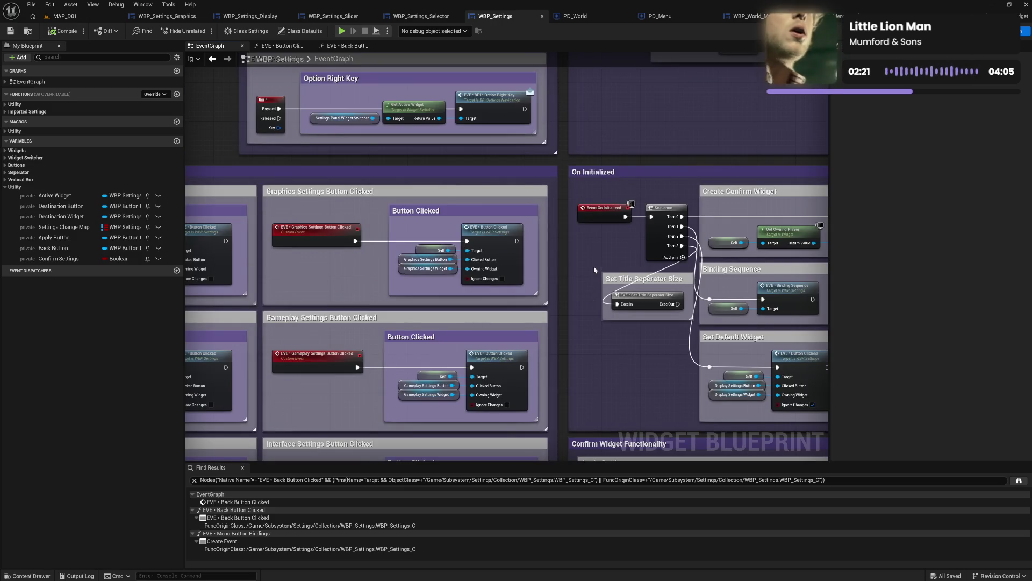
Check the Key Press Mappings, Settings Change and Apply Button Clicked sections, then switch to PD_World.
scroll(593, 266, "up", 2)
left_click_drag(466, 265, 618, 364)
scroll(617, 368, "down", 1)
scroll(618, 354, "up", 1)
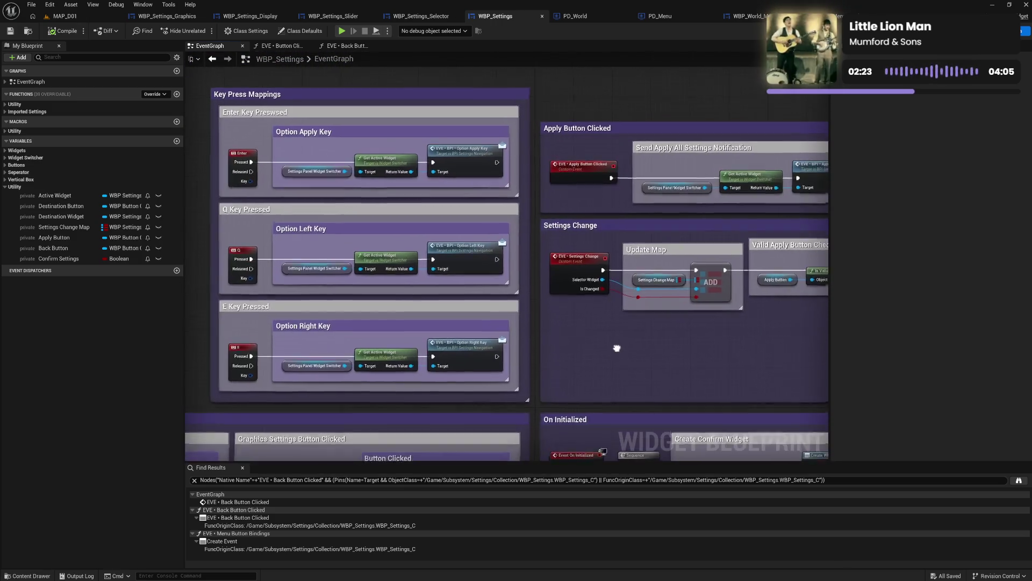
left_click_drag(681, 364, 529, 323)
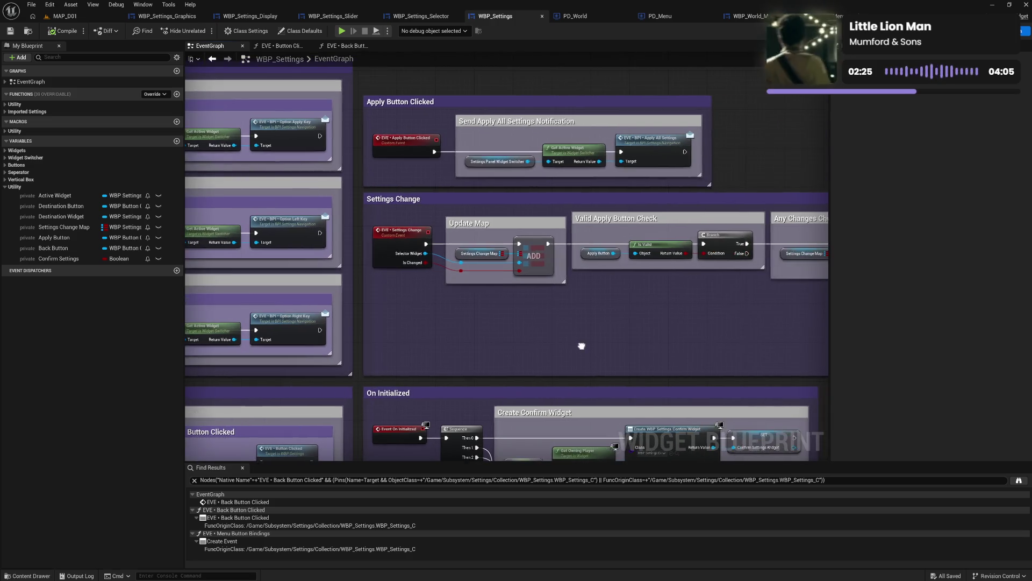
left_click_drag(581, 345, 543, 322)
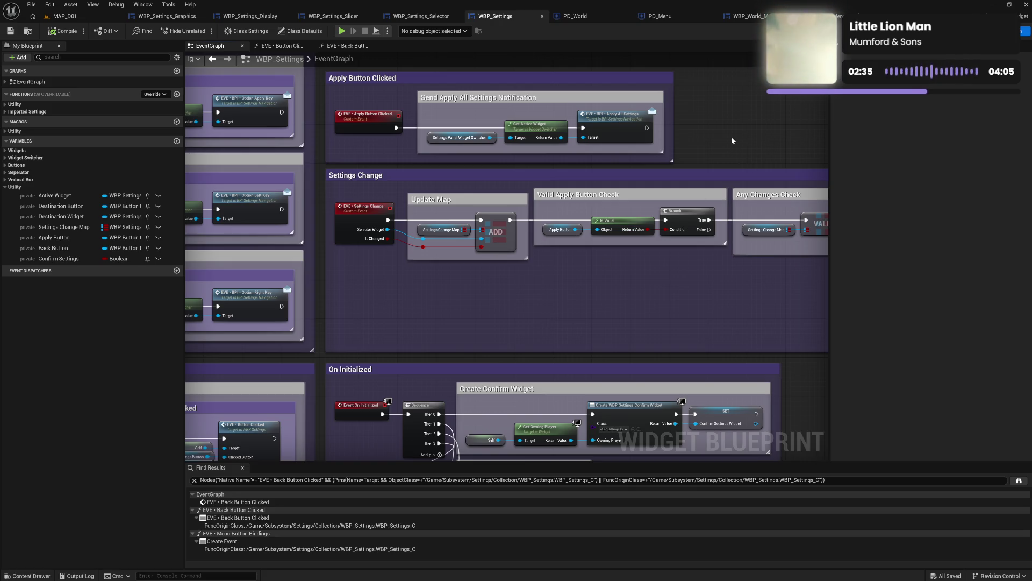
left_click(587, 20)
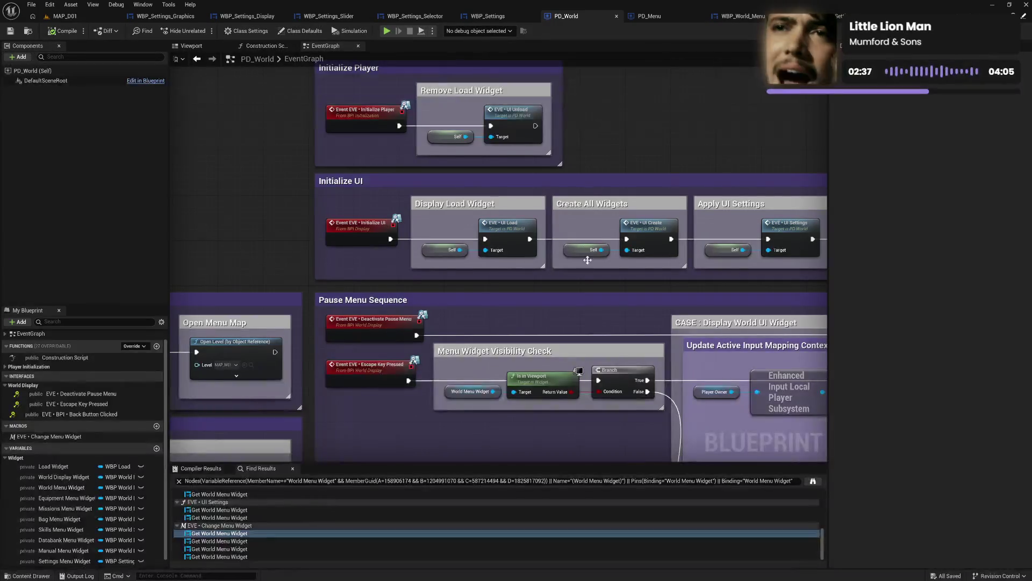
Add the BPI Back Button Clicked event to Pause Menu Sequence, wire it to Remove Mapping Context, and compile.
left_click_drag(567, 290, 492, 287)
left_click_drag(420, 286, 589, 252)
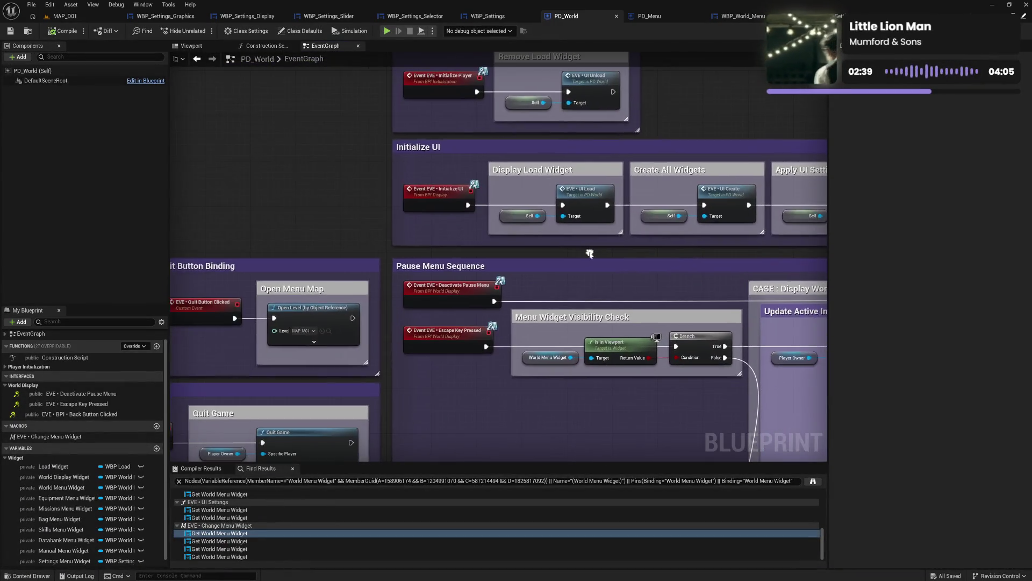
mouse_move(484, 392)
left_mouse_down()
mouse_move(480, 347)
mouse_move(446, 302)
mouse_move(661, 272)
left_mouse_up()
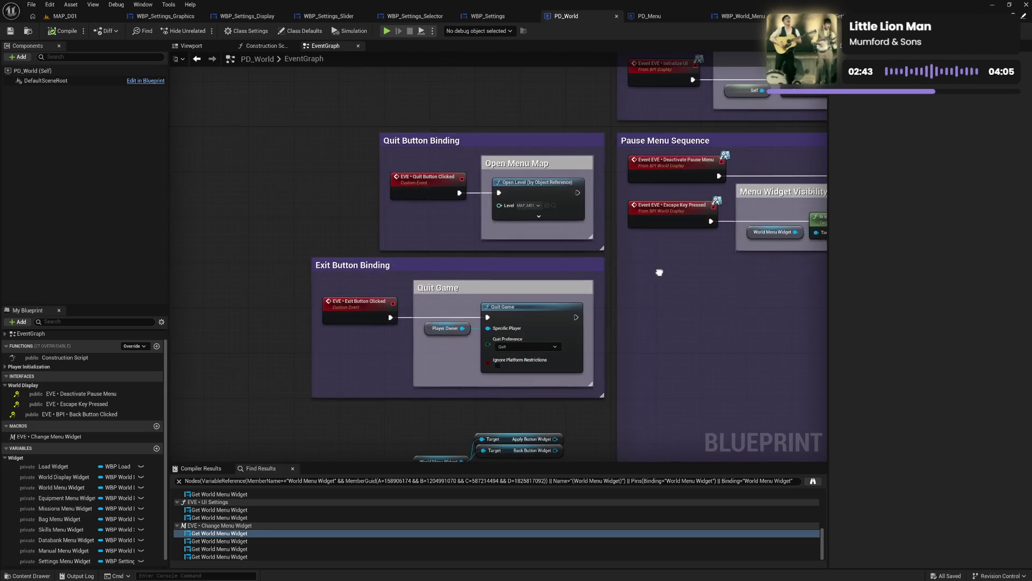
mouse_move(623, 318)
left_mouse_down()
mouse_move(574, 309)
mouse_move(559, 276)
left_mouse_up()
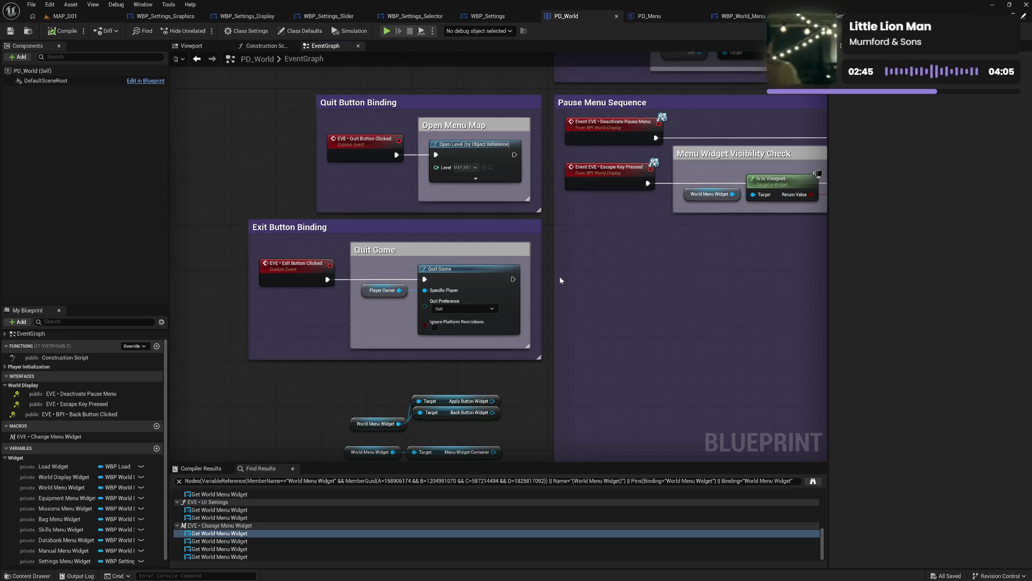
double_click(84, 414)
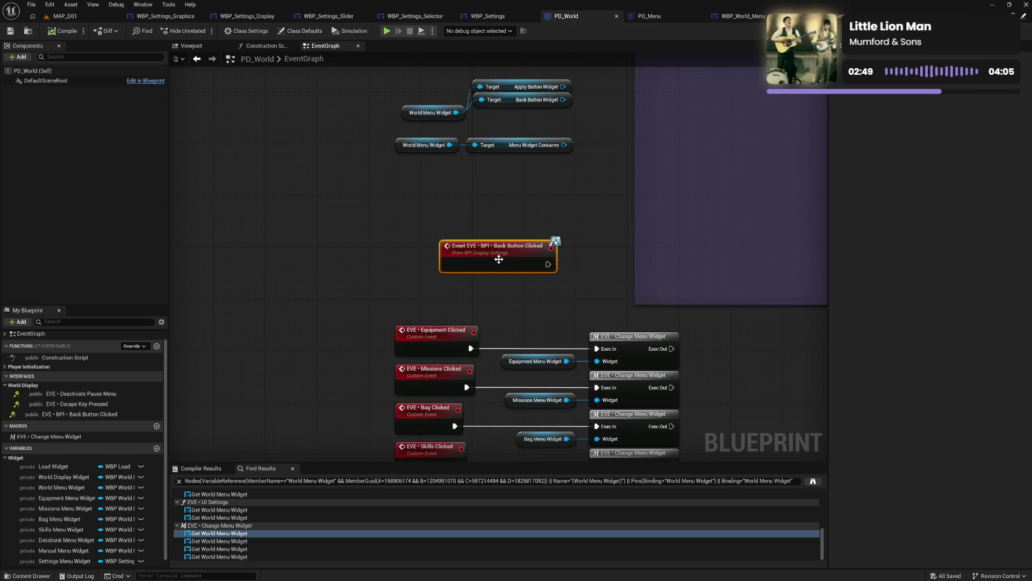
mouse_move(497, 258)
left_mouse_down()
mouse_move(728, 151)
mouse_move(591, 107)
mouse_move(457, 161)
mouse_move(480, 247)
mouse_move(454, 240)
left_mouse_up()
mouse_move(423, 281)
left_mouse_down()
mouse_move(341, 286)
mouse_move(420, 288)
left_mouse_up()
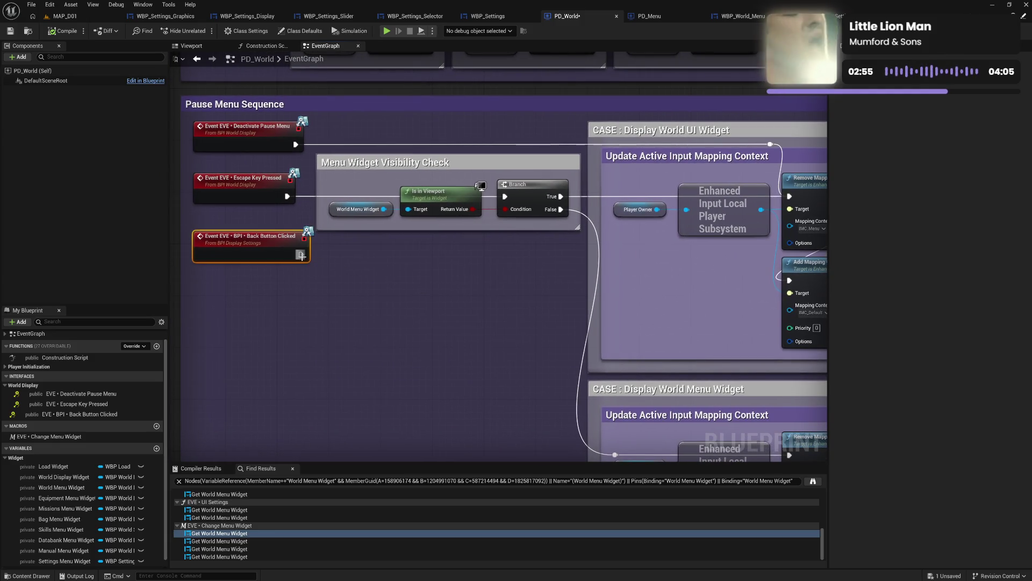
mouse_move(301, 254)
left_mouse_down()
mouse_move(542, 268)
mouse_move(834, 261)
mouse_move(777, 197)
left_mouse_up()
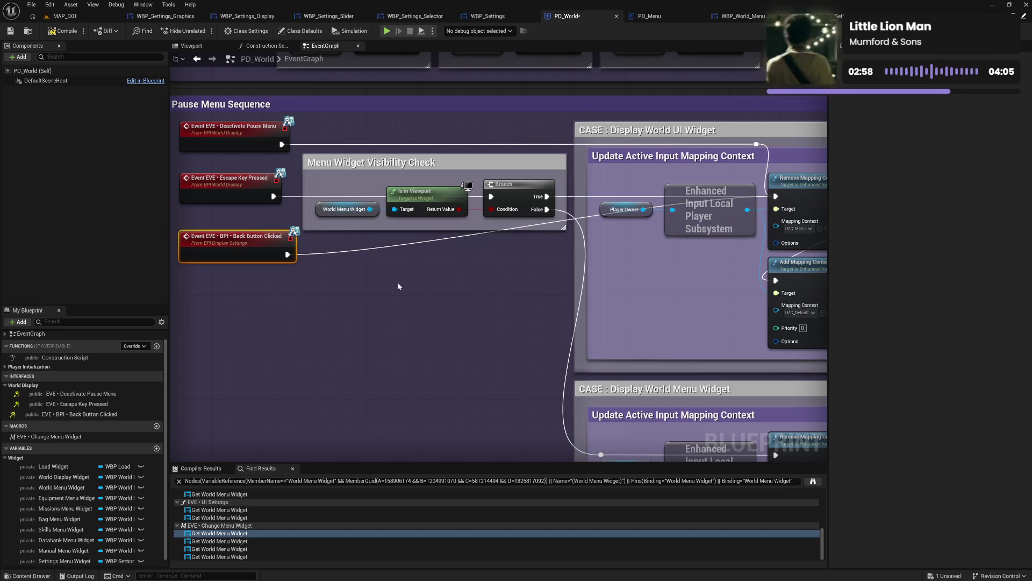
left_click(59, 33)
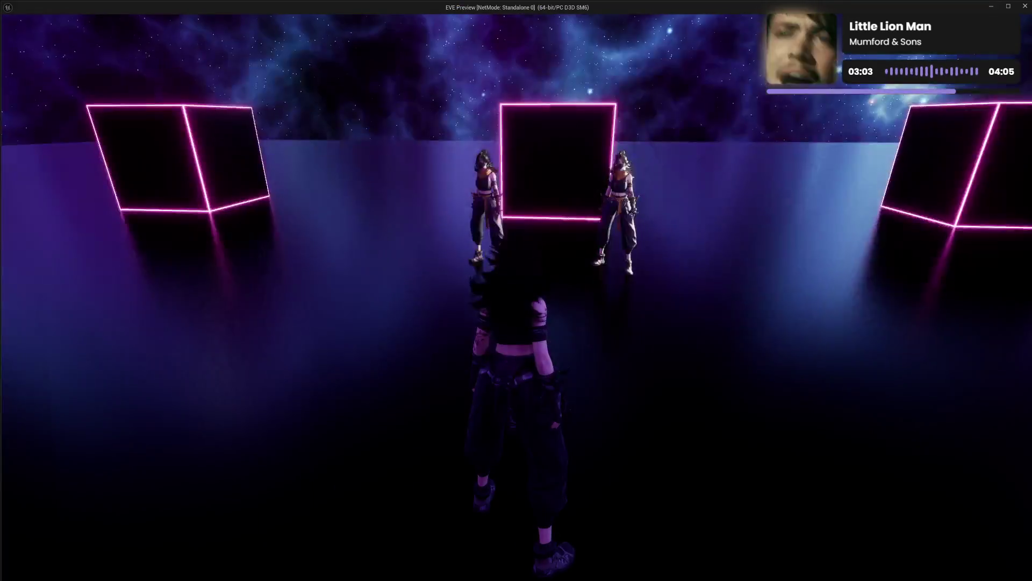
key("Escape")
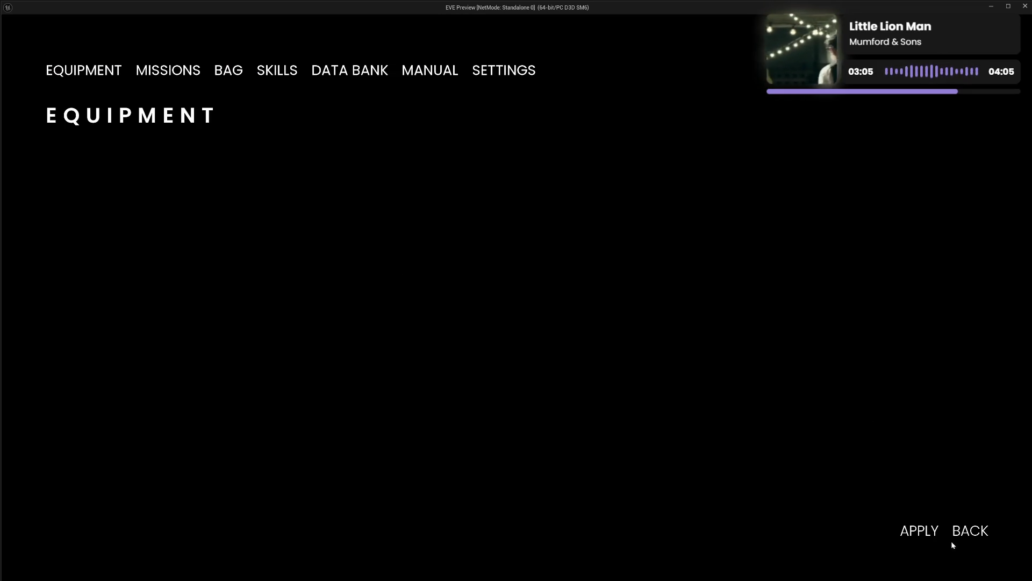
left_click(971, 531)
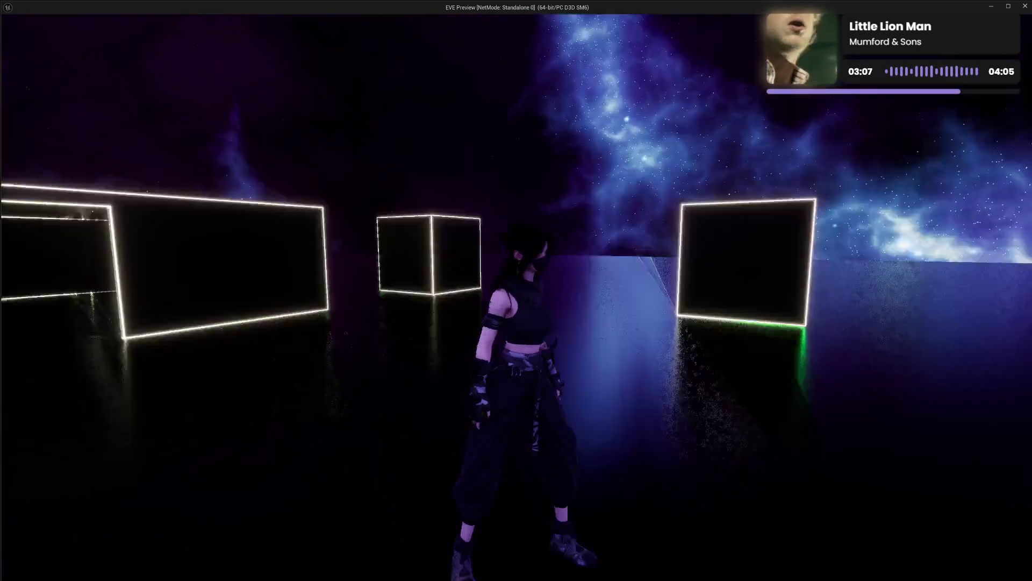
key("Escape")
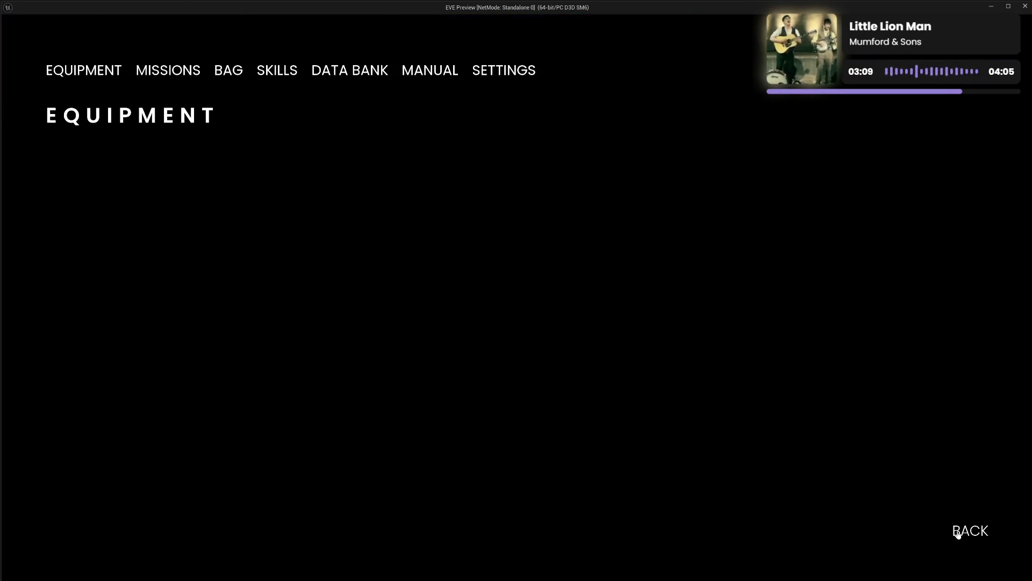
left_click(958, 534)
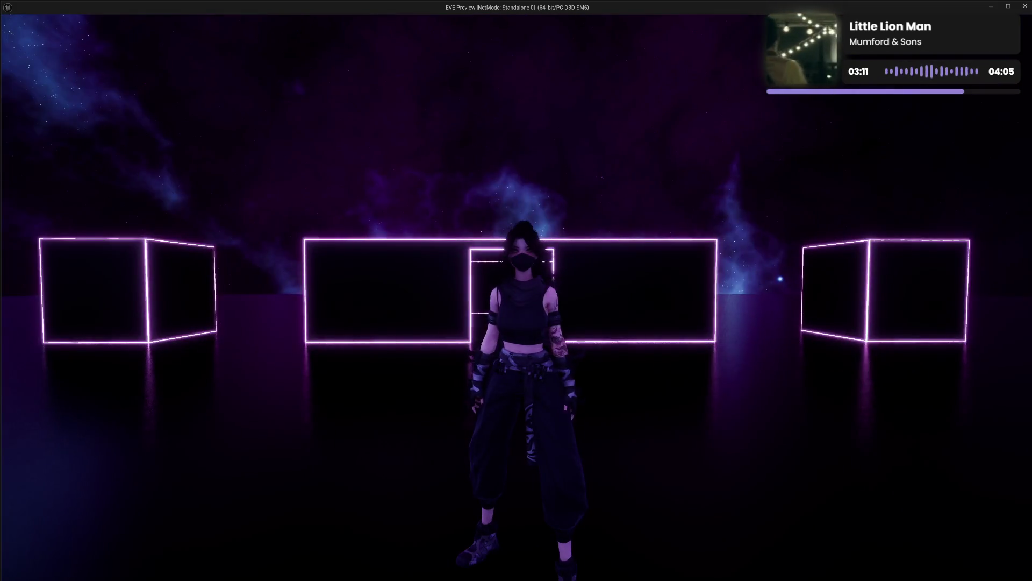
key("Escape")
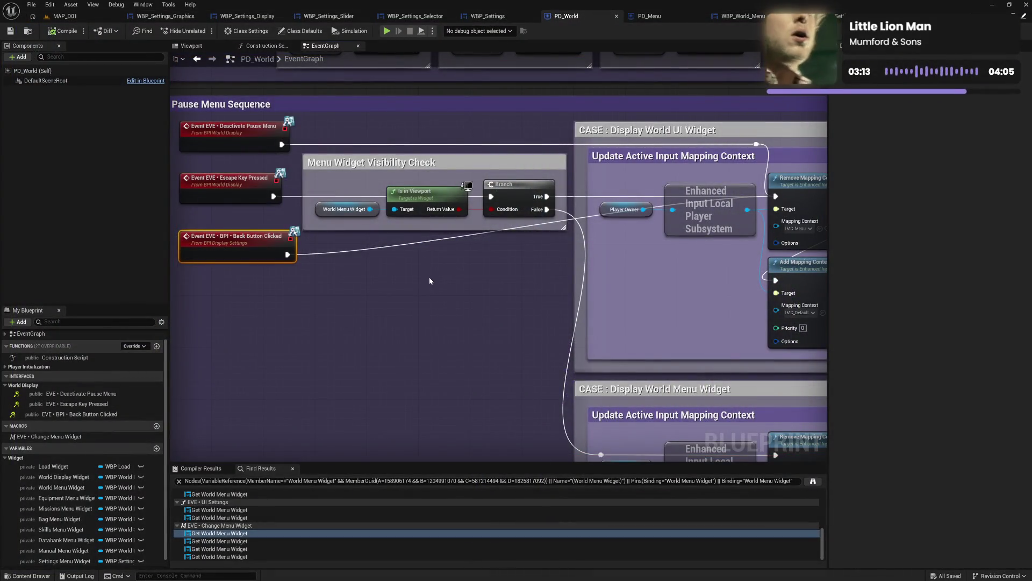
left_click_drag(429, 280, 474, 373)
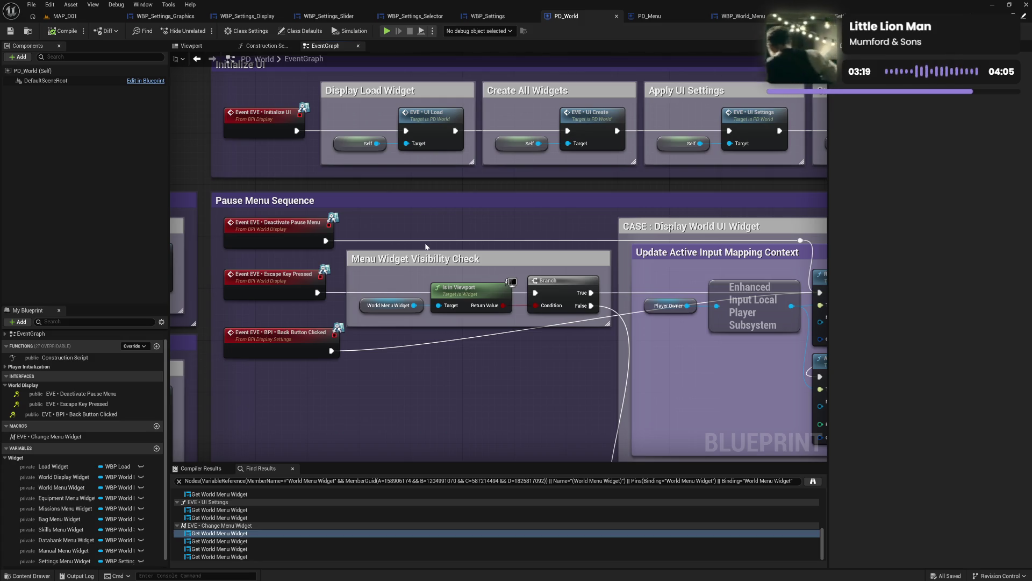
scroll(426, 246, "down", 1)
mouse_move(425, 246)
left_mouse_down()
mouse_move(438, 305)
mouse_move(659, 240)
mouse_move(600, 420)
mouse_move(566, 340)
mouse_move(548, 205)
mouse_move(473, 307)
mouse_move(620, 215)
left_mouse_up()
scroll(439, 305, "down", 2)
scroll(659, 240, "up", 2)
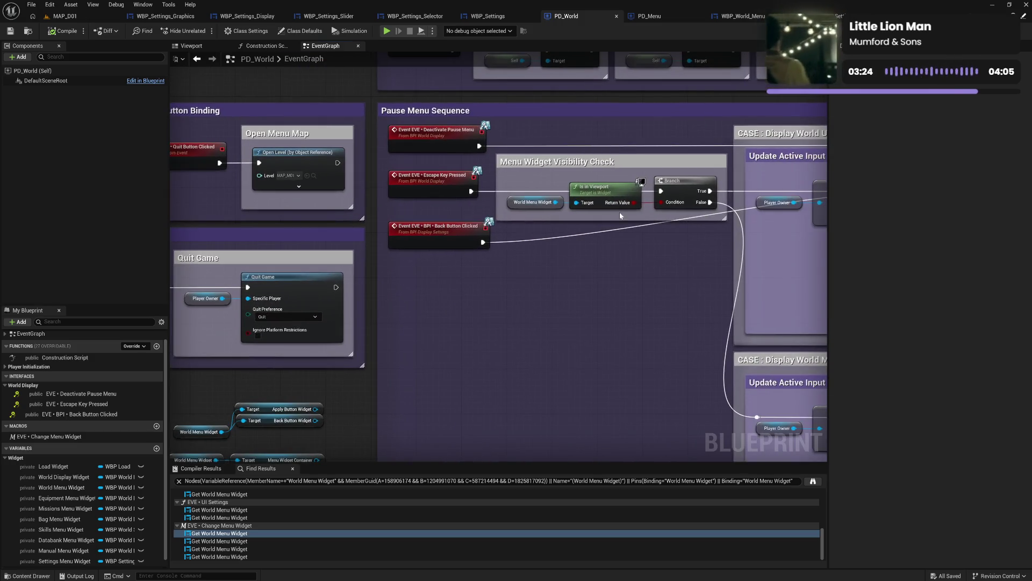
left_click(736, 21)
mouse_move(453, 133)
left_mouse_down()
mouse_move(529, 119)
mouse_move(276, 118)
mouse_move(540, 115)
left_mouse_up()
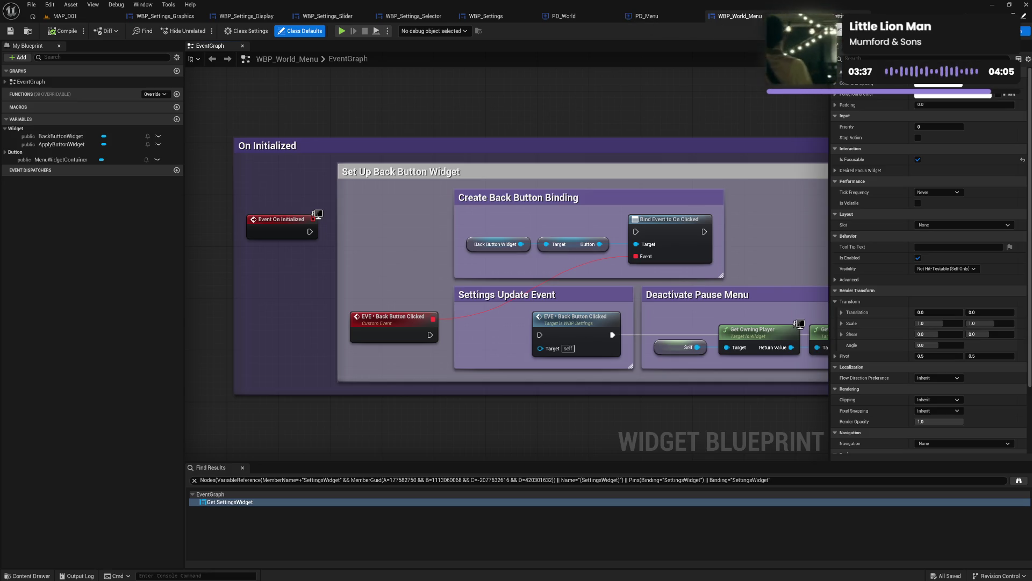
left_click(563, 17)
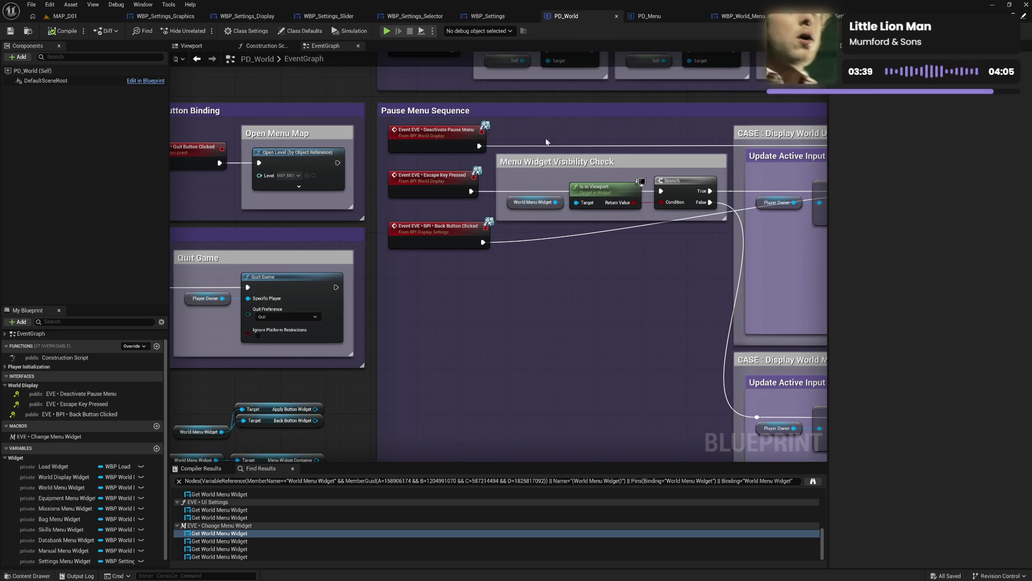
right_click(434, 192)
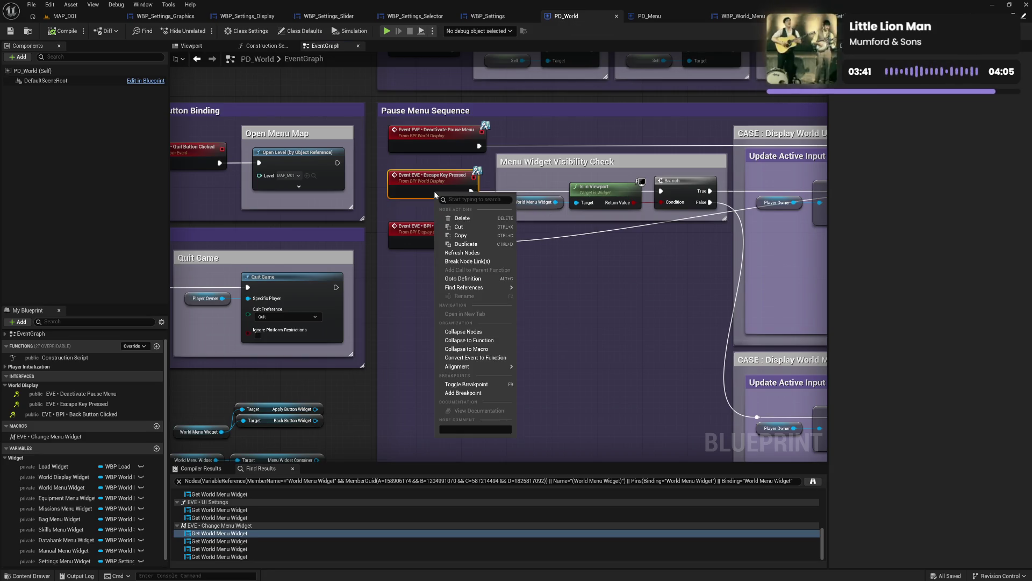
left_click(602, 285)
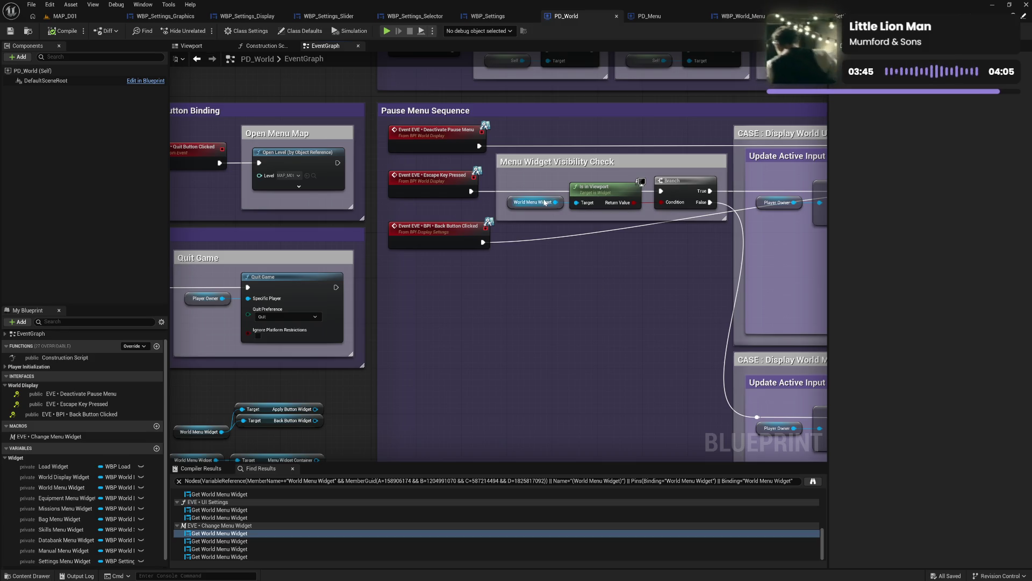
left_click_drag(603, 289, 549, 300)
left_click_drag(549, 358, 555, 309)
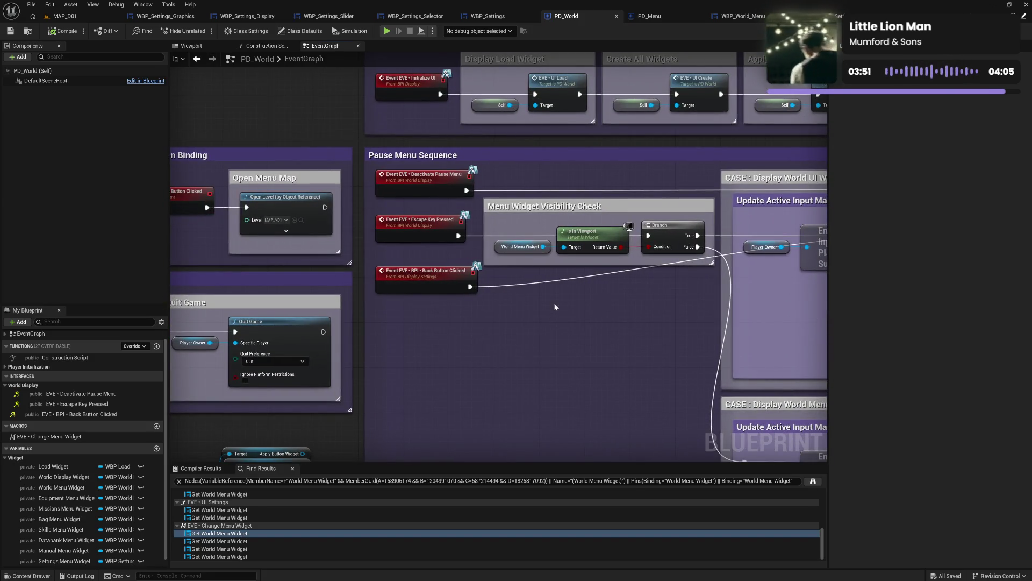
left_click_drag(555, 307, 396, 299)
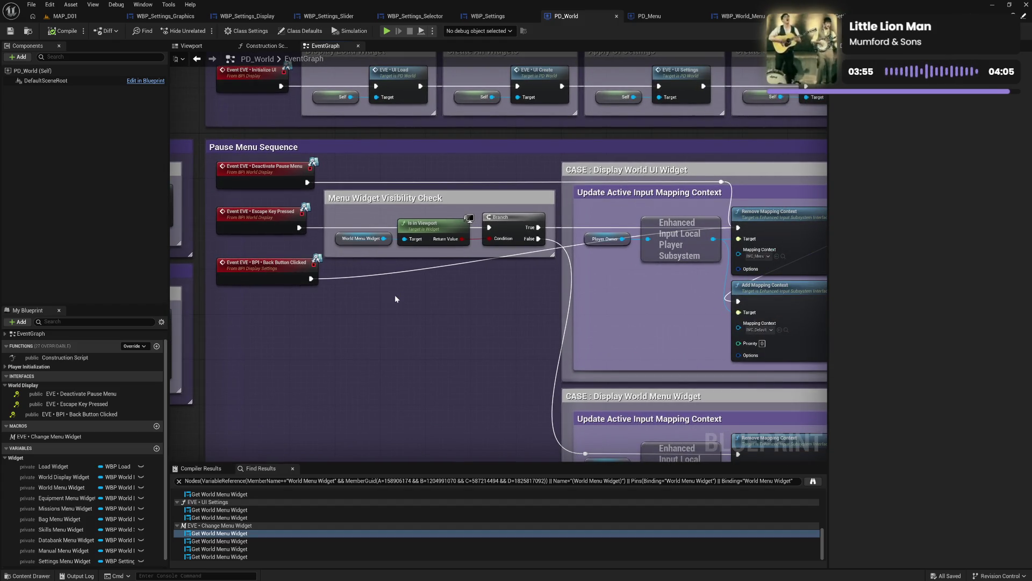
mouse_move(506, 312)
left_mouse_down()
mouse_move(290, 288)
mouse_move(438, 284)
left_mouse_up()
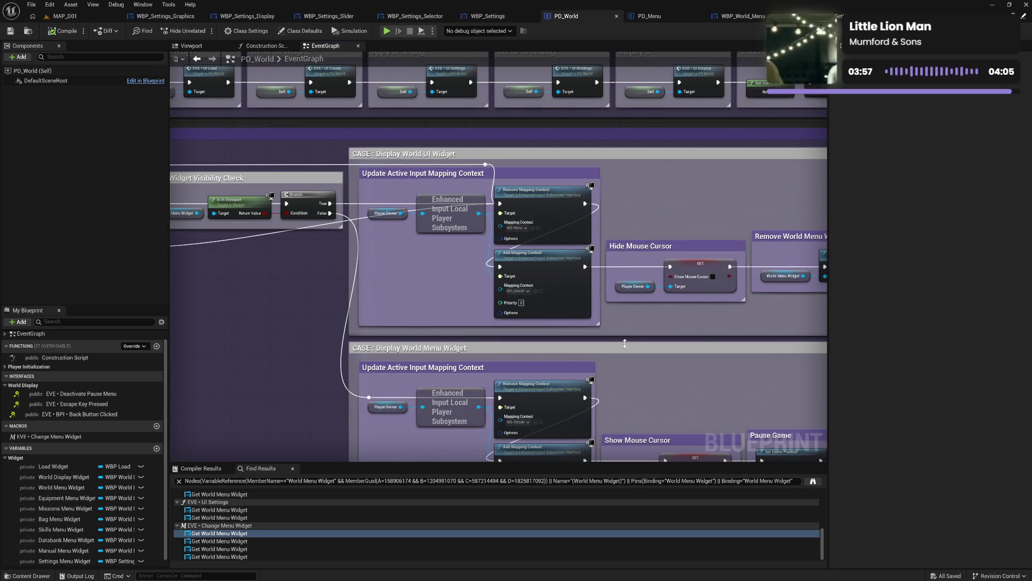
scroll(625, 343, "down", 1)
mouse_move(624, 343)
left_mouse_down()
mouse_move(537, 254)
mouse_move(525, 263)
mouse_move(313, 254)
mouse_move(386, 240)
mouse_move(621, 254)
left_mouse_up()
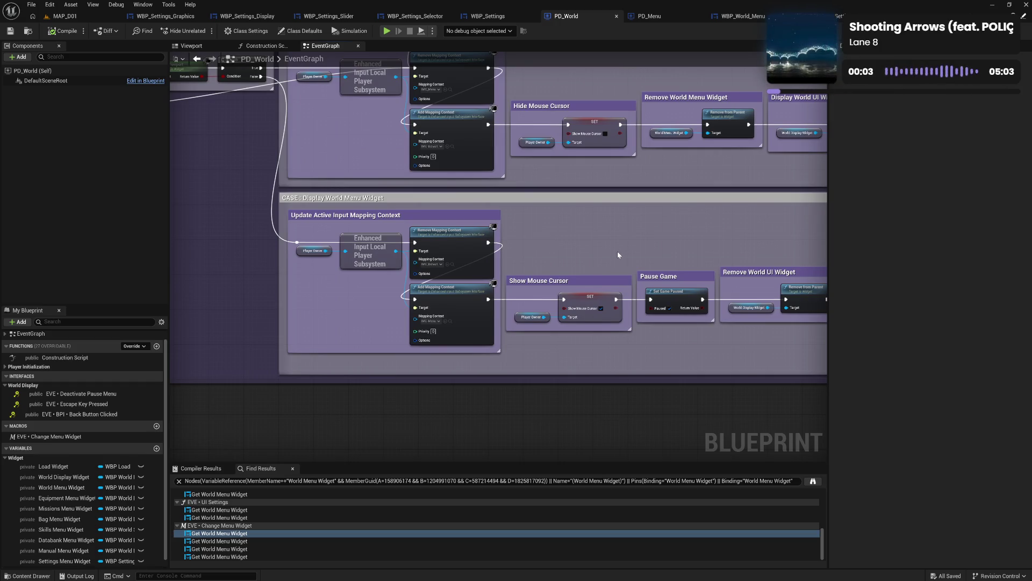